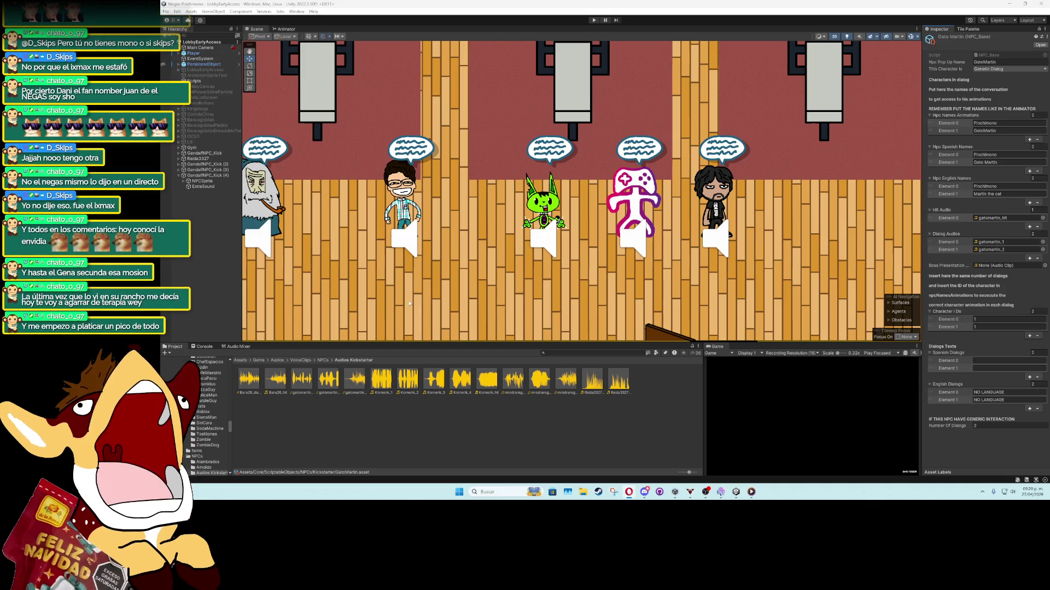
Locate the gatomartin_2 clip and rewrite the second Spanish line as '¿Eso a mi qué?'
{"action": "left_click", "coordinate": [989, 250]}
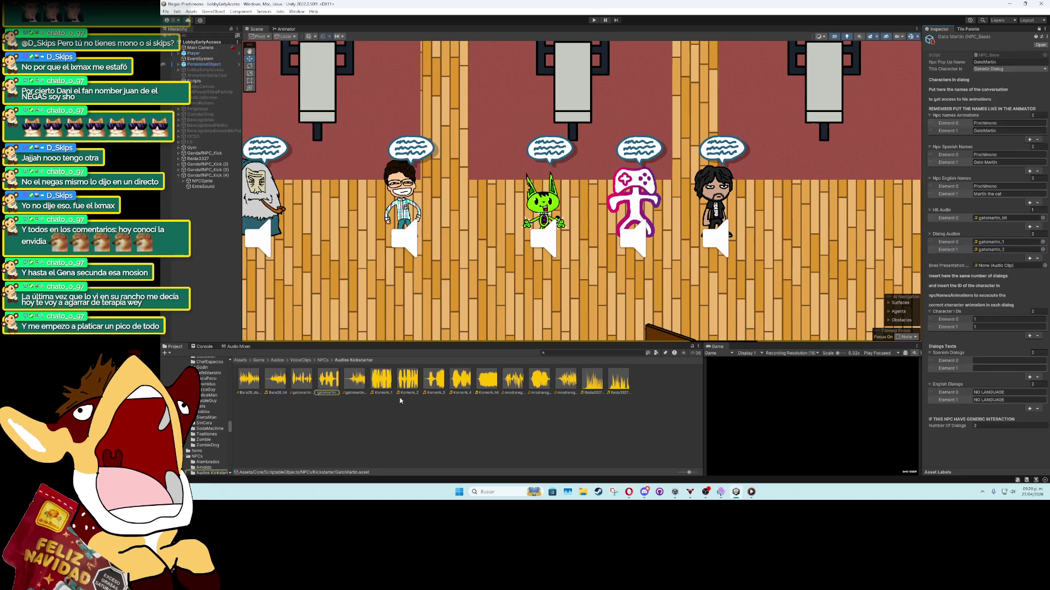
{"action": "left_click", "coordinate": [327, 380]}
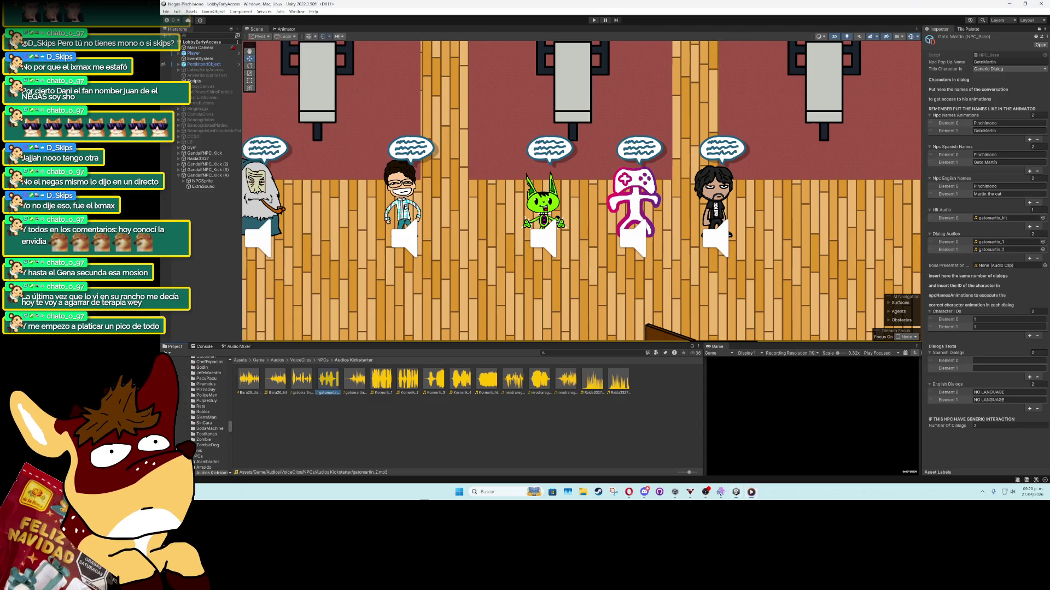
{"action": "left_click", "coordinate": [989, 367]}
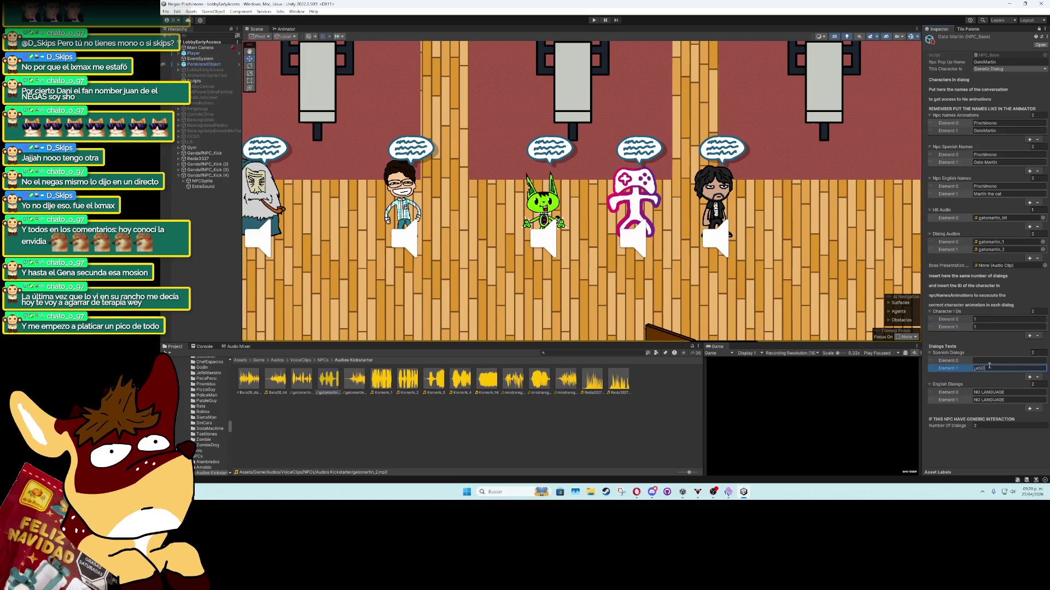
{"action": "key", "text": "BackSpace"}
{"action": "key", "text": "BackSpace"}
{"action": "key", "text": "BackSpace"}
{"action": "type", "text": "Eso a mi qu"}
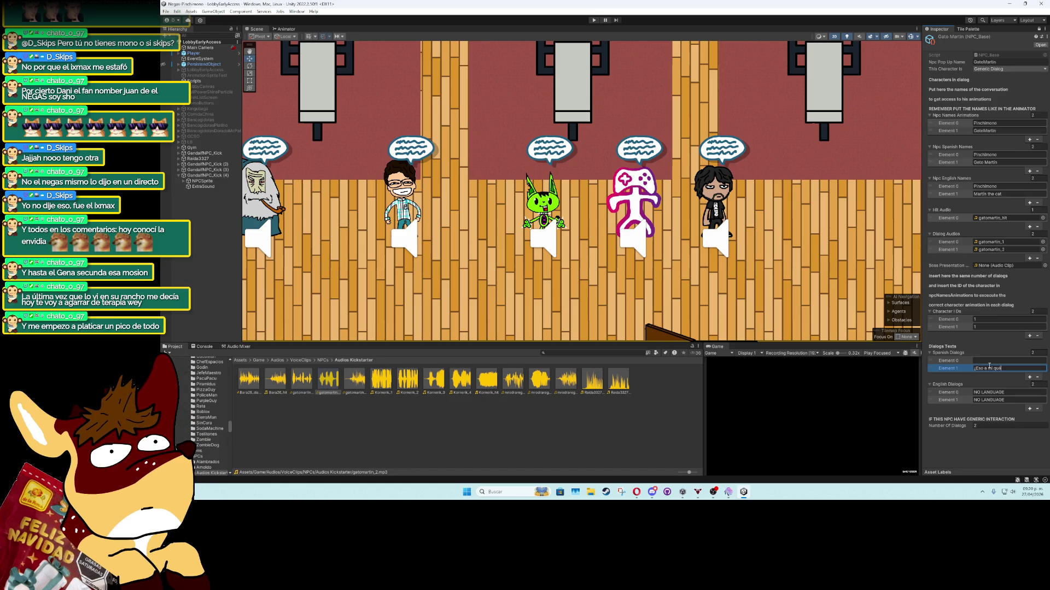
Rewrite Gato Martin's first Spanish dialog line
{"action": "left_click", "coordinate": [997, 361]}
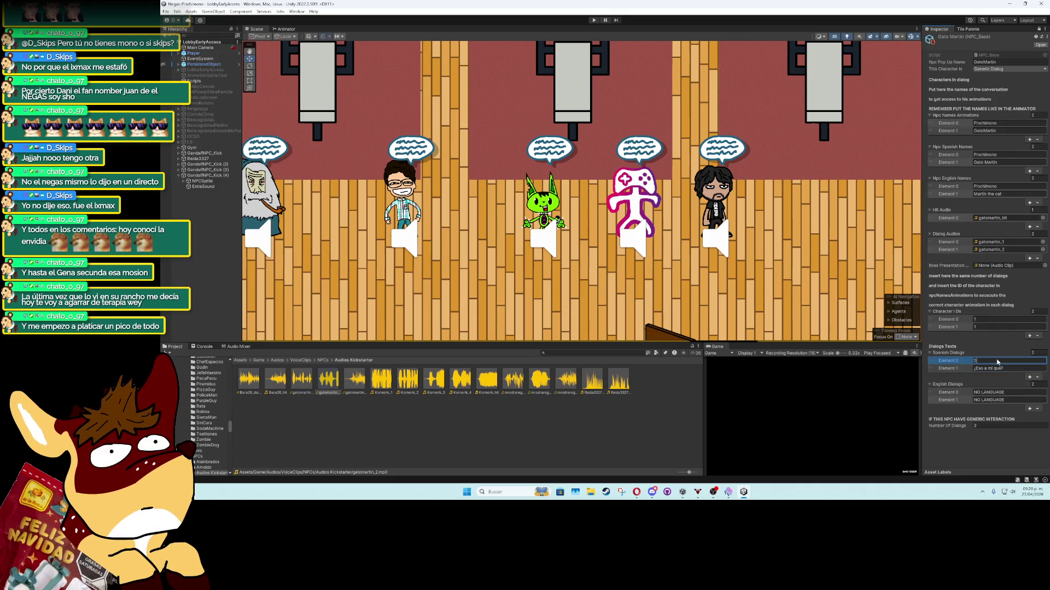
{"action": "type", "text": "abes si levantas los dos"}
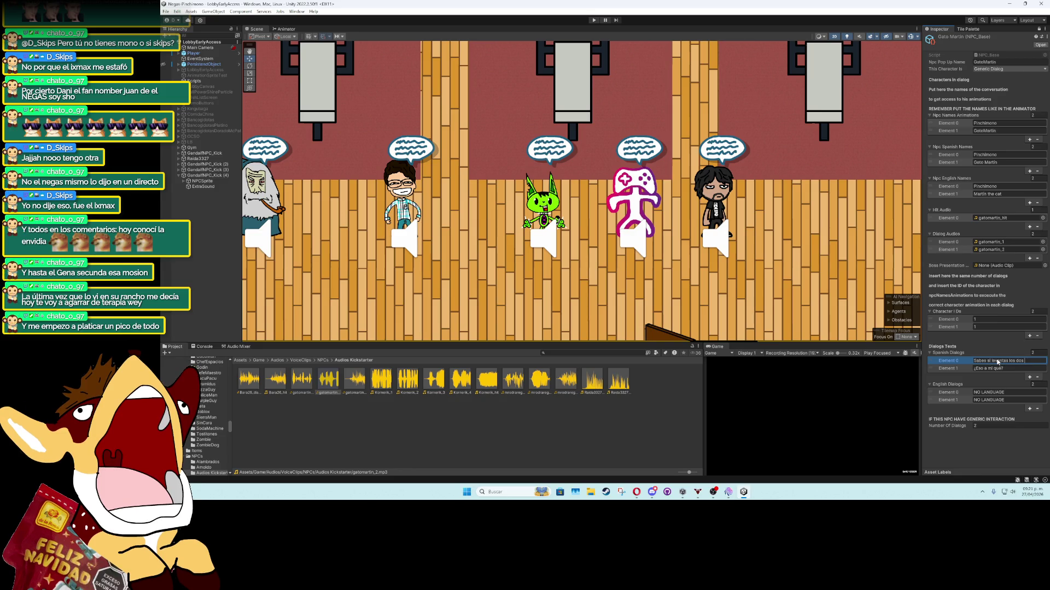
{"action": "type", "text": "e caes"}
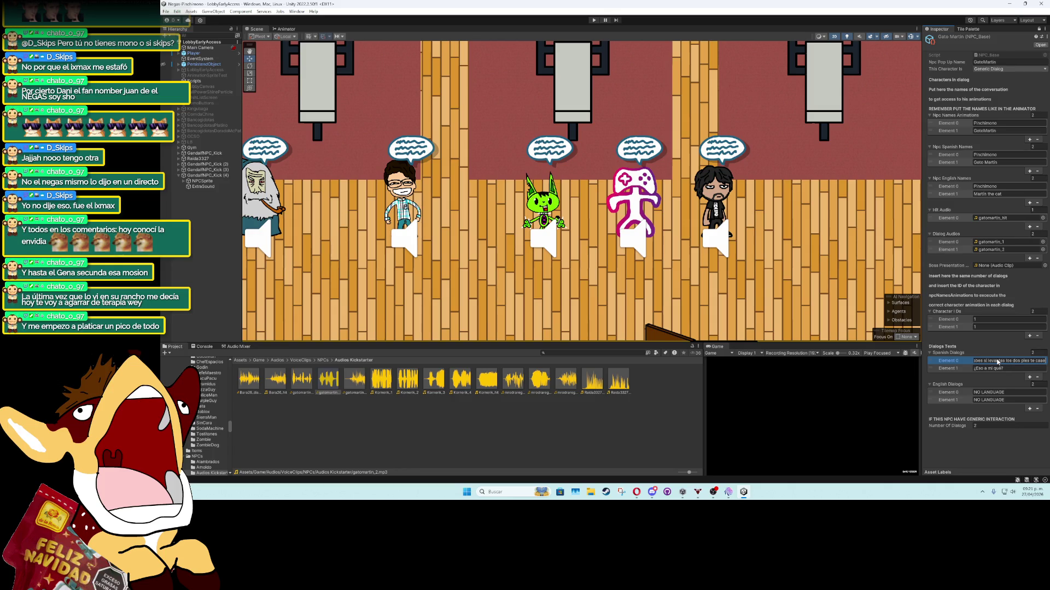
{"action": "key", "text": "BackSpace"}
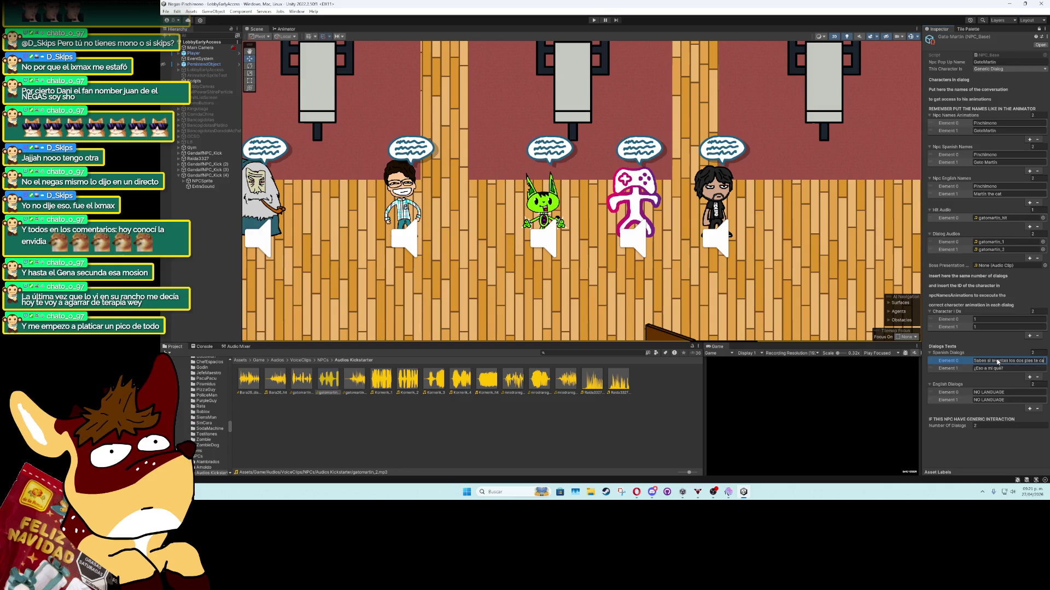
{"action": "type", "text": "es :v"}
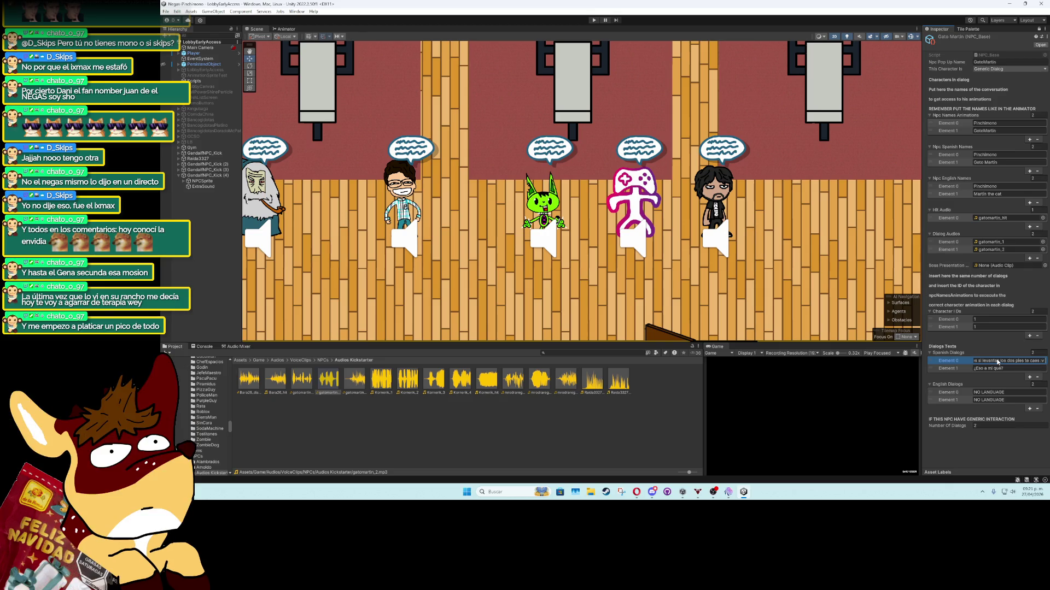
{"action": "type", "text": " asy"}
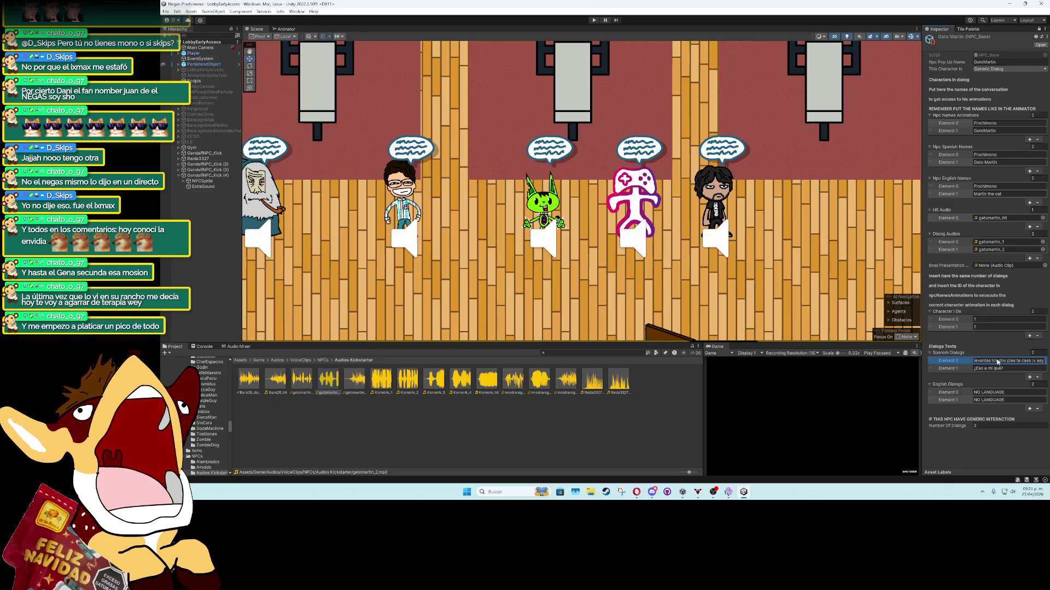
{"action": "type", "text": "ue chistoso soy"}
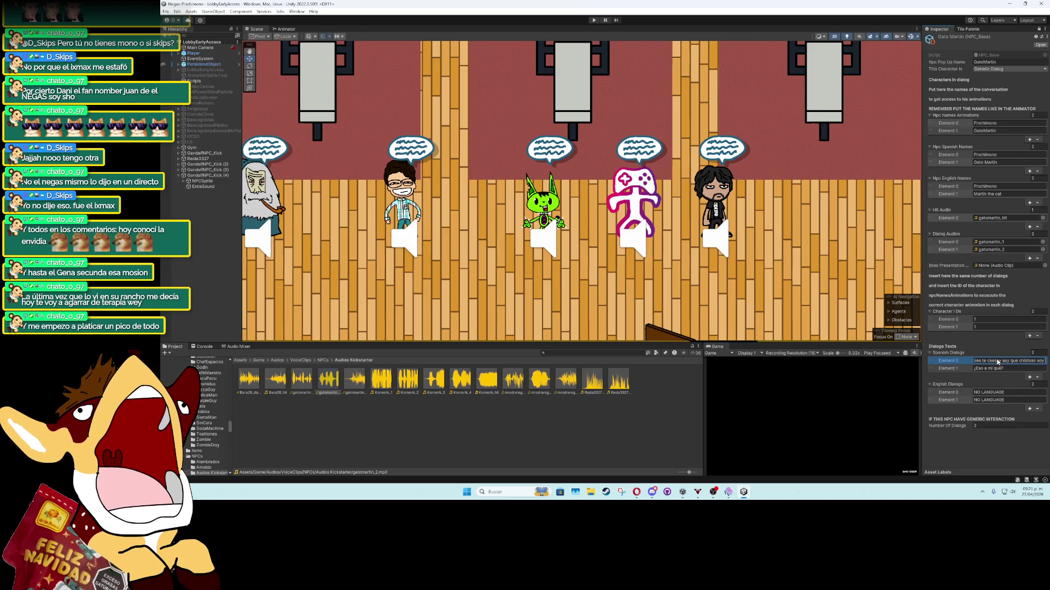
{"action": "type", "text": " :3"}
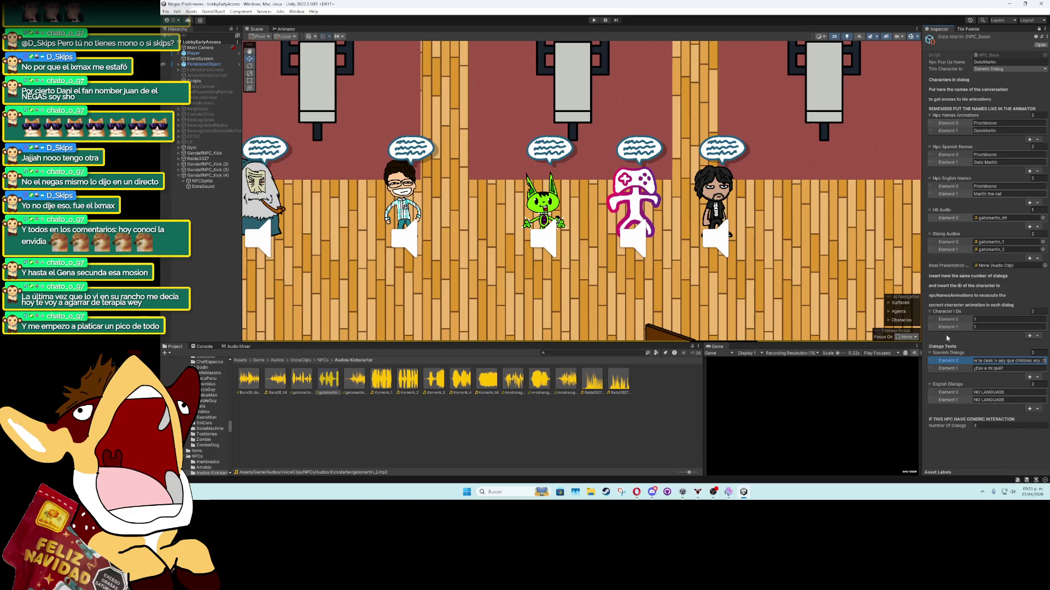
Set Character IDs Element 1 to 0
{"action": "left_click", "coordinate": [944, 333]}
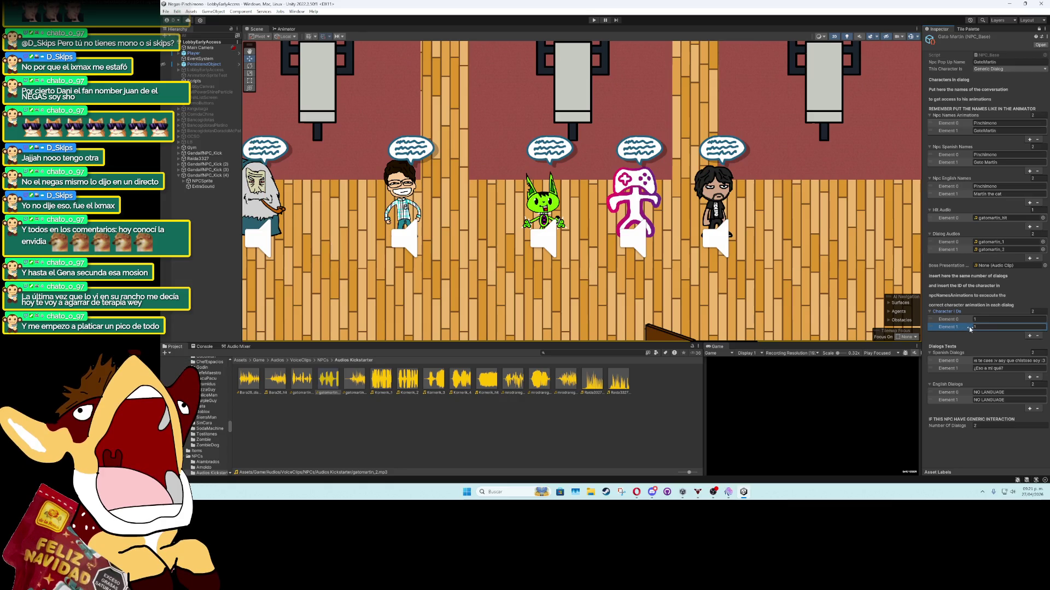
{"action": "type", "text": "0"}
{"action": "key", "text": "Return"}
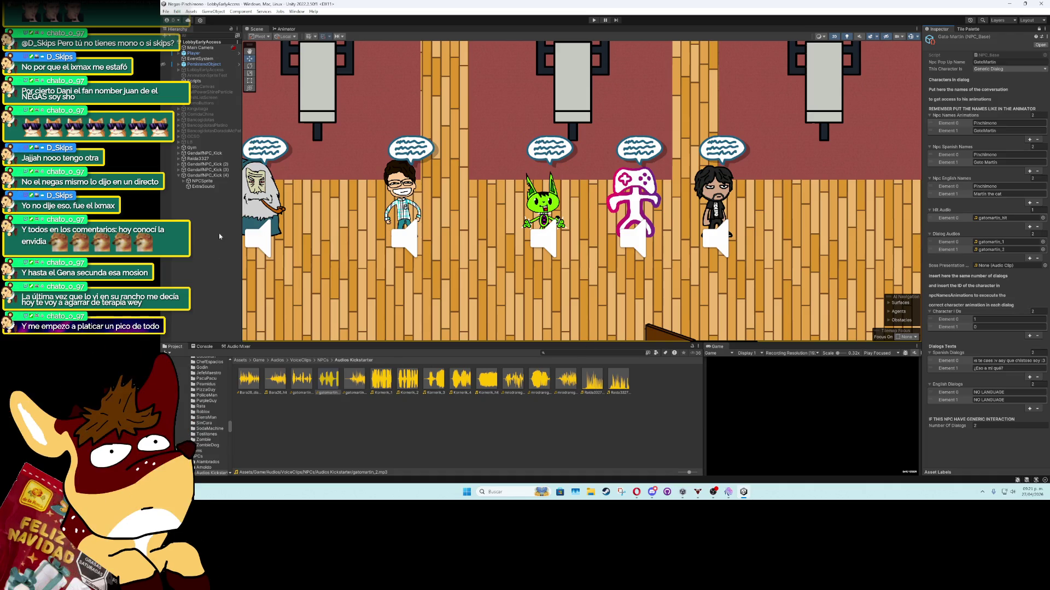
Assign the GatoMartin NPC data to the green NPC, GandalfNPC_Kick (2)
{"action": "left_click", "coordinate": [211, 164]}
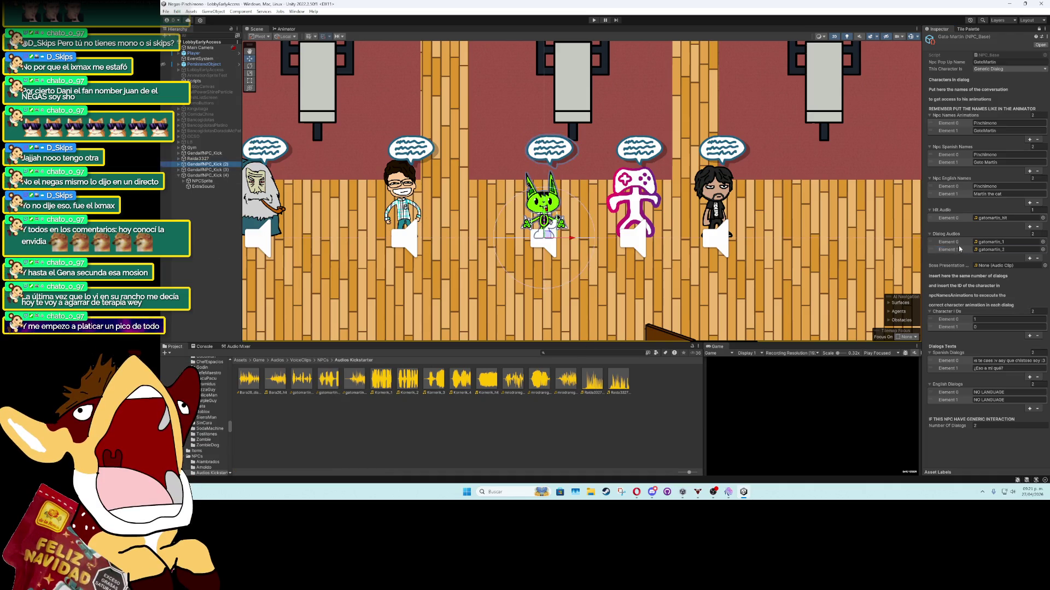
{"action": "left_click", "coordinate": [1040, 29]}
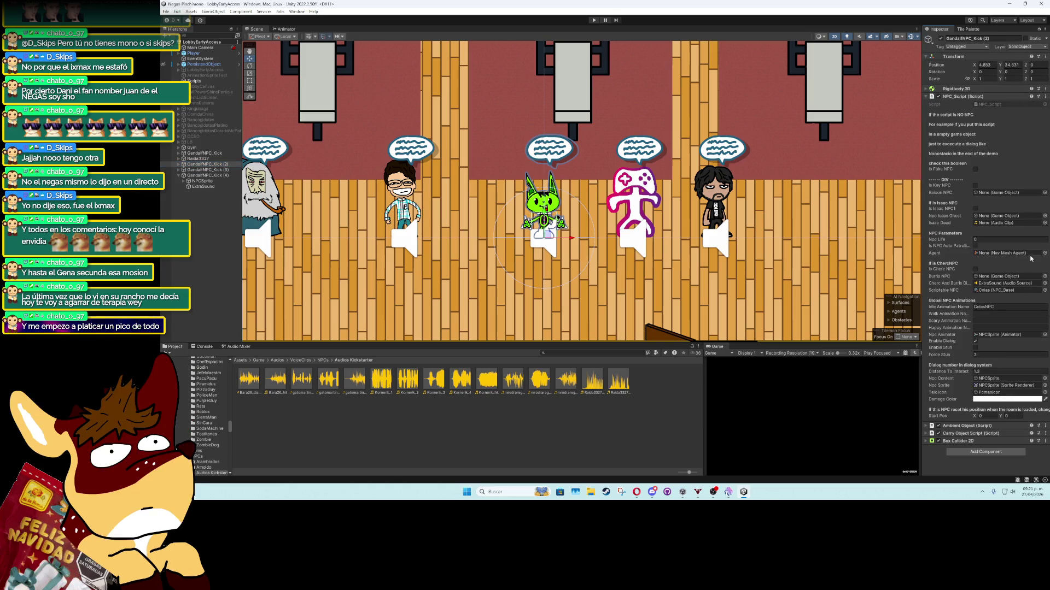
{"action": "left_click", "coordinate": [1044, 290]}
{"action": "type", "text": "gato"}
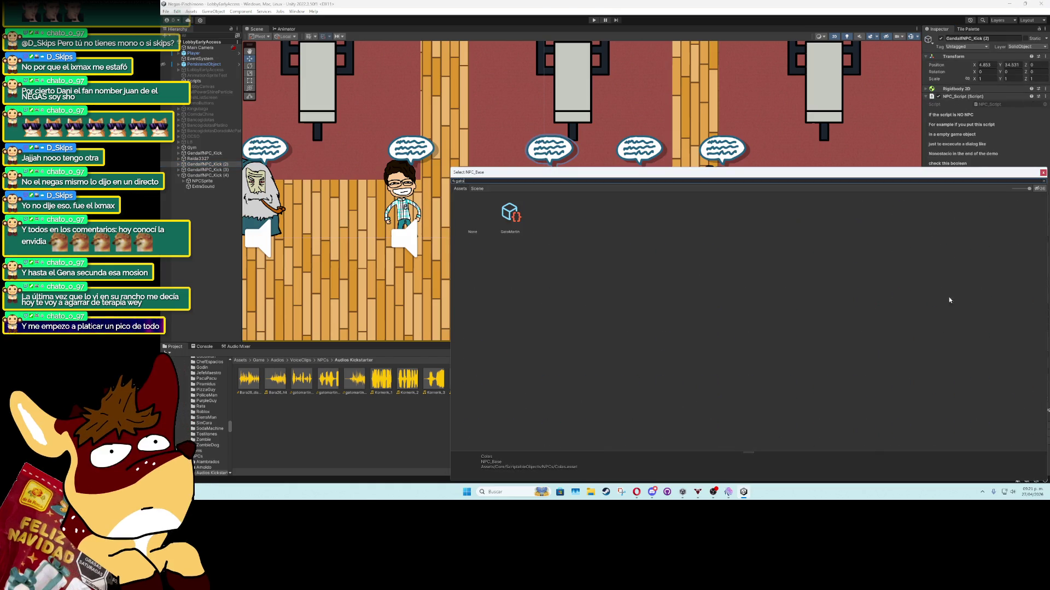
{"action": "double_click", "coordinate": [511, 215]}
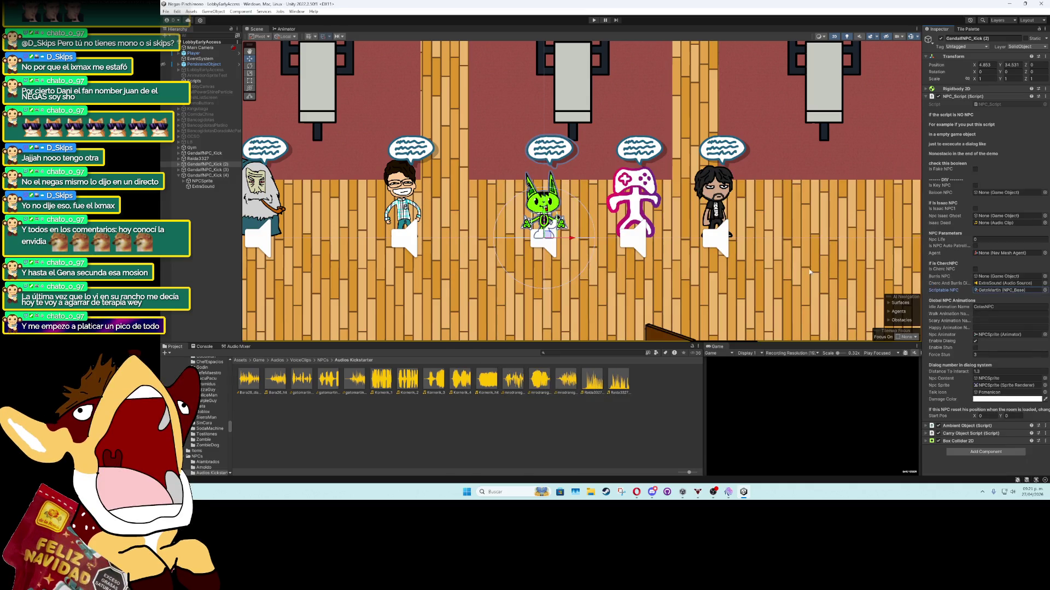
Rename GandalfNPC_Kick (2) to GatoMartinNPC_Kick
{"action": "left_click", "coordinate": [200, 164]}
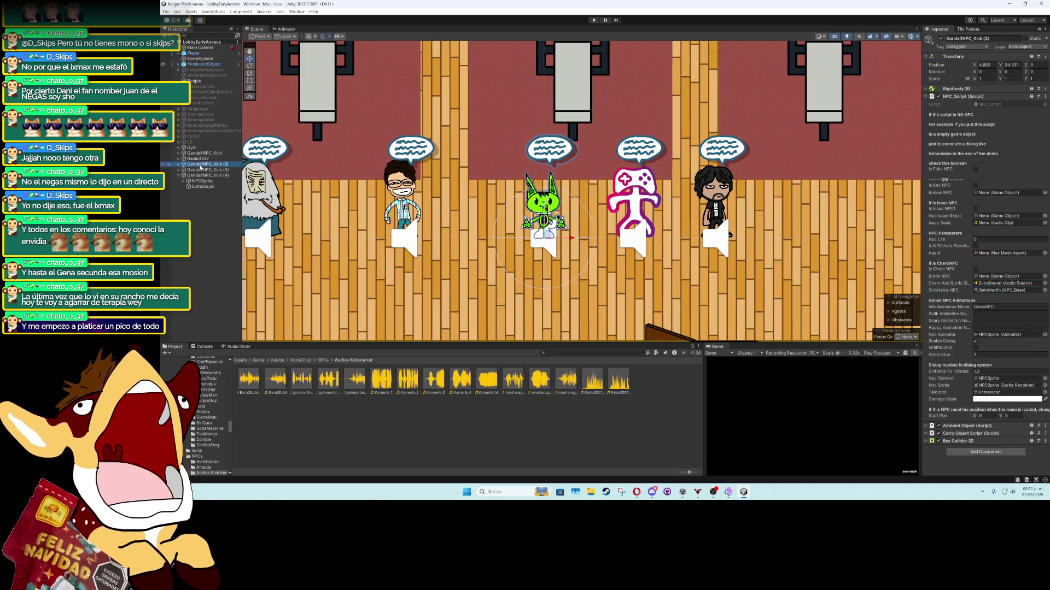
{"action": "key", "text": "F2"}
{"action": "type", "text": "GatoMa"}
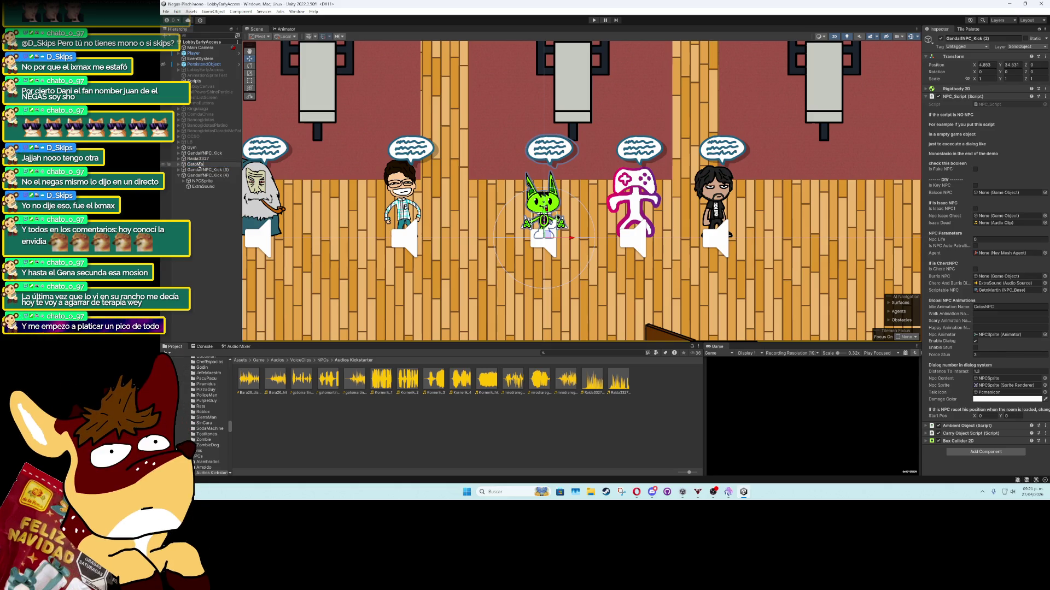
{"action": "type", "text": "rtinNPC_"}
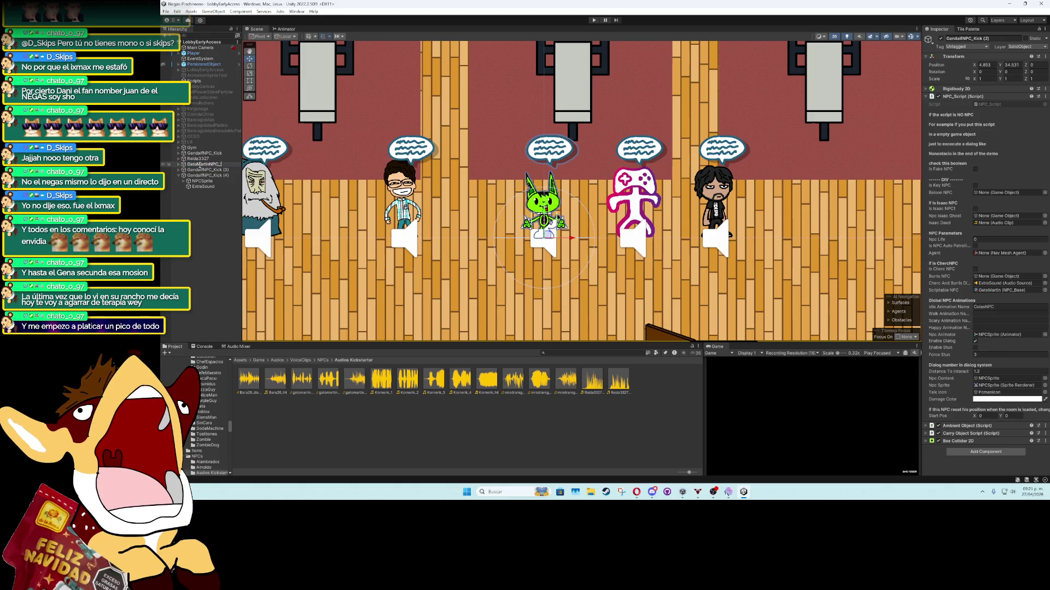
{"action": "type", "text": "Kick"}
{"action": "key", "text": "Return"}
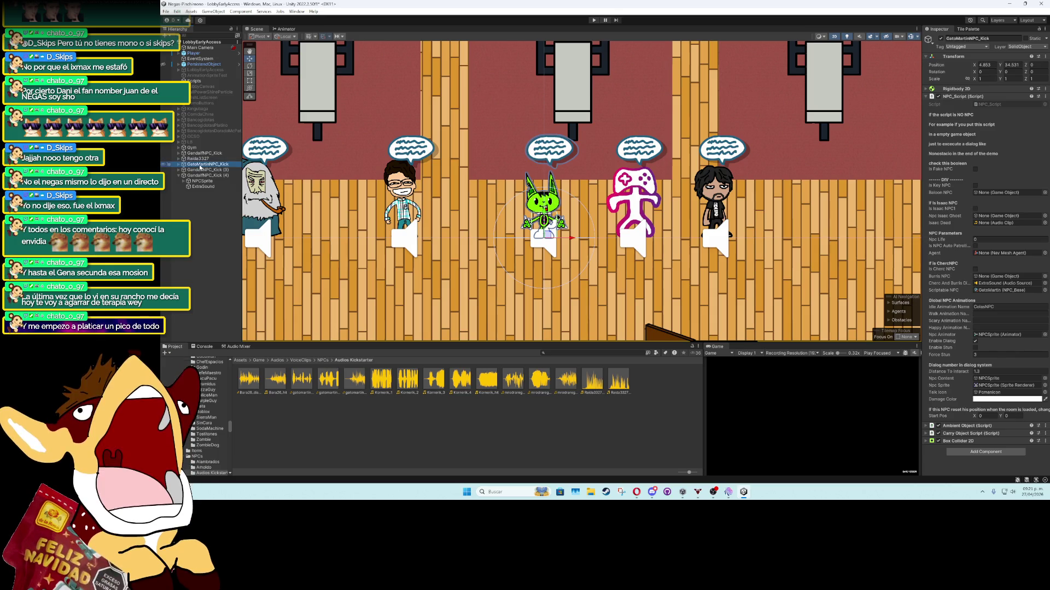
Rename Raida3327 to Raida3327NPC_Kick
{"action": "left_click", "coordinate": [199, 159]}
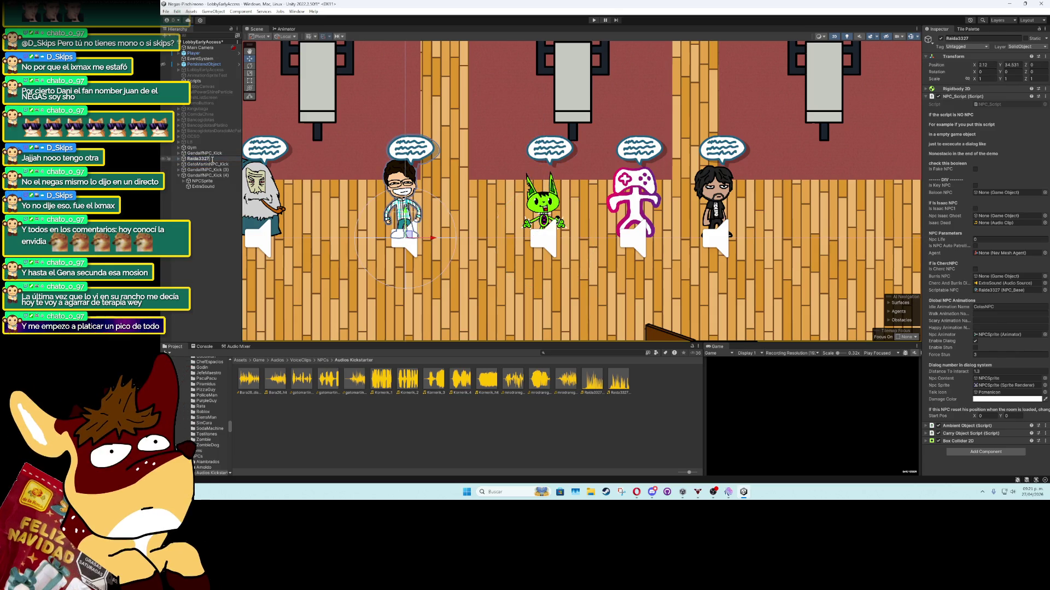
{"action": "type", "text": "NPC_"}
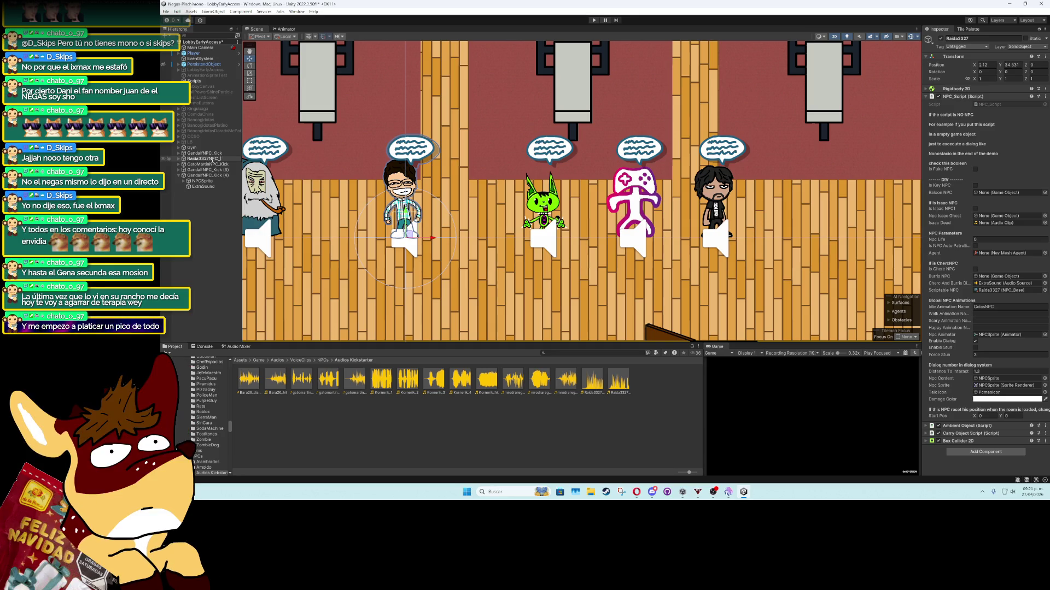
{"action": "type", "text": "K"}
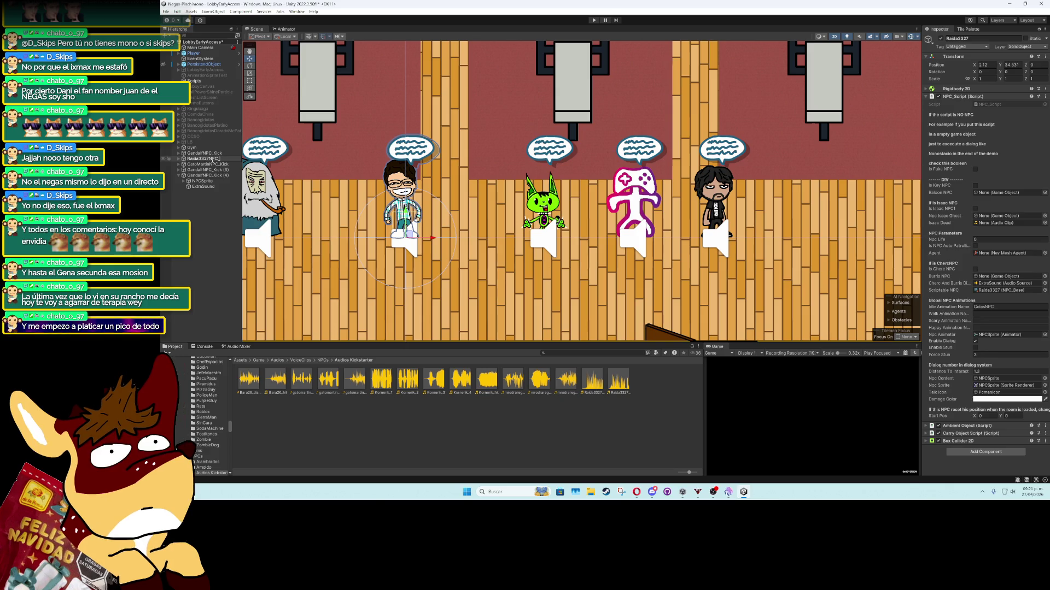
{"action": "type", "text": "ick"}
{"action": "key", "text": "Return"}
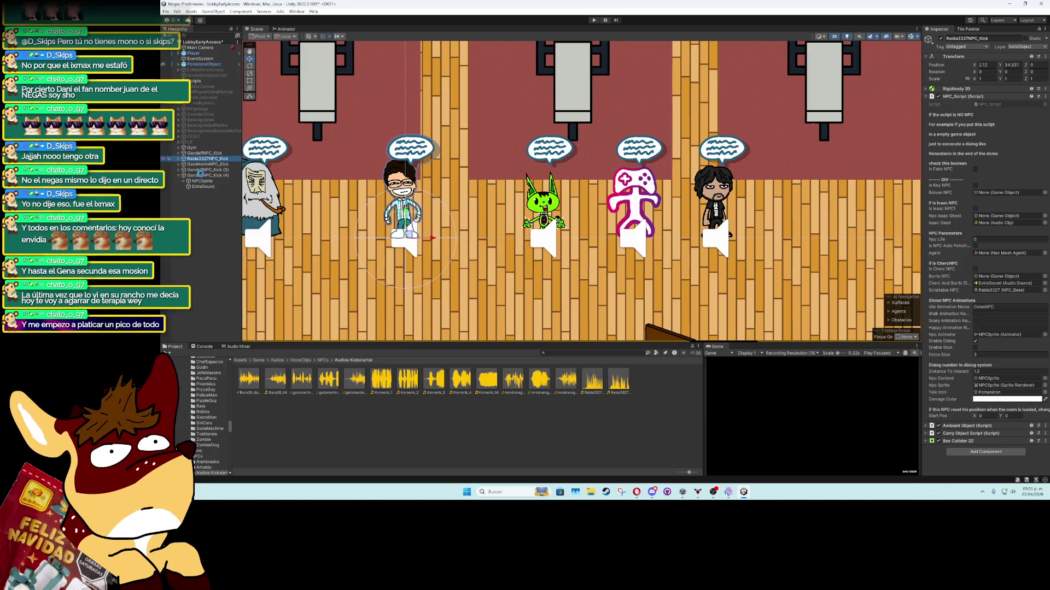
Move the pink NPC, GandalfNPC_Kick (3), slightly right to X 7.398
{"action": "left_click", "coordinate": [200, 170]}
{"action": "key", "text": "f"}
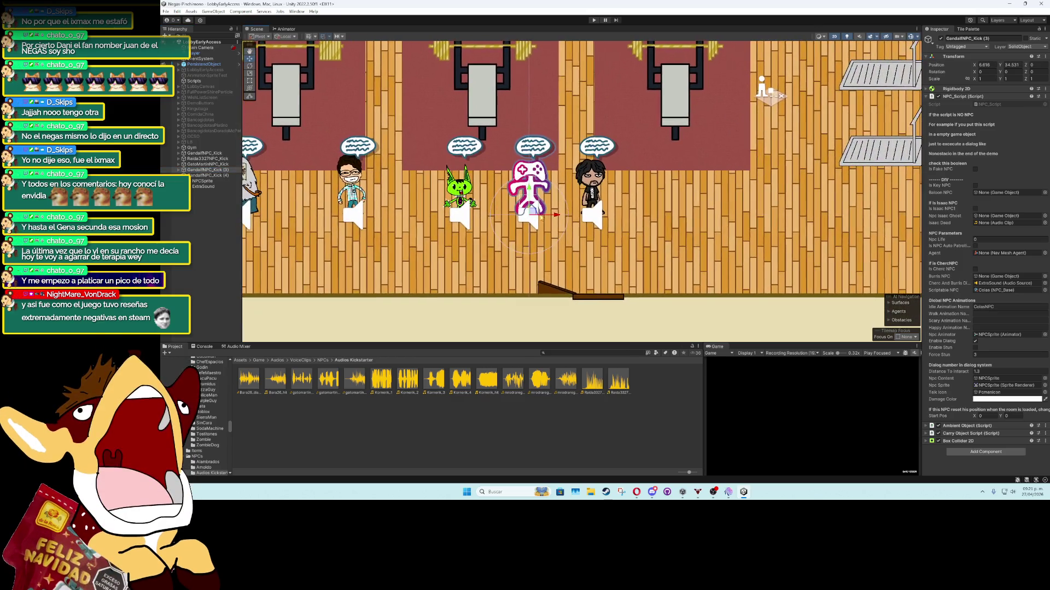
{"action": "left_click_drag", "start_coordinate": [541, 217], "coordinate": [567, 217]}
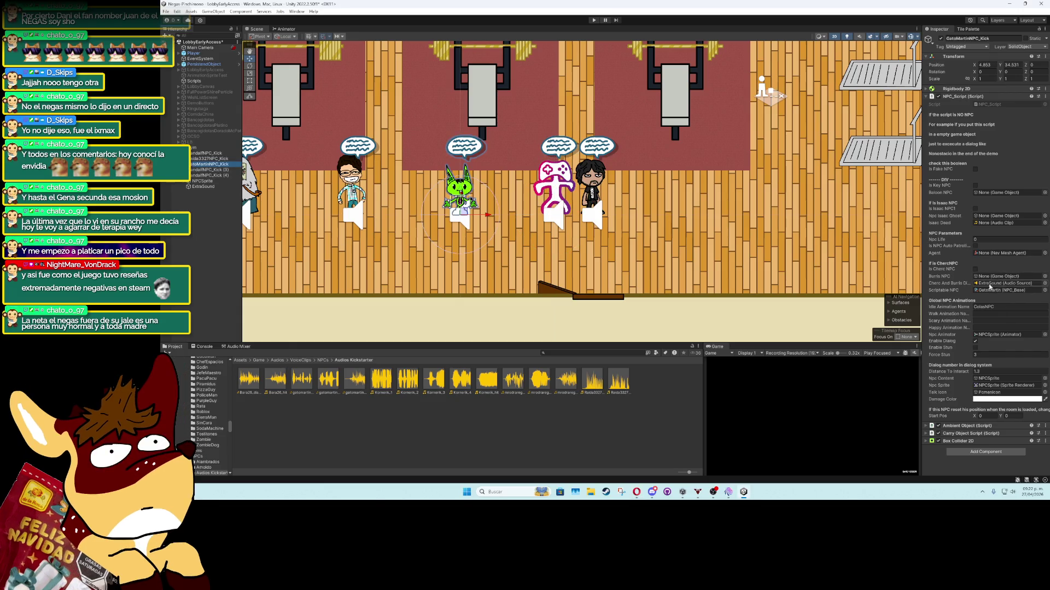
In the Kickstarter NPCs folder, create an NPC_Base ScriptableObject named MrOdrareg
{"action": "left_click", "coordinate": [205, 415]}
{"action": "left_click", "coordinate": [355, 386]}
{"action": "right_click", "coordinate": [355, 386]}
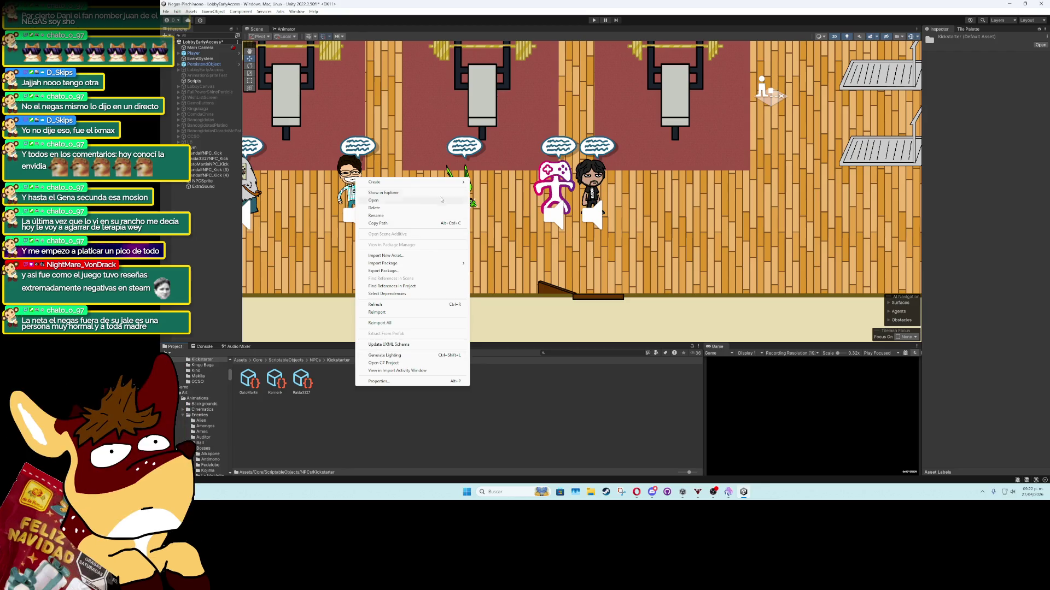
{"action": "mouse_move", "coordinate": [437, 182]}
{"action": "mouse_move", "coordinate": [511, 111]}
{"action": "left_click", "coordinate": [578, 117]}
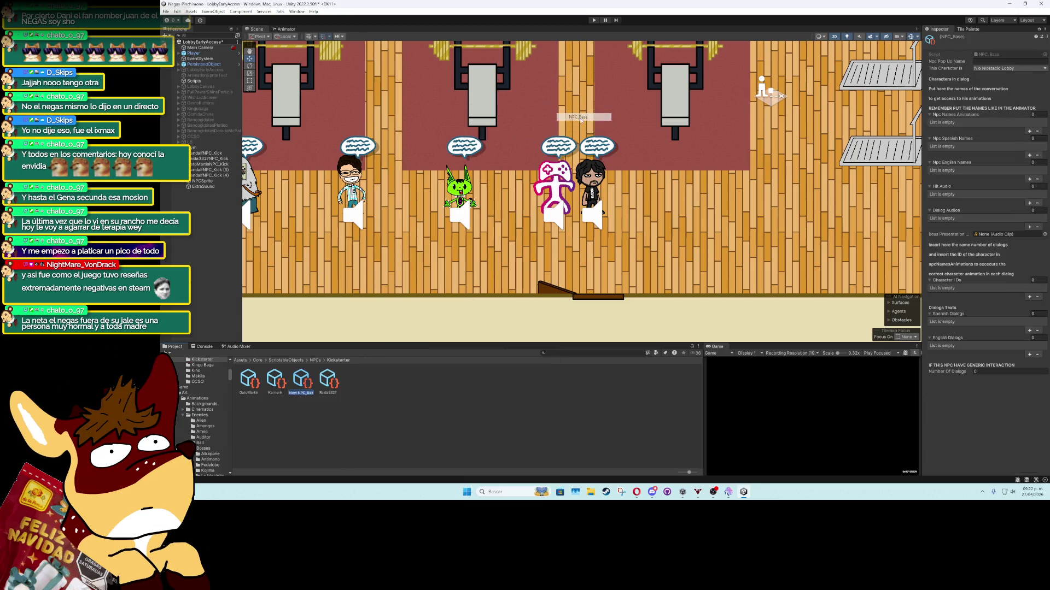
{"action": "type", "text": "i"}
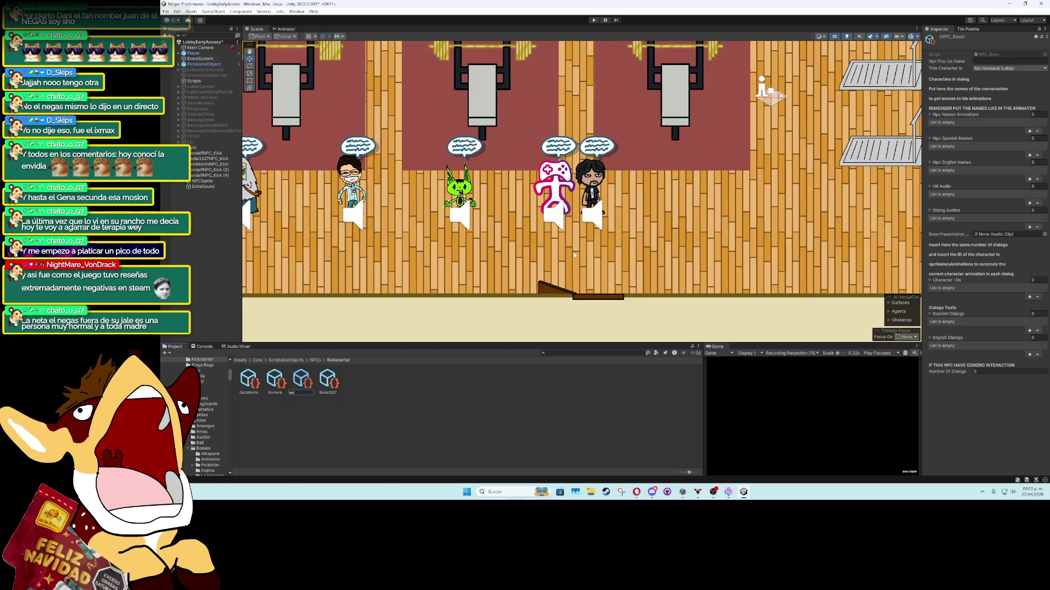
{"action": "type", "text": "Odrared"}
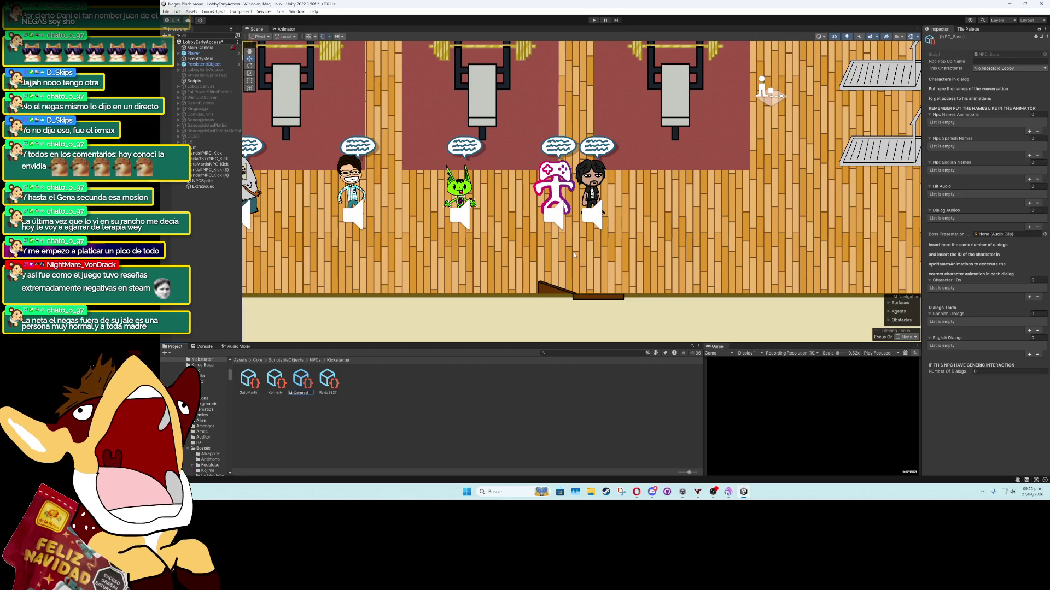
{"action": "key", "text": "Return"}
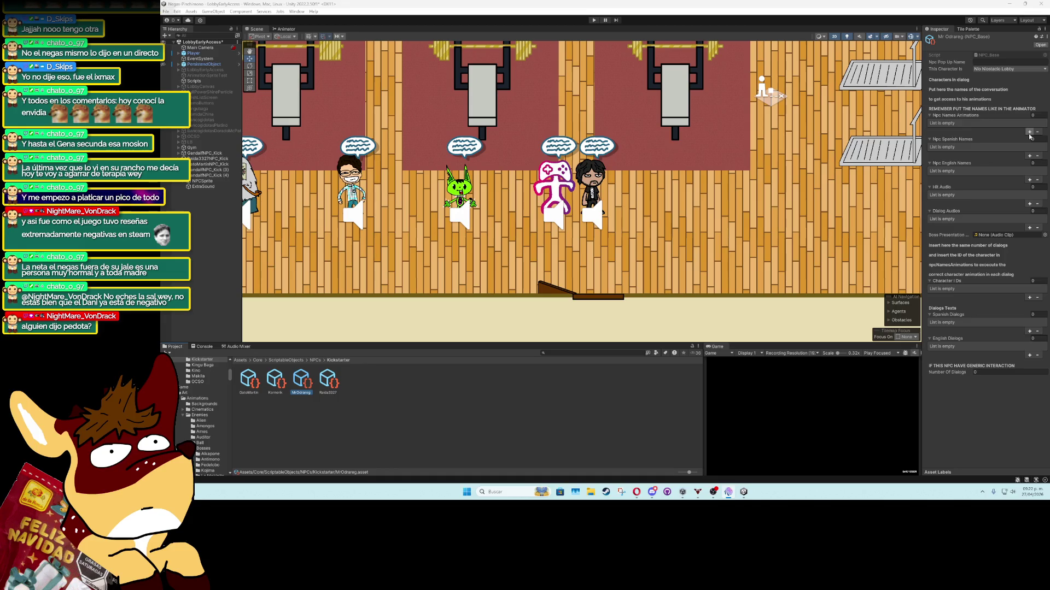
Set the pop-up name to MrOdrareg and the two animation names to Pinchimono and MrOdrareg
{"action": "left_click", "coordinate": [999, 64]}
{"action": "type", "text": "MrO"}
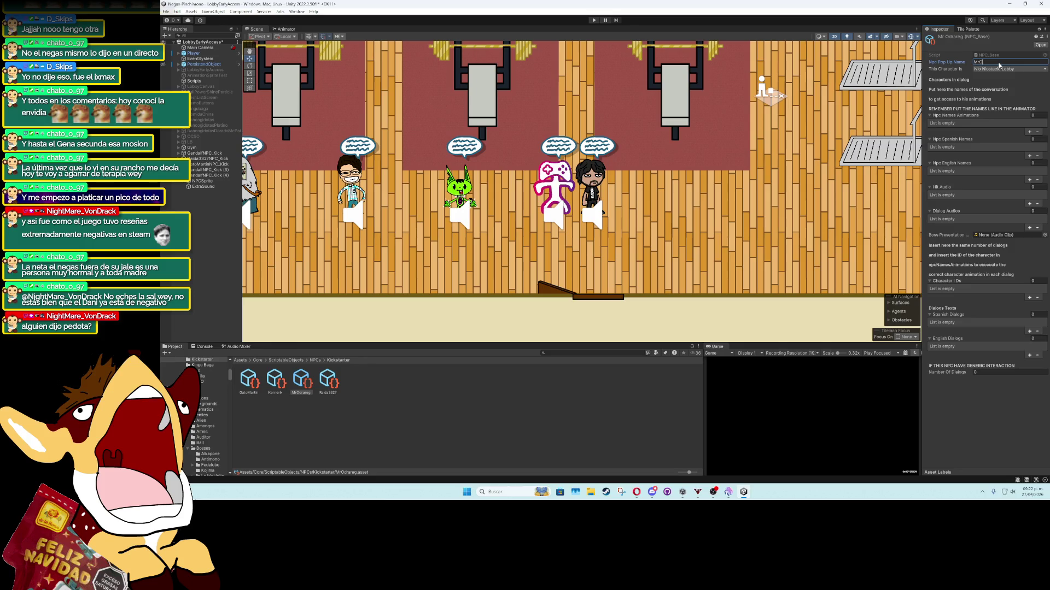
{"action": "type", "text": "d"}
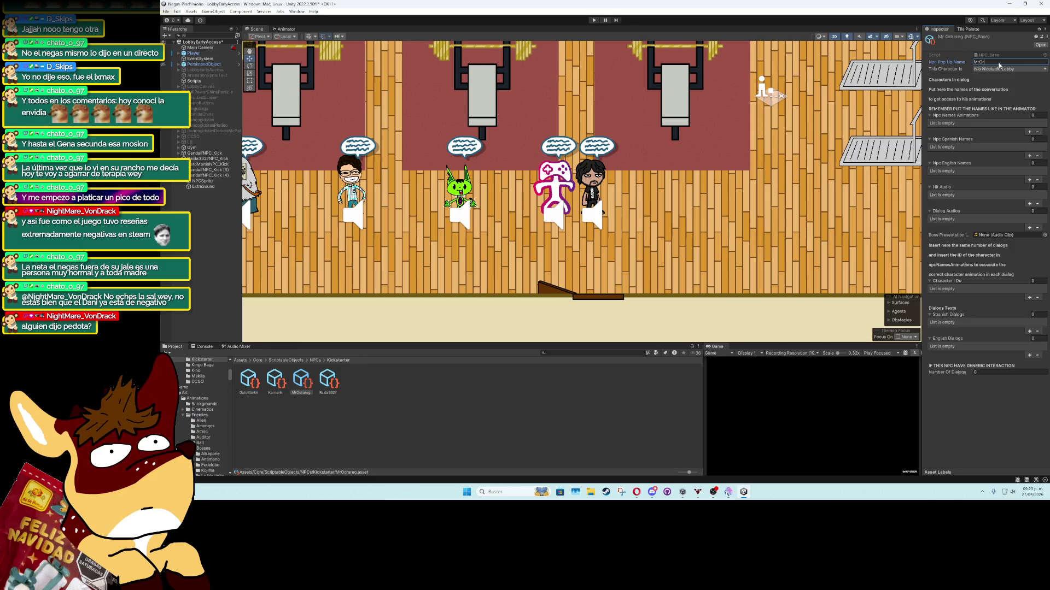
{"action": "type", "text": "rareg"}
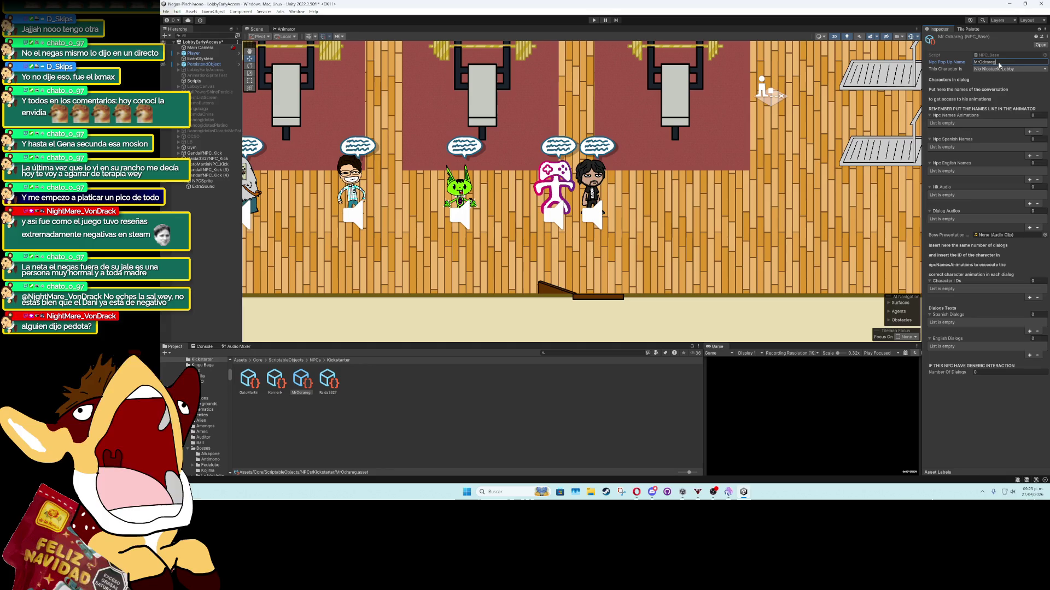
{"action": "left_click", "coordinate": [1033, 116]}
{"action": "type", "text": "2"}
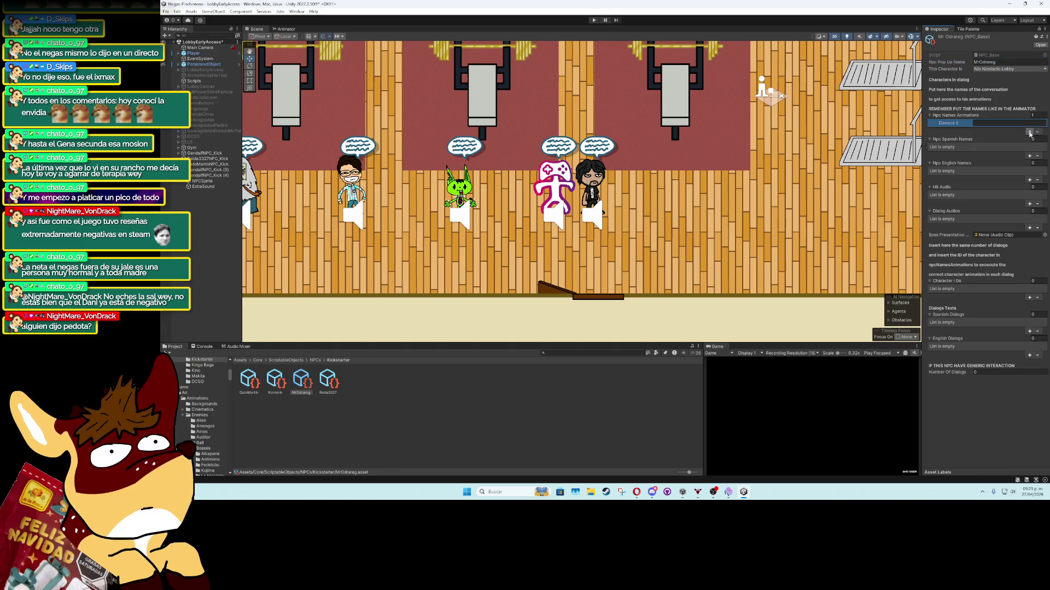
{"action": "key", "text": "Return"}
{"action": "left_click", "coordinate": [1028, 124]}
{"action": "type", "text": "Pinchimono"}
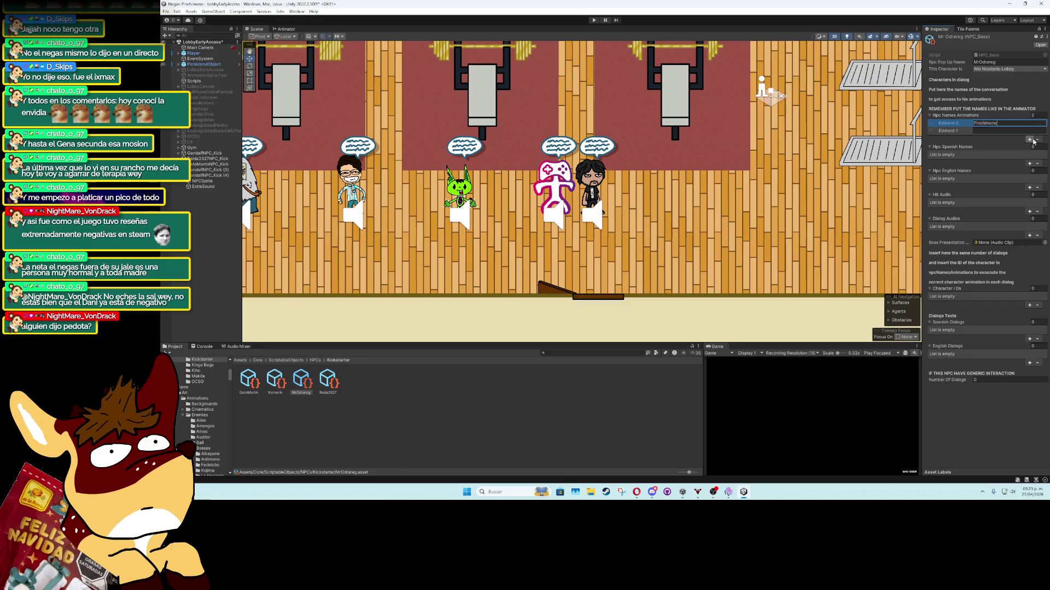
{"action": "left_click", "coordinate": [1029, 131]}
{"action": "type", "text": "MrOdrareg"}
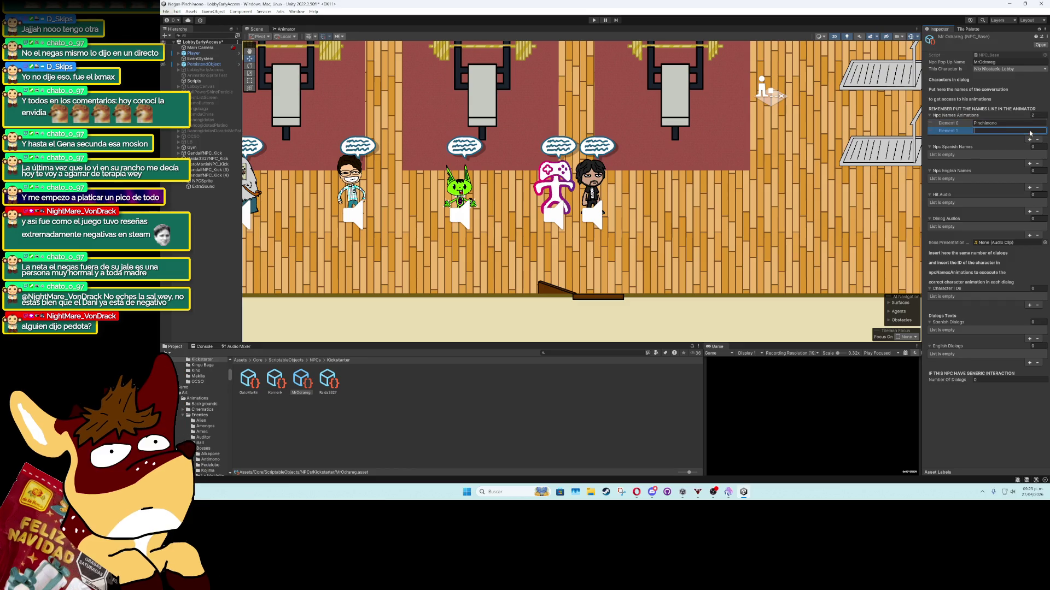
Give Spanish and English names two entries each, first Pinchimono, and add a Hit Audio slot
{"action": "left_click", "coordinate": [1029, 163]}
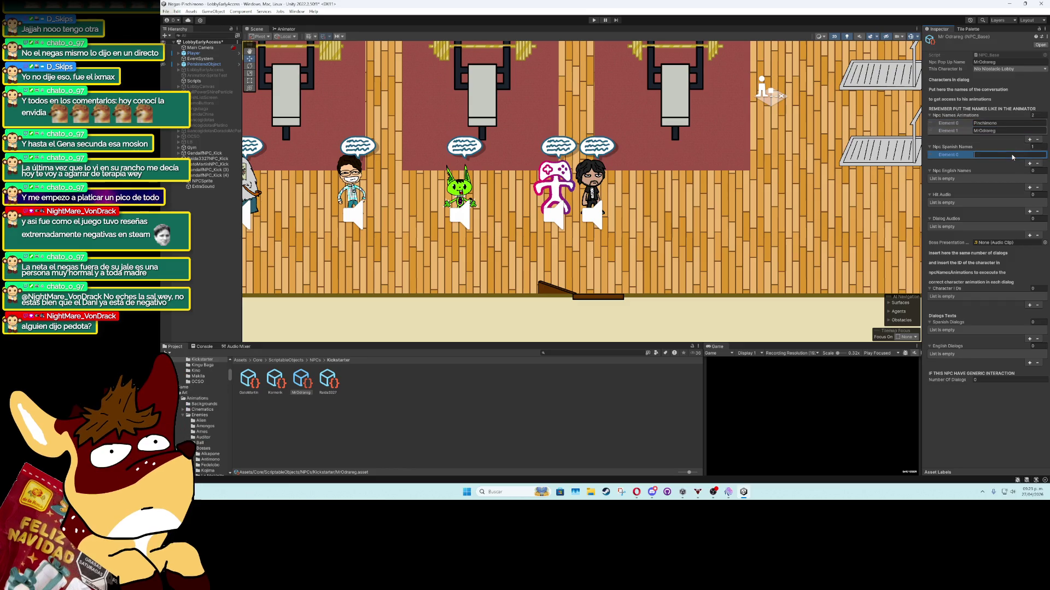
{"action": "left_click", "coordinate": [979, 155]}
{"action": "type", "text": "."}
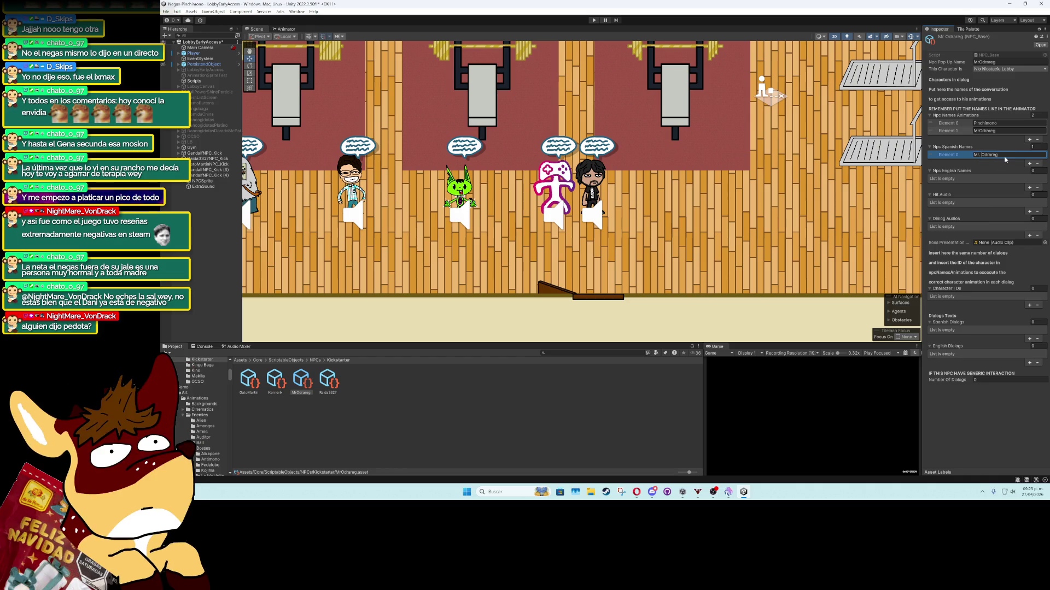
{"action": "left_click", "coordinate": [1029, 187]}
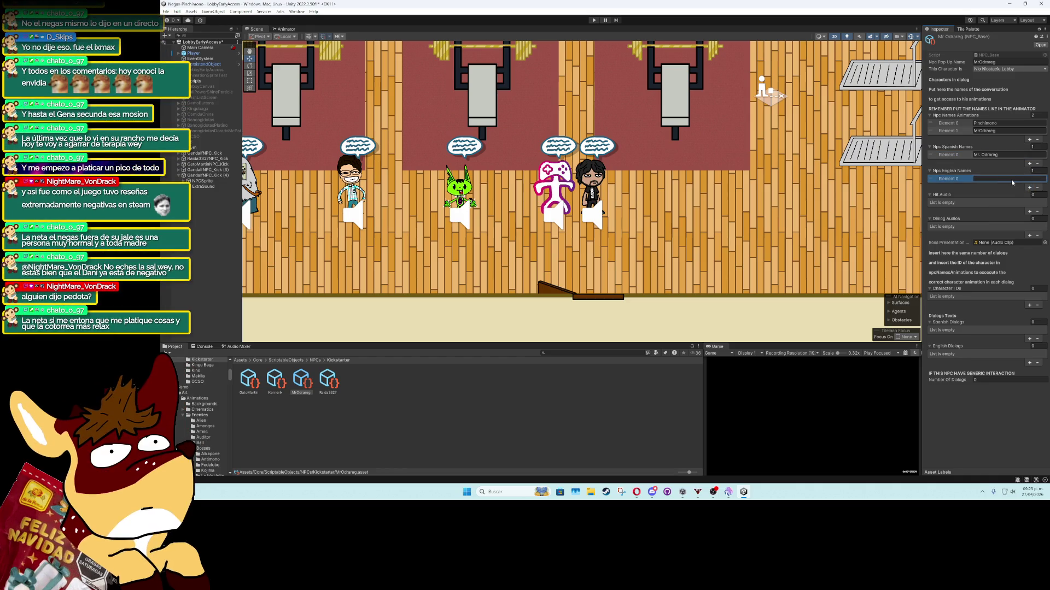
{"action": "left_click", "coordinate": [1030, 190]}
{"action": "left_click", "coordinate": [1029, 163]}
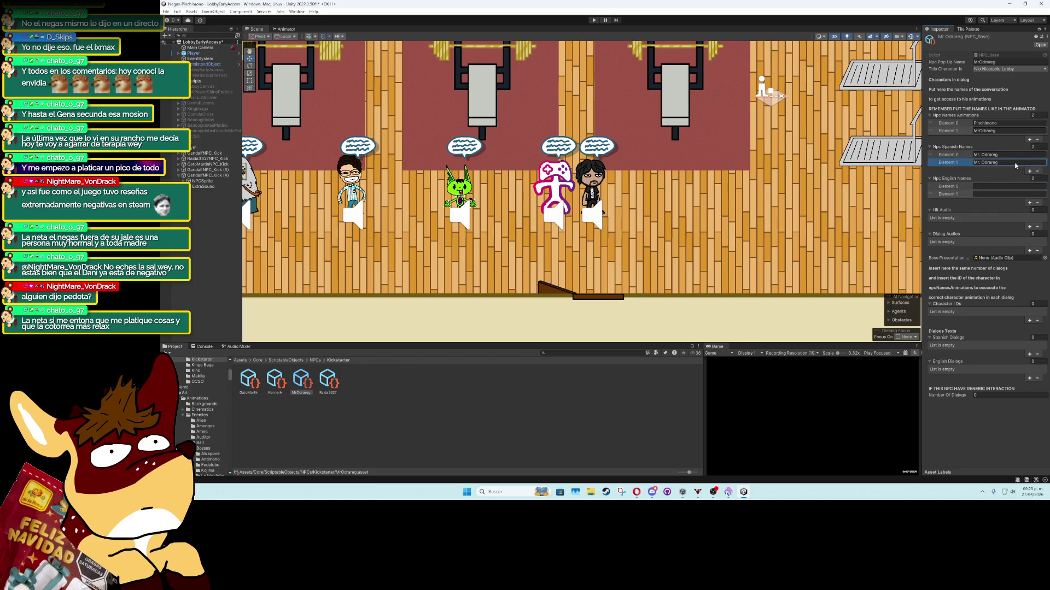
{"action": "left_click", "coordinate": [1013, 187]}
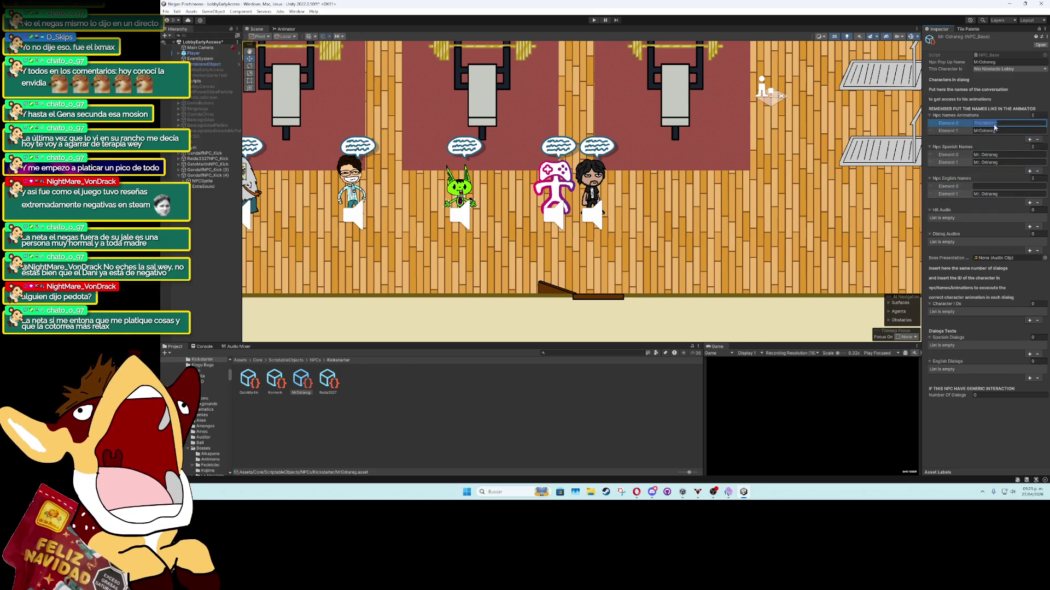
{"action": "left_click", "coordinate": [1006, 155]}
{"action": "type", "text": "Pinchimono"}
{"action": "left_click", "coordinate": [1002, 187]}
{"action": "type", "text": "Pinchimono"}
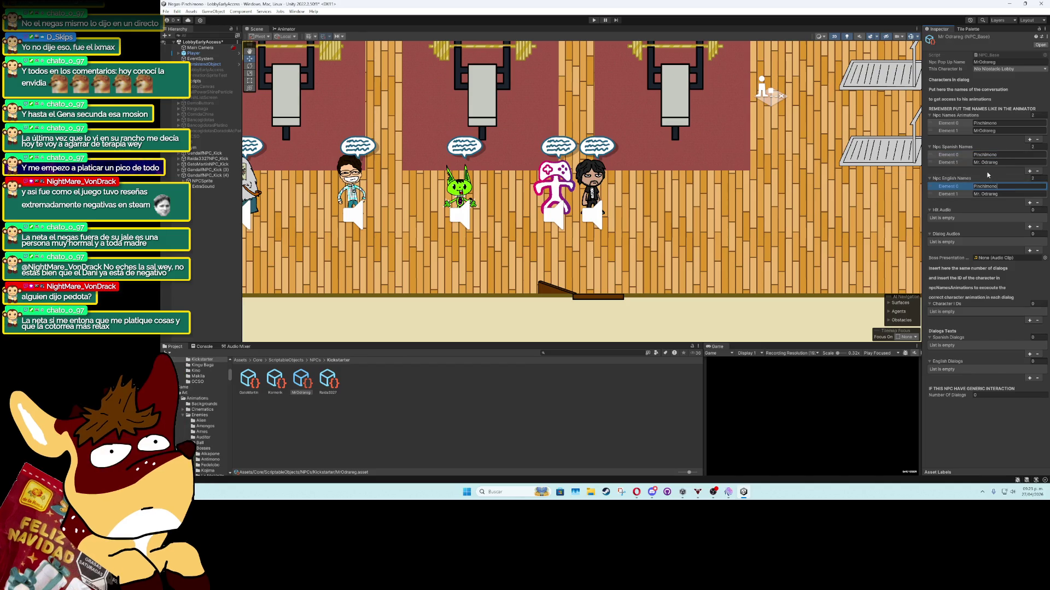
{"action": "left_click", "coordinate": [1030, 226]}
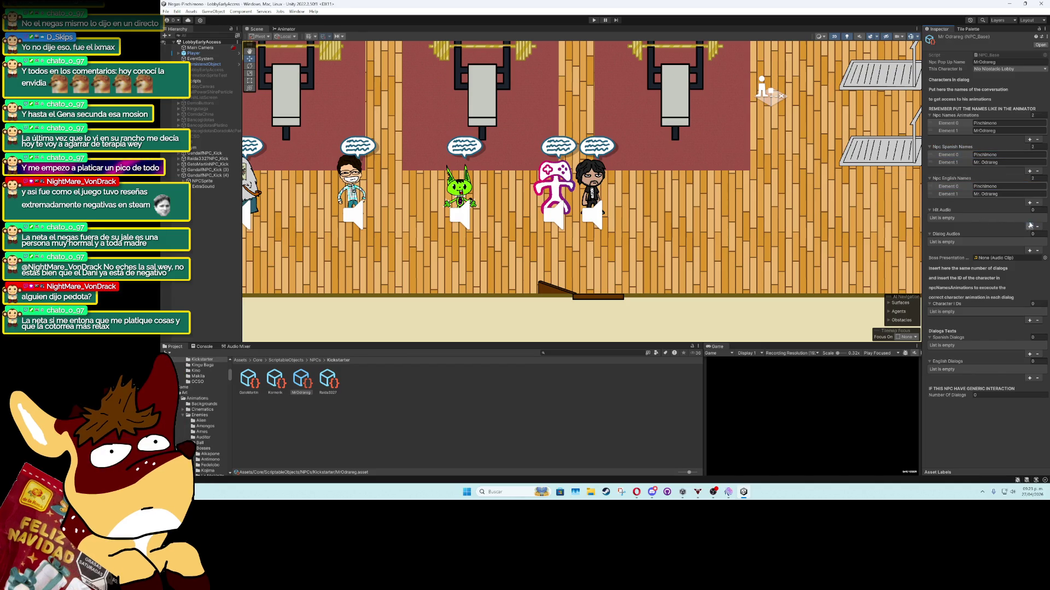
{"action": "left_click", "coordinate": [1044, 218]}
Assign mrodrareg_hit as the hit audio and add mrodrareg_1 to Dialog Audios
{"action": "type", "text": "odr"}
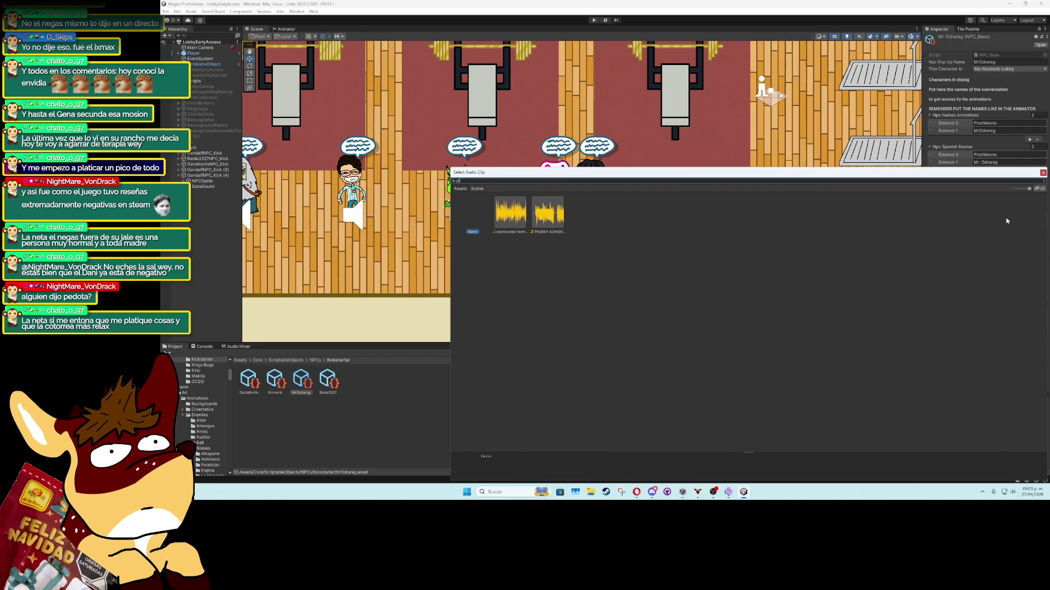
{"action": "type", "text": "a"}
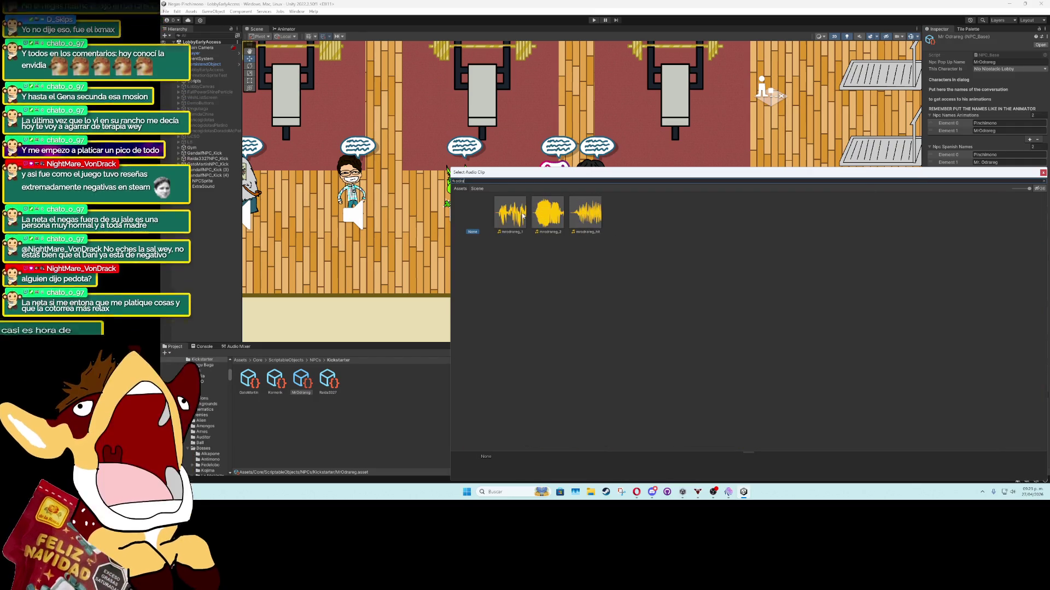
{"action": "double_click", "coordinate": [569, 216]}
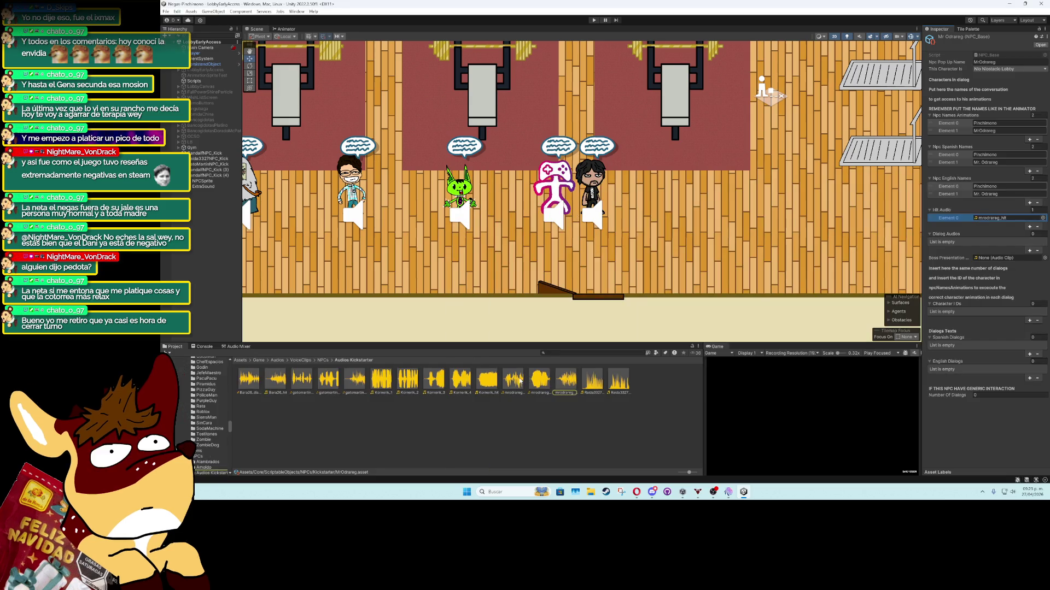
{"action": "mouse_move", "coordinate": [947, 230]}
{"action": "left_mouse_down"}
{"action": "mouse_move", "coordinate": [960, 239]}
{"action": "mouse_move", "coordinate": [952, 234]}
{"action": "left_mouse_up"}
Add two character IDs reading 1 and 0, a second Spanish dialog and two English dialogs
{"action": "left_click", "coordinate": [1029, 329]}
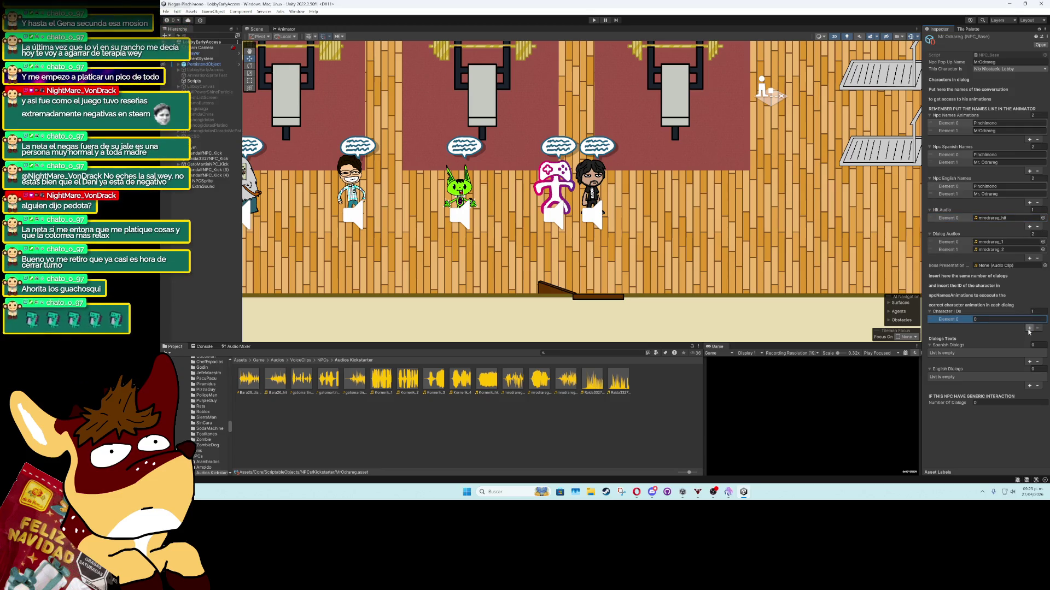
{"action": "left_click", "coordinate": [1029, 329]}
{"action": "type", "text": "1"}
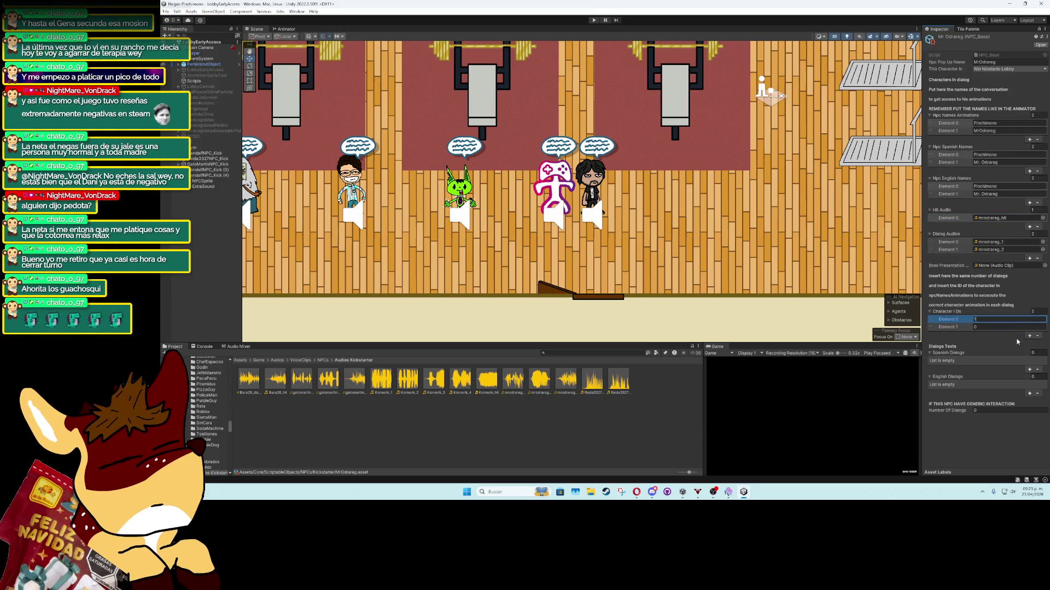
{"action": "left_click", "coordinate": [1029, 370]}
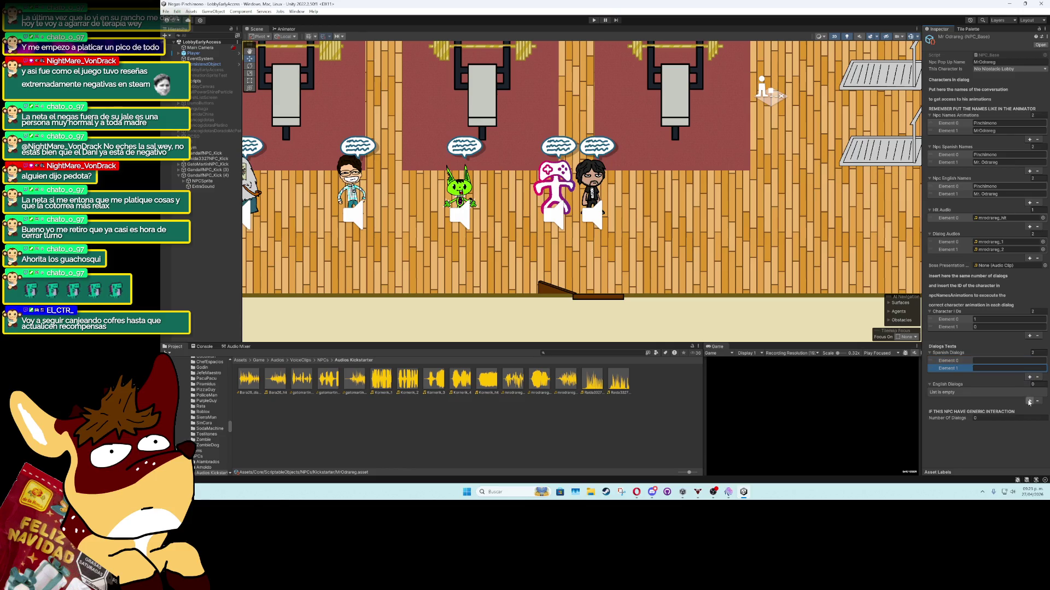
{"action": "left_click", "coordinate": [1029, 401]}
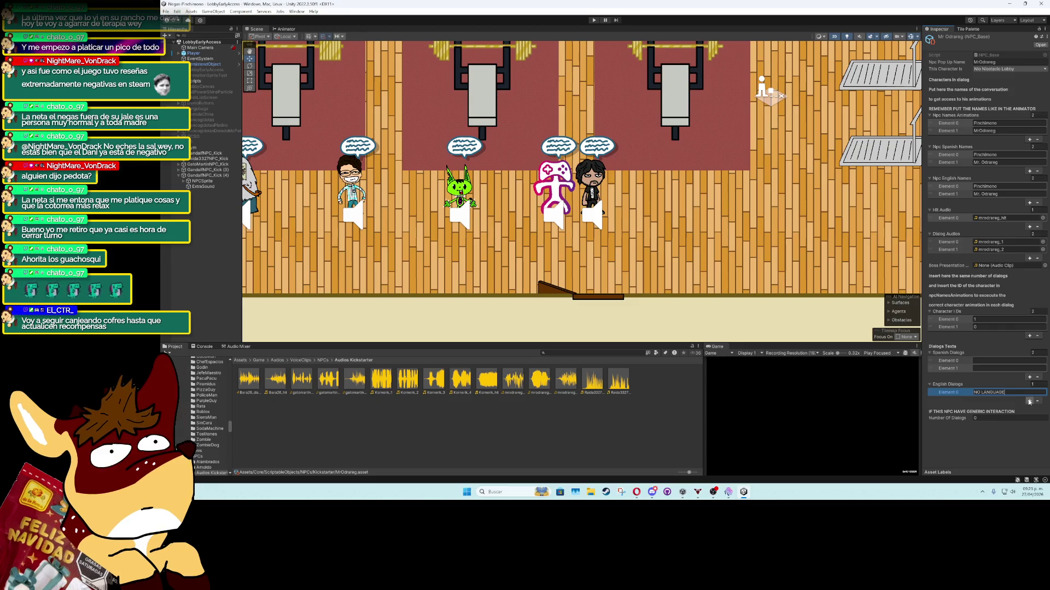
{"action": "left_click", "coordinate": [1030, 401]}
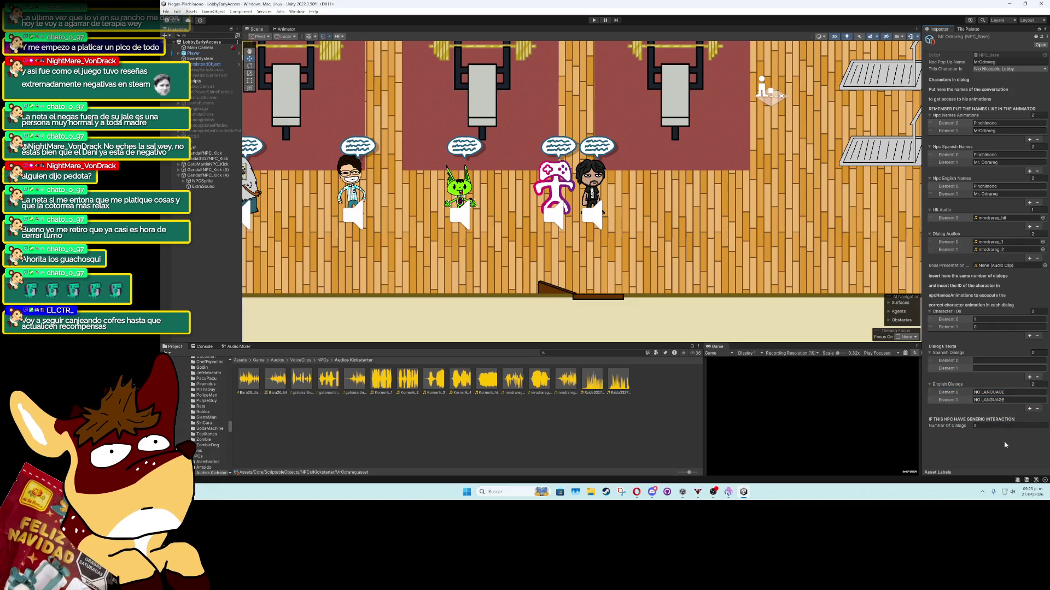
{"action": "left_click", "coordinate": [933, 368]}
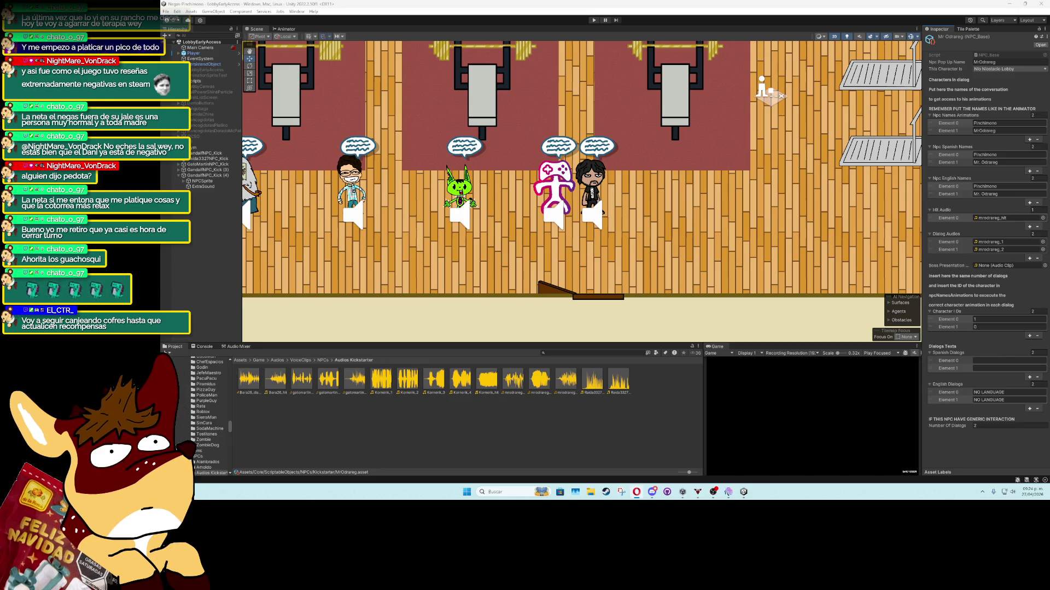
Write the Spanish lines 'Ya pinchimono consigue un trabajo' and 'NO NUNCA!'
{"action": "left_click", "coordinate": [998, 361]}
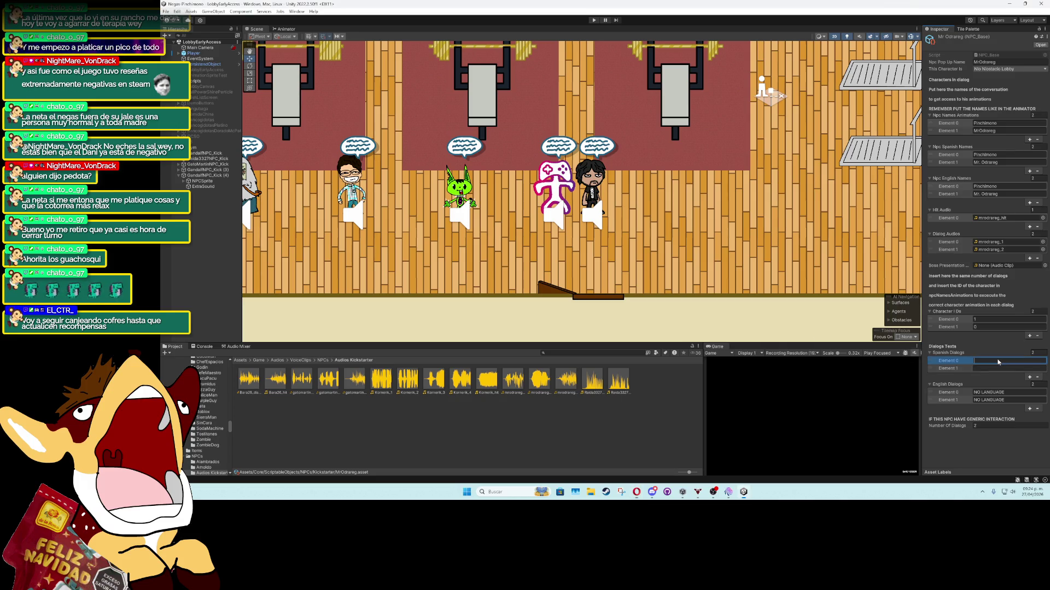
{"action": "type", "text": "Ya pl"}
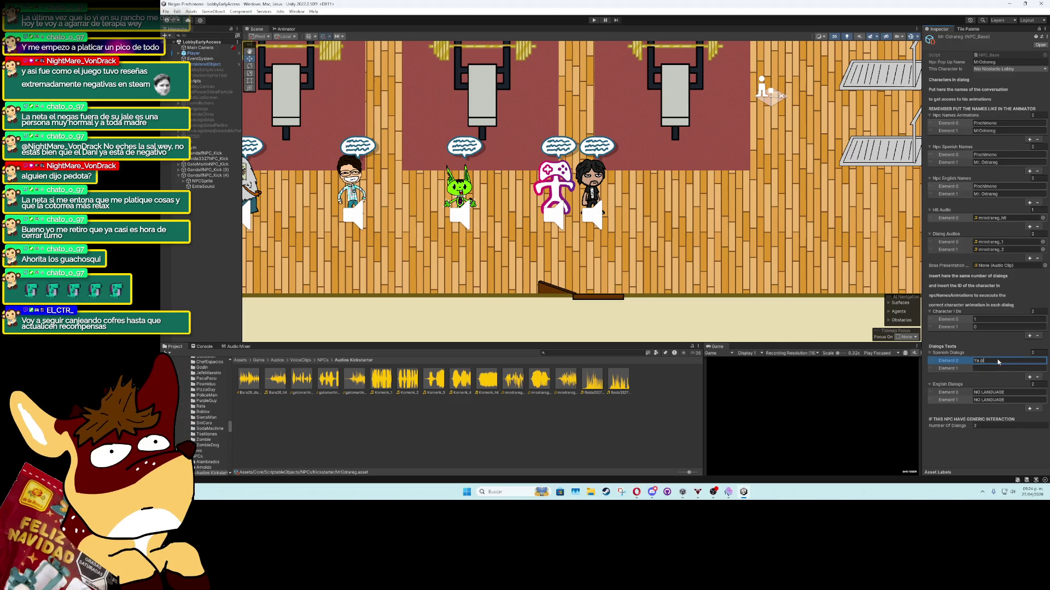
{"action": "type", "text": "imono cons"}
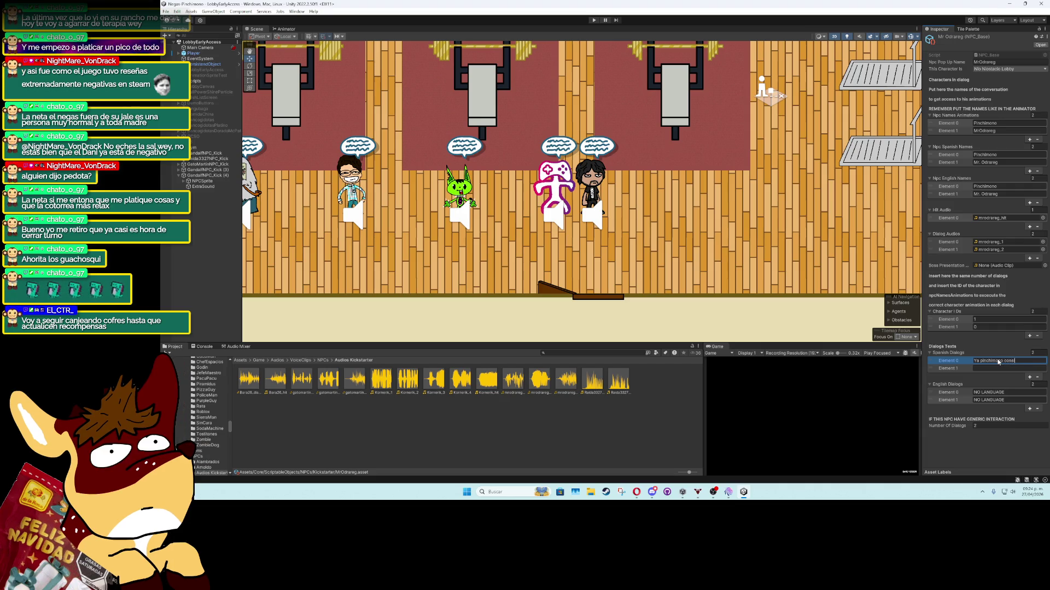
{"action": "type", "text": "rabajo"}
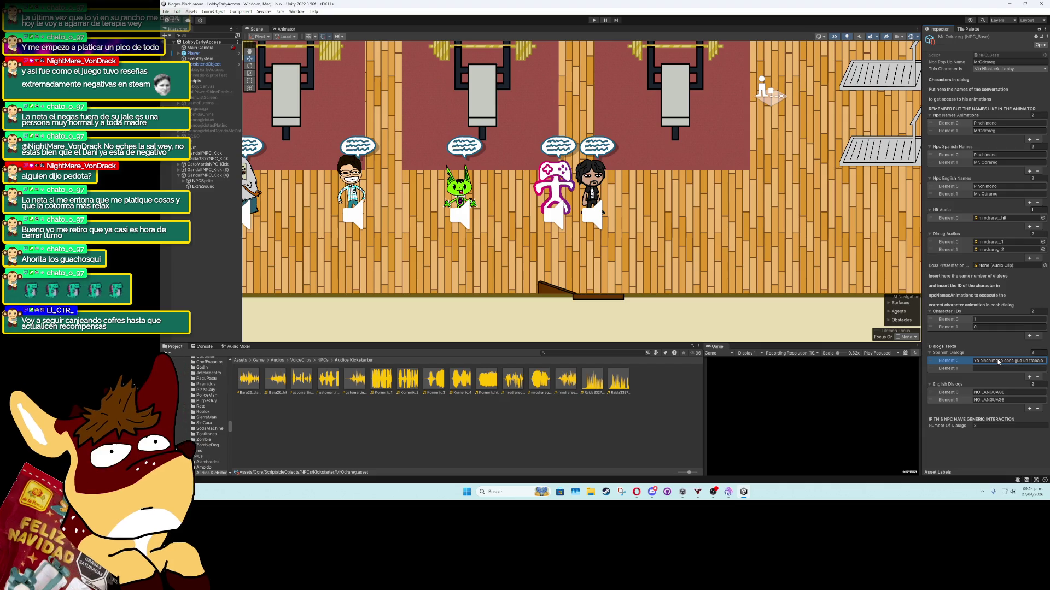
{"action": "left_click", "coordinate": [1034, 369]}
{"action": "type", "text": "NO NUNCA!"}
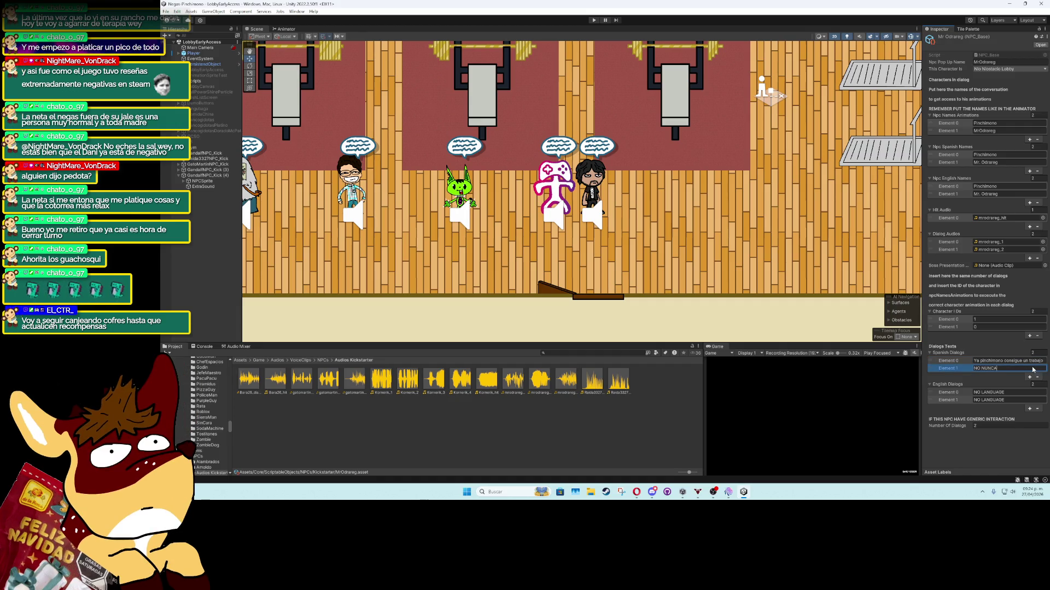
{"action": "key", "text": "Return"}
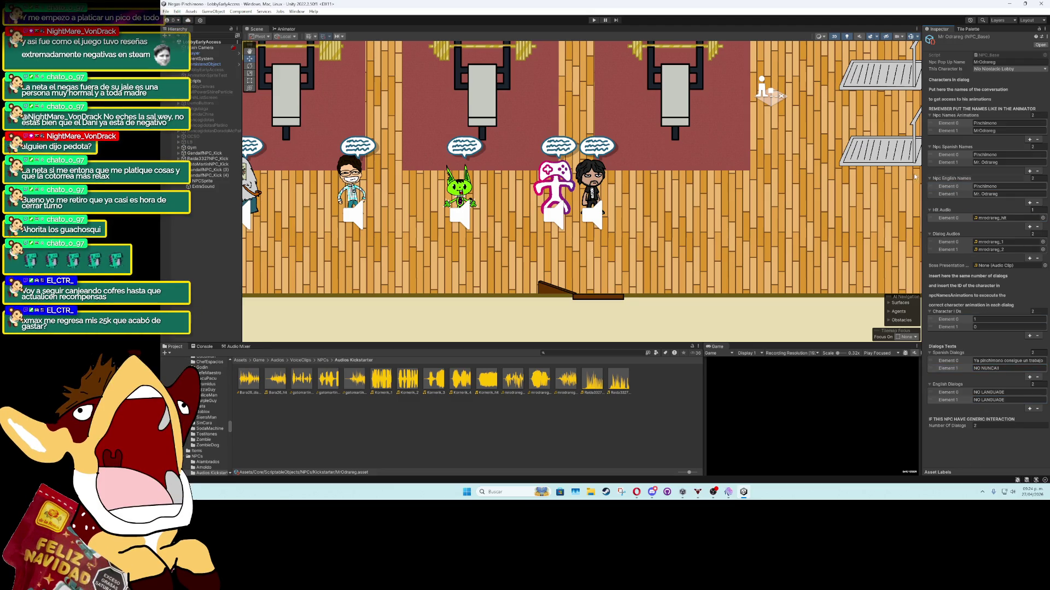
Set the character type to Generic Dialog, then select GandalfNPC_Kick (3)
{"action": "left_click", "coordinate": [1008, 69]}
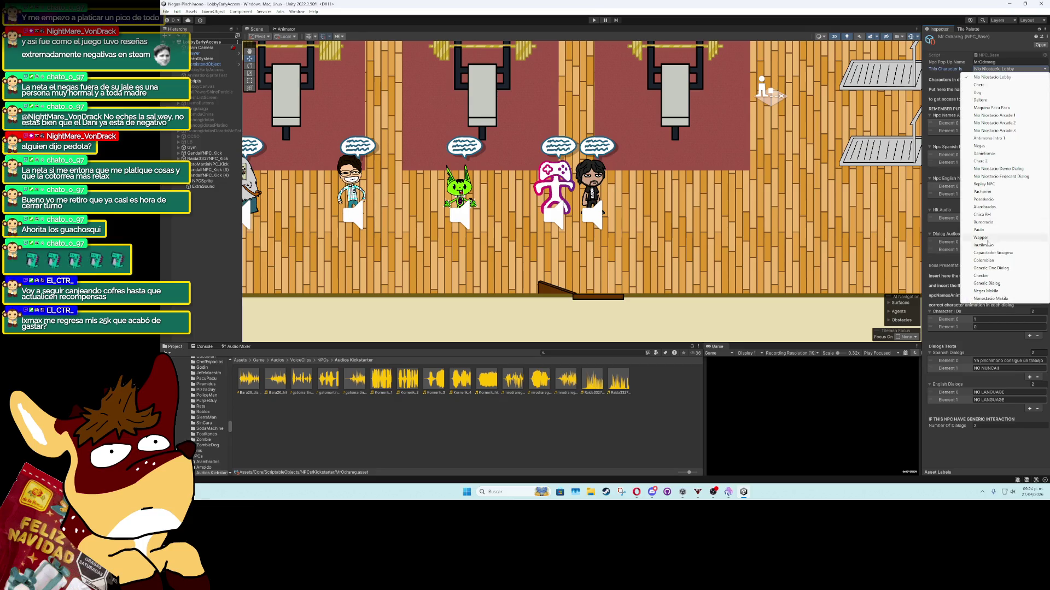
{"action": "left_click", "coordinate": [991, 284]}
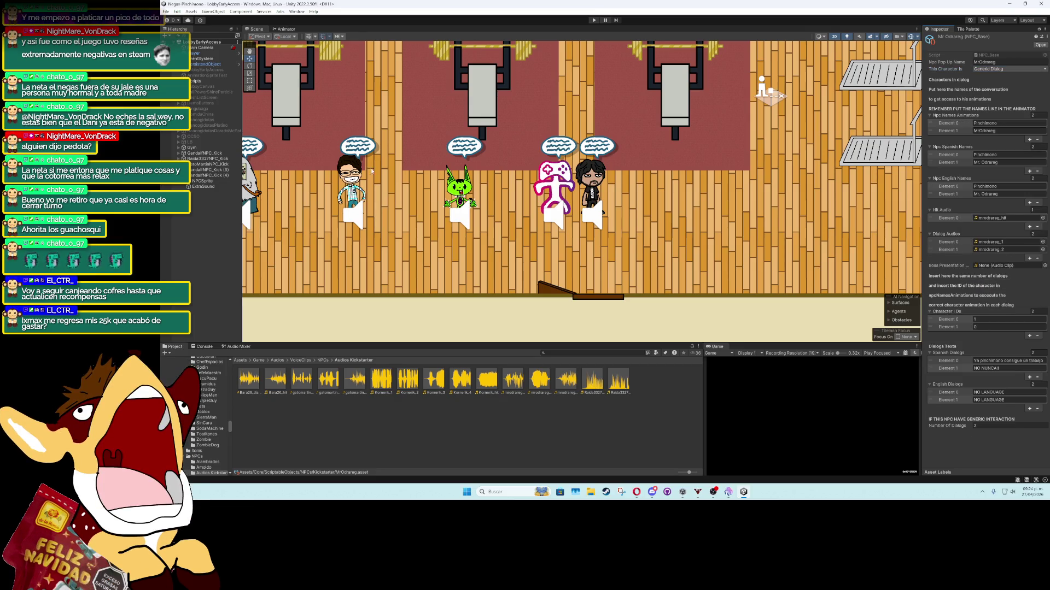
{"action": "left_click", "coordinate": [210, 169]}
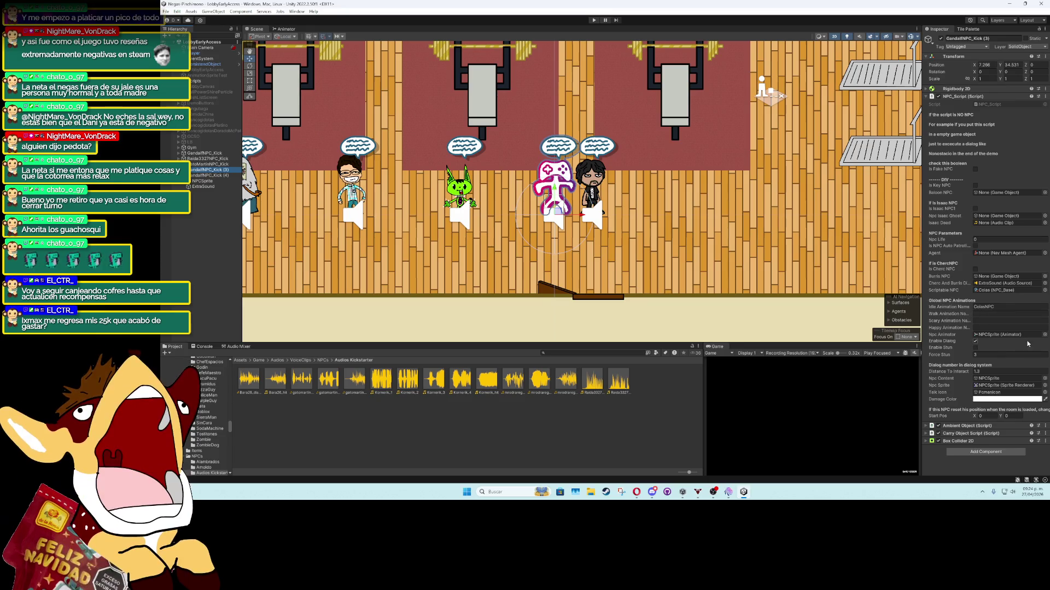
Assign the MrOdrareg NPC data to GandalfNPC_Kick (3)
{"action": "left_click", "coordinate": [1045, 290]}
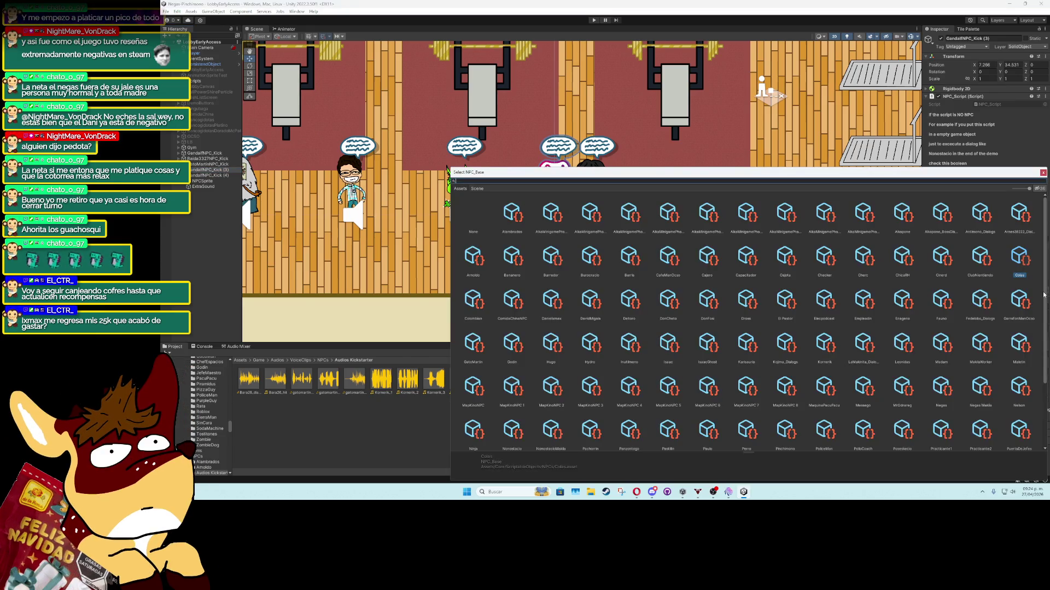
{"action": "type", "text": "mr"}
{"action": "left_click", "coordinate": [510, 225]}
{"action": "double_click", "coordinate": [510, 226]}
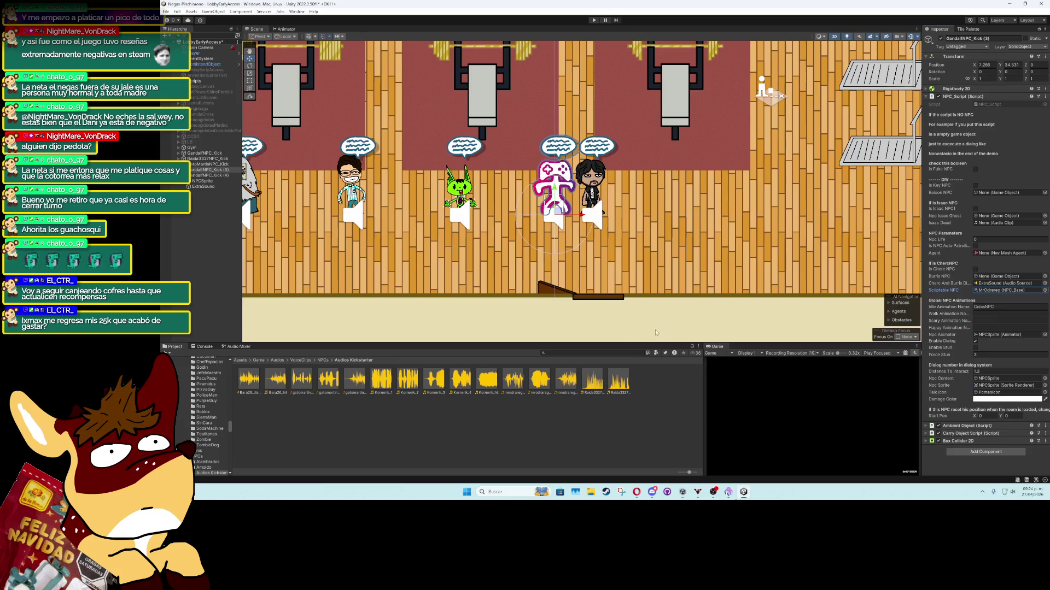
Rename GandalfNPC_Kick (3) to MrOdraregNPC_Kick
{"action": "left_click", "coordinate": [202, 171]}
{"action": "type", "text": "MrOdrare"}
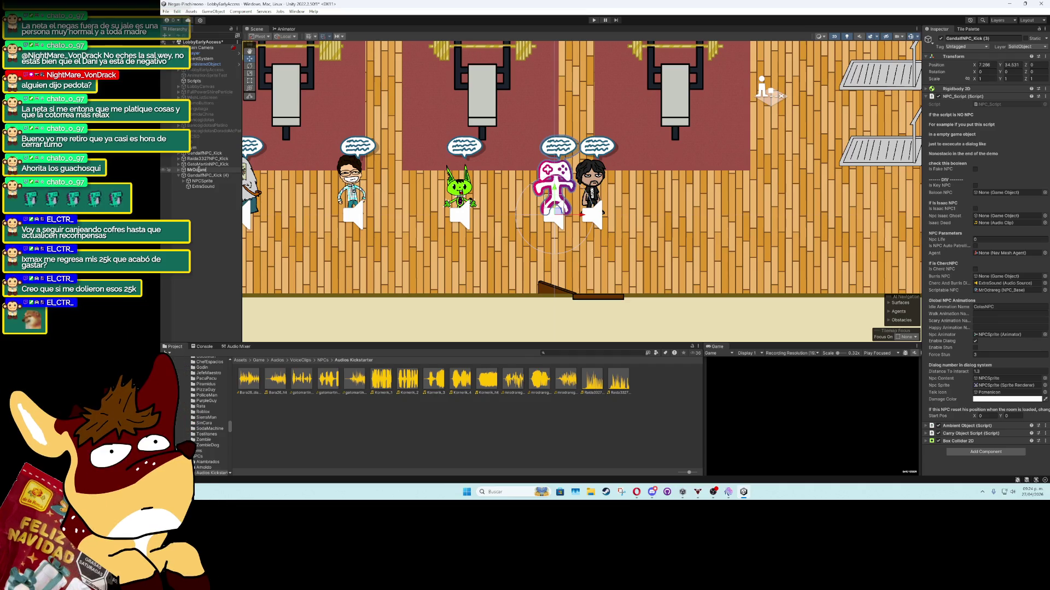
{"action": "type", "text": "gNPC_Ki"}
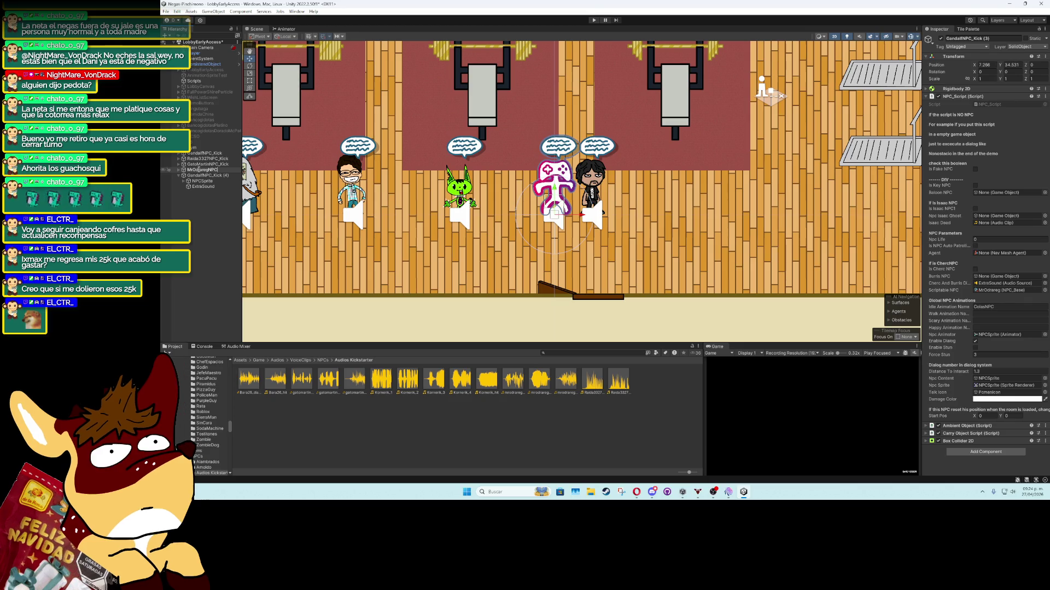
{"action": "type", "text": "ck"}
{"action": "key", "text": "Return"}
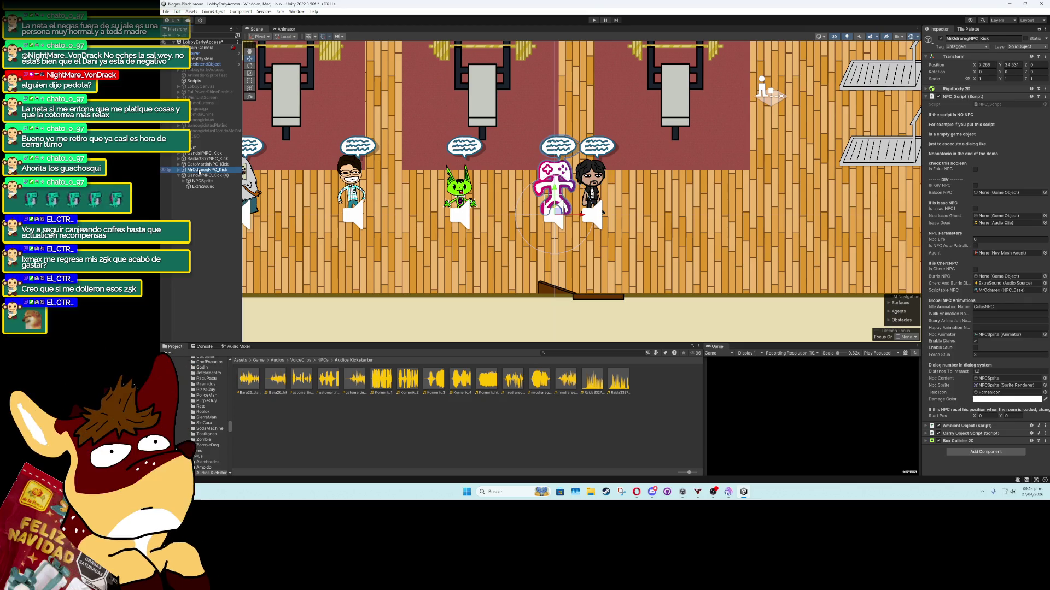
Drag GandalfNPC_Kick (4) right to X 9.417, then reselect MrOdraregNPC_Kick
{"action": "left_click", "coordinate": [202, 176]}
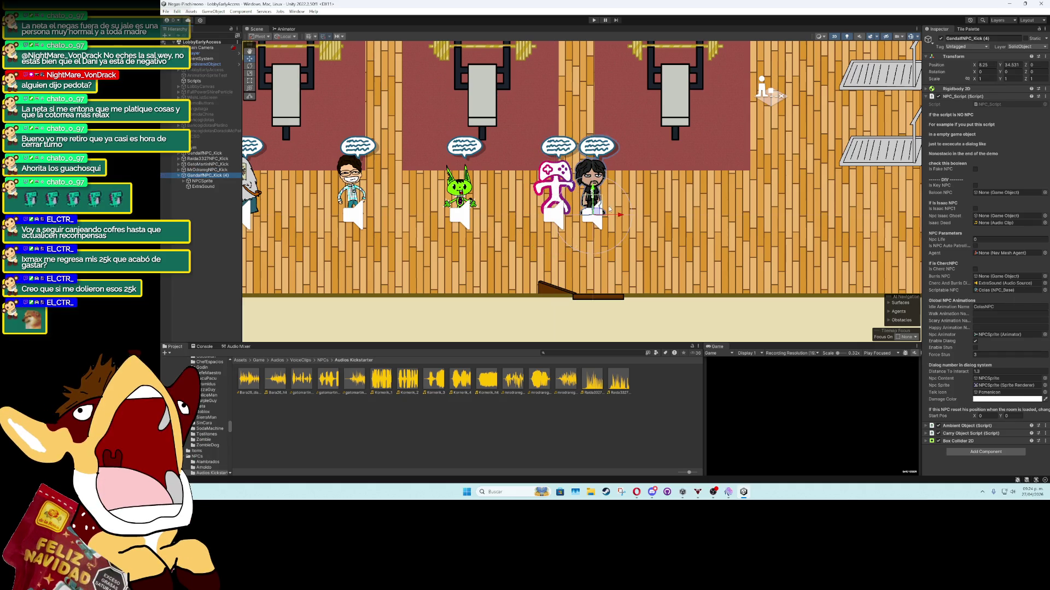
{"action": "left_click_drag", "start_coordinate": [609, 209], "coordinate": [653, 210]}
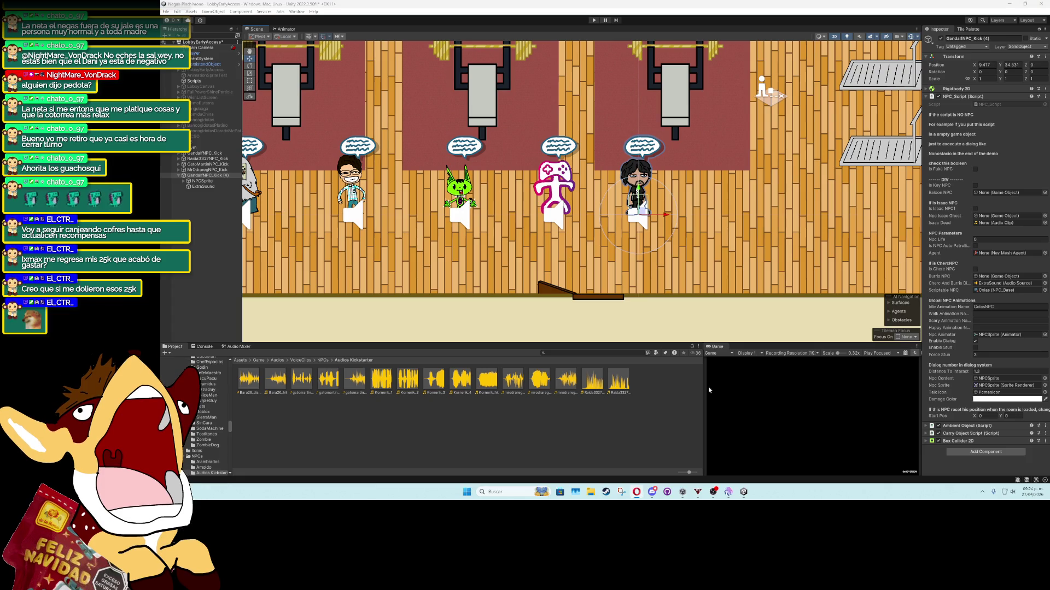
{"action": "left_click", "coordinate": [204, 170]}
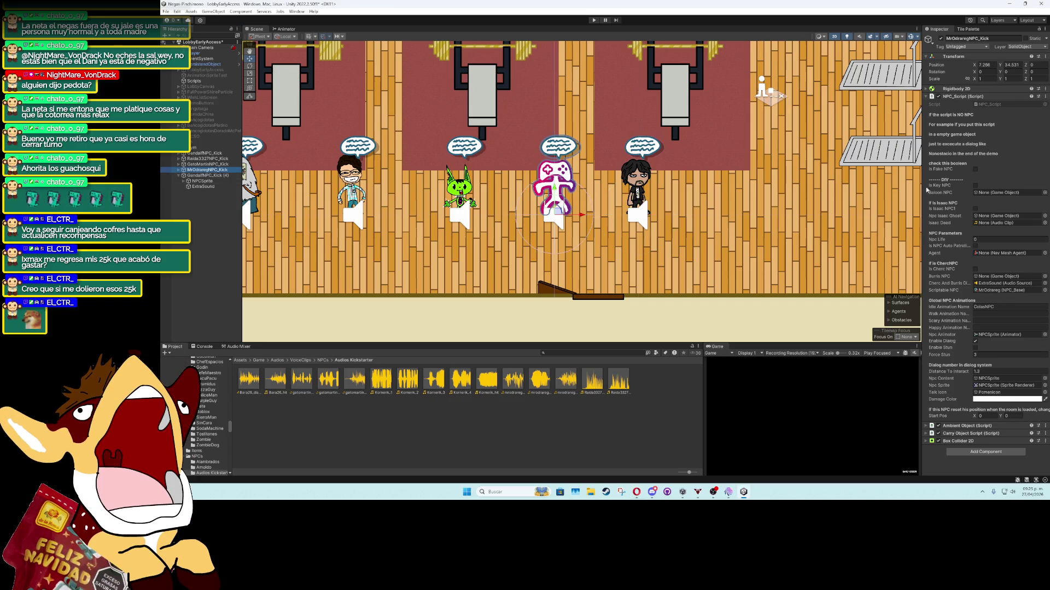
Create a new NPC_Base asset named Bara28 in the Kickstarter folder
{"action": "left_click", "coordinate": [1006, 291]}
{"action": "right_click", "coordinate": [396, 421]}
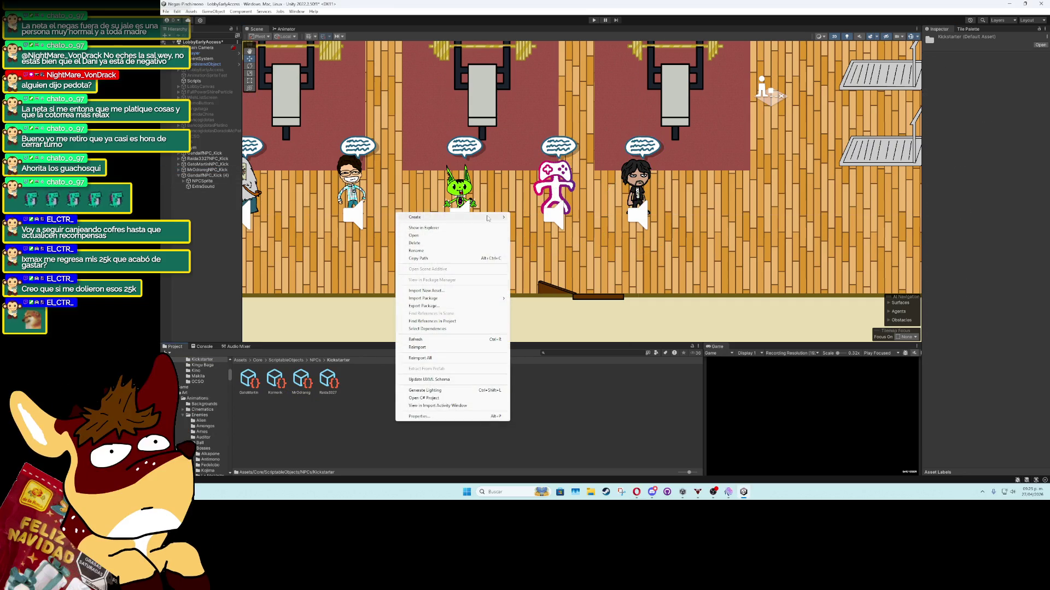
{"action": "mouse_move", "coordinate": [488, 218]}
{"action": "mouse_move", "coordinate": [563, 110]}
{"action": "left_click", "coordinate": [619, 117]}
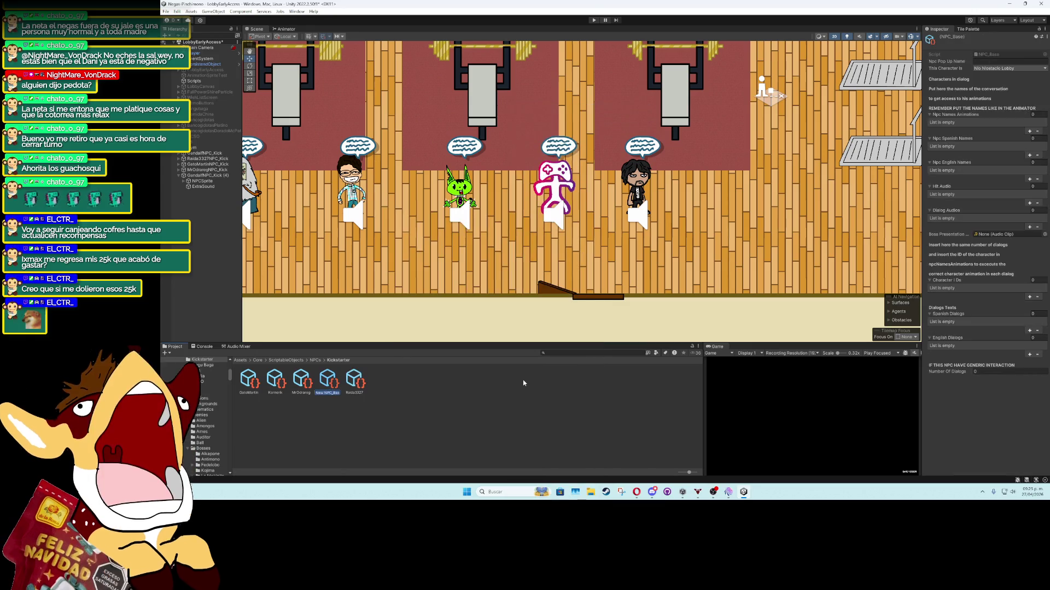
{"action": "type", "text": "Ba"}
{"action": "type", "text": "ra28"}
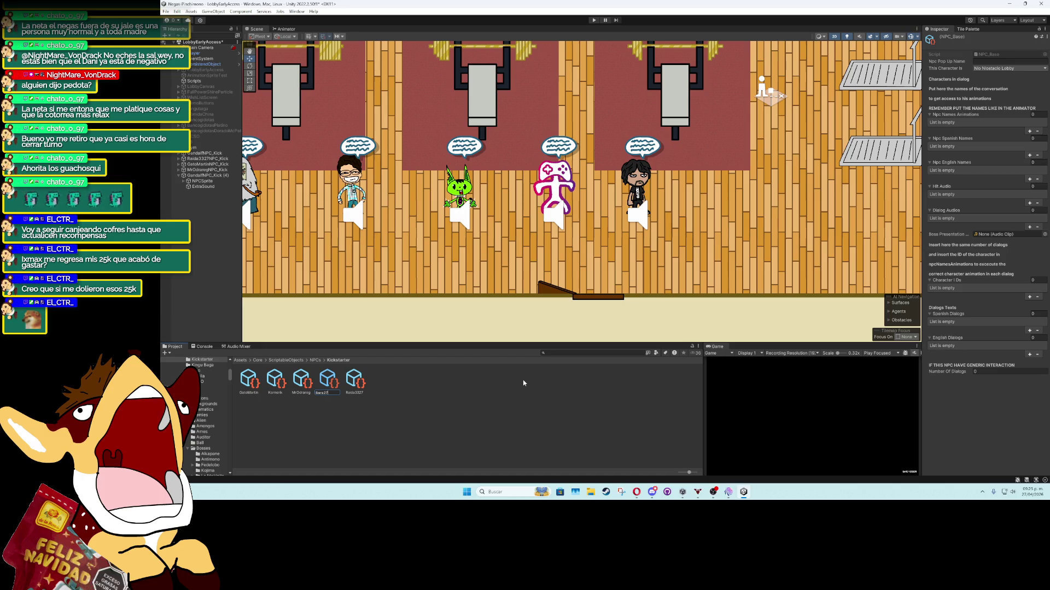
{"action": "key", "text": "Return"}
Set the pop-up name to Bara and the character type to Generic Dialog
{"action": "left_click", "coordinate": [985, 62]}
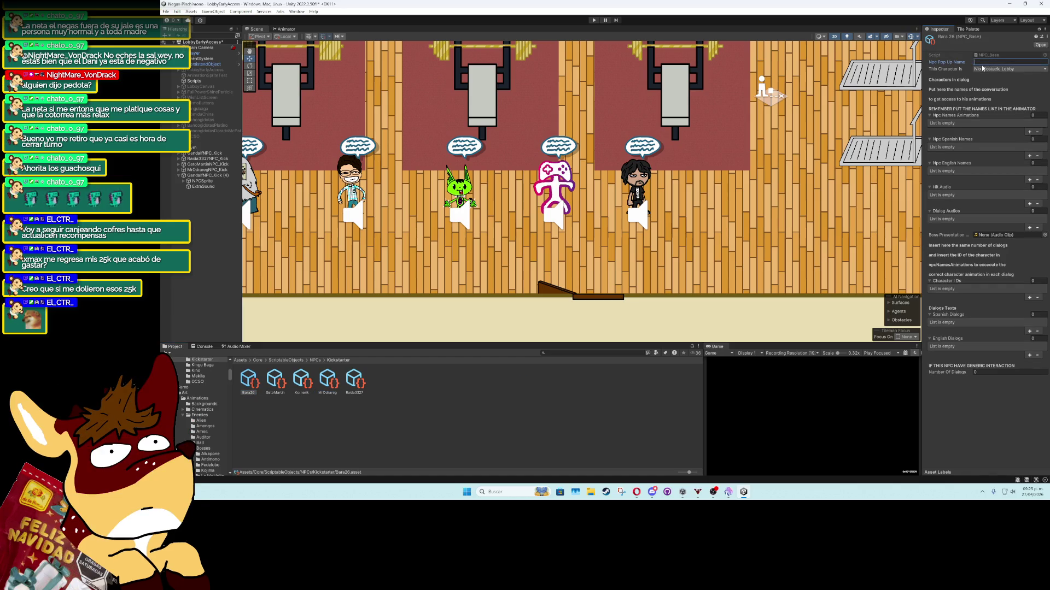
{"action": "type", "text": "Bara"}
{"action": "left_click", "coordinate": [991, 70]}
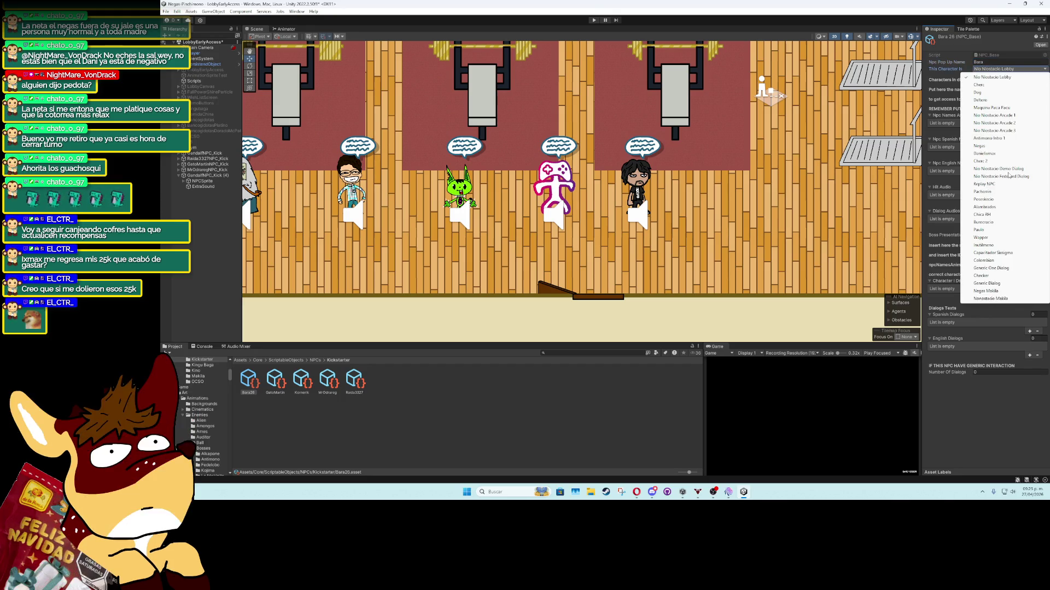
{"action": "left_click", "coordinate": [998, 285]}
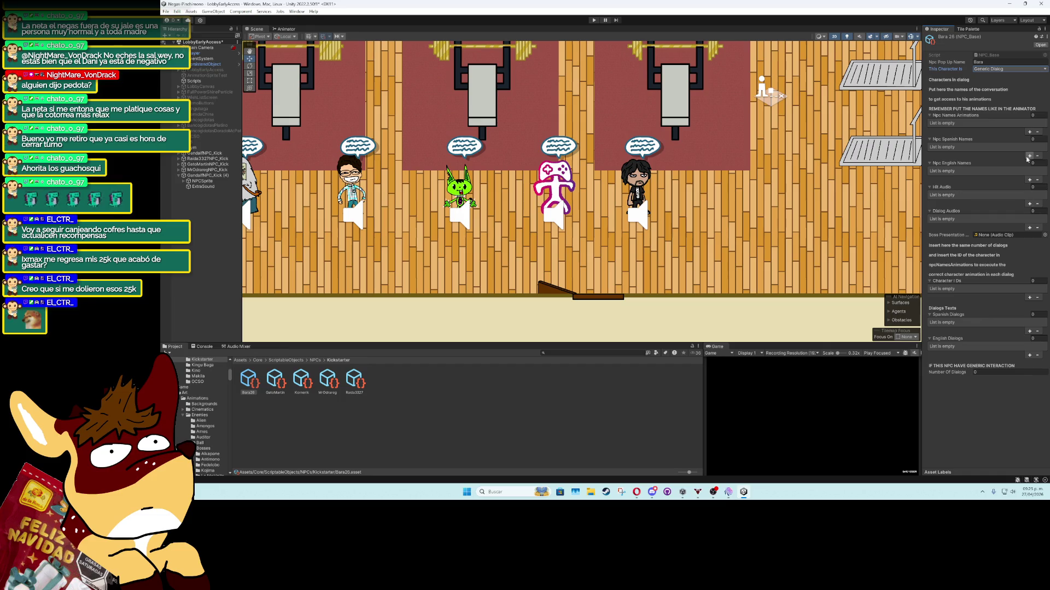
Add first animation, Spanish and English name entries, all set to Pinchimono
{"action": "left_click", "coordinate": [1029, 132]}
{"action": "left_click", "coordinate": [1026, 123]}
{"action": "type", "text": "P"}
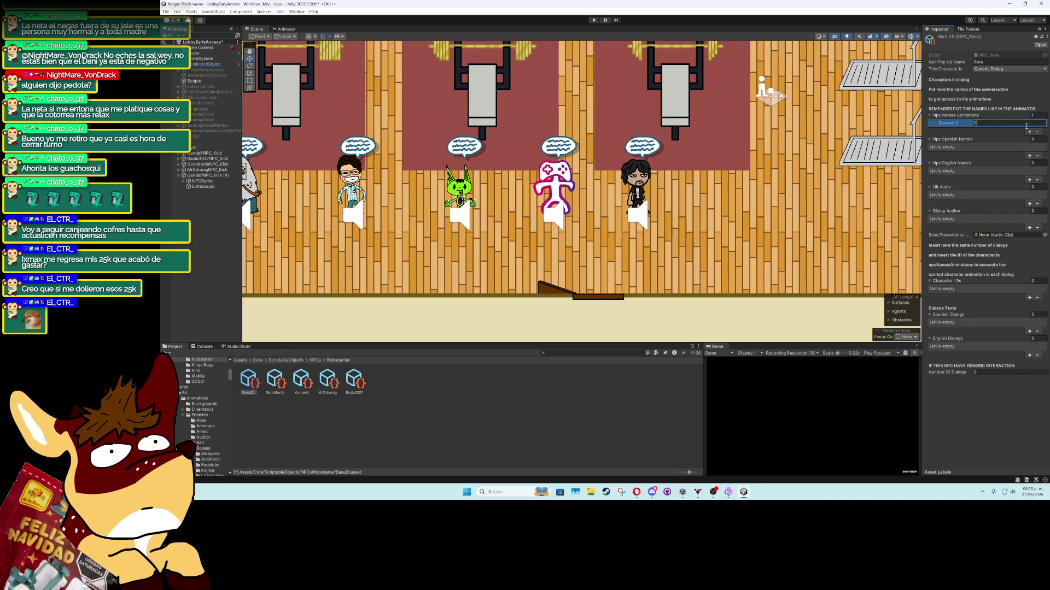
{"action": "type", "text": "inchimono"}
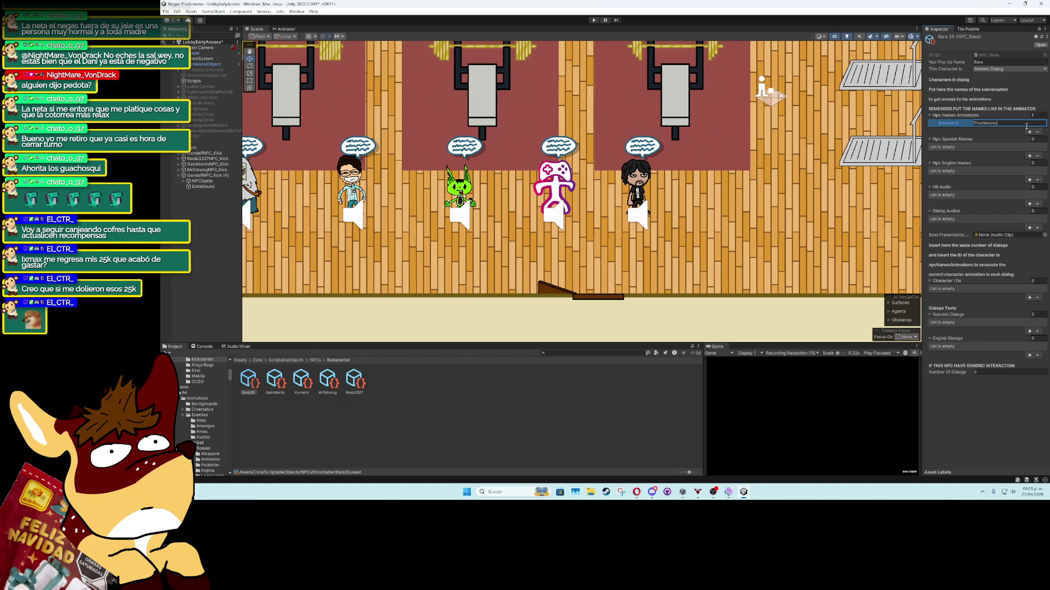
{"action": "key", "text": "Return"}
{"action": "left_click", "coordinate": [1029, 156]}
{"action": "left_click", "coordinate": [1009, 147]}
{"action": "type", "text": "Pinchimono"}
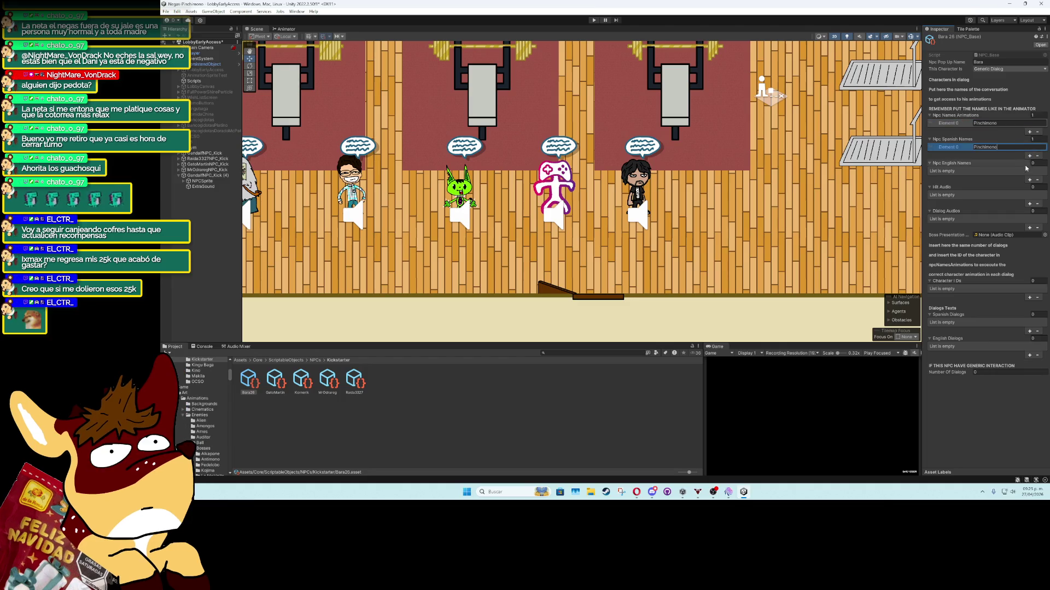
{"action": "left_click", "coordinate": [1028, 180]}
{"action": "type", "text": "Pinchimono"}
Add a hit audio slot and second name entries, setting the second animation and Spanish names to Bara26
{"action": "left_click", "coordinate": [1029, 204]}
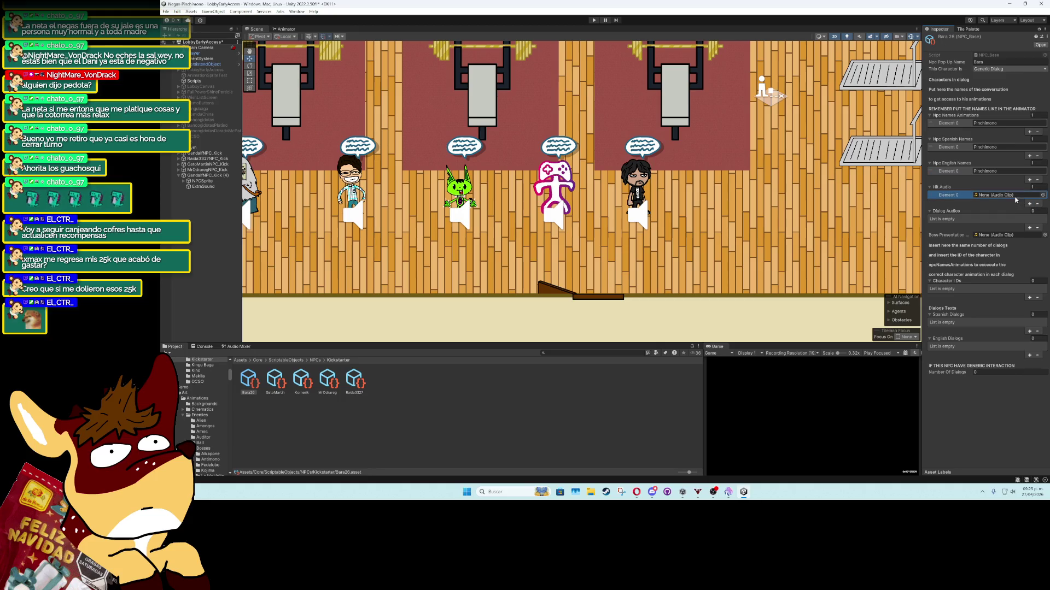
{"action": "left_click", "coordinate": [1029, 180]}
{"action": "left_click", "coordinate": [1029, 155]}
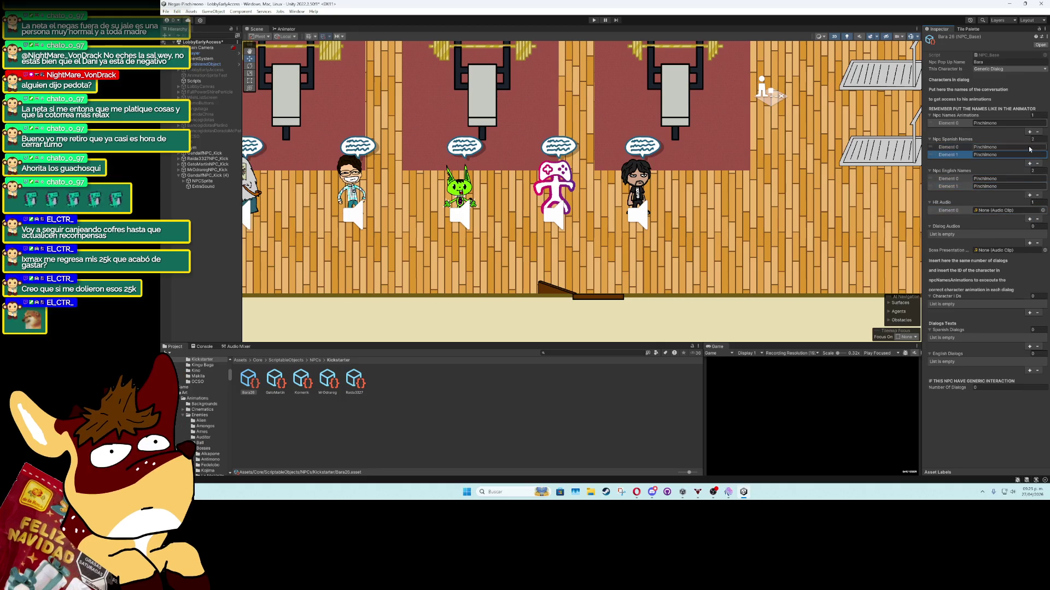
{"action": "left_click", "coordinate": [1029, 131]}
{"action": "left_click", "coordinate": [1026, 133]}
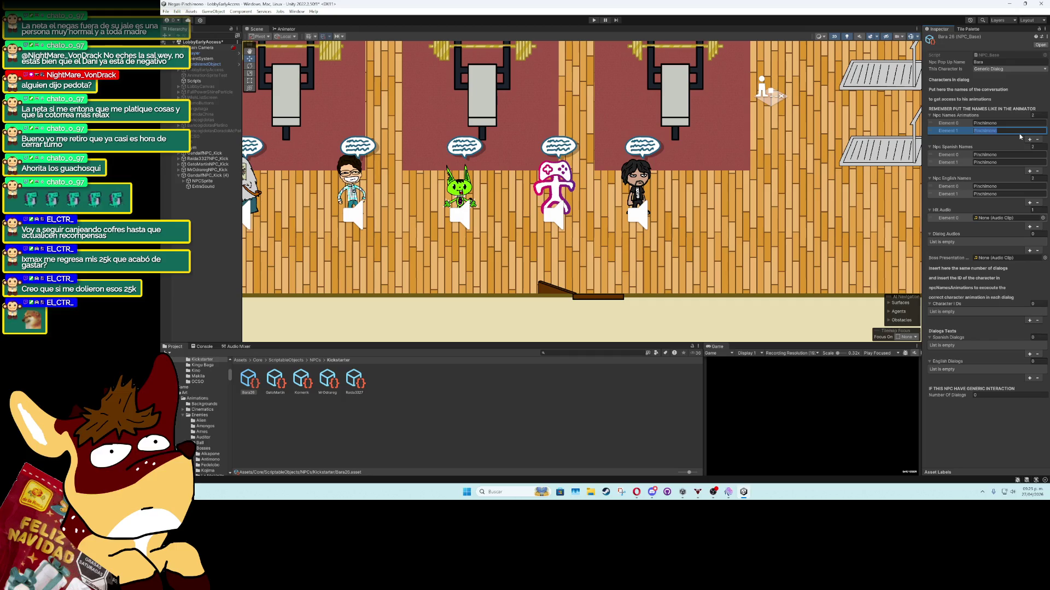
{"action": "type", "text": "Bara2"}
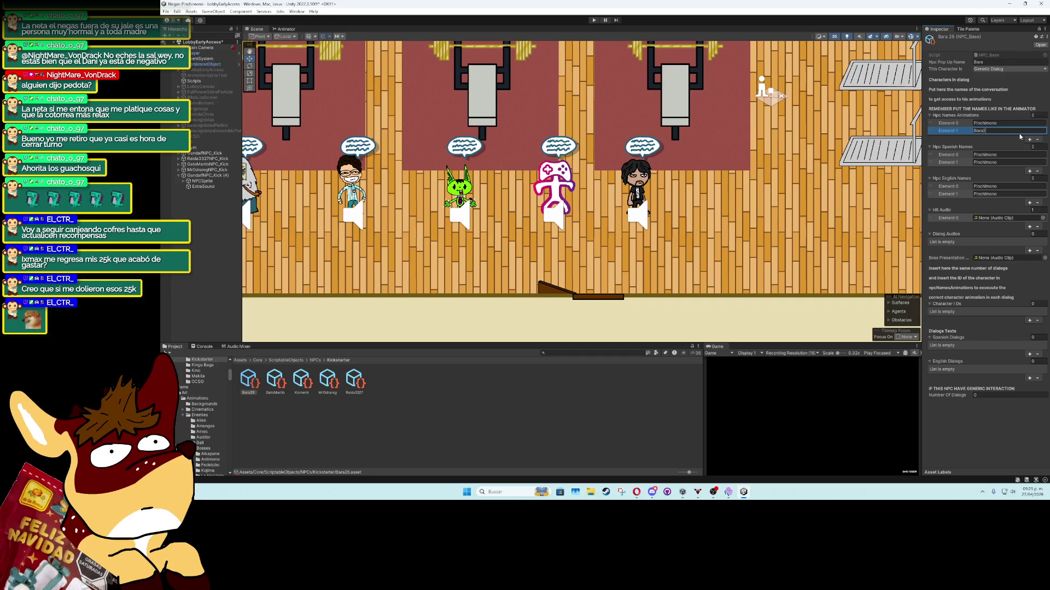
{"action": "type", "text": "6"}
{"action": "left_click", "coordinate": [994, 164]}
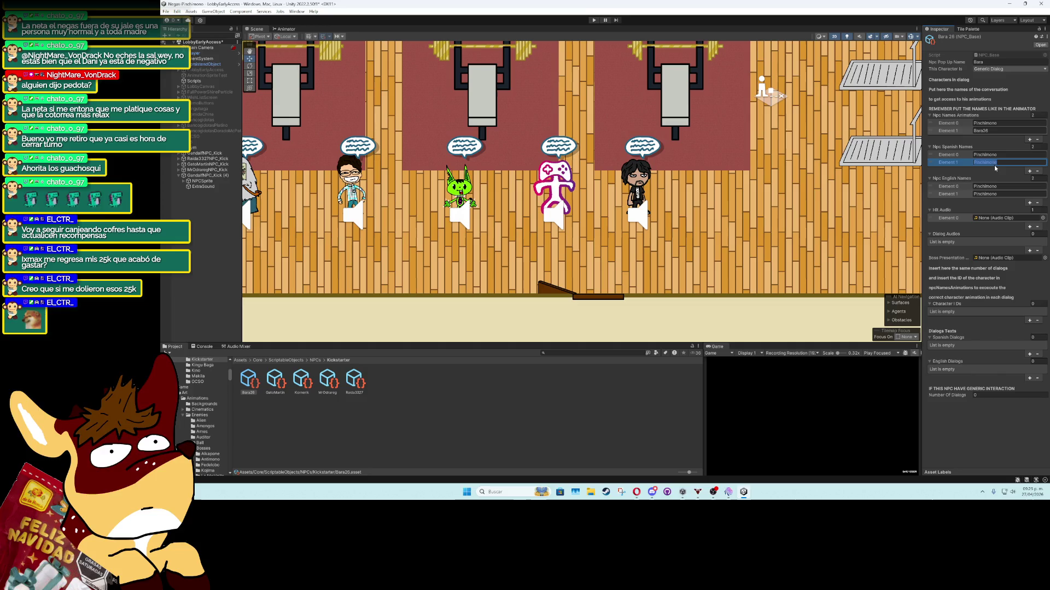
{"action": "type", "text": "Bara26"}
{"action": "key", "text": "Return"}
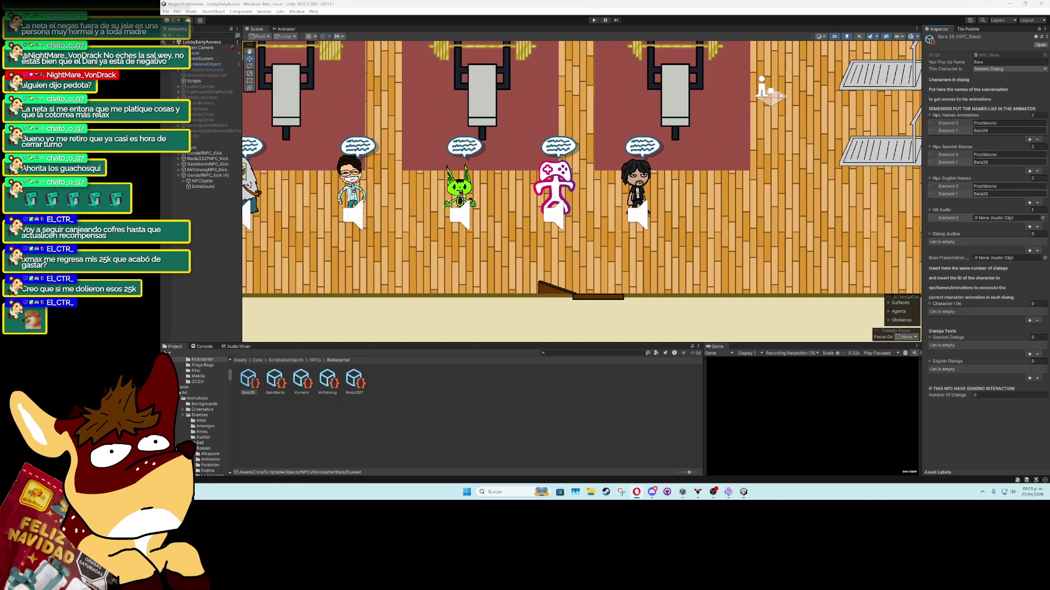
Set character ID 1, add Spanish and English dialog entries, and write the Spanish line
{"action": "left_click", "coordinate": [1028, 320]}
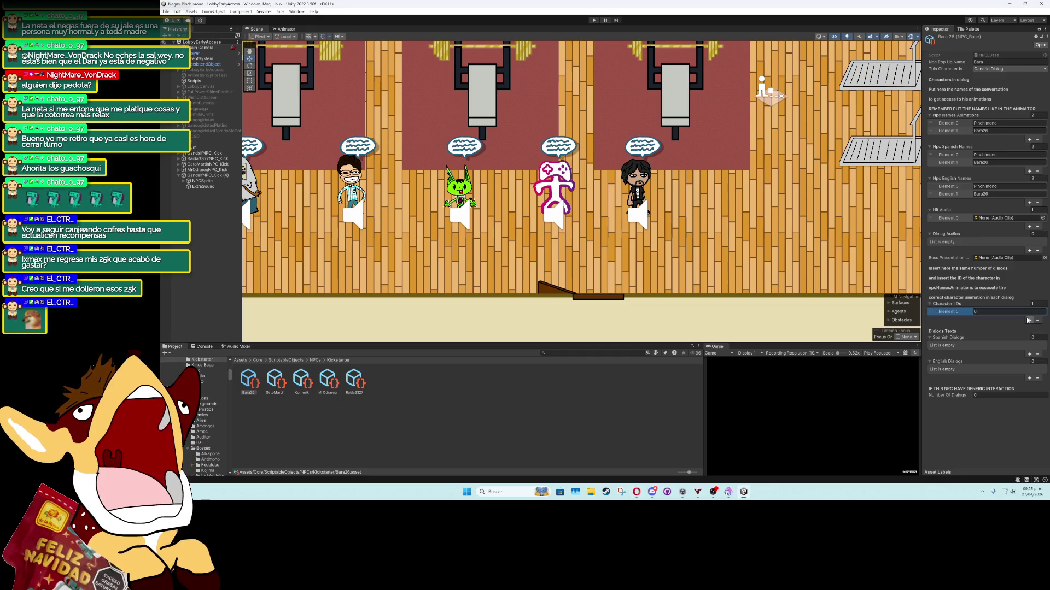
{"action": "type", "text": "1"}
{"action": "left_click", "coordinate": [1029, 354]}
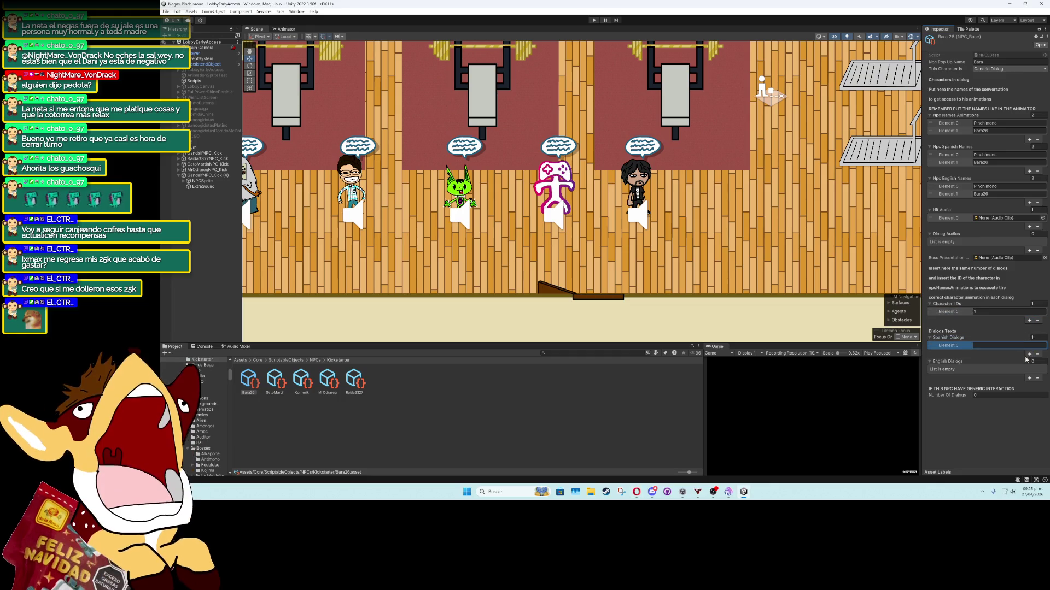
{"action": "left_click", "coordinate": [1028, 378]}
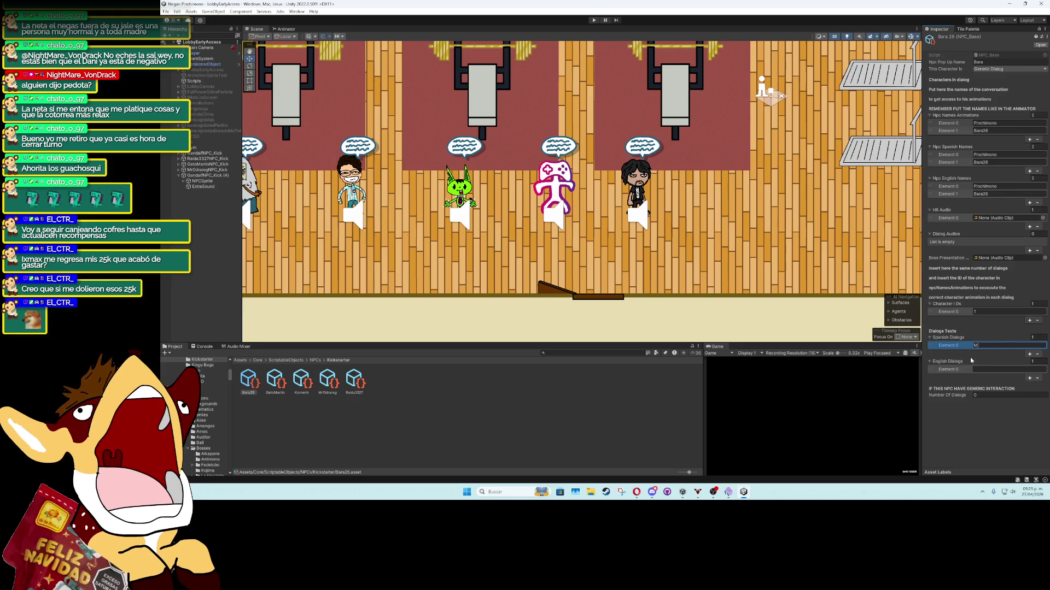
{"action": "type", "text": "e dijeron q"}
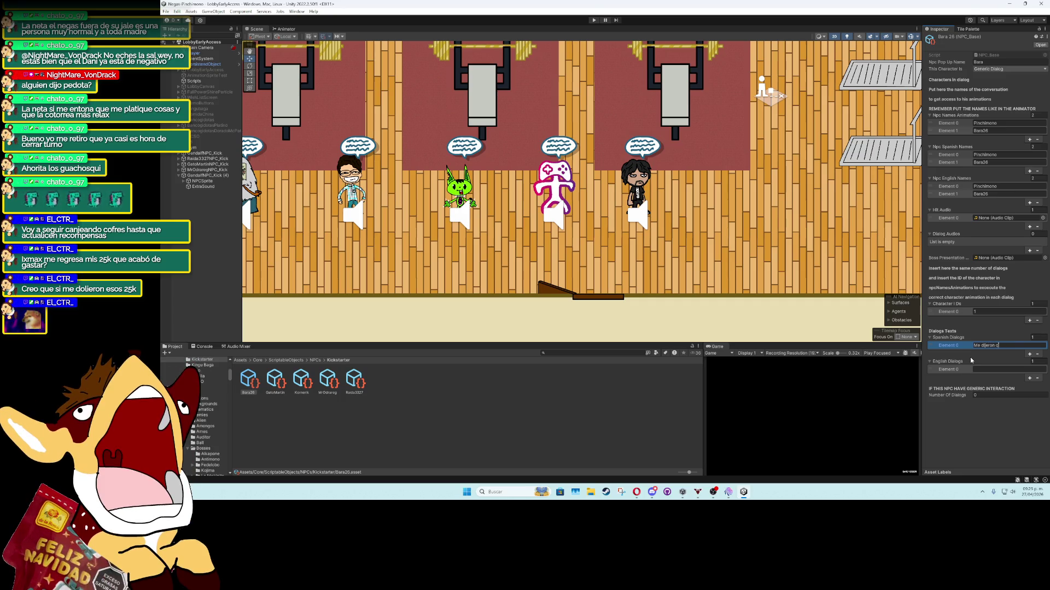
{"action": "type", "text": "ue si salgo de es"}
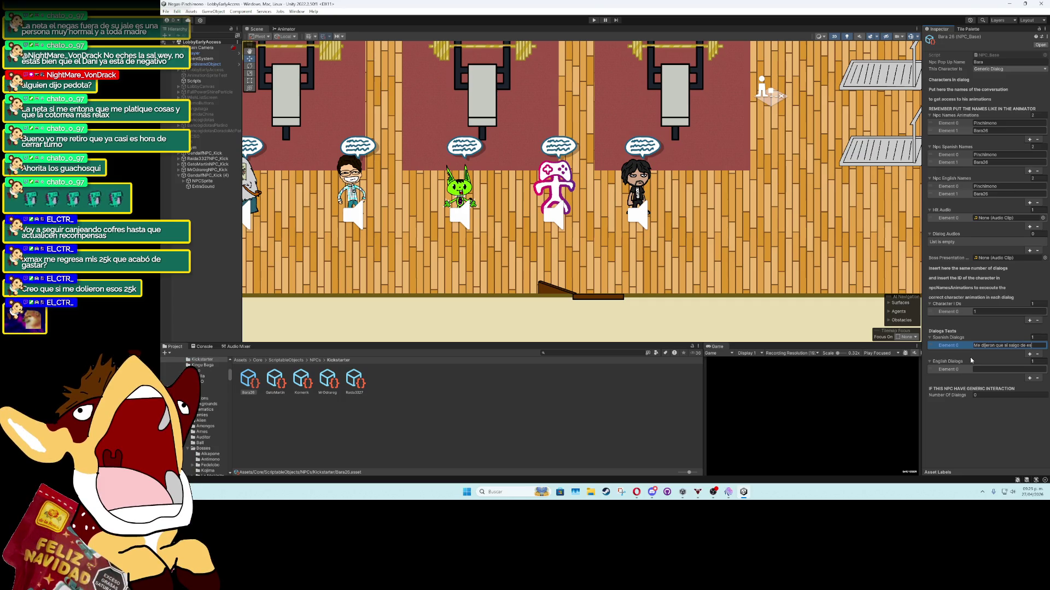
{"action": "type", "text": "arto:"}
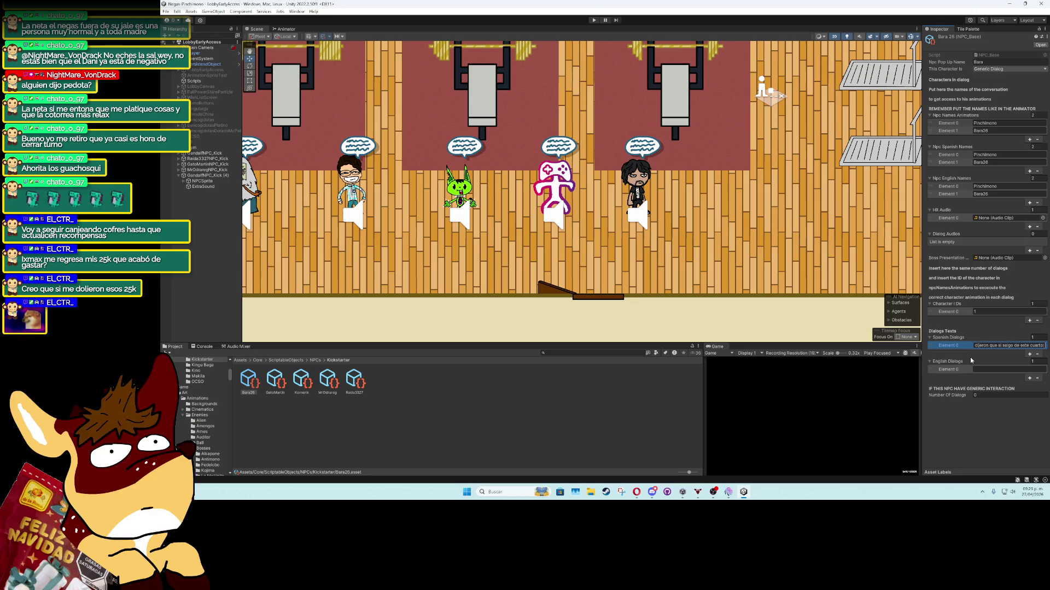
{"action": "type", "text": " soy puto..."}
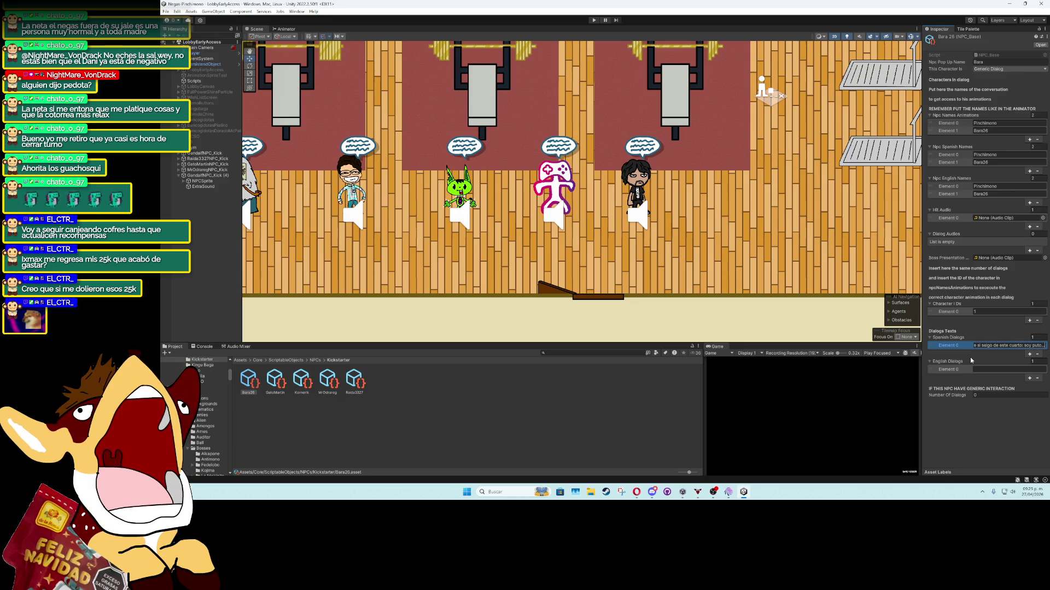
{"action": "type", "text": ". entonce"}
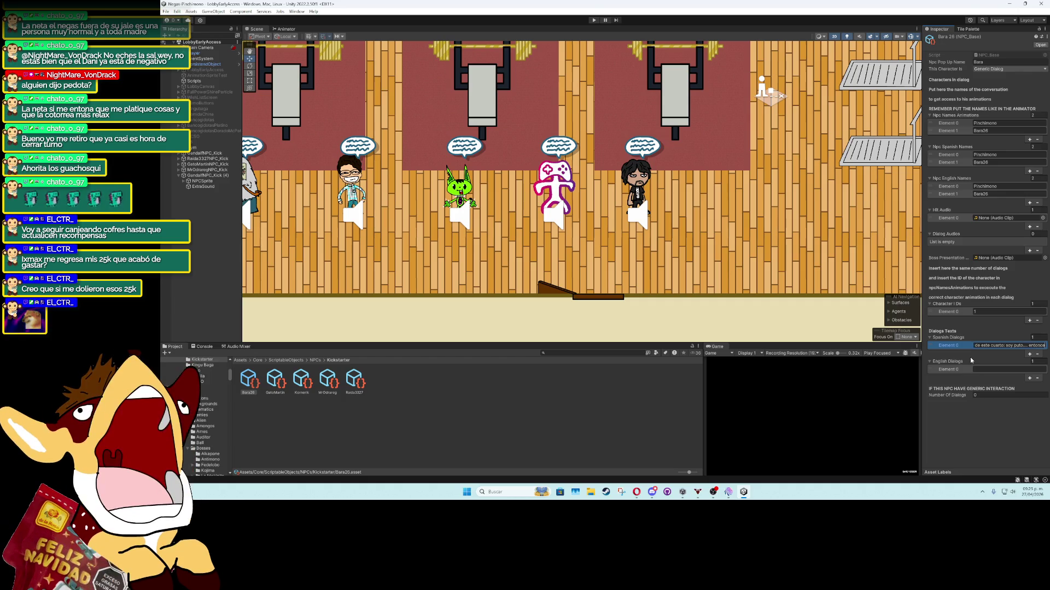
{"action": "type", "text": "s squí m"}
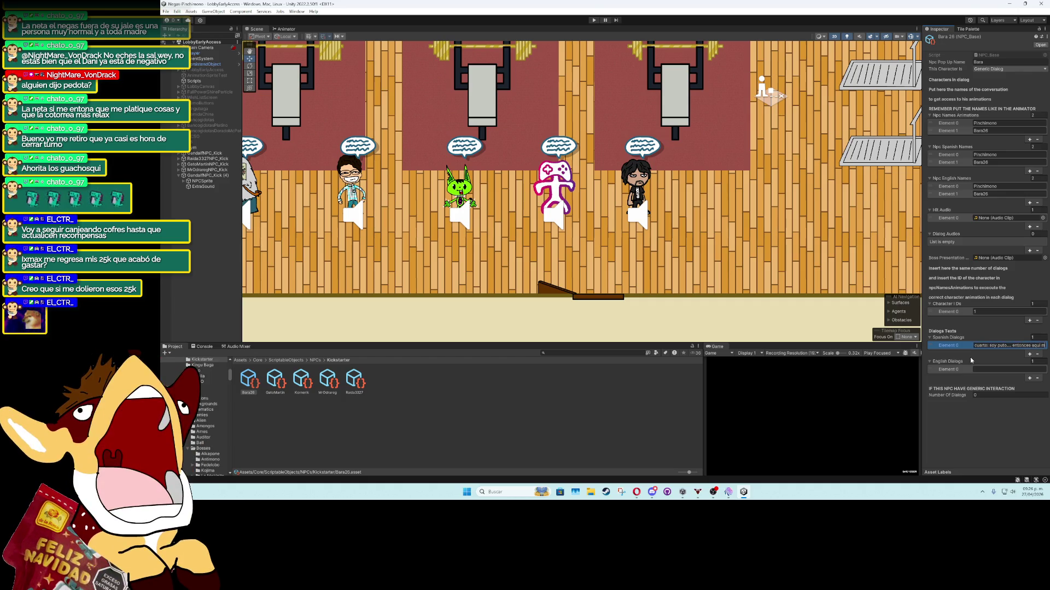
{"action": "type", "text": "e quedo"}
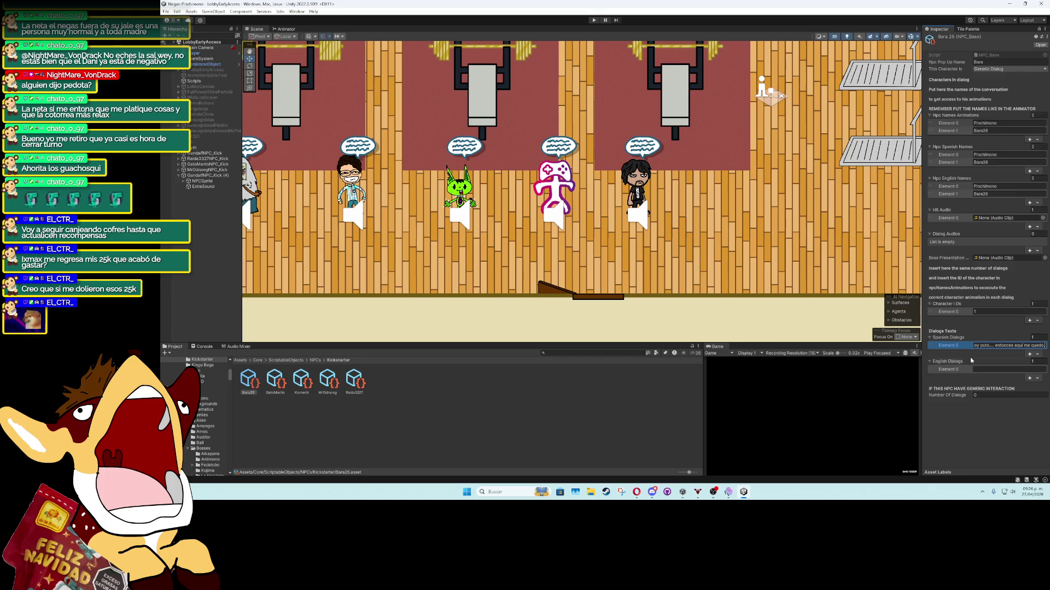
Mark the English dialog NO LANGUAGE, set Number Of Dialogs to 1, and add a dialog audio slot
{"action": "left_click", "coordinate": [989, 370]}
{"action": "type", "text": "NO LANGUAGE"}
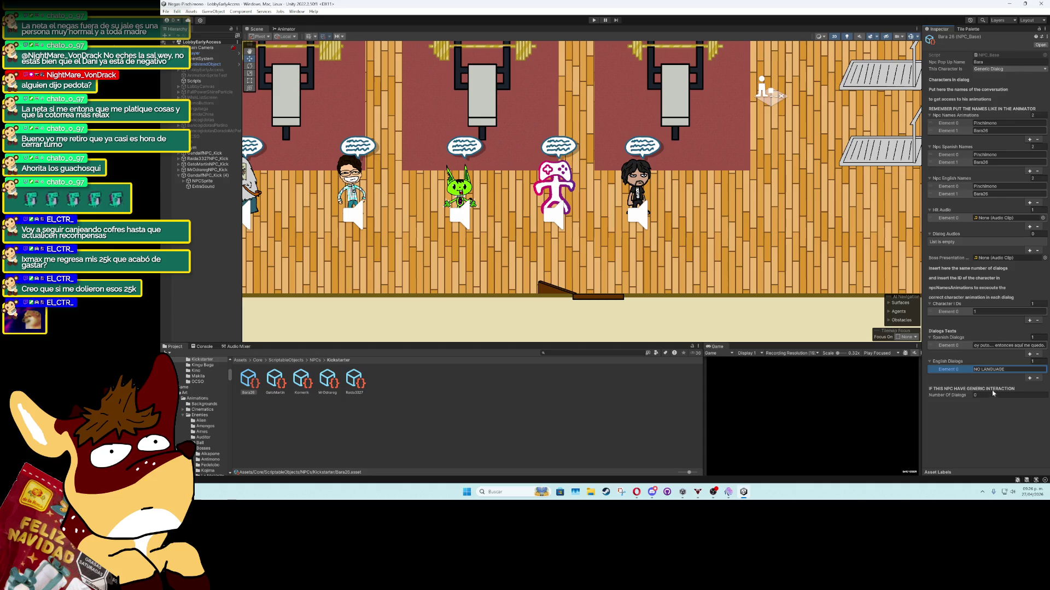
{"action": "left_click", "coordinate": [993, 393]}
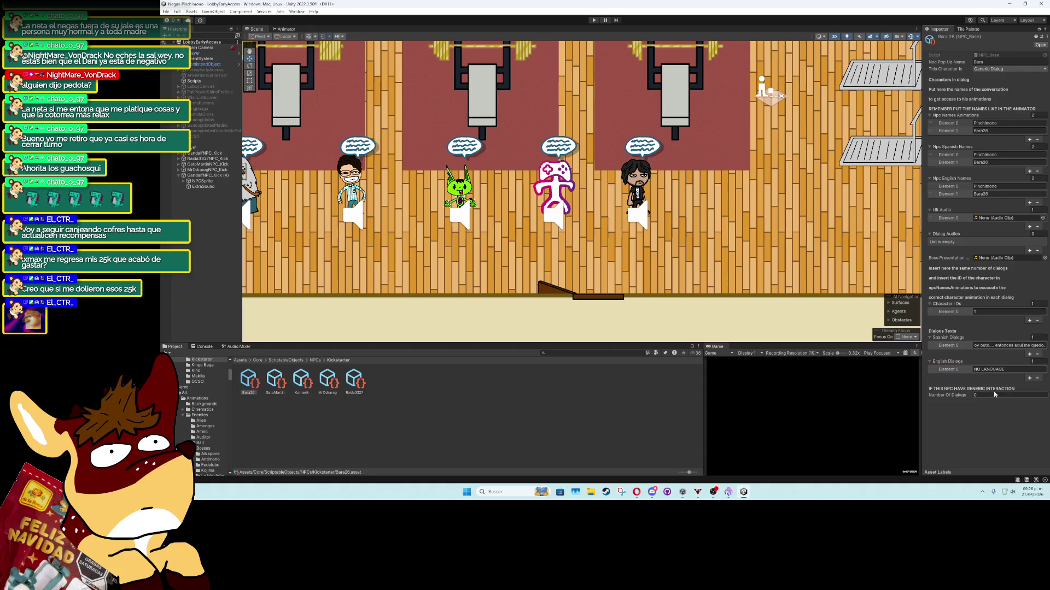
{"action": "type", "text": "1"}
{"action": "key", "text": "Return"}
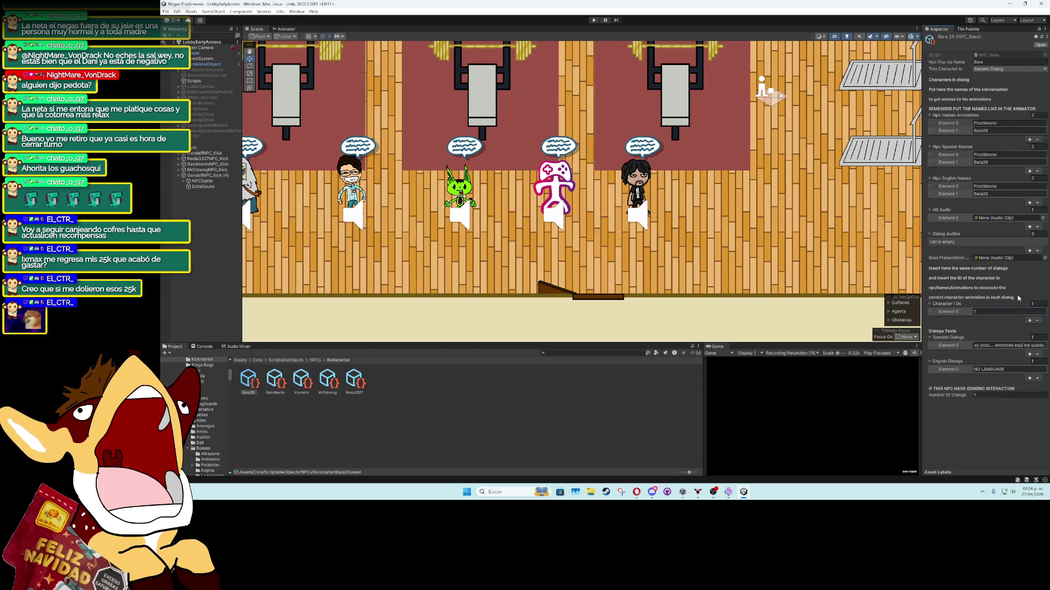
{"action": "left_click", "coordinate": [1029, 250]}
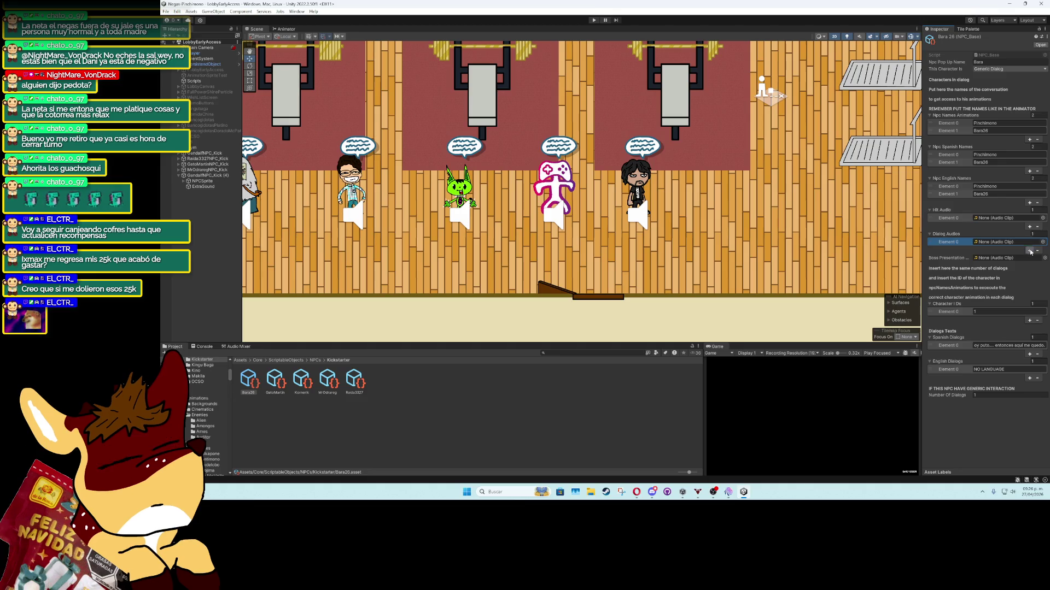
Assign Bara26_dialogo as Bara26's dialog audio and Bara26_hit as its hit audio
{"action": "left_click", "coordinate": [1043, 242]}
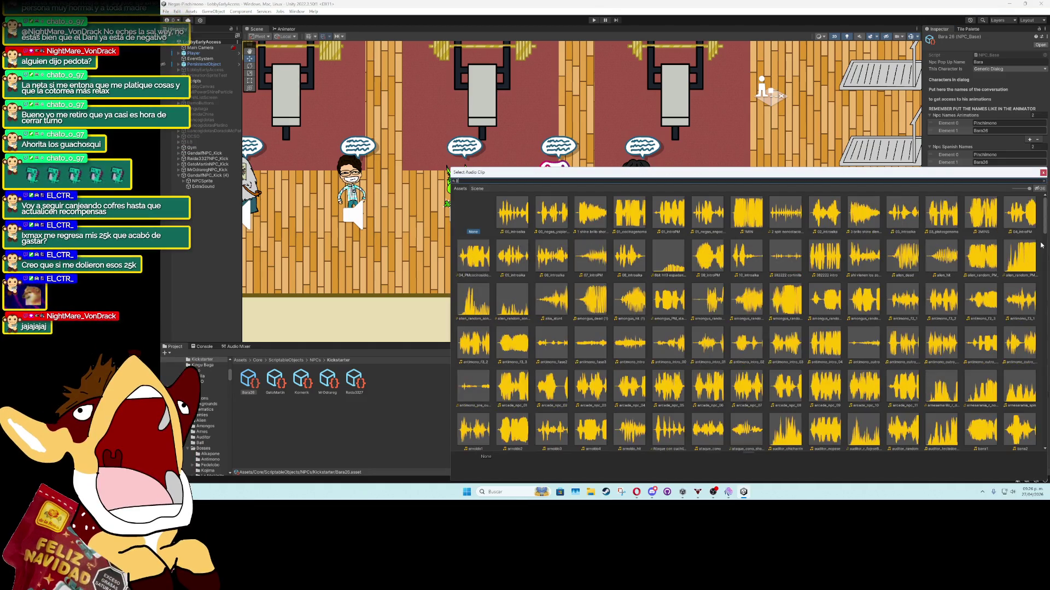
{"action": "type", "text": "bara26"}
{"action": "double_click", "coordinate": [549, 213]}
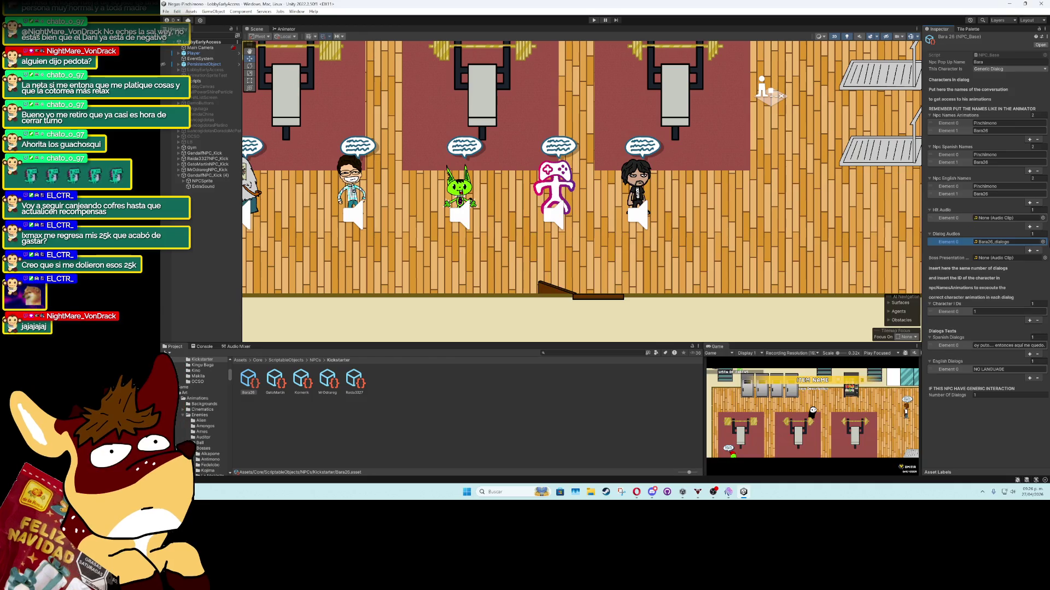
{"action": "left_click", "coordinate": [1042, 218]}
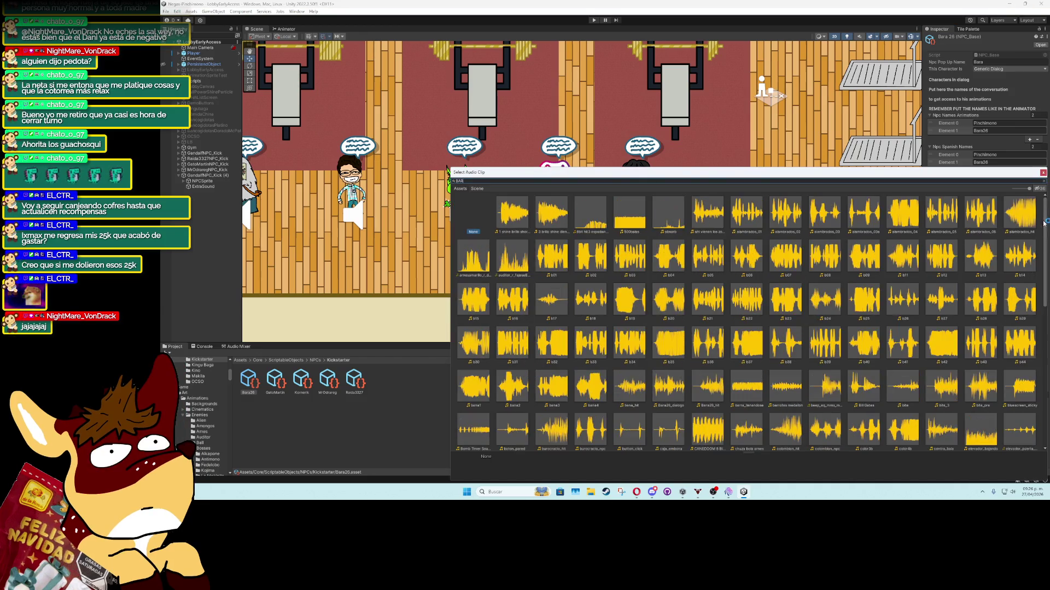
{"action": "type", "text": "bara26"}
{"action": "double_click", "coordinate": [548, 214]}
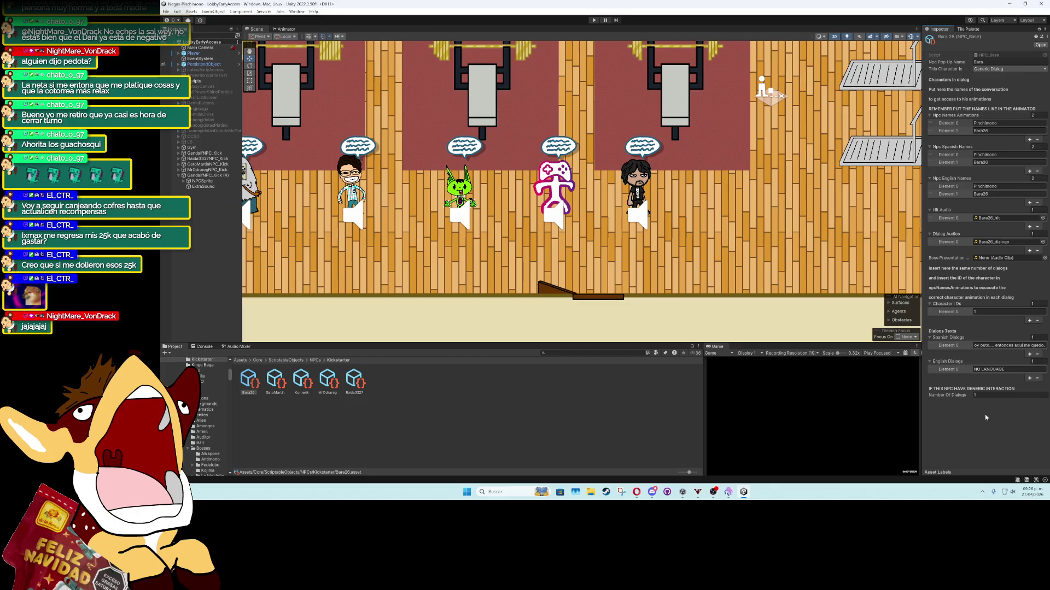
Collapse the hit audio, dialog audio, English name, Spanish name and animation name lists
{"action": "left_click", "coordinate": [930, 210]}
{"action": "left_click", "coordinate": [930, 218]}
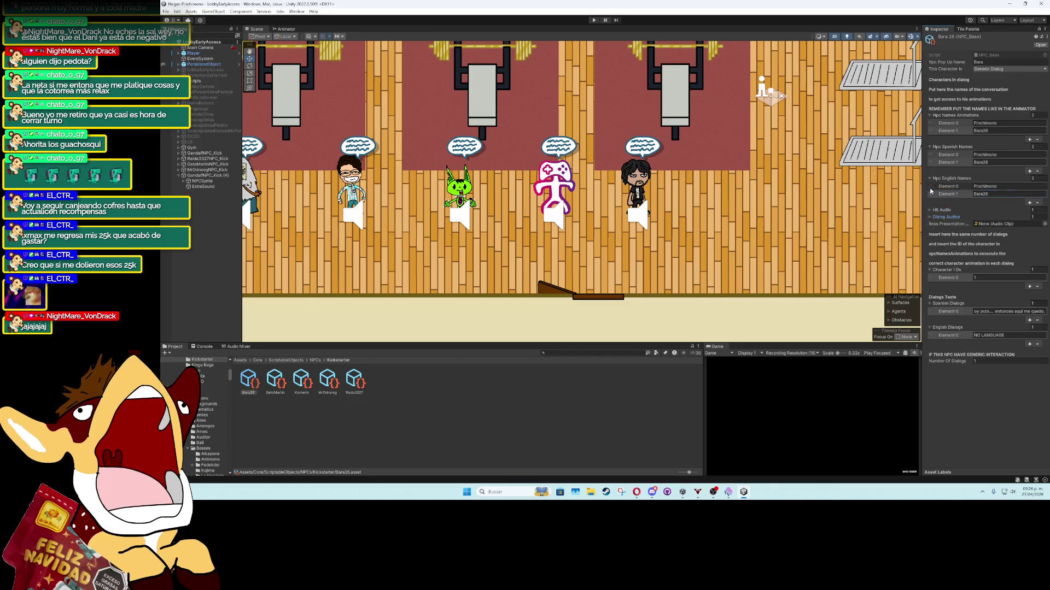
{"action": "left_click", "coordinate": [930, 178]}
{"action": "left_click", "coordinate": [930, 146]}
{"action": "left_click", "coordinate": [930, 115]}
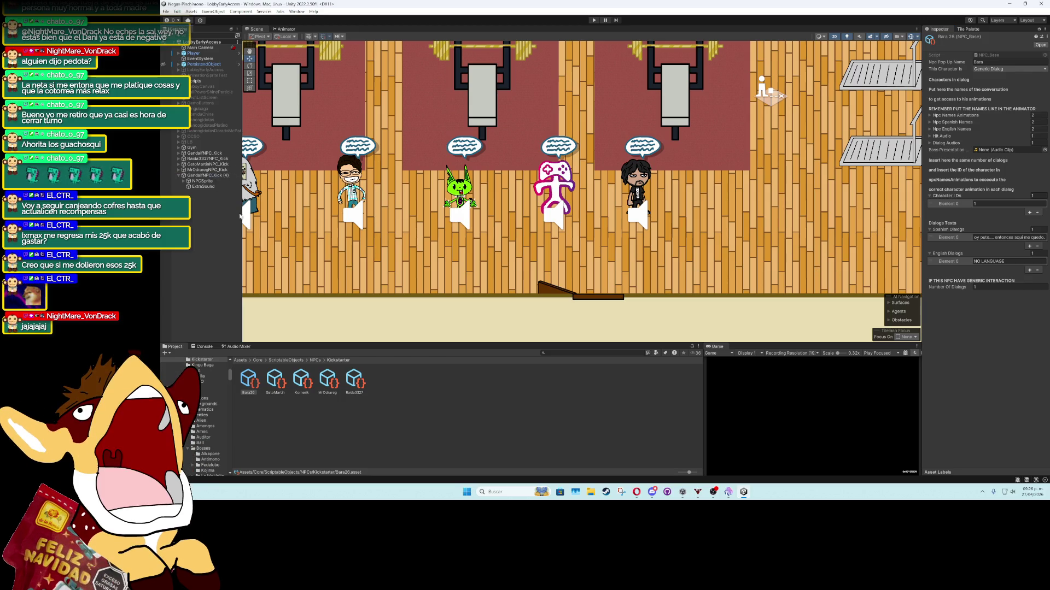
Link GandalfNPC_Kick (4) to the Bara26 NPC data and rename it Bara26NPC_Kick
{"action": "left_click", "coordinate": [211, 175]}
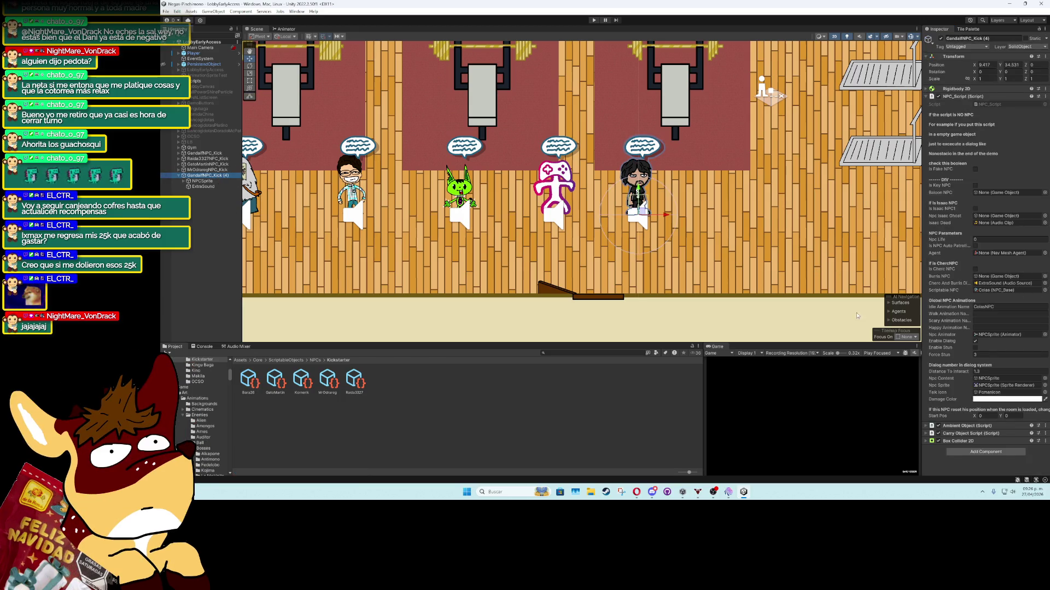
{"action": "mouse_move", "coordinate": [261, 380]}
{"action": "left_mouse_down"}
{"action": "mouse_move", "coordinate": [382, 355]}
{"action": "mouse_move", "coordinate": [1008, 290]}
{"action": "left_mouse_up"}
{"action": "left_click", "coordinate": [221, 175]}
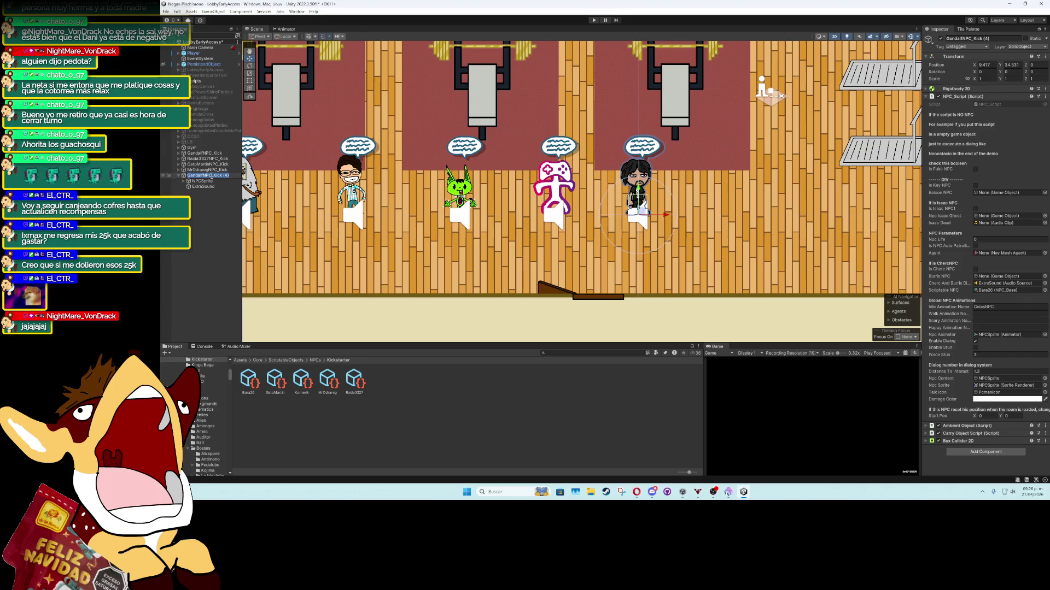
{"action": "type", "text": "bARA26"}
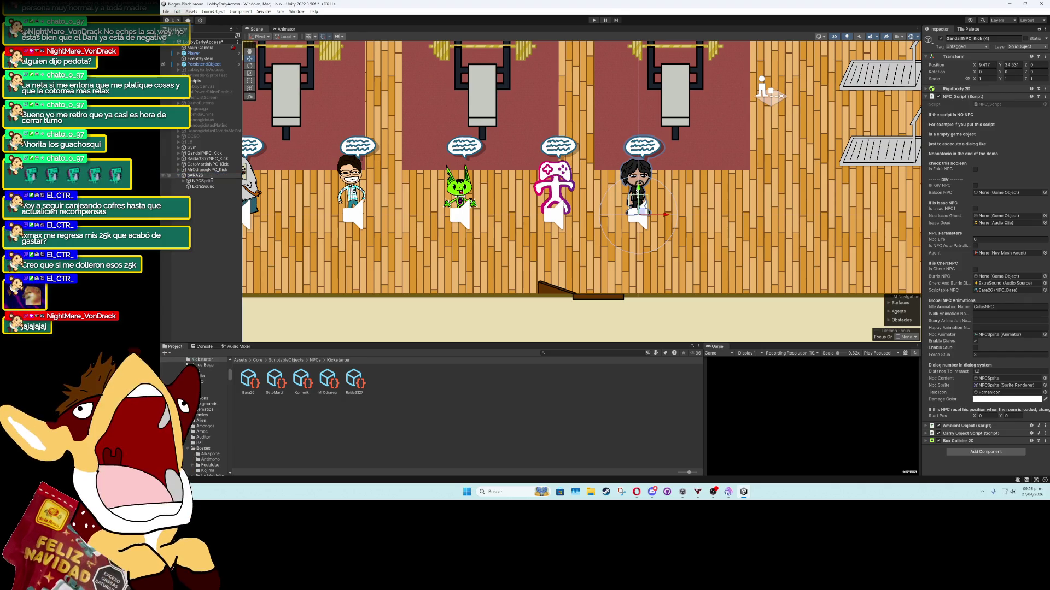
{"action": "type", "text": "n"}
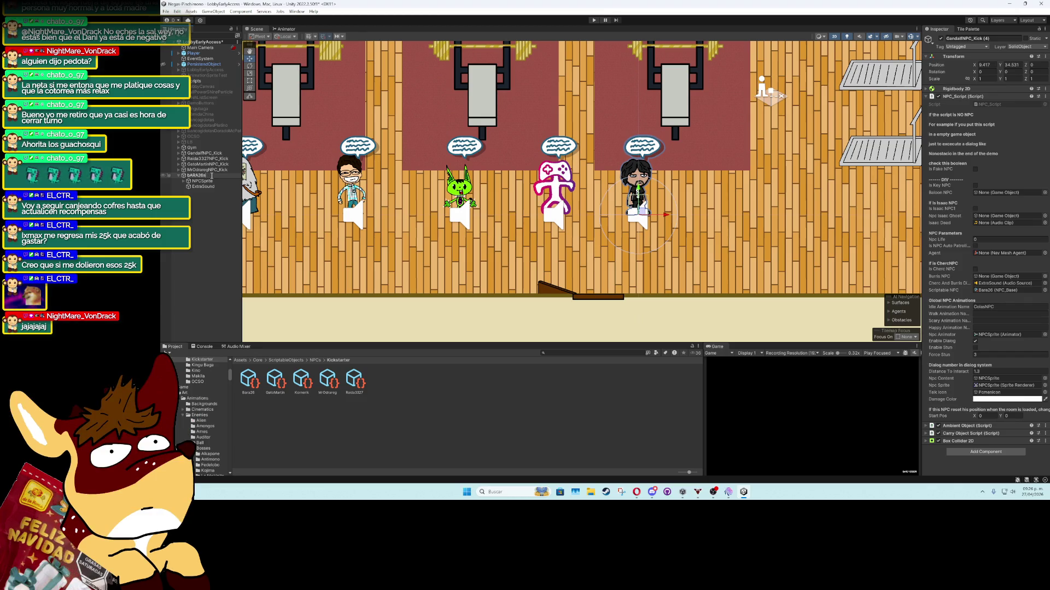
{"action": "key", "text": "BackSpace"}
{"action": "key", "text": "BackSpace"}
{"action": "key", "text": "BackSpace"}
{"action": "type", "text": "Bara26NPC_Kick"}
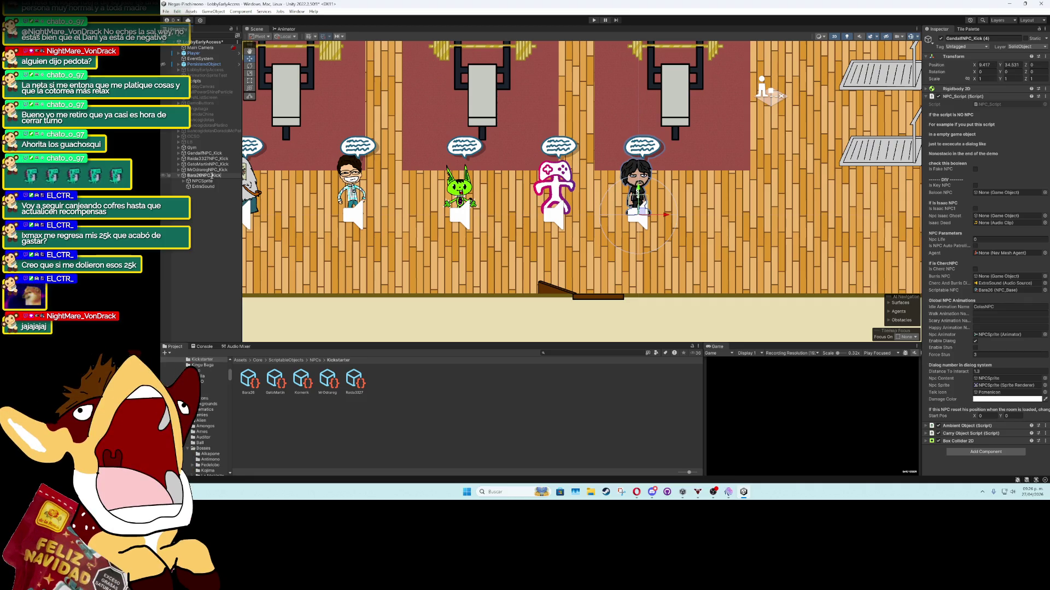
{"action": "key", "text": "Return"}
{"action": "left_click", "coordinate": [201, 204]}
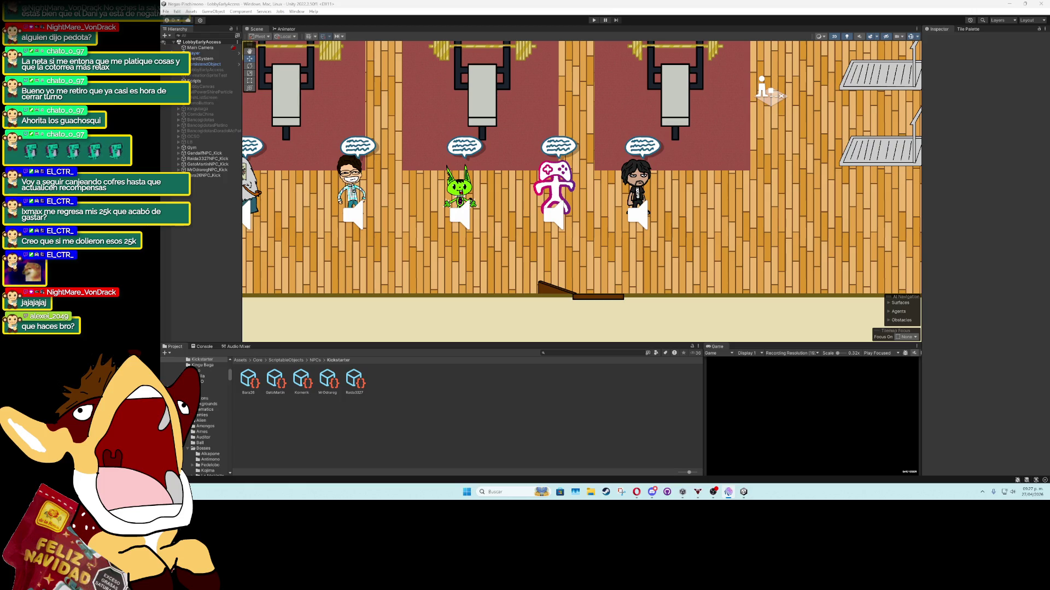
{"action": "left_click", "coordinate": [218, 64]}
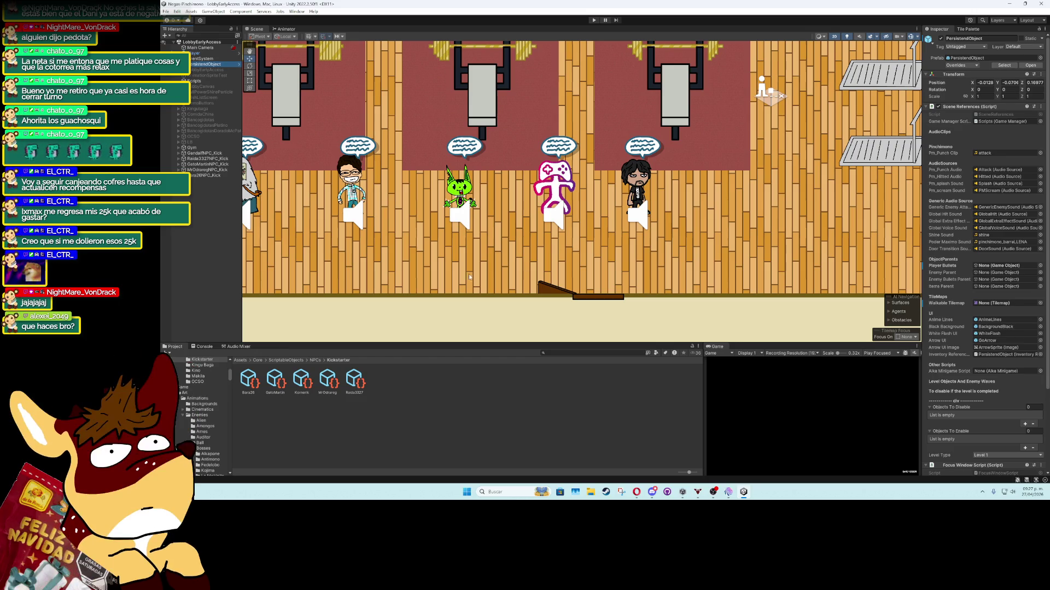
{"action": "left_click", "coordinate": [178, 153]}
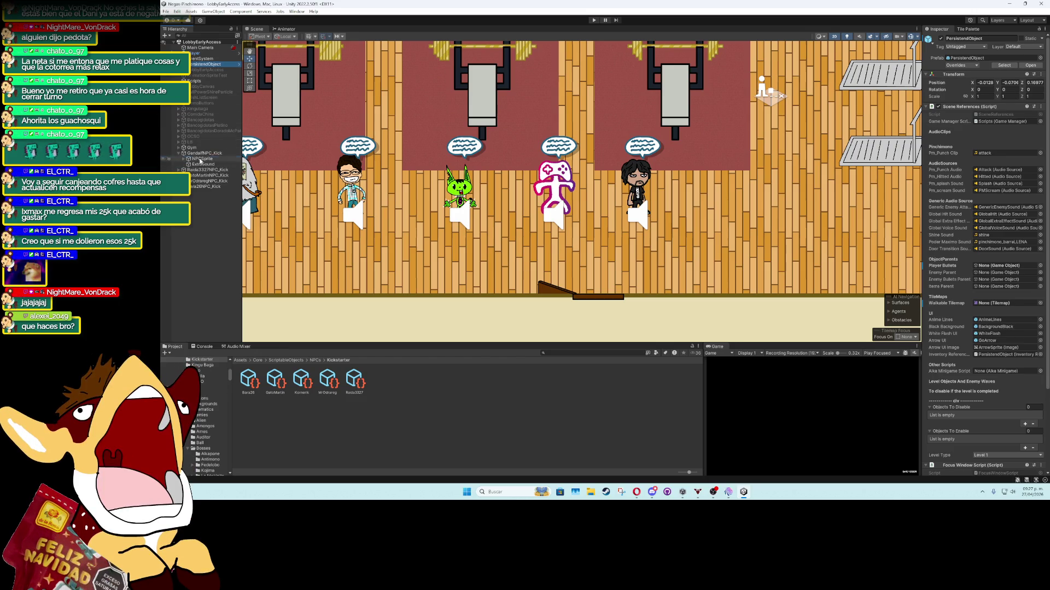
{"action": "left_click", "coordinate": [202, 159]}
{"action": "left_click", "coordinate": [995, 97]}
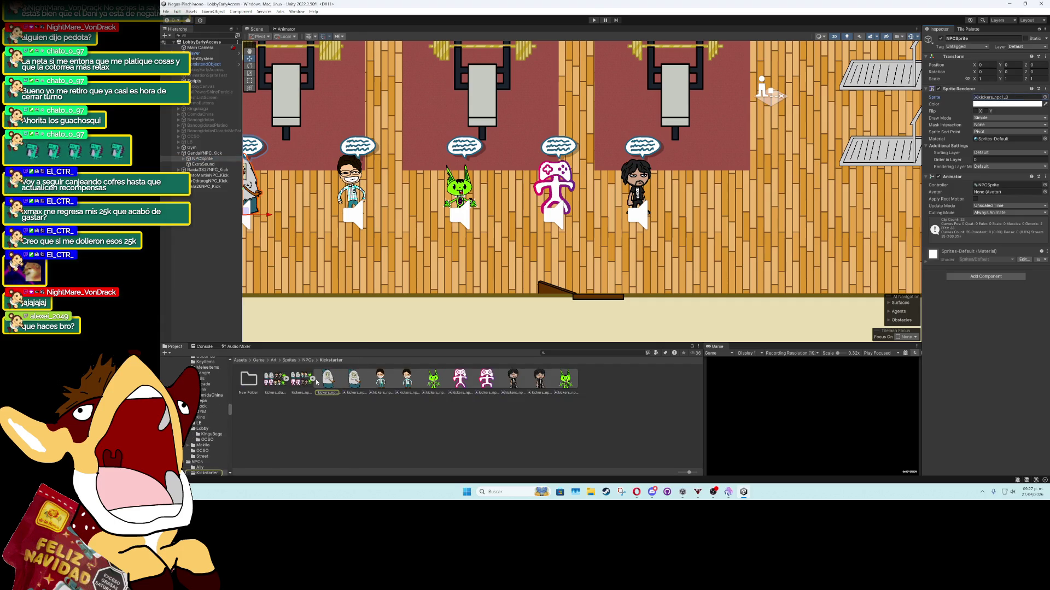
{"action": "left_click", "coordinate": [312, 379]}
{"action": "left_click", "coordinate": [286, 379]}
{"action": "left_click", "coordinate": [274, 380]}
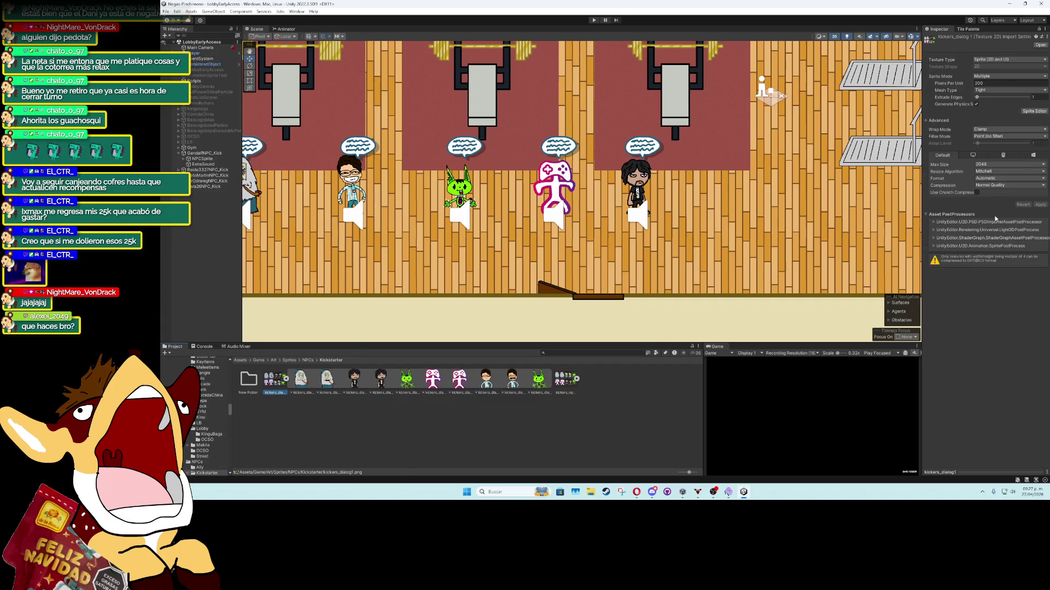
{"action": "left_click", "coordinate": [1033, 111]}
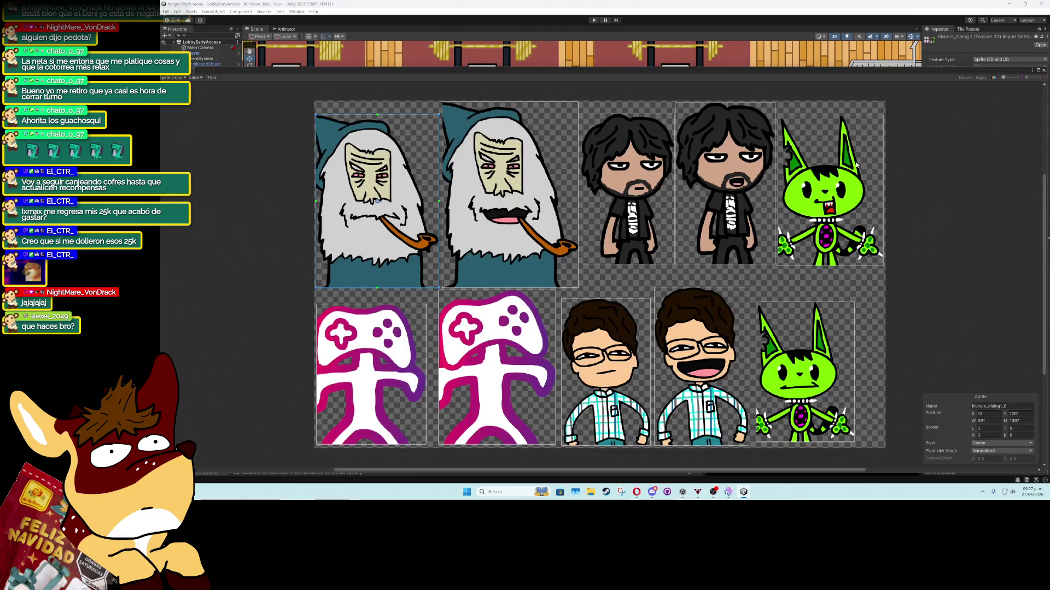
{"action": "left_click", "coordinate": [465, 242]}
{"action": "left_click", "coordinate": [826, 230]}
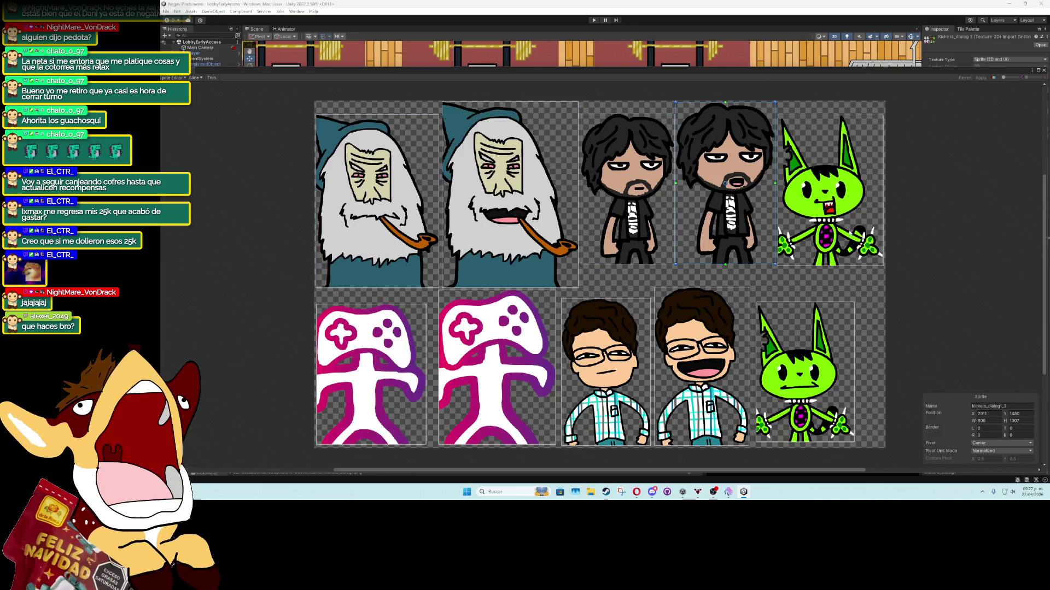
{"action": "left_click", "coordinate": [837, 321]}
{"action": "left_click", "coordinate": [701, 361]}
{"action": "left_click", "coordinate": [494, 364]}
{"action": "left_click", "coordinate": [414, 371]}
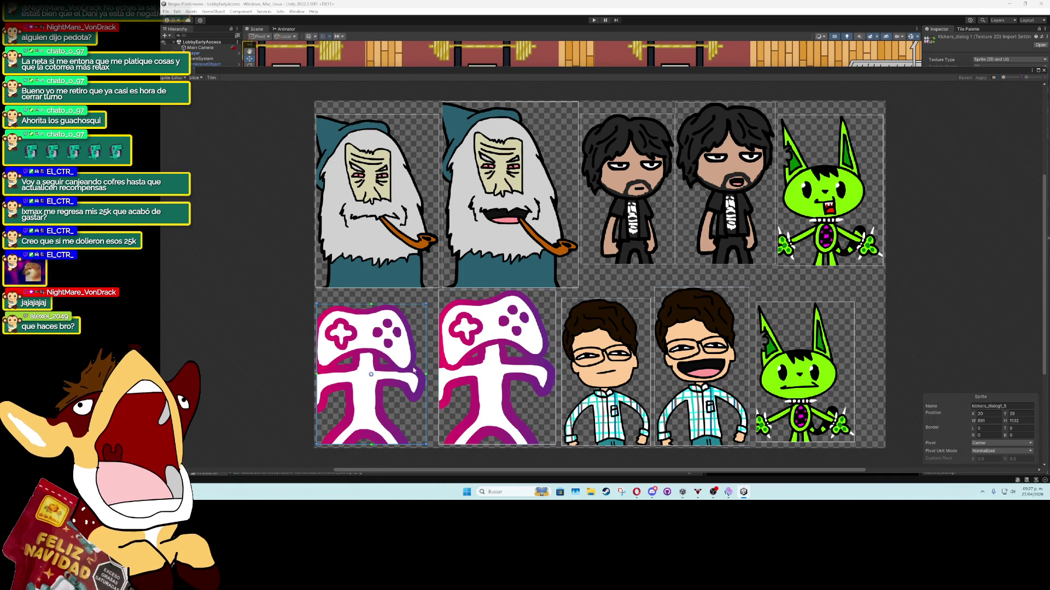
{"action": "left_click", "coordinate": [1044, 71]}
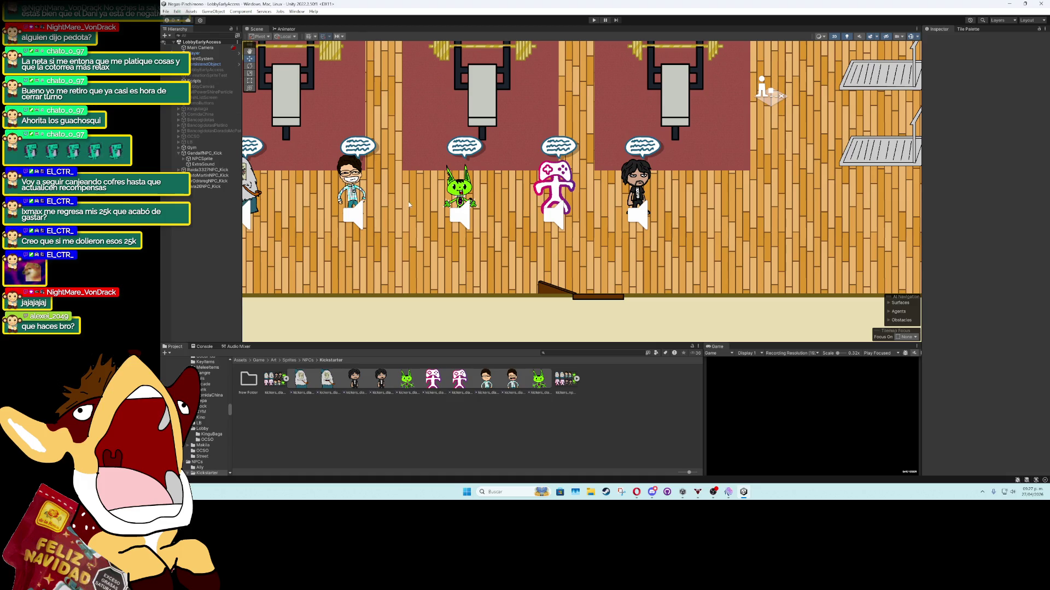
Select the PersistendObject in the scene and locate its prefab asset
{"action": "scroll", "coordinate": [495, 224], "scroll_direction": "up", "scroll_amount": 2}
{"action": "scroll", "coordinate": [499, 227], "scroll_direction": "down", "scroll_amount": 2}
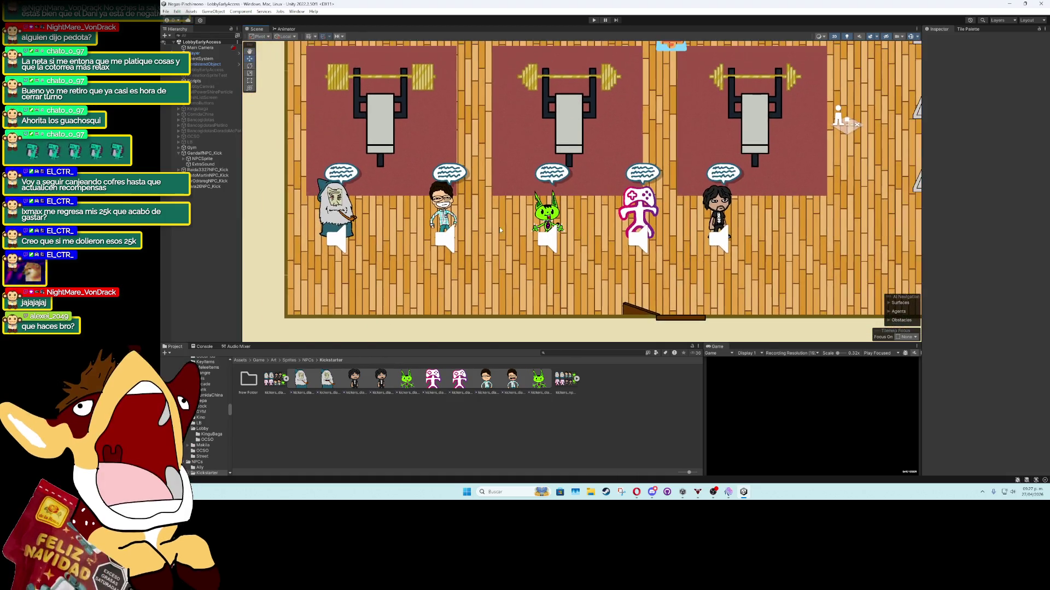
{"action": "scroll", "coordinate": [497, 259], "scroll_direction": "up", "scroll_amount": 2}
{"action": "left_click_drag", "start_coordinate": [497, 260], "coordinate": [530, 259]}
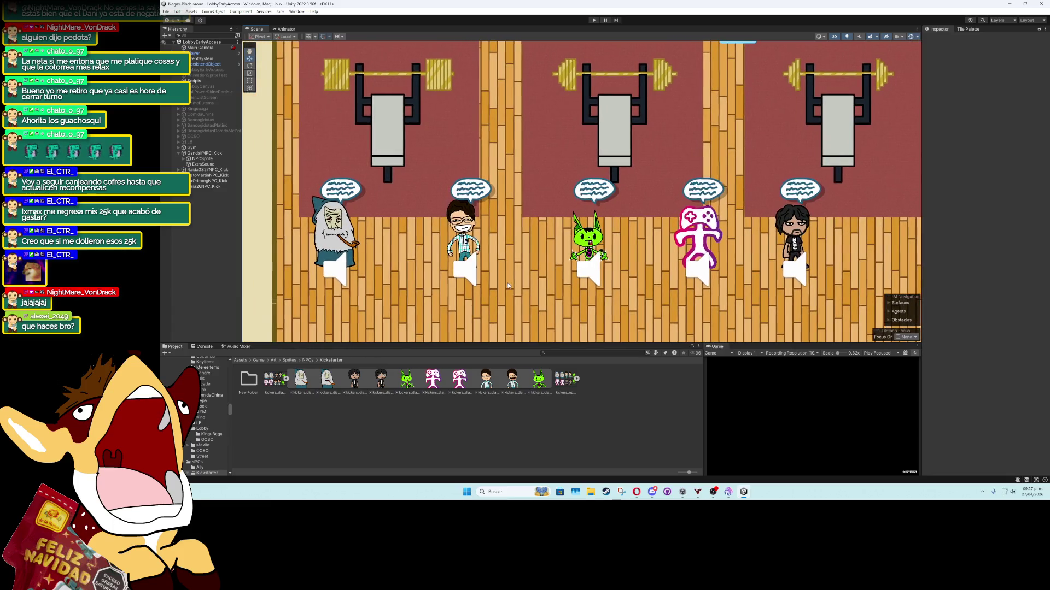
{"action": "left_click", "coordinate": [207, 82]}
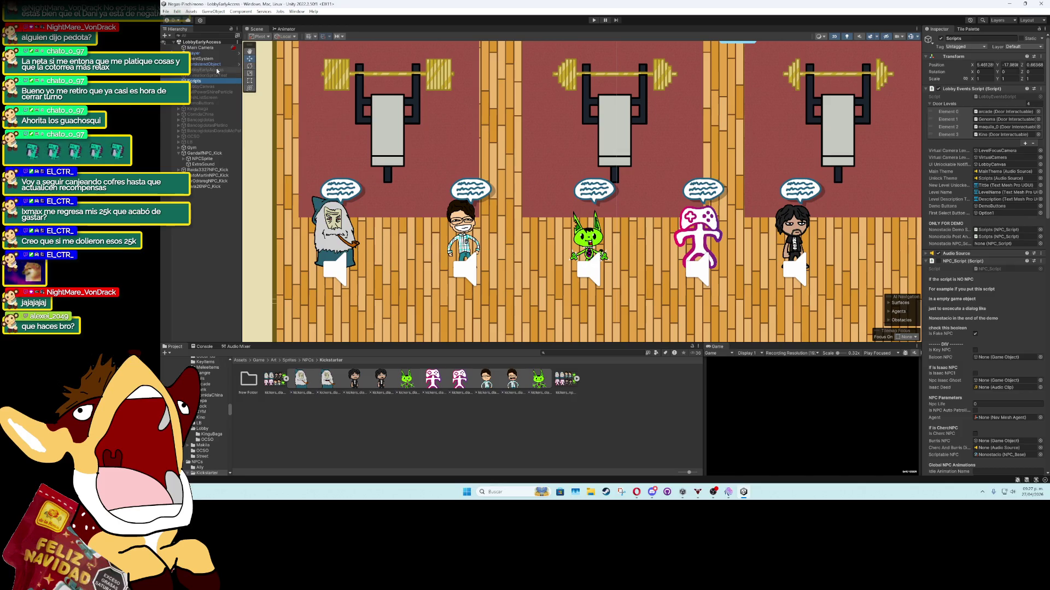
{"action": "left_click", "coordinate": [208, 64]}
{"action": "left_click", "coordinate": [1005, 65]}
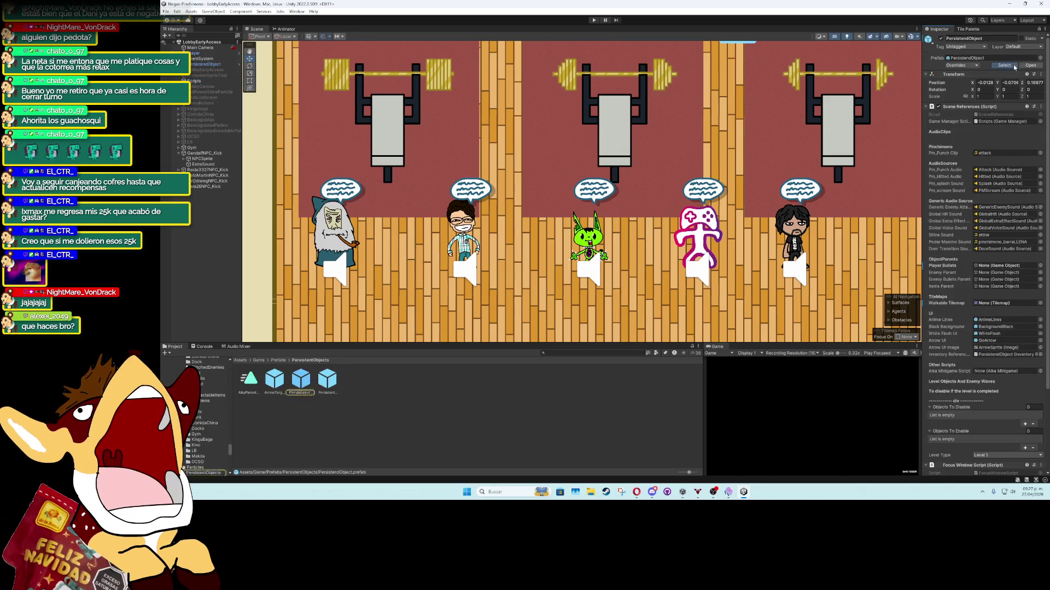
Open the PersistendObject prefab in Prefab Mode and select its DialogSystem object
{"action": "double_click", "coordinate": [302, 379]}
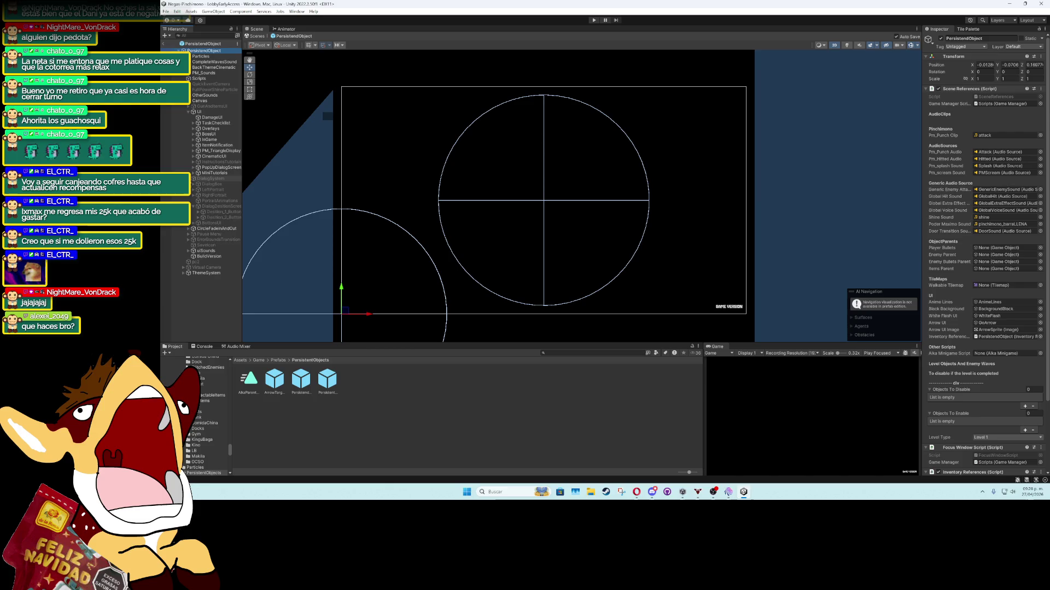
{"action": "left_click", "coordinate": [188, 179]}
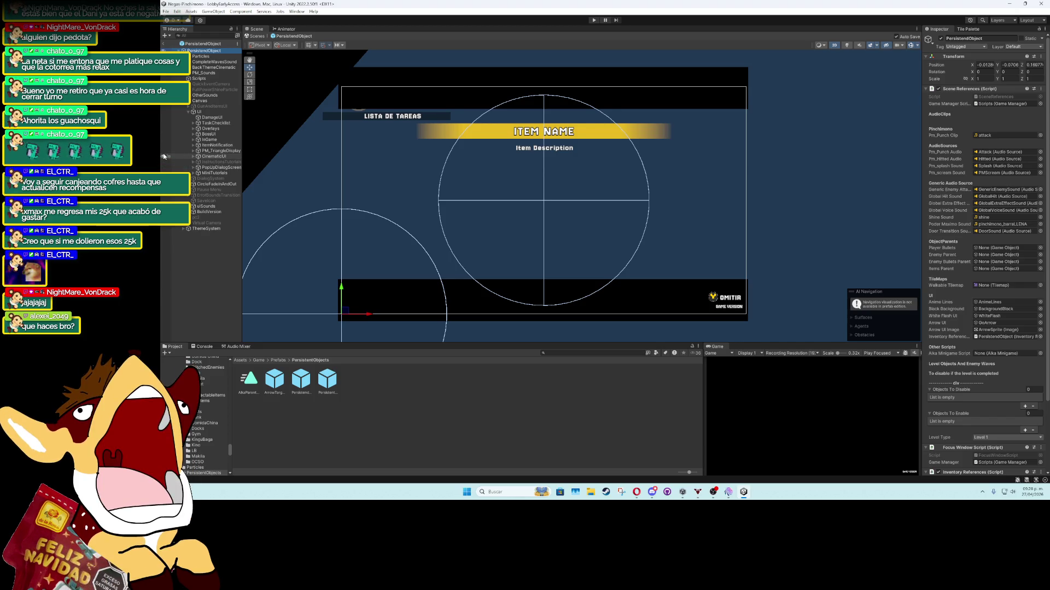
{"action": "scroll", "coordinate": [550, 189], "scroll_direction": "up", "scroll_amount": 2}
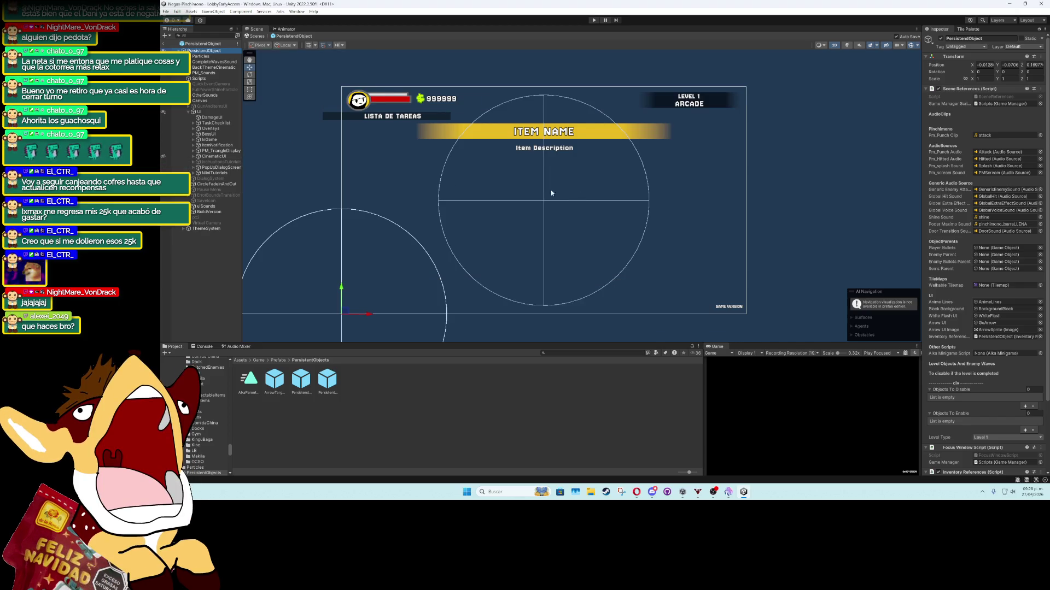
{"action": "left_click", "coordinate": [210, 179]}
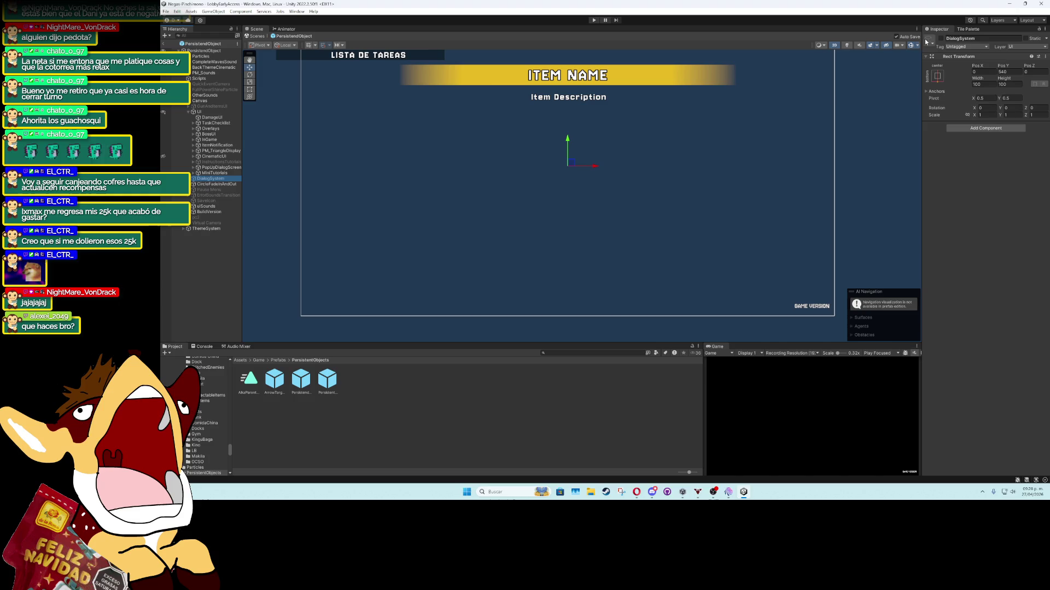
Select DialogSystem's PortraitAnimations object and open the Animation window
{"action": "left_click", "coordinate": [193, 178]}
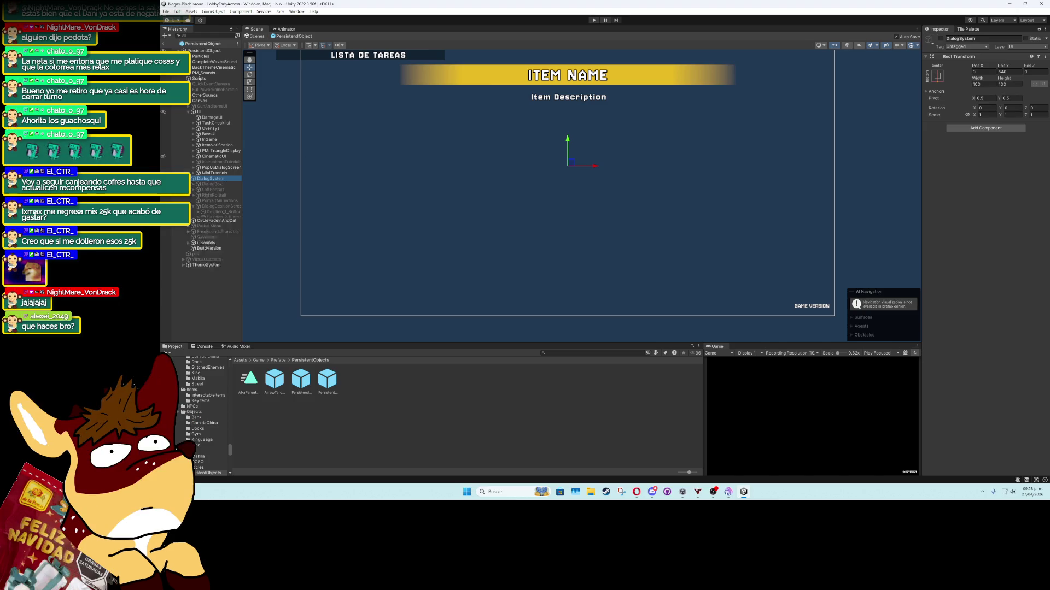
{"action": "left_click", "coordinate": [221, 201]}
{"action": "left_click", "coordinate": [297, 12]}
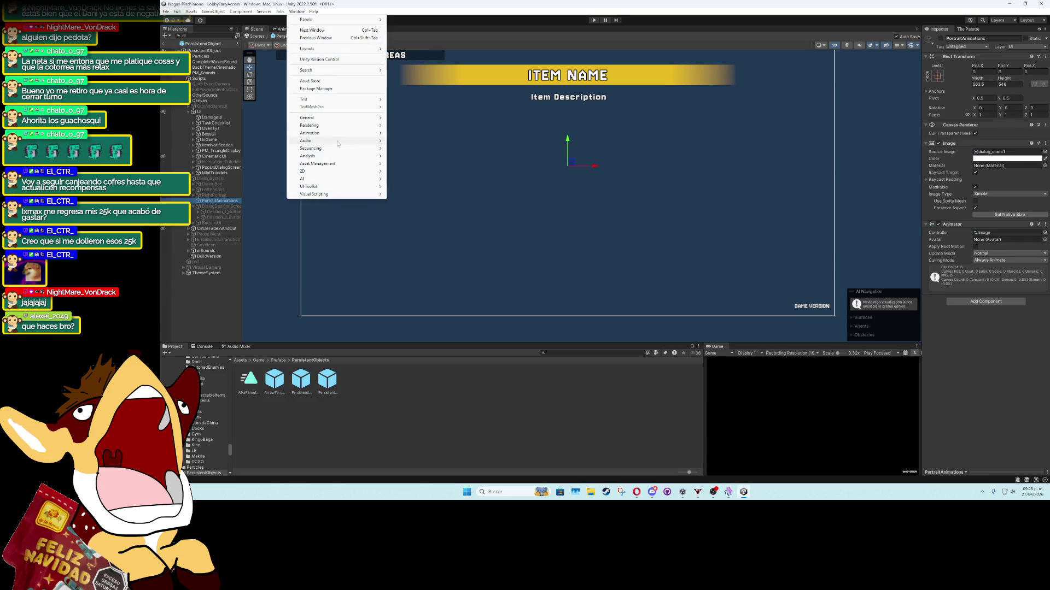
{"action": "mouse_move", "coordinate": [350, 133]}
{"action": "left_click", "coordinate": [406, 133]}
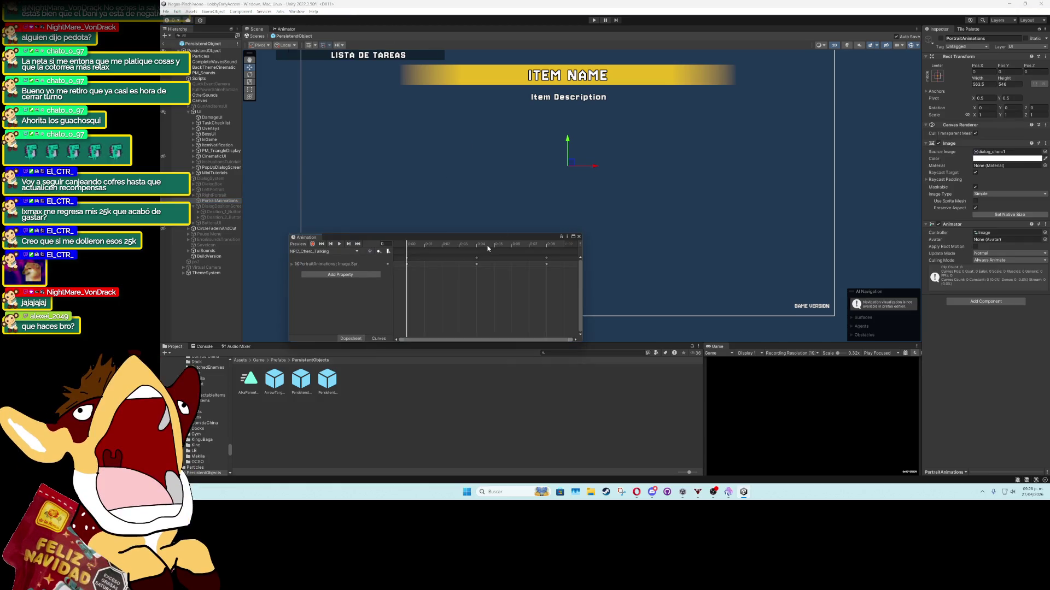
Select all keyframes and browse the animation clip list without switching clips
{"action": "scroll", "coordinate": [519, 232], "scroll_direction": "down", "scroll_amount": 1}
{"action": "left_click_drag", "start_coordinate": [587, 238], "coordinate": [530, 206]}
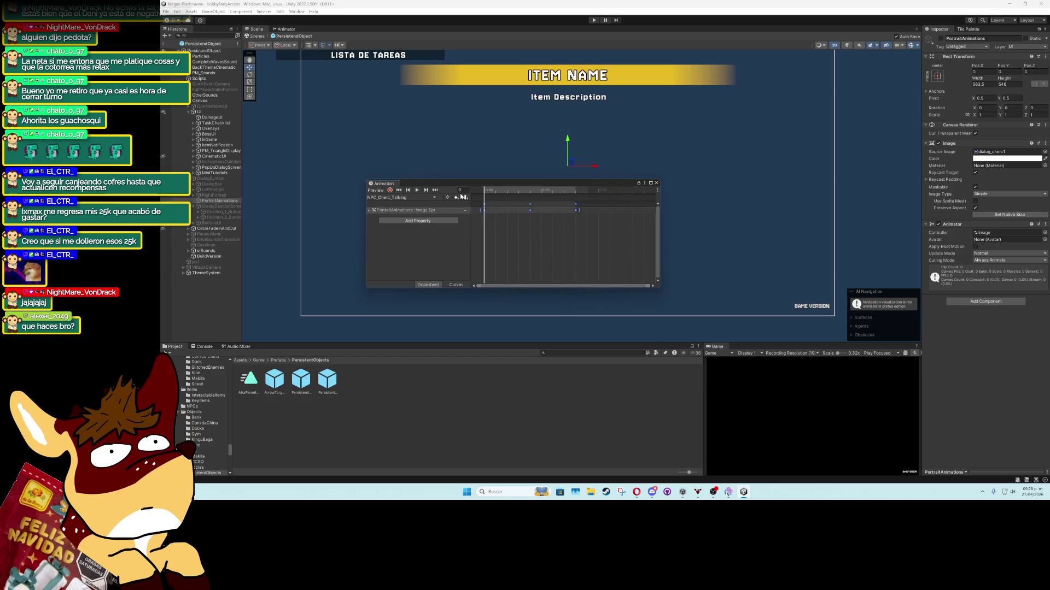
{"action": "left_click", "coordinate": [402, 199]}
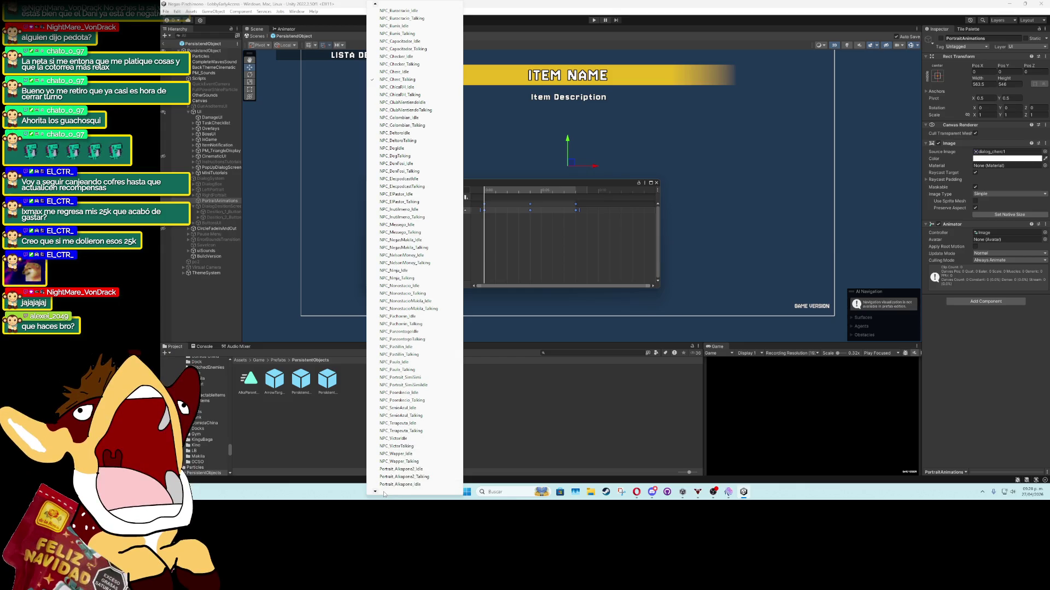
{"action": "mouse_move", "coordinate": [384, 494]}
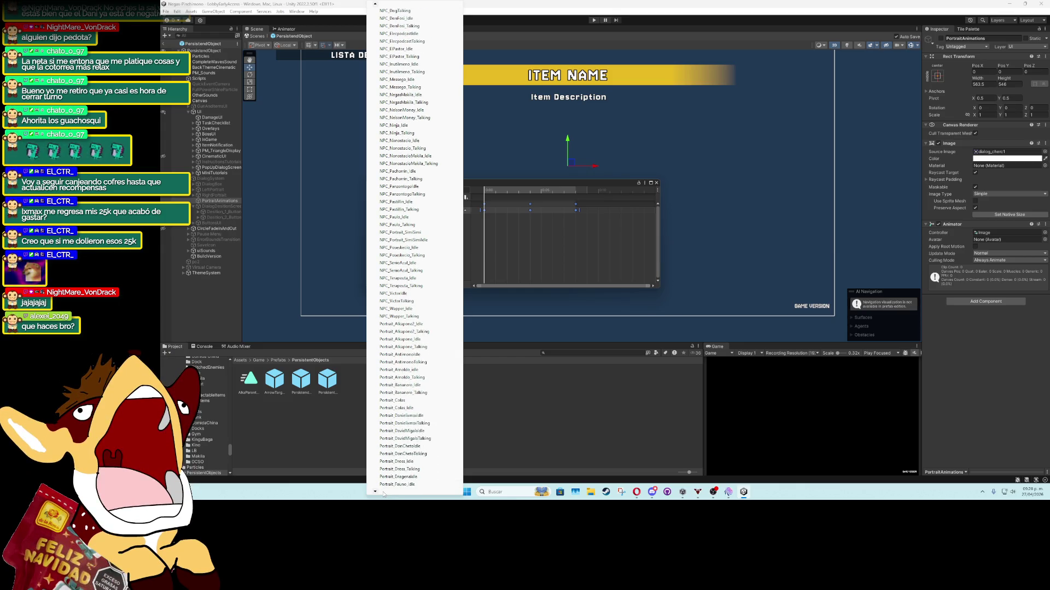
{"action": "key", "text": "Escape"}
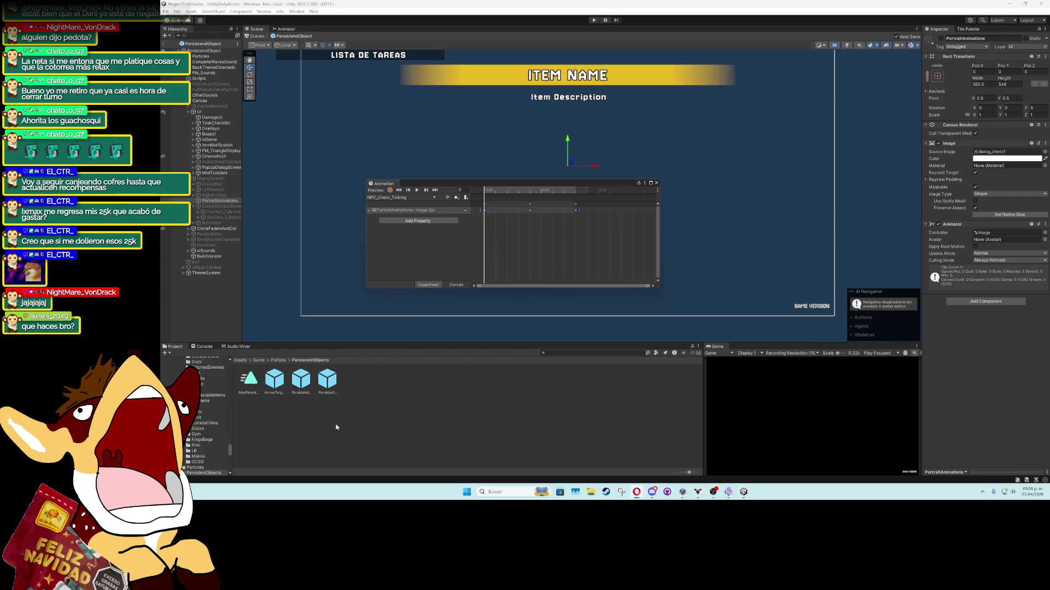
{"action": "left_click", "coordinate": [418, 197]}
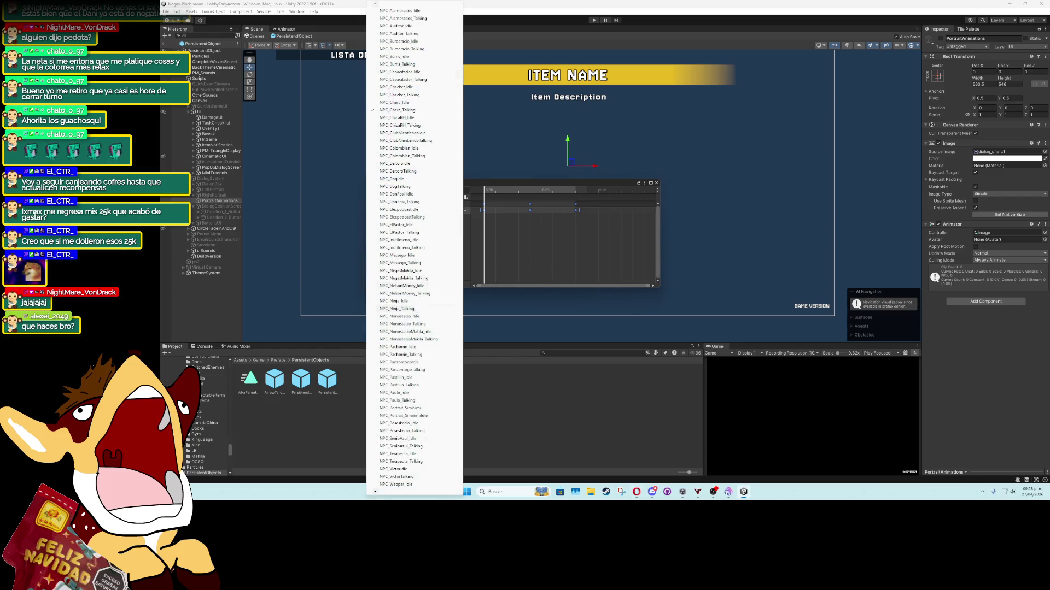
{"action": "mouse_move", "coordinate": [381, 495]}
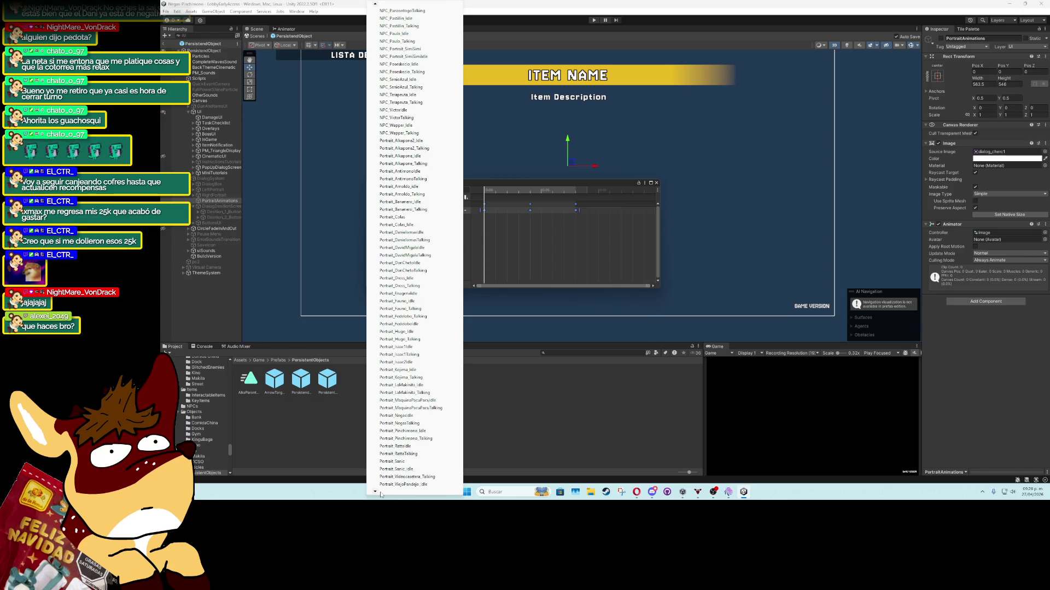
{"action": "key", "text": "Escape"}
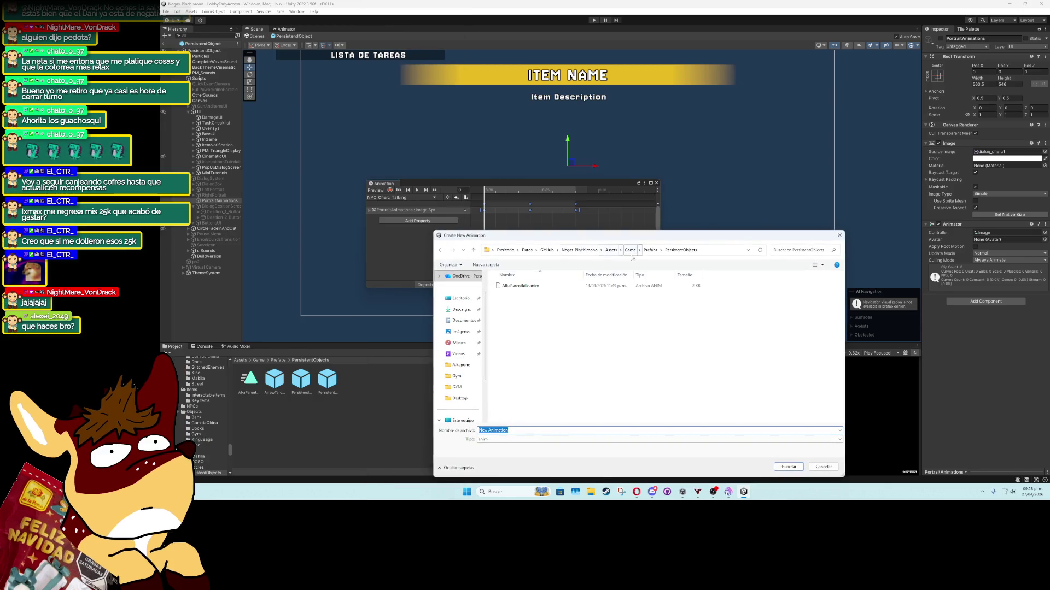
Go to Art/Animations/UI/DialogAnimation and create a new Kickstarters folder
{"action": "double_click", "coordinate": [505, 286]}
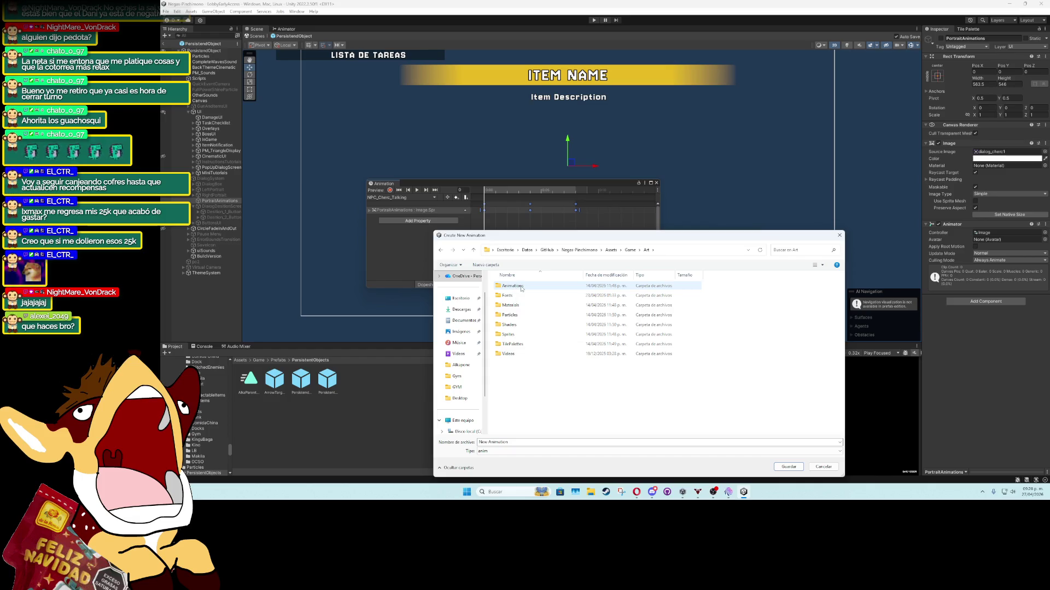
{"action": "double_click", "coordinate": [542, 340]}
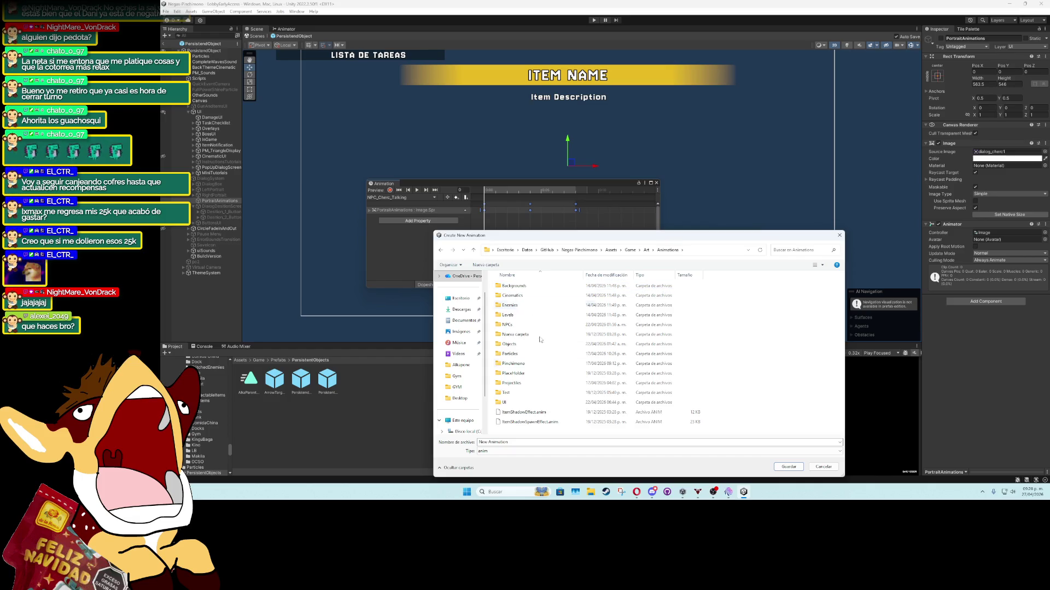
{"action": "double_click", "coordinate": [529, 403]}
{"action": "double_click", "coordinate": [516, 295]}
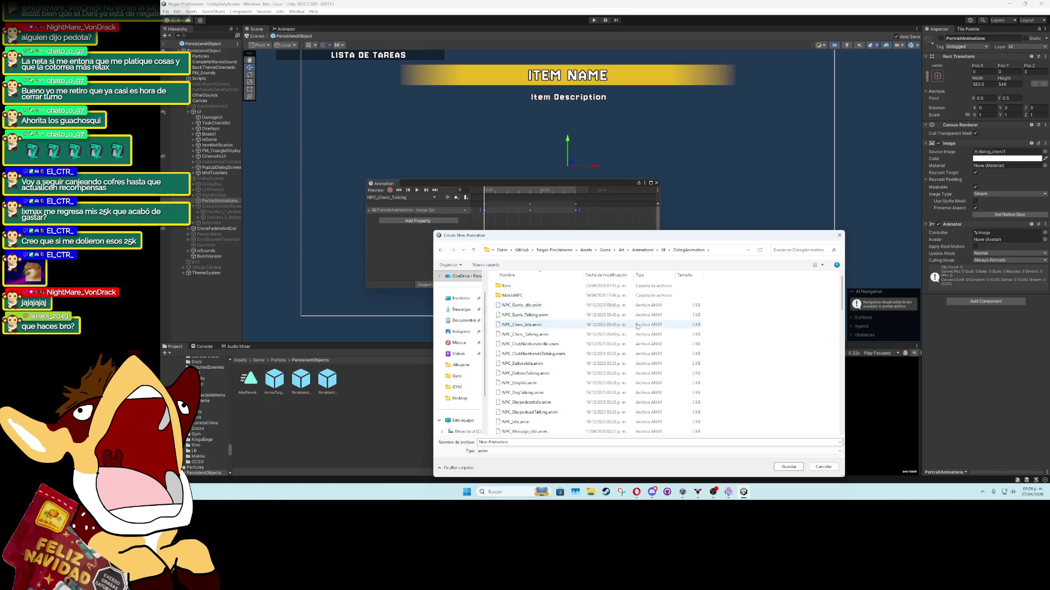
{"action": "right_click", "coordinate": [764, 347]}
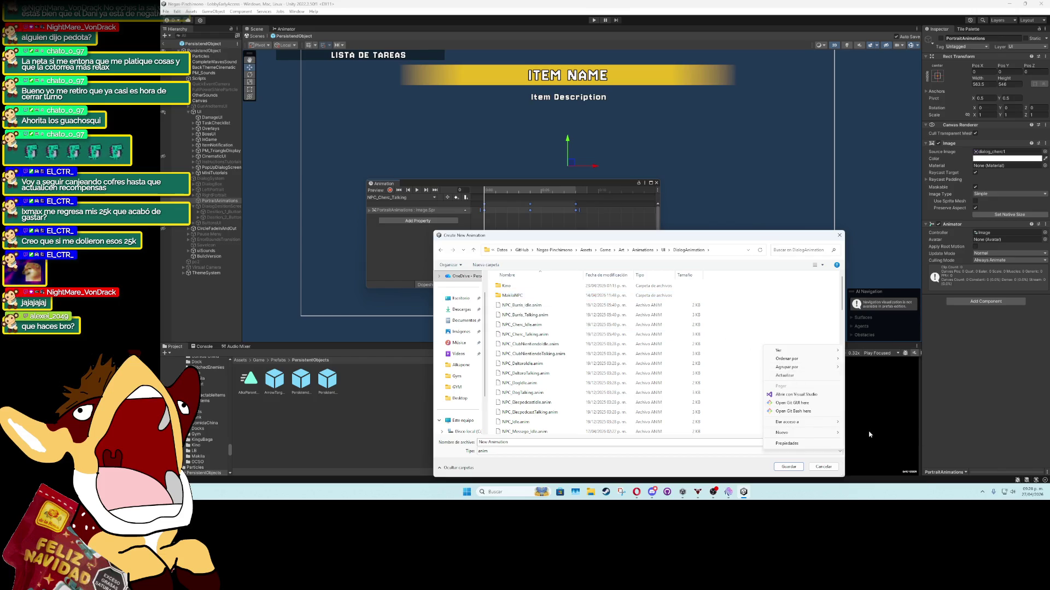
{"action": "mouse_move", "coordinate": [787, 432]}
{"action": "left_click", "coordinate": [855, 433]}
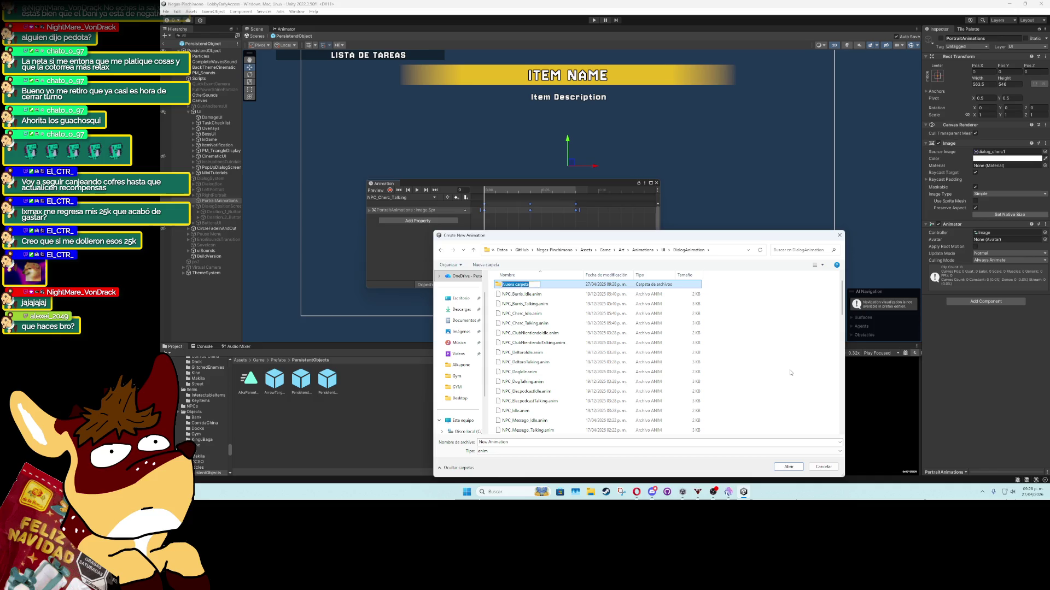
{"action": "type", "text": "Kickstarters"}
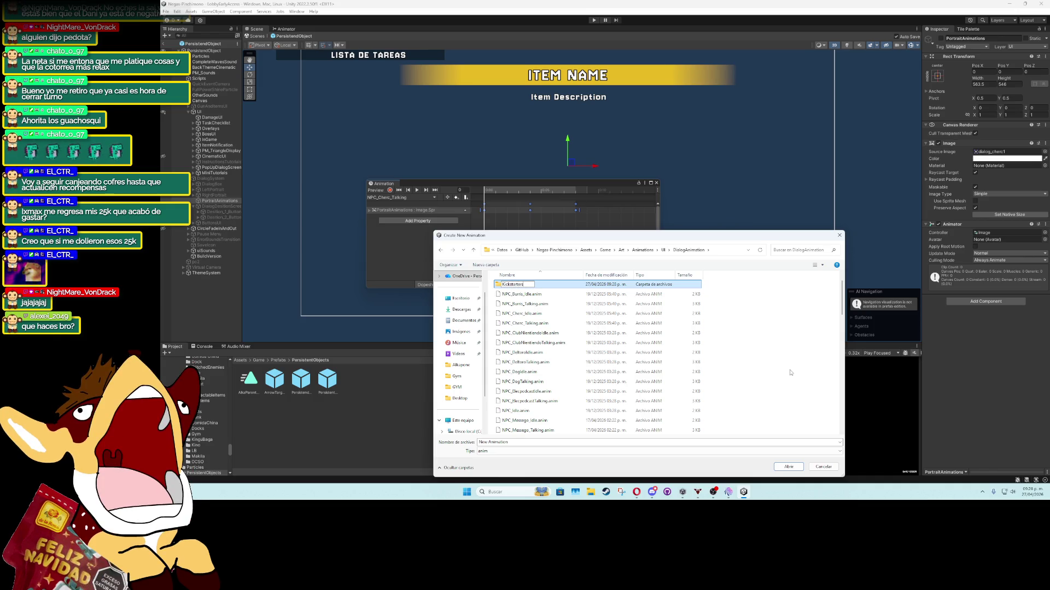
{"action": "key", "text": "Return"}
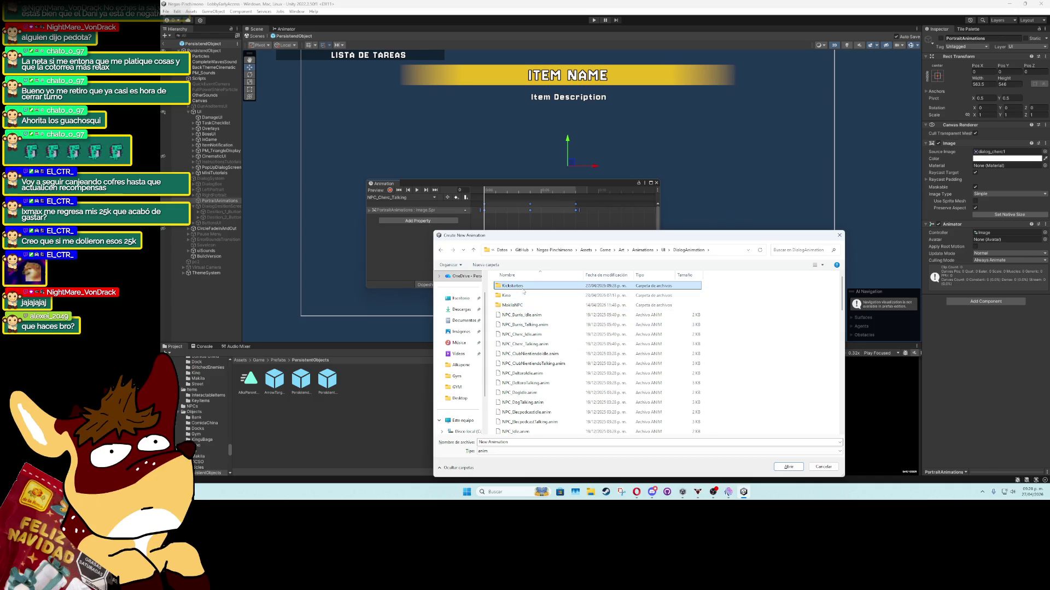
Save the new clip as NPC_GatoMartin_Idle inside the Kickstarters folder
{"action": "scroll", "coordinate": [541, 372], "scroll_direction": "down", "scroll_amount": 10}
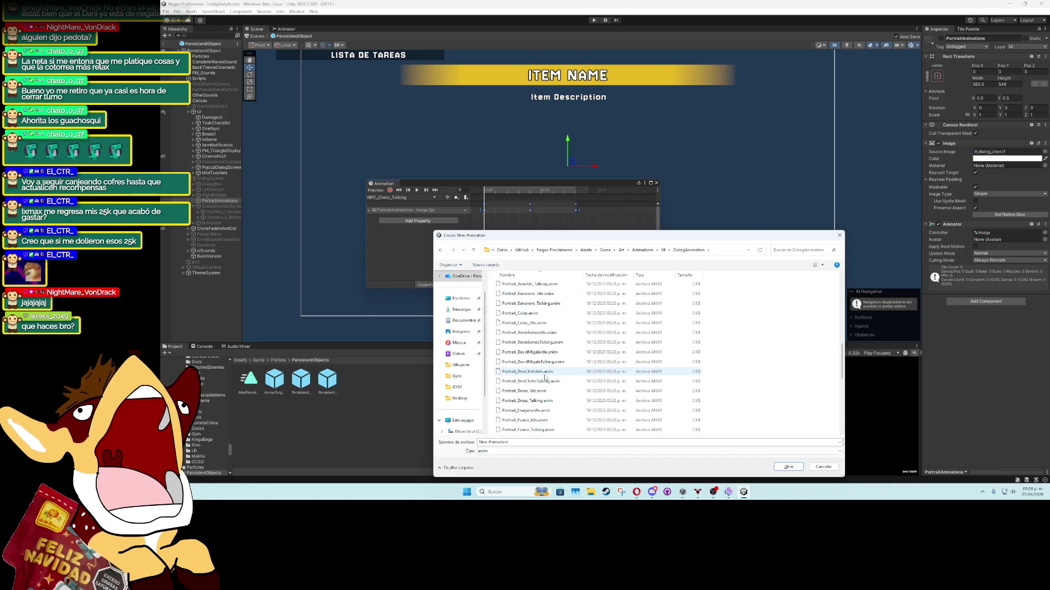
{"action": "scroll", "coordinate": [541, 366], "scroll_direction": "up", "scroll_amount": 10}
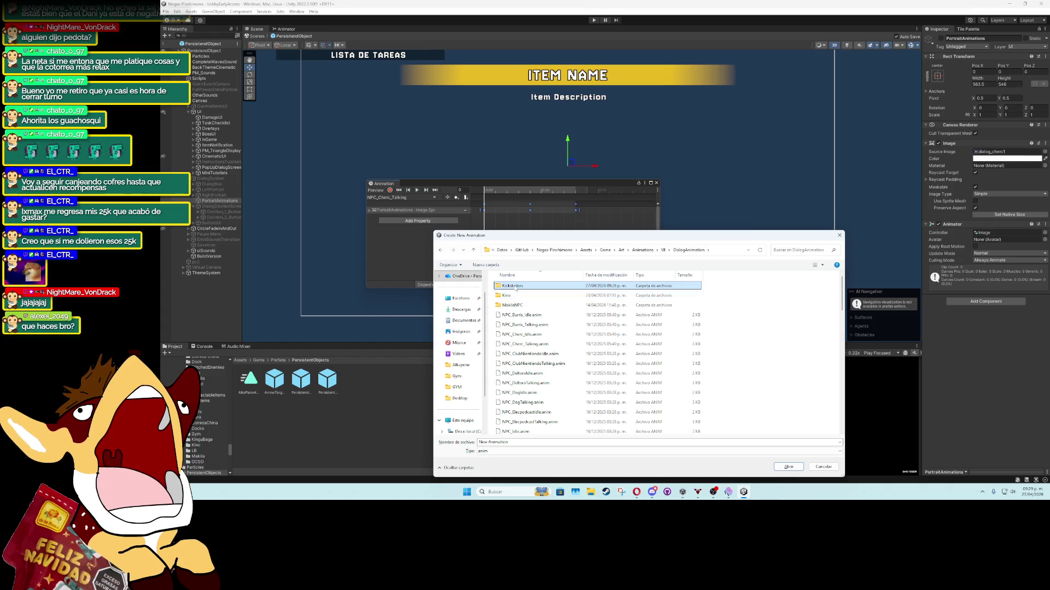
{"action": "double_click", "coordinate": [516, 286]}
{"action": "right_click", "coordinate": [645, 329]}
{"action": "key", "text": "Escape"}
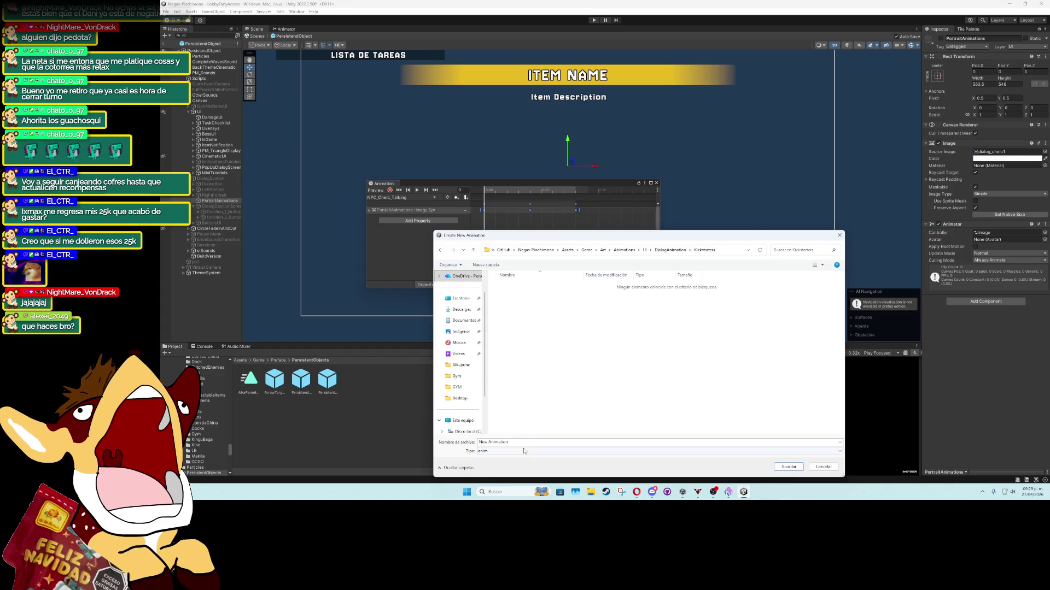
{"action": "triple_click", "coordinate": [494, 443]}
{"action": "type", "text": "NPC"}
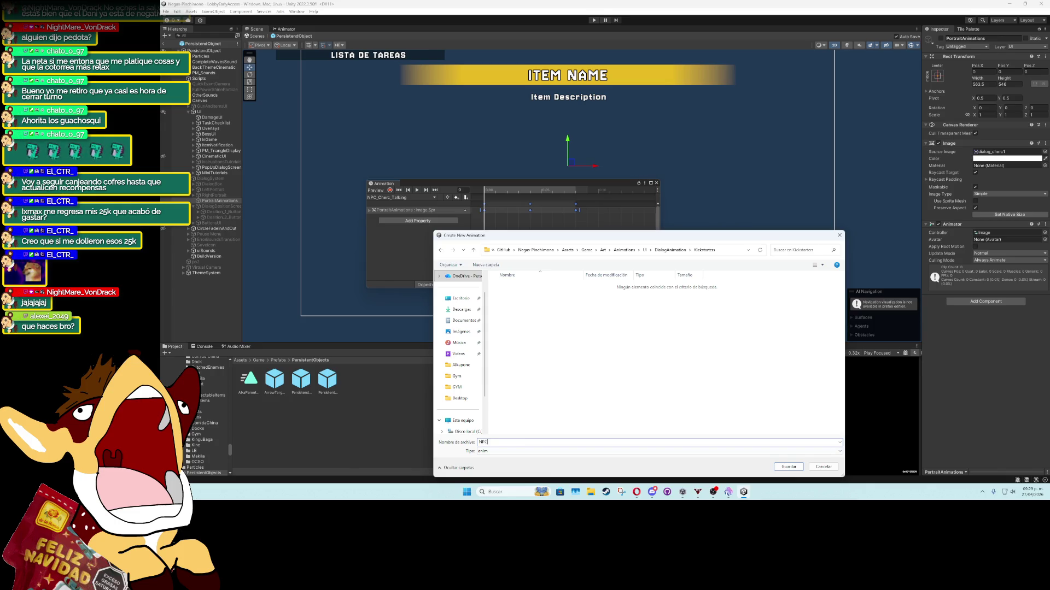
{"action": "type", "text": "_GatoMartin_Id"}
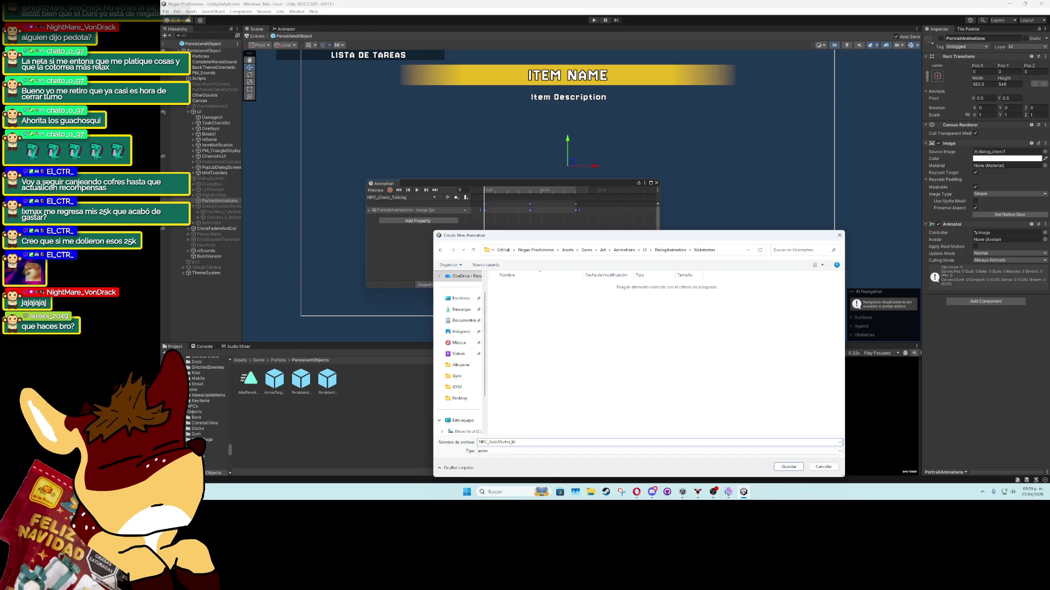
{"action": "key", "text": "BackSpace"}
{"action": "key", "text": "BackSpace"}
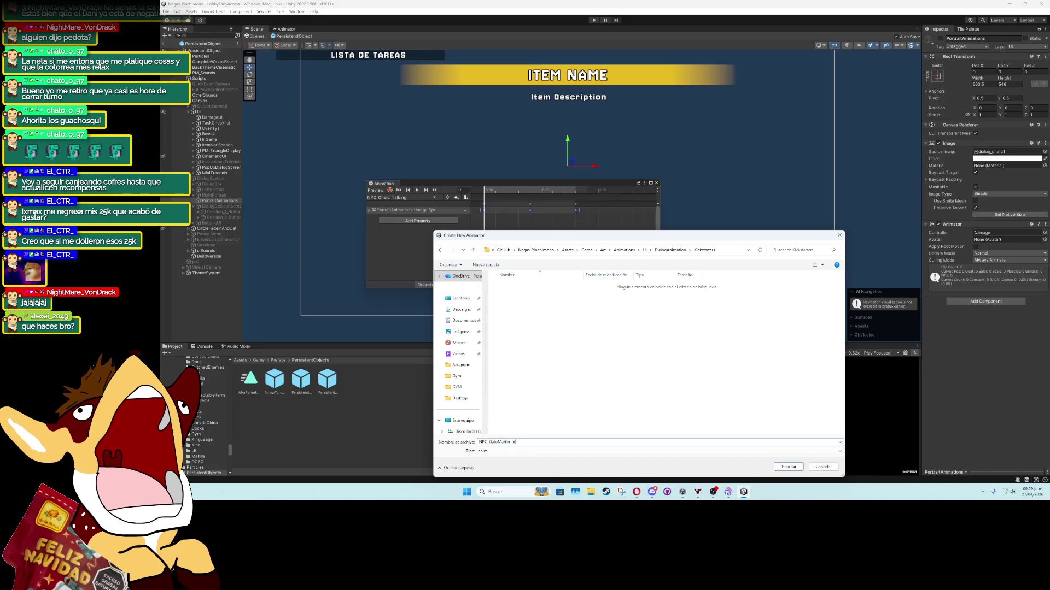
{"action": "key", "text": "Return"}
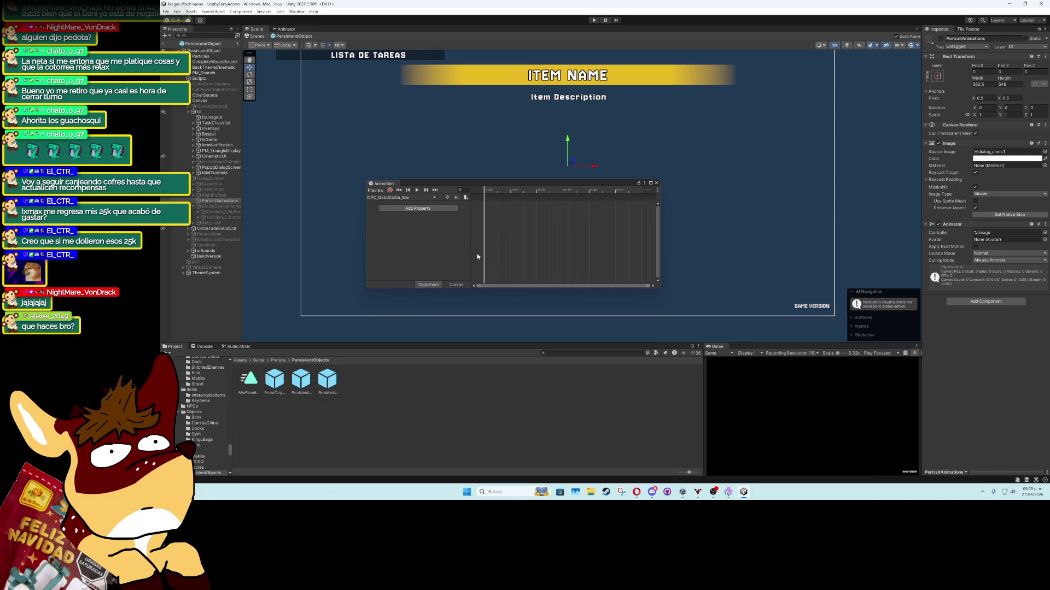
Browse to Game/Art/Sprites/NPCs/Kickstarter and drag its sprites into the NPC_GatoMartin_Idle timeline
{"action": "left_click", "coordinate": [259, 360]}
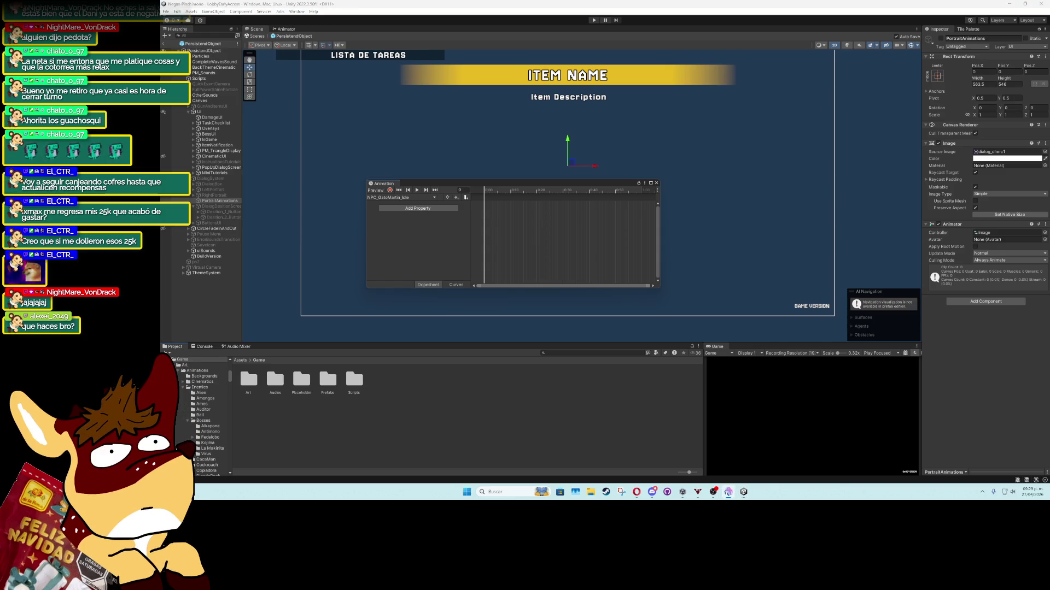
{"action": "double_click", "coordinate": [251, 383]}
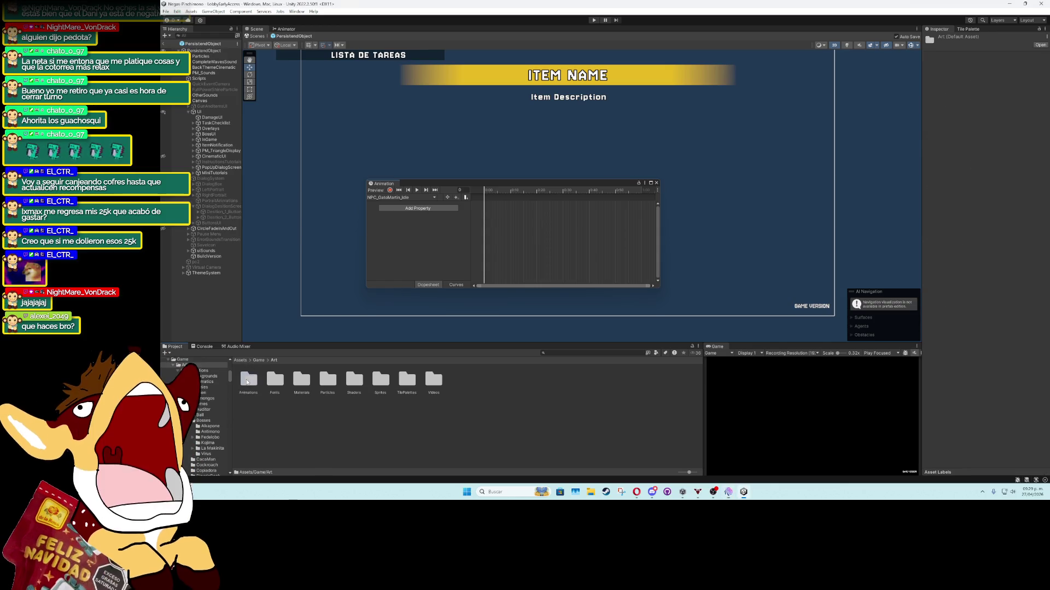
{"action": "double_click", "coordinate": [380, 381]}
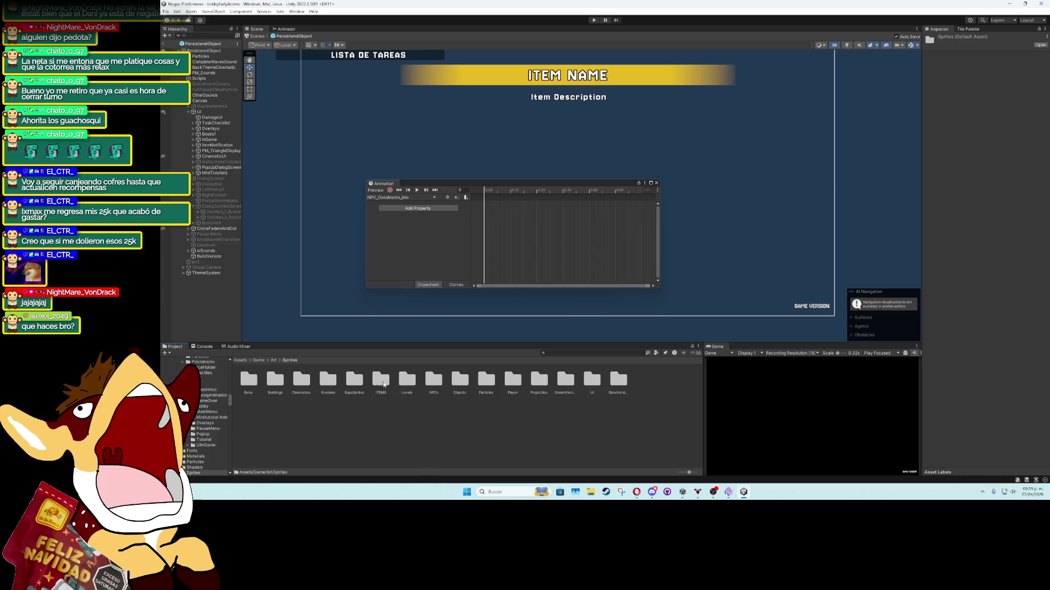
{"action": "double_click", "coordinate": [407, 381]}
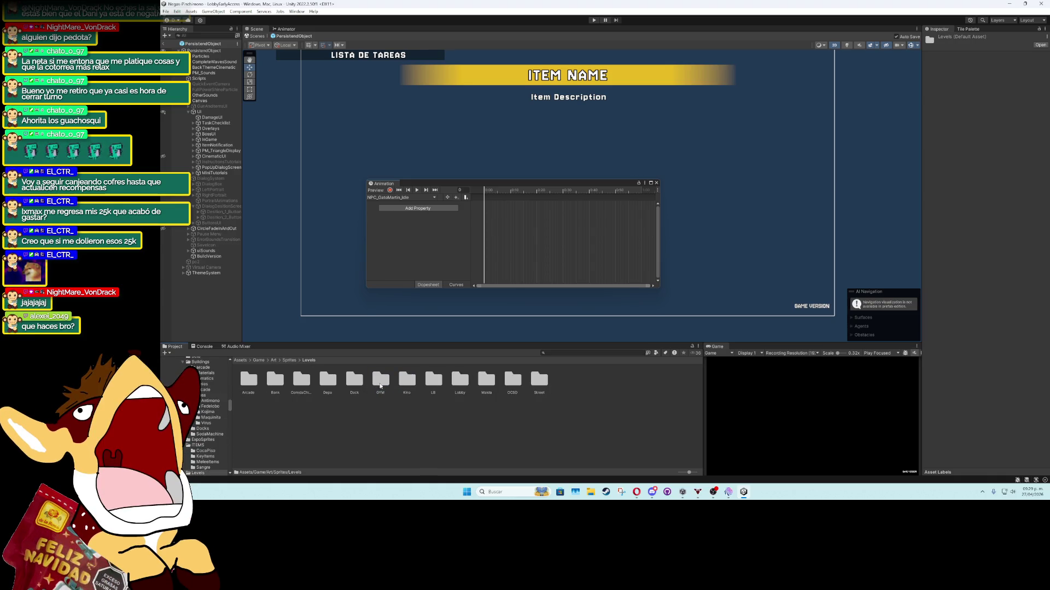
{"action": "left_click", "coordinate": [290, 360]}
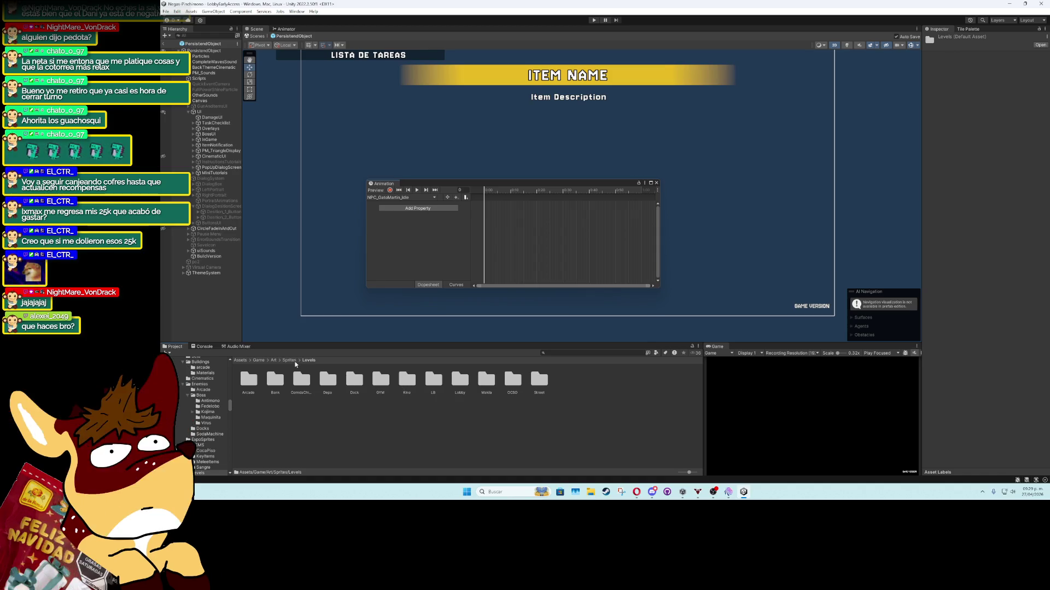
{"action": "double_click", "coordinate": [433, 381]}
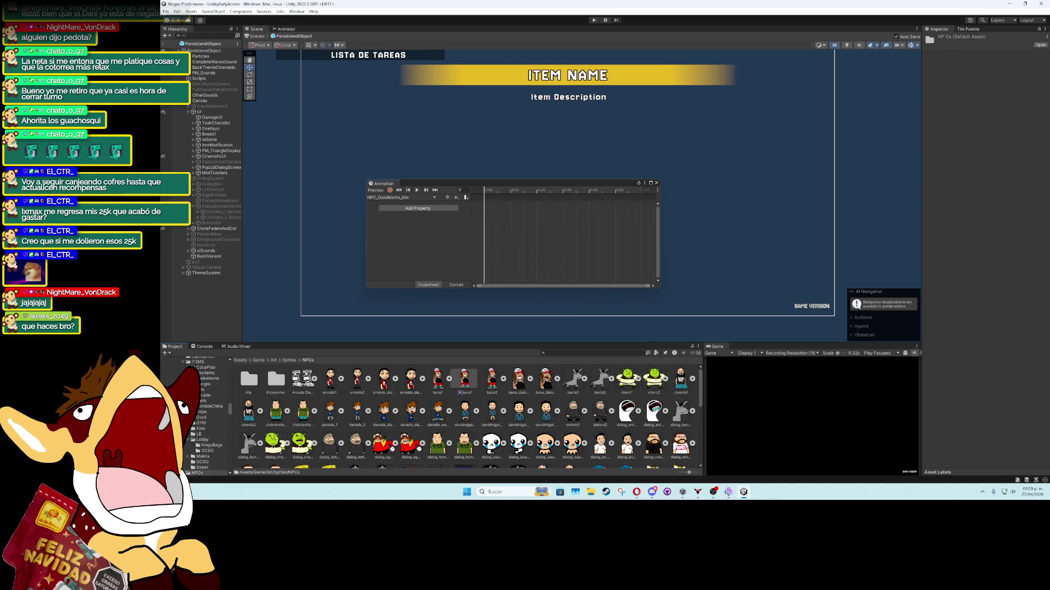
{"action": "double_click", "coordinate": [275, 382]}
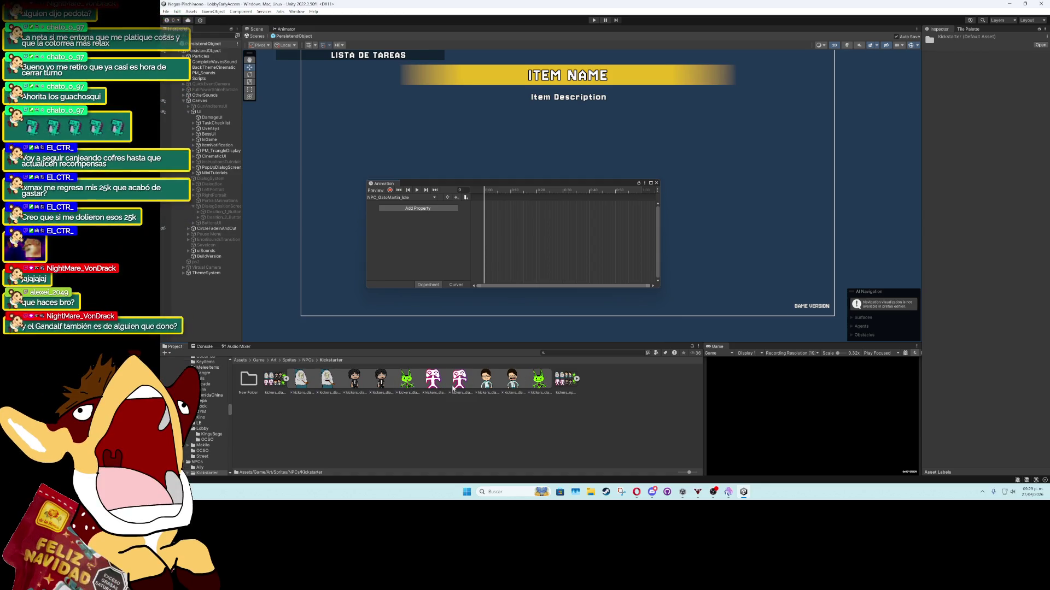
{"action": "left_click_drag", "start_coordinate": [539, 383], "coordinate": [509, 266]}
Add a new clip named NPC_GatoMartin_Talking via the clip dropdown's Create New Clip
{"action": "left_click", "coordinate": [418, 196]}
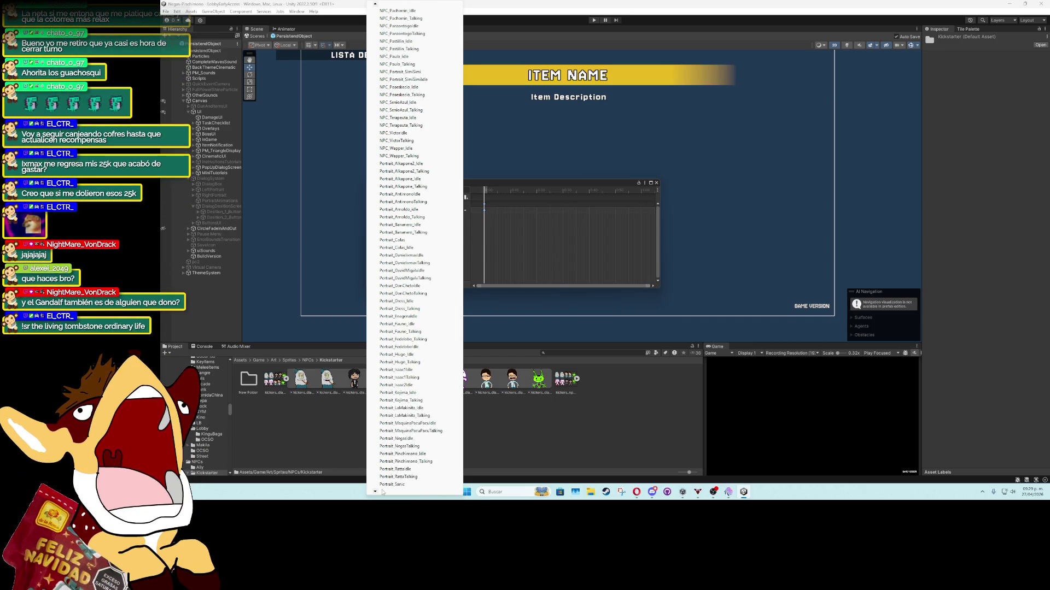
{"action": "left_click", "coordinate": [390, 484]}
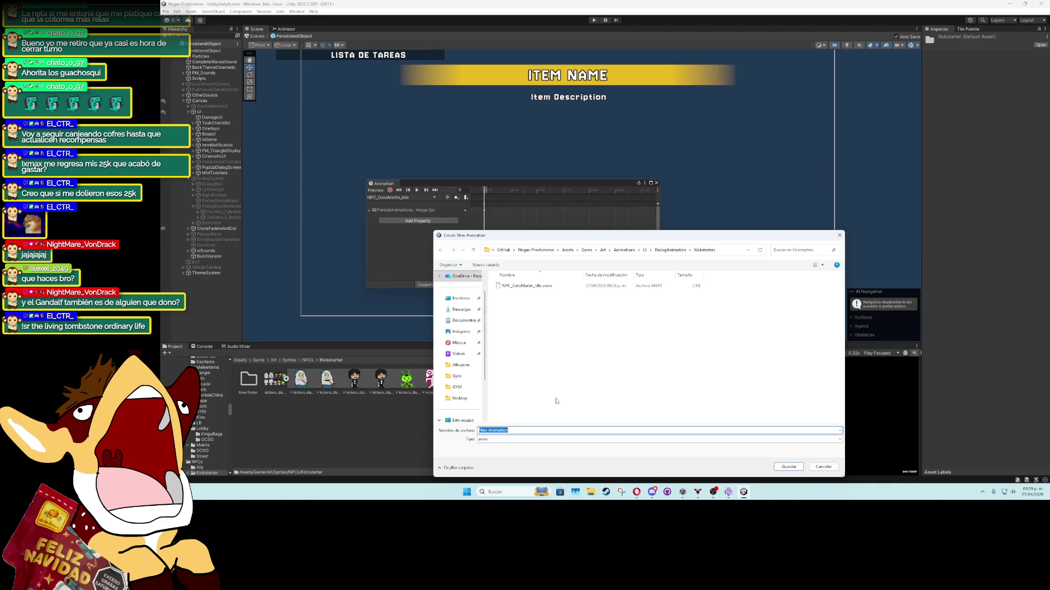
{"action": "type", "text": "NP"}
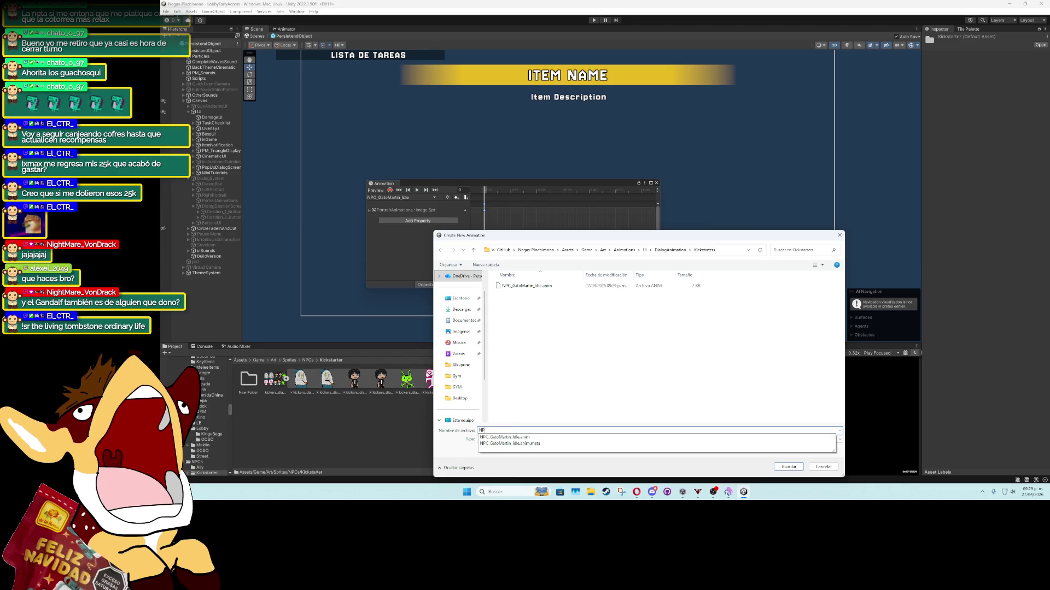
{"action": "type", "text": "C"}
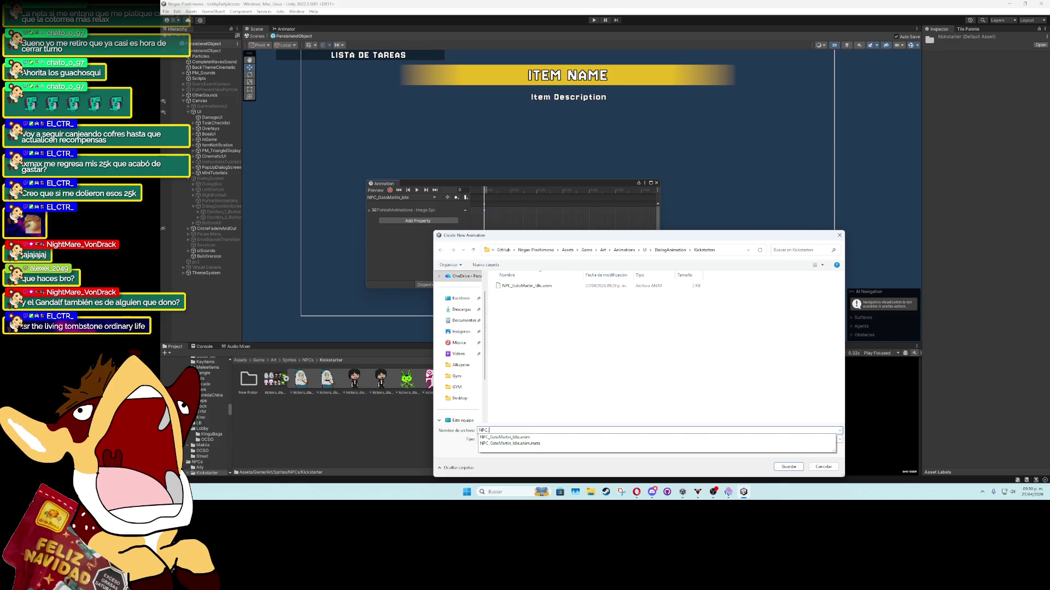
{"action": "type", "text": "_"}
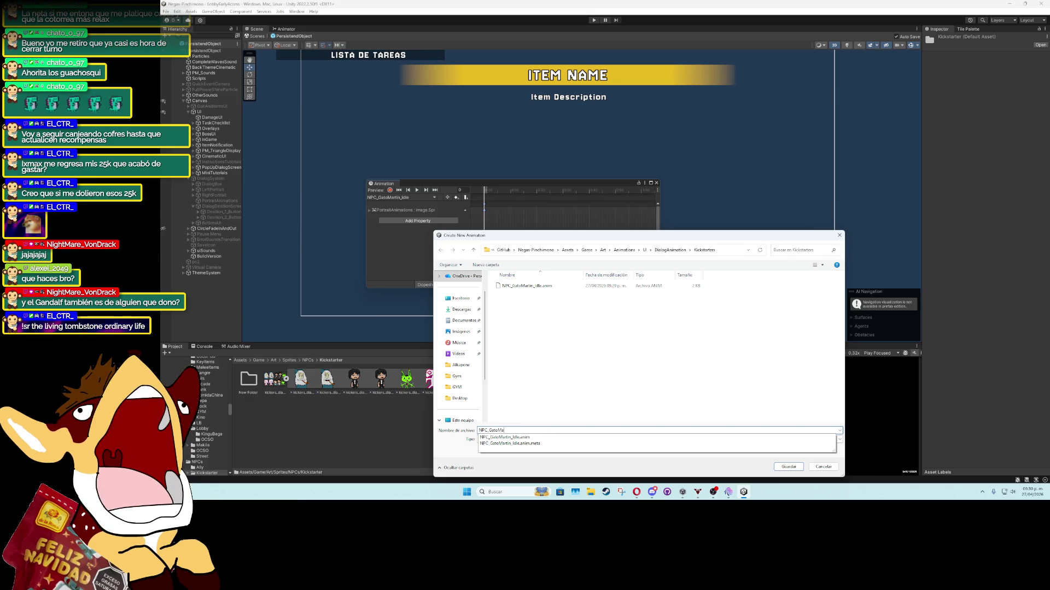
{"action": "type", "text": "_Talking"}
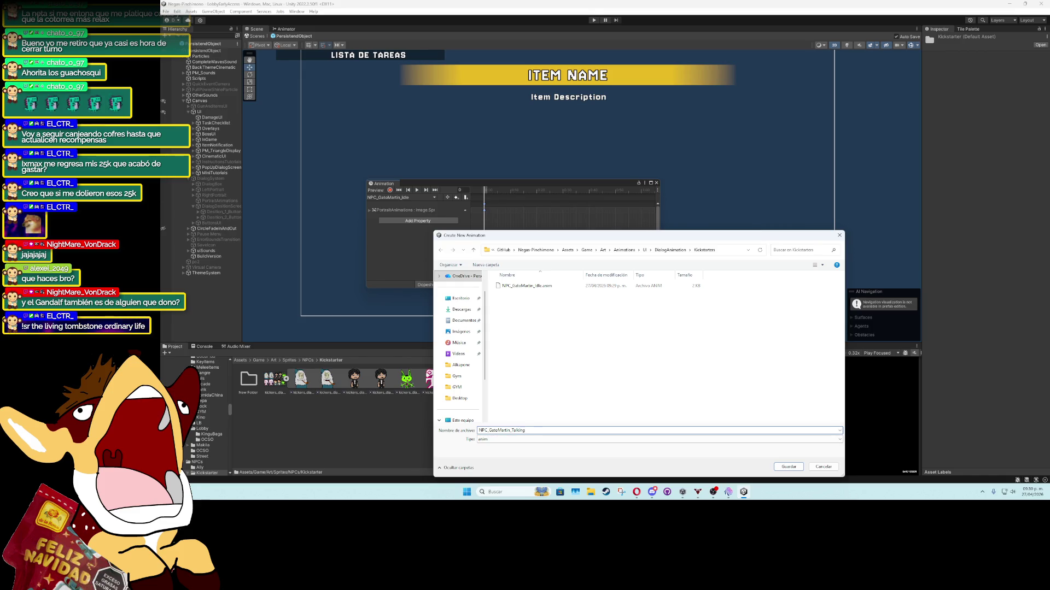
{"action": "key", "text": "Return"}
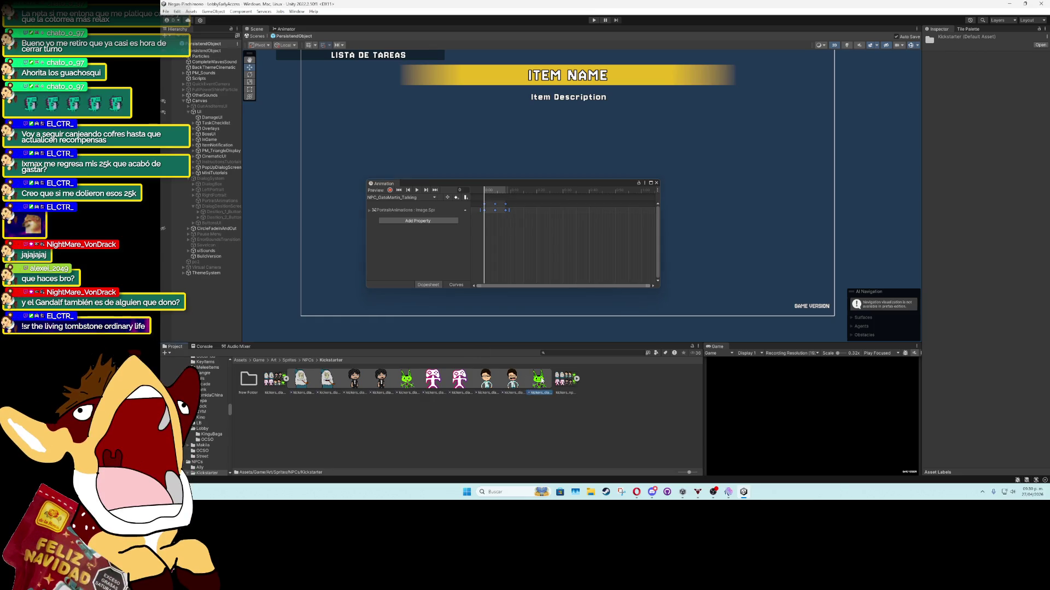
Create a new NPC_Raida_Idle animation clip in the Kickstarters folder
{"action": "left_click", "coordinate": [484, 213]}
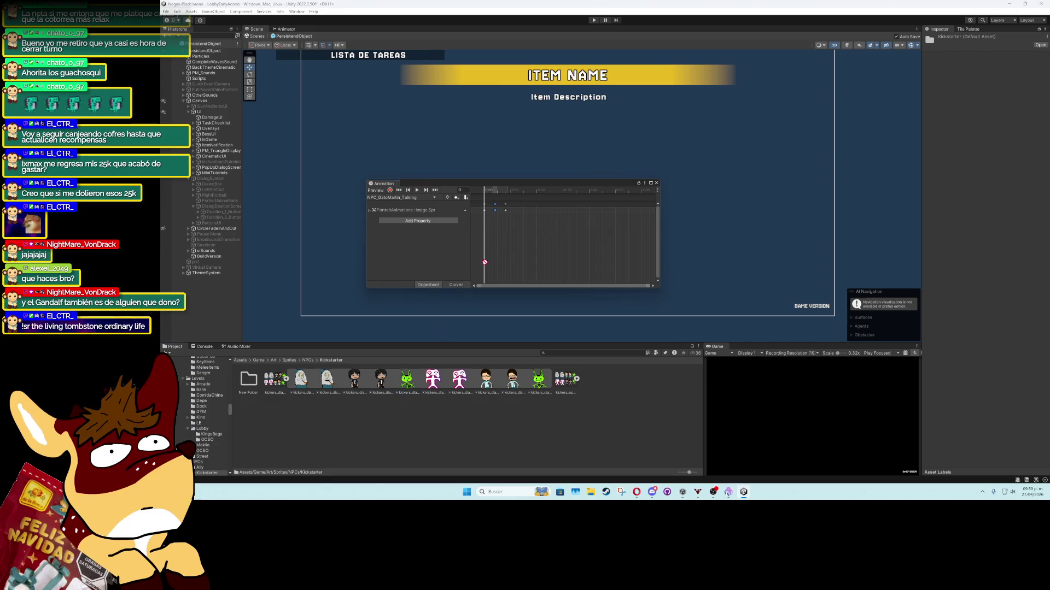
{"action": "left_click", "coordinate": [410, 198]}
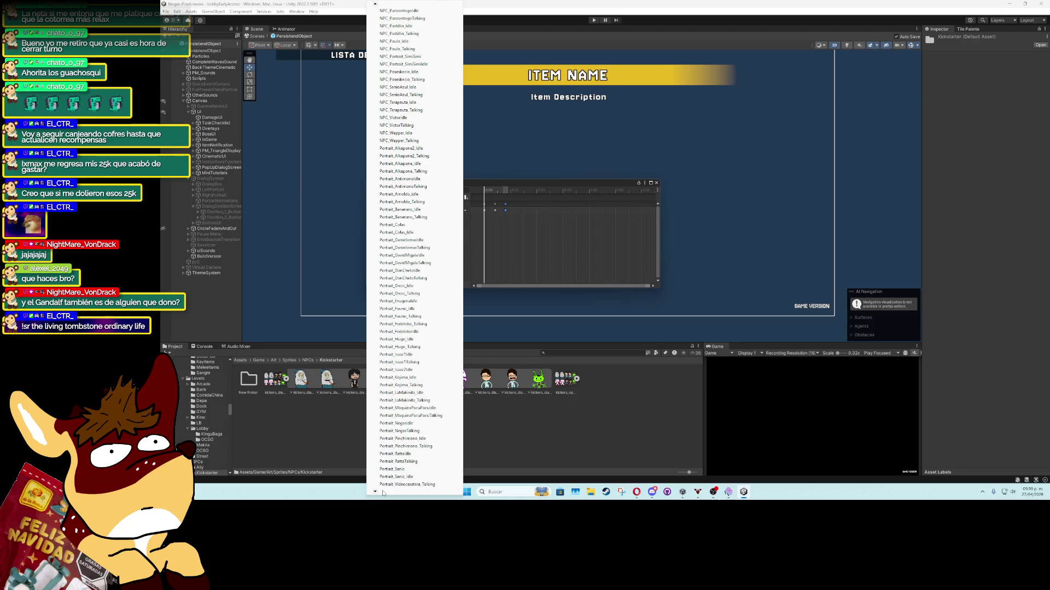
{"action": "left_click", "coordinate": [399, 484]}
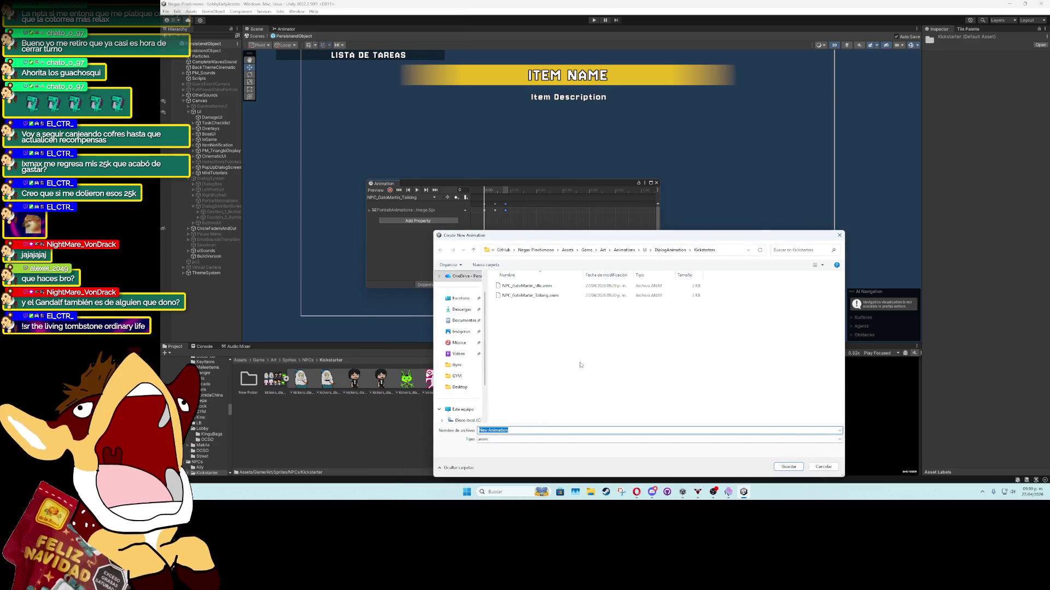
{"action": "type", "text": "NPC_Kaida_"}
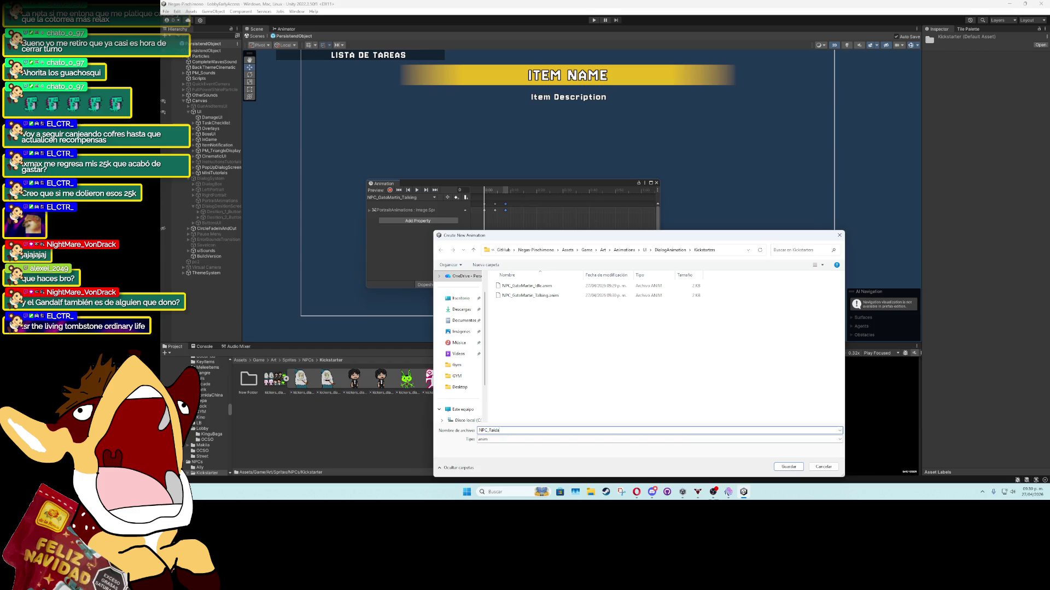
{"action": "type", "text": "Idle"}
{"action": "key", "text": "Return"}
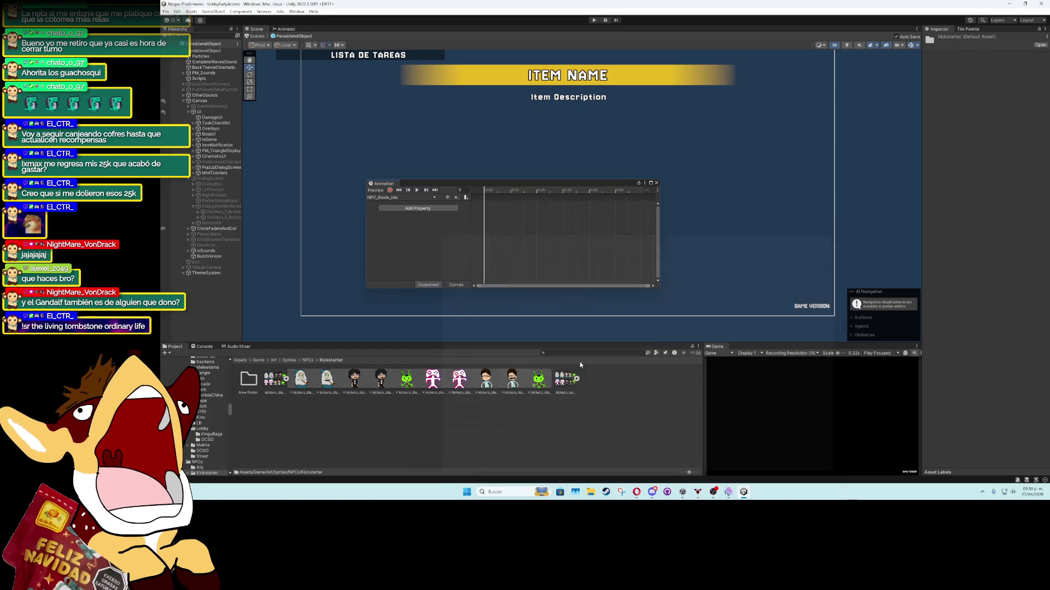
Create the NPC_Raida_Talking clip and reopen the clip list
{"action": "left_click", "coordinate": [419, 198]}
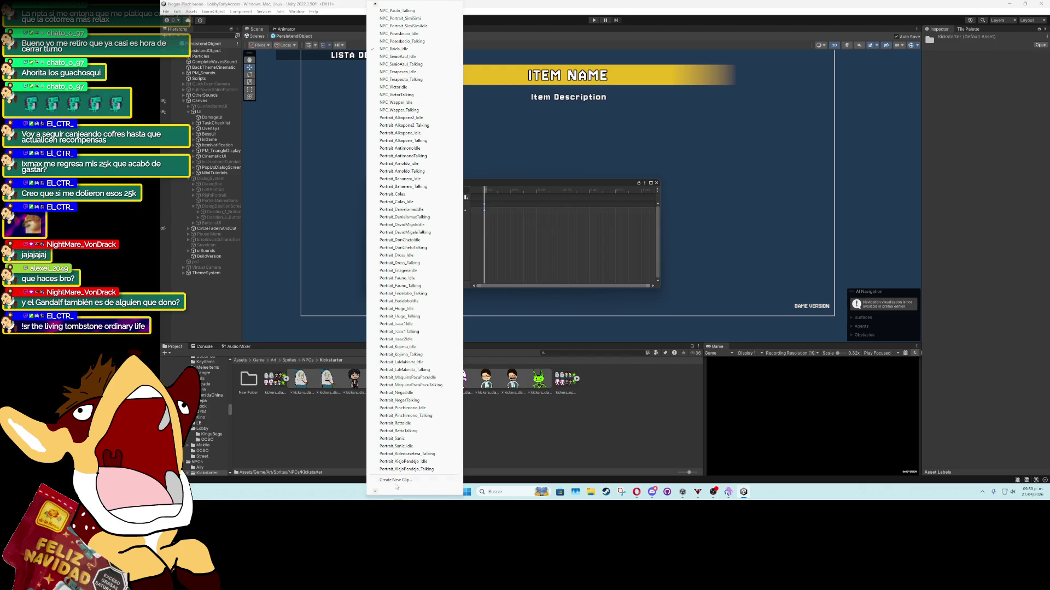
{"action": "left_click", "coordinate": [393, 484]}
{"action": "type", "text": "NPC_Raida"}
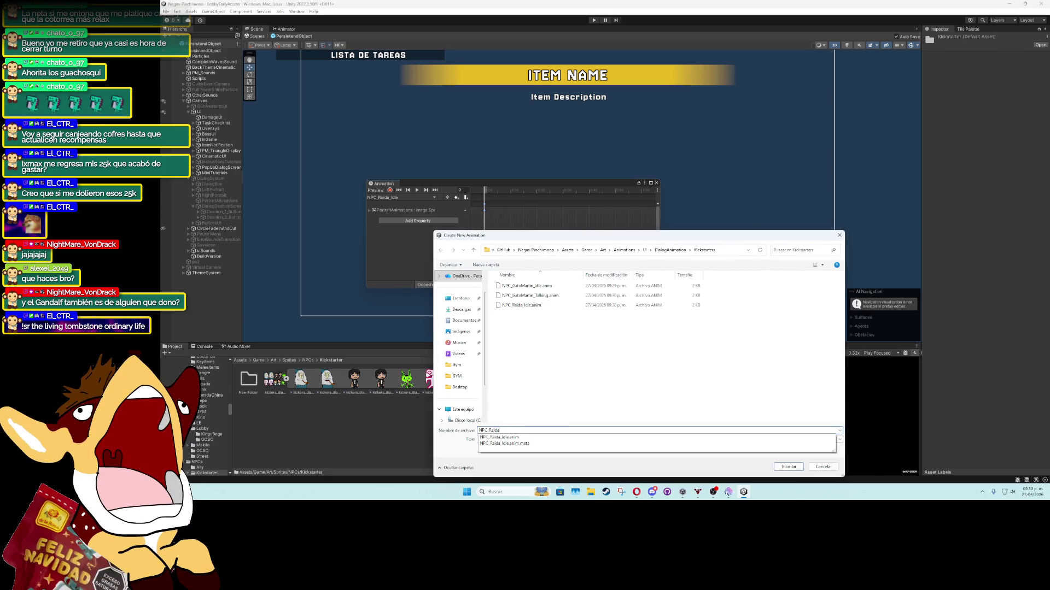
{"action": "type", "text": "_Talking"}
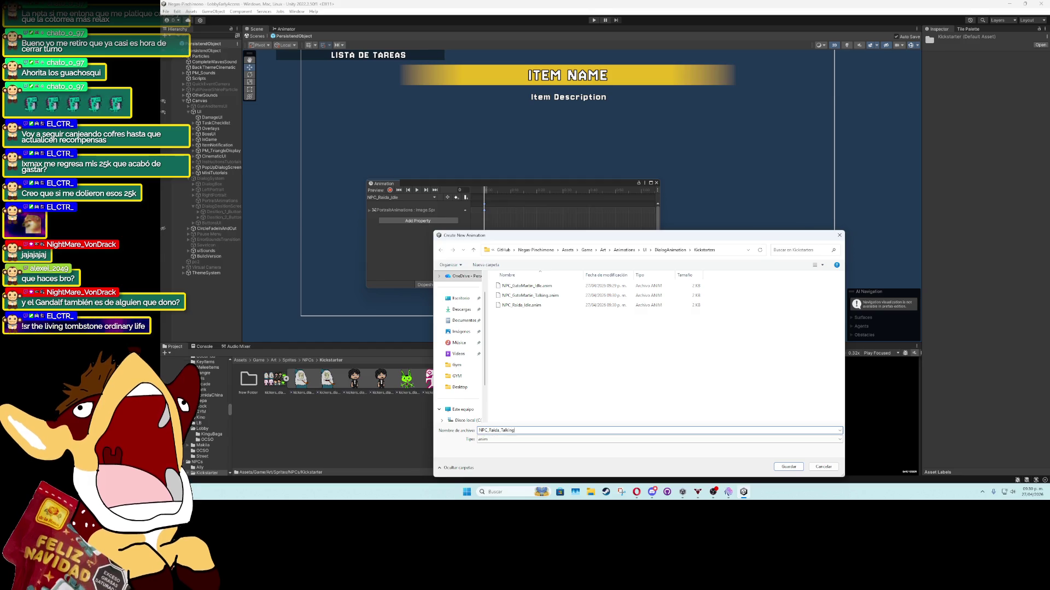
{"action": "key", "text": "Return"}
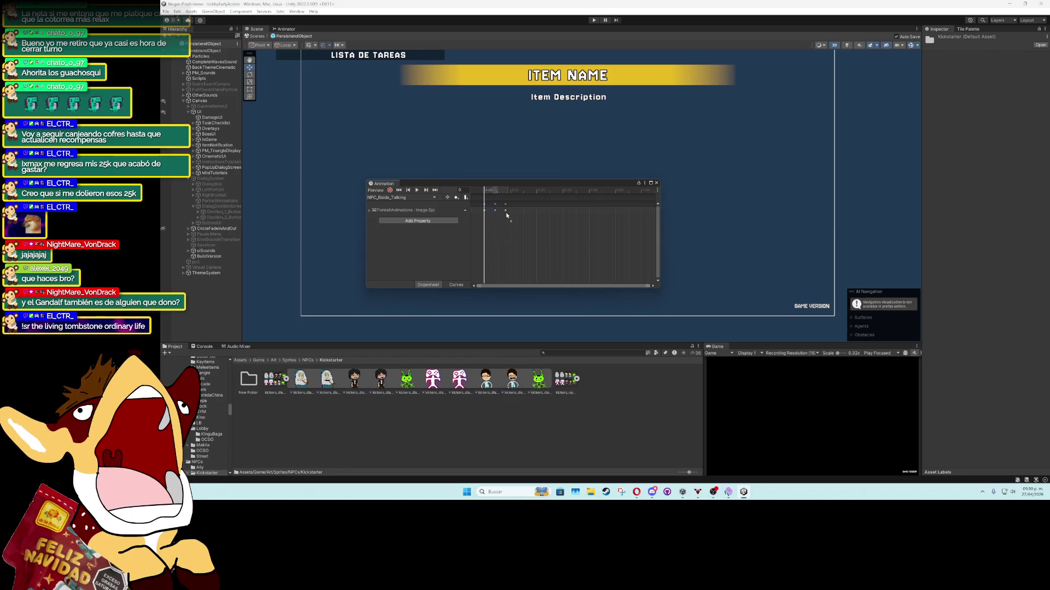
{"action": "left_click", "coordinate": [431, 197]}
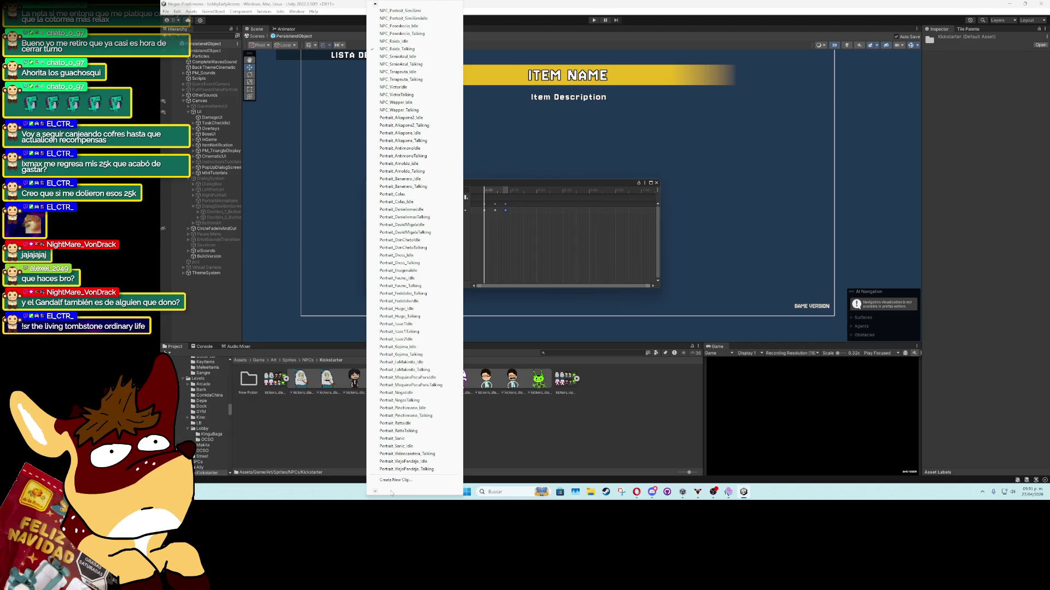
Save a new NPC_Kornerik_Idle animation clip
{"action": "key", "text": "Escape"}
{"action": "type", "text": "NPC_"}
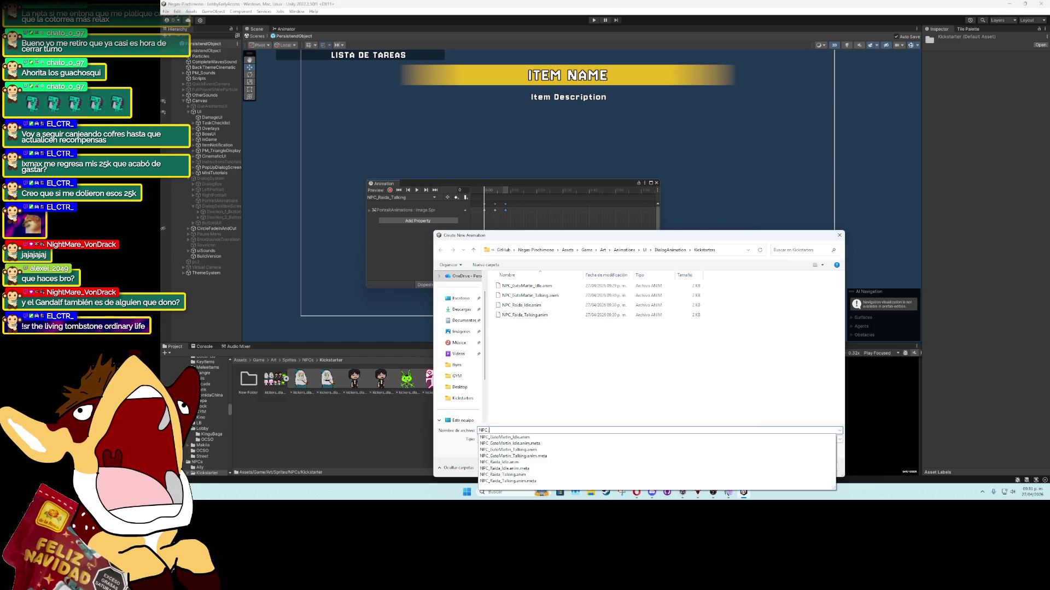
{"action": "type", "text": "Ki"}
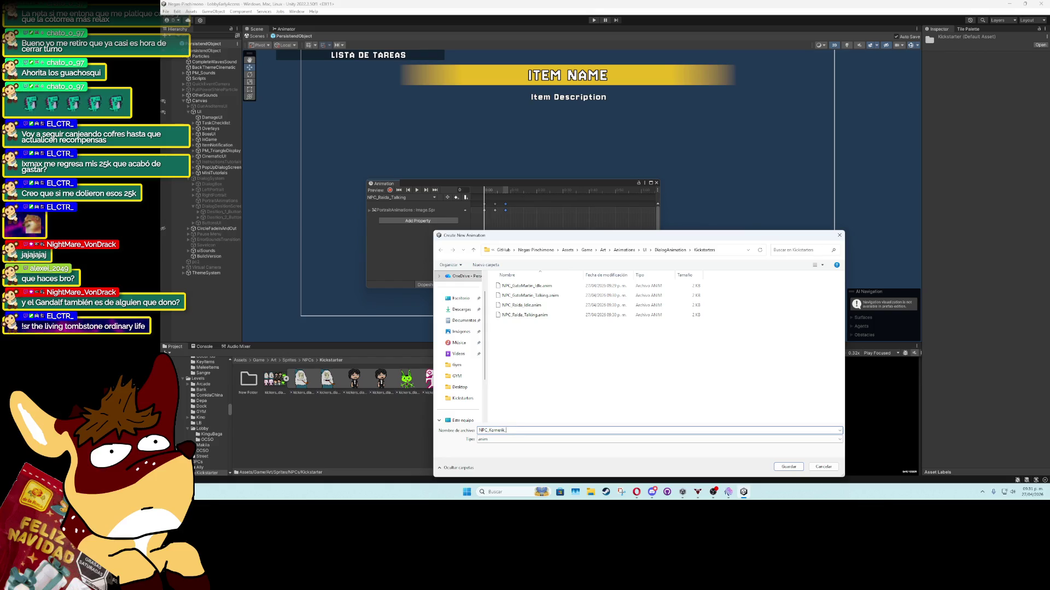
{"action": "type", "text": "e"}
{"action": "key", "text": "Return"}
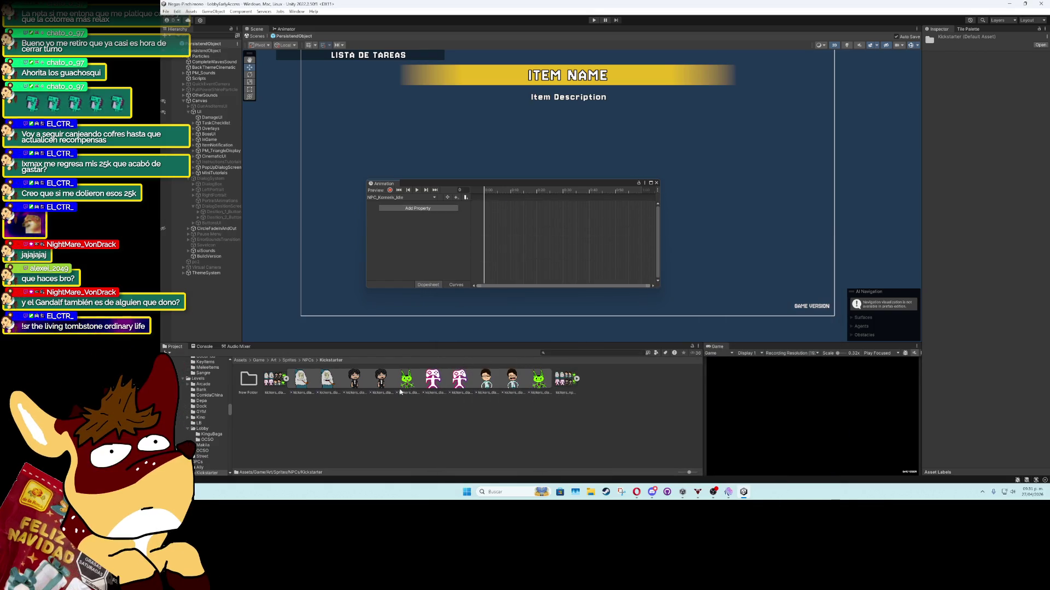
Create the NPC_Kornerik_Talking clip and drag the Kornerik talking sprites into its timeline
{"action": "left_click", "coordinate": [428, 197]}
{"action": "mouse_move", "coordinate": [394, 495]}
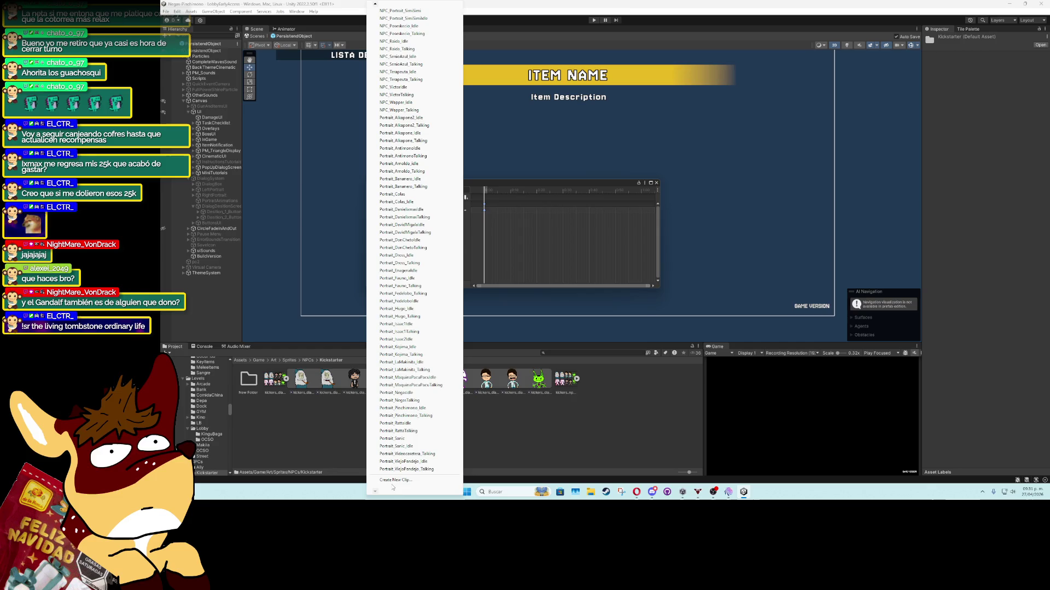
{"action": "left_click", "coordinate": [395, 480]}
{"action": "type", "text": "NPC_"}
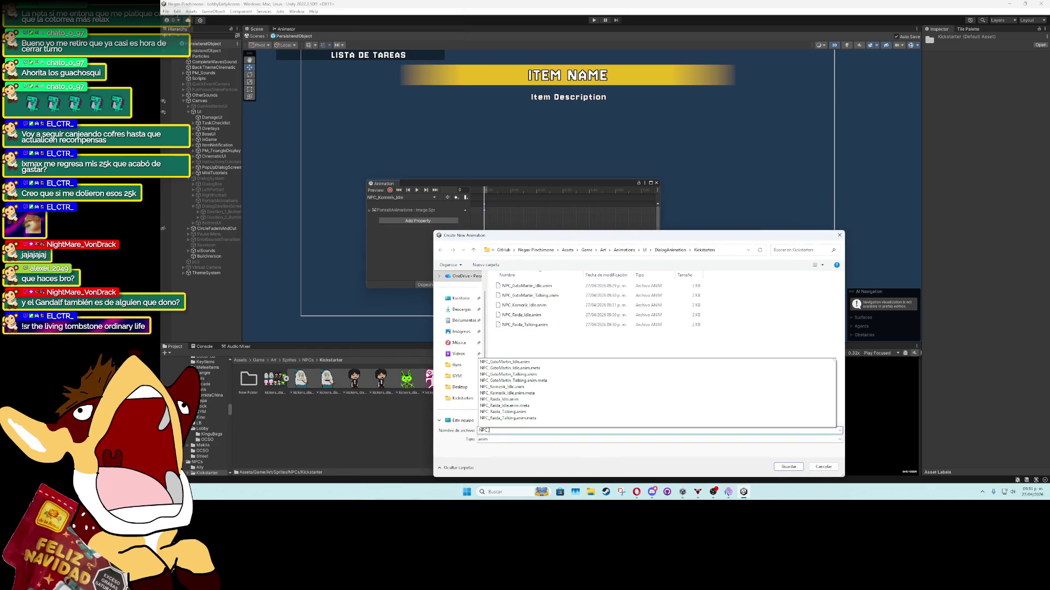
{"action": "type", "text": "K"}
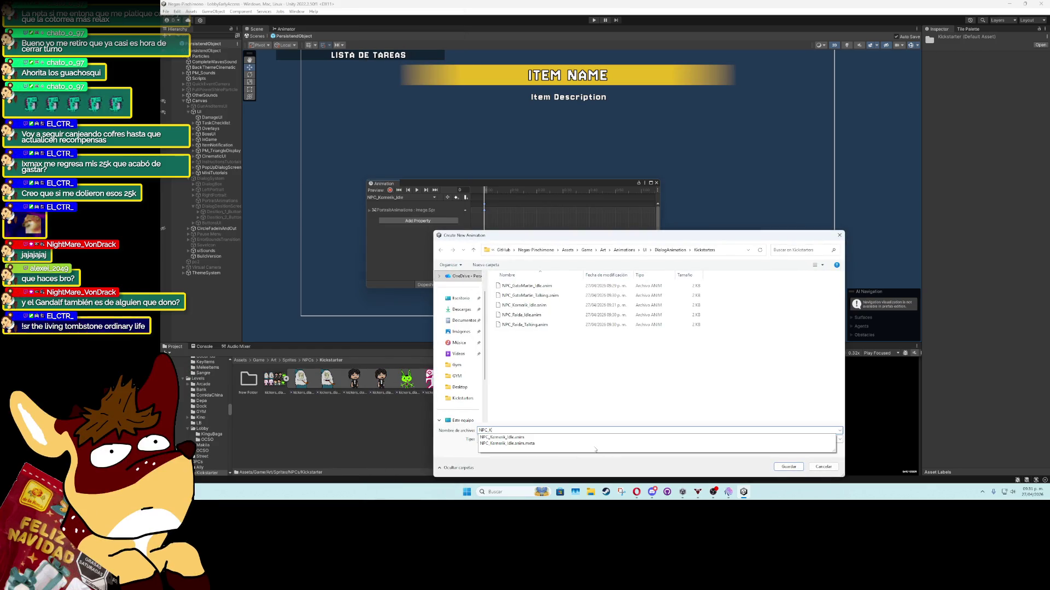
{"action": "type", "text": "ornerik_Talking"}
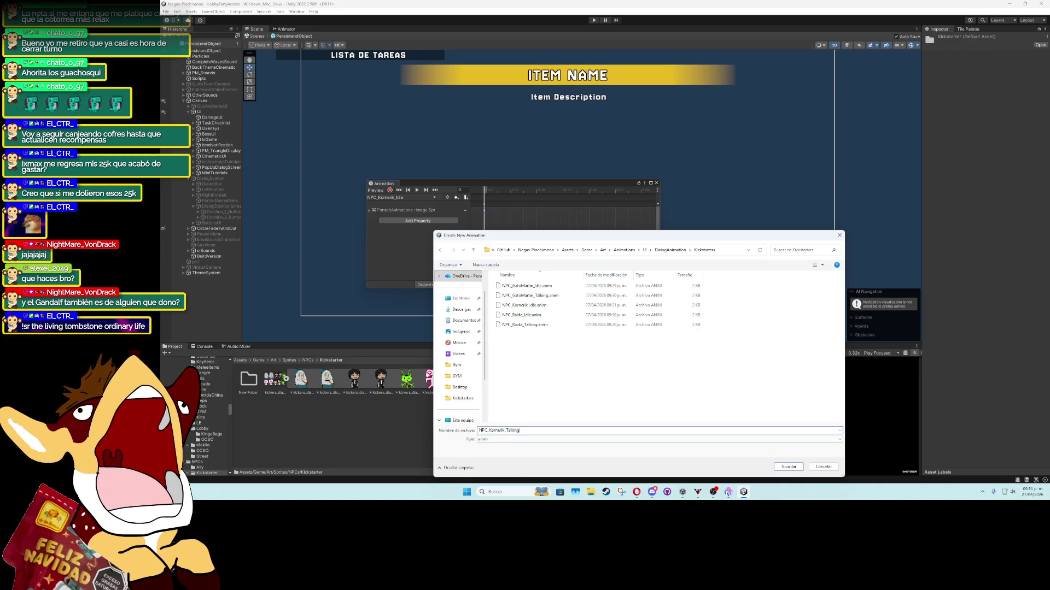
{"action": "key", "text": "Return"}
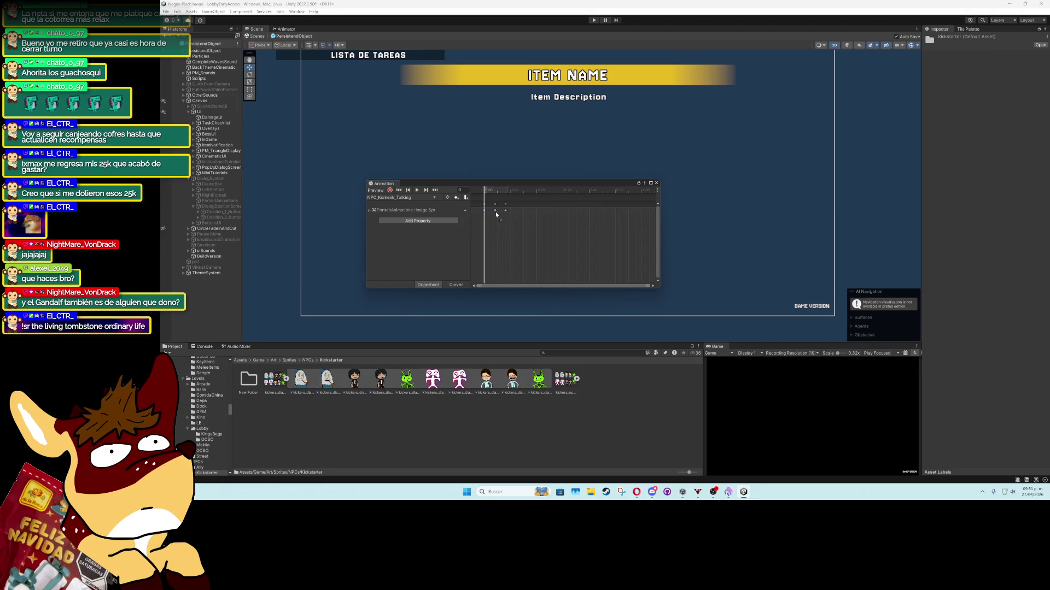
{"action": "left_click_drag", "start_coordinate": [328, 392], "coordinate": [507, 213]}
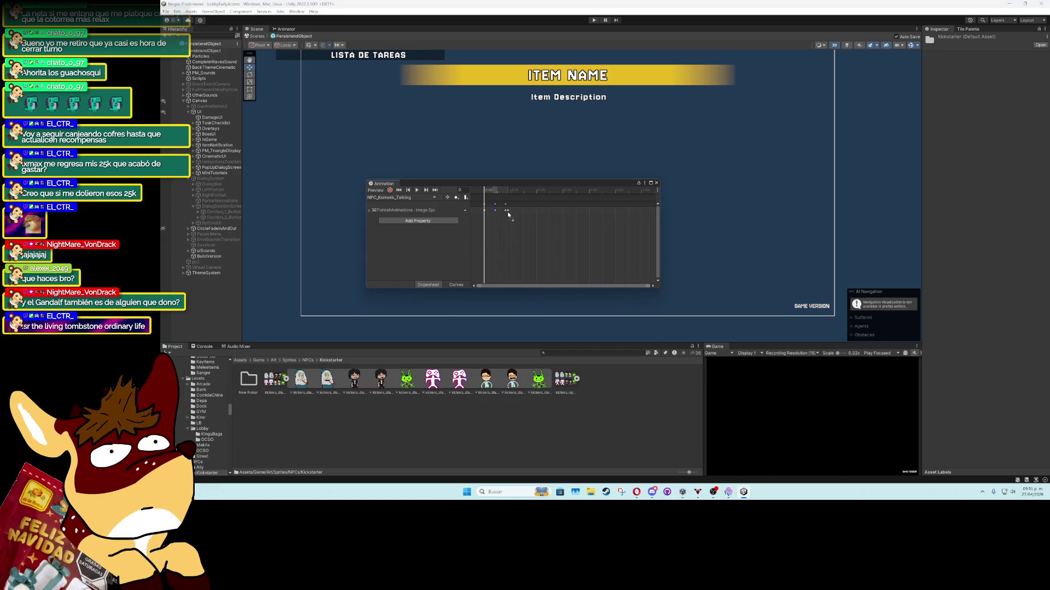
Create a new empty NPC_Bara_Idle animation clip
{"action": "left_click", "coordinate": [428, 198]}
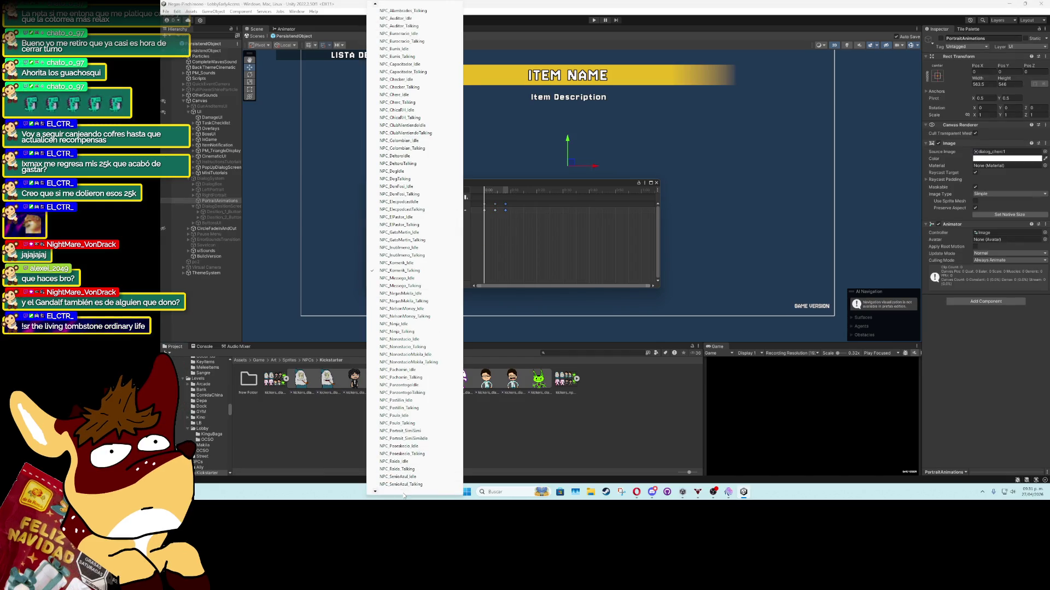
{"action": "scroll", "coordinate": [404, 496], "scroll_direction": "down", "scroll_amount": 5}
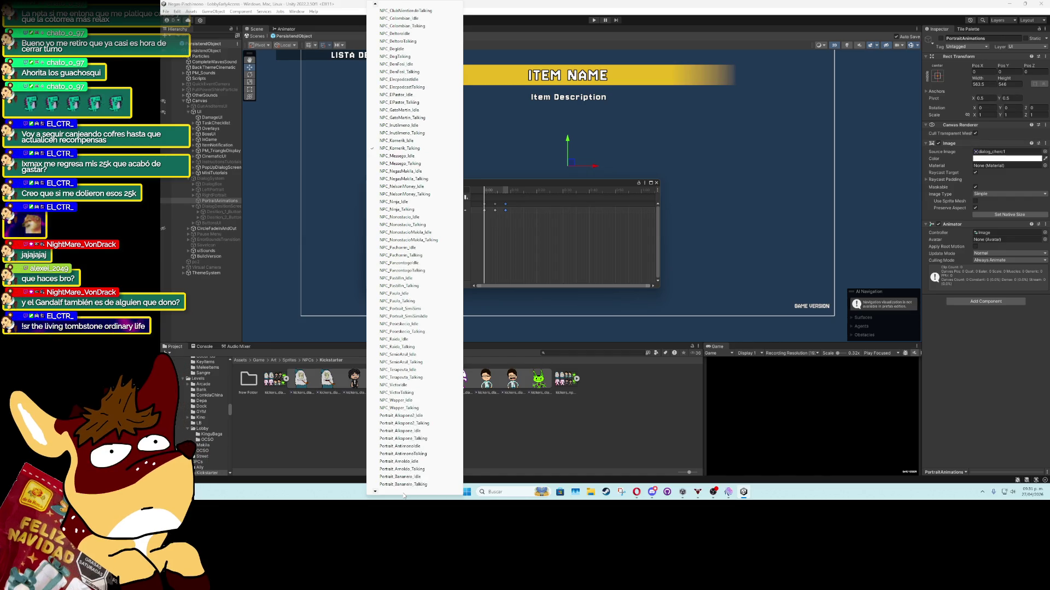
{"action": "scroll", "coordinate": [404, 495], "scroll_direction": "down", "scroll_amount": 6}
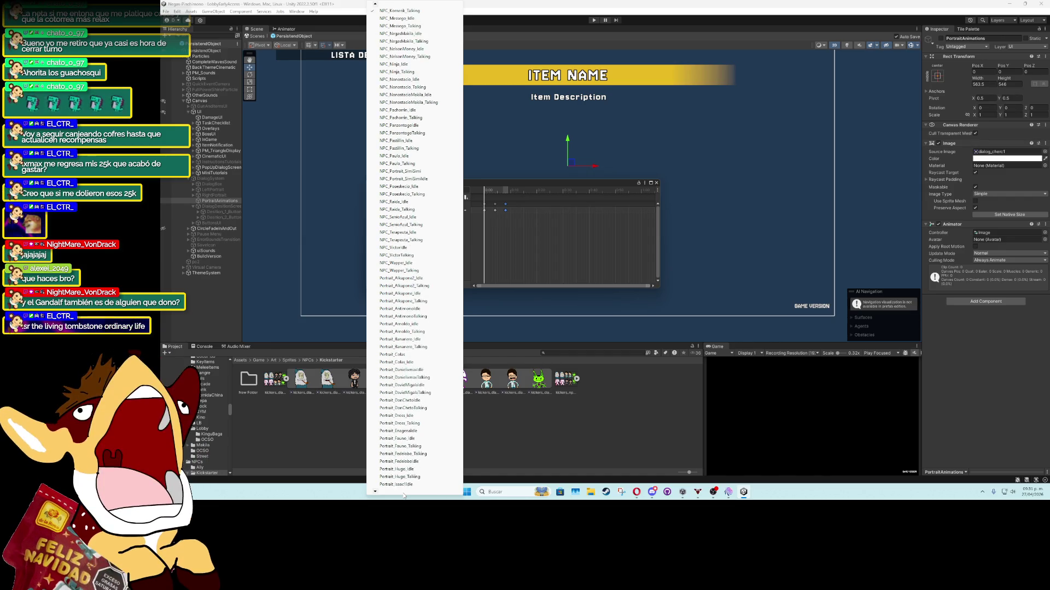
{"action": "scroll", "coordinate": [404, 495], "scroll_direction": "down", "scroll_amount": 6}
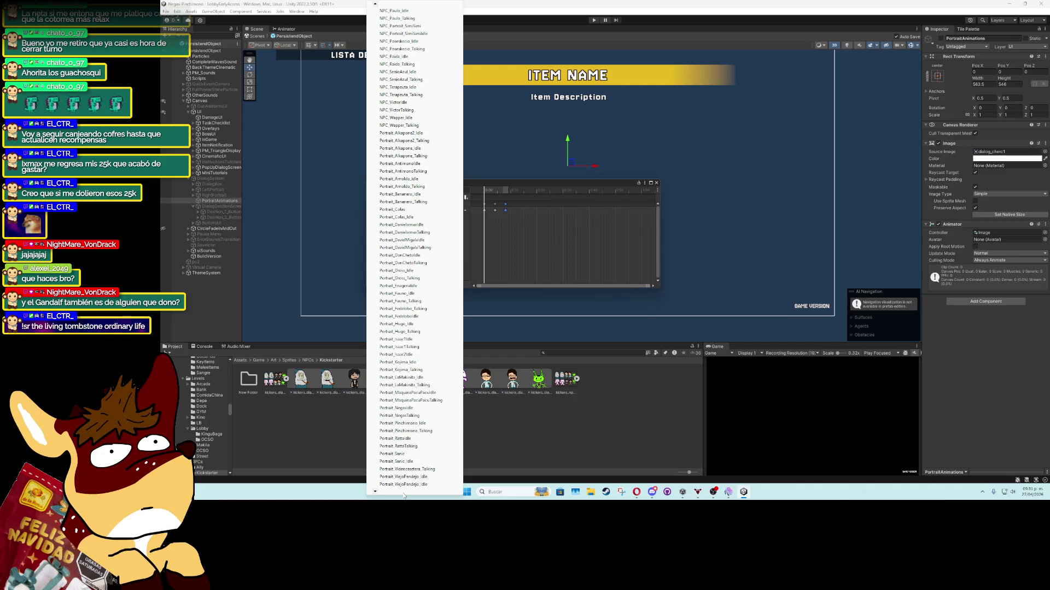
{"action": "scroll", "coordinate": [404, 496], "scroll_direction": "down", "scroll_amount": 1}
{"action": "left_click", "coordinate": [402, 482]}
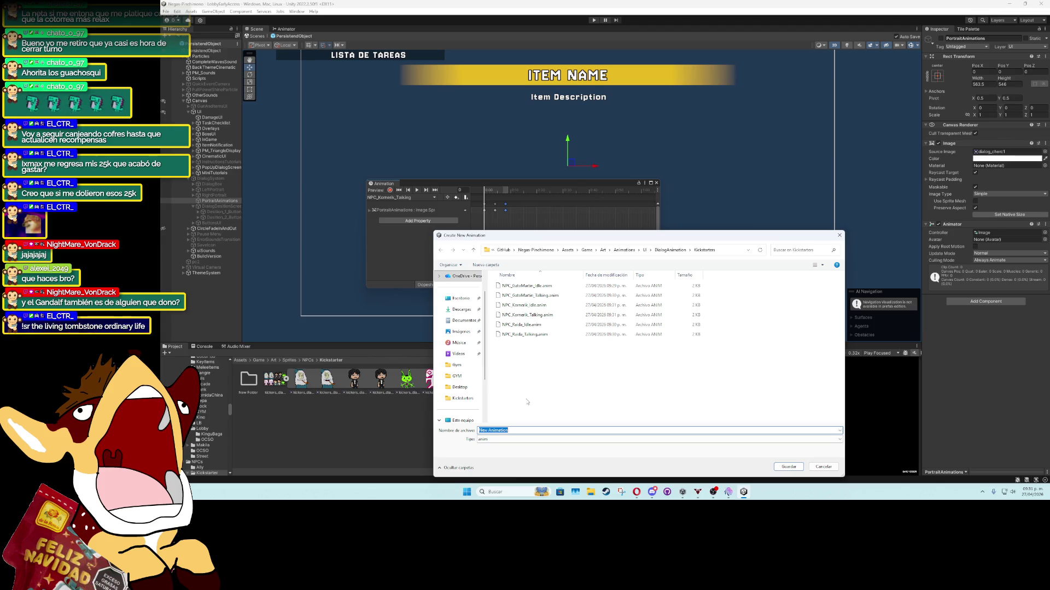
{"action": "type", "text": "NPC_"}
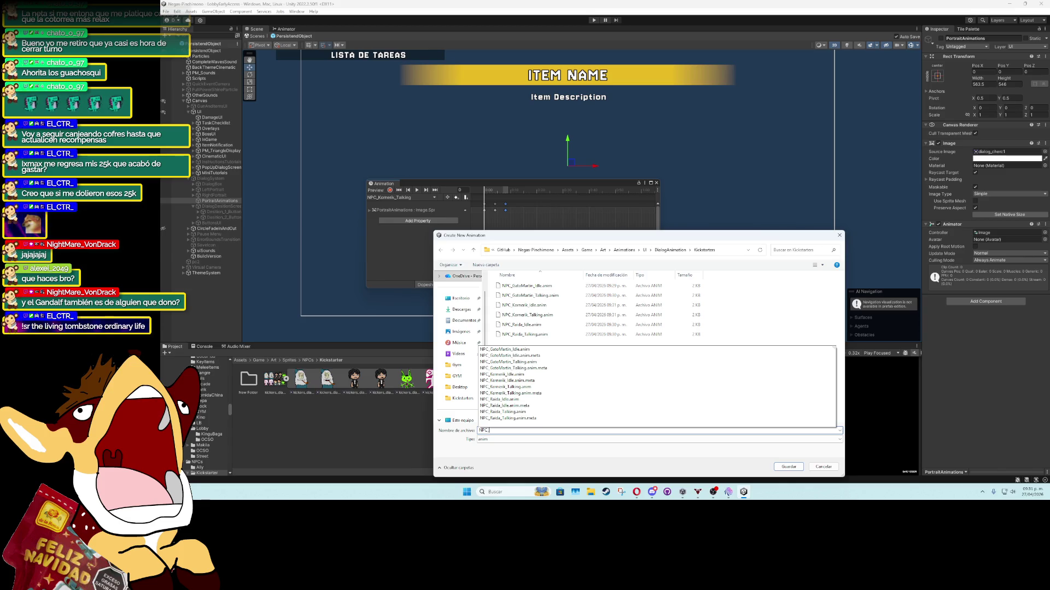
{"action": "type", "text": "Bara_Idle"}
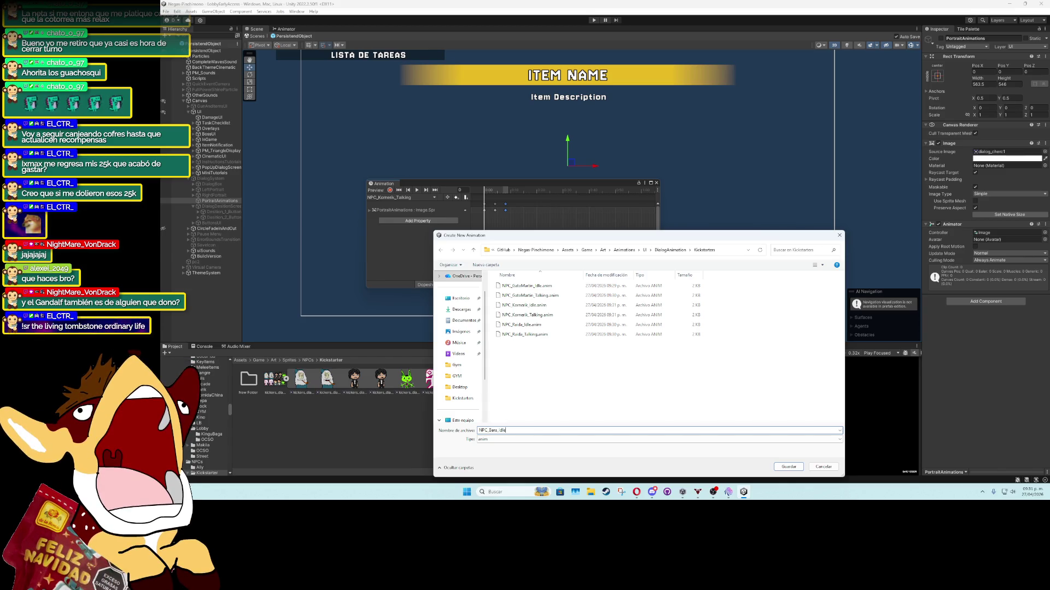
{"action": "key", "text": "Return"}
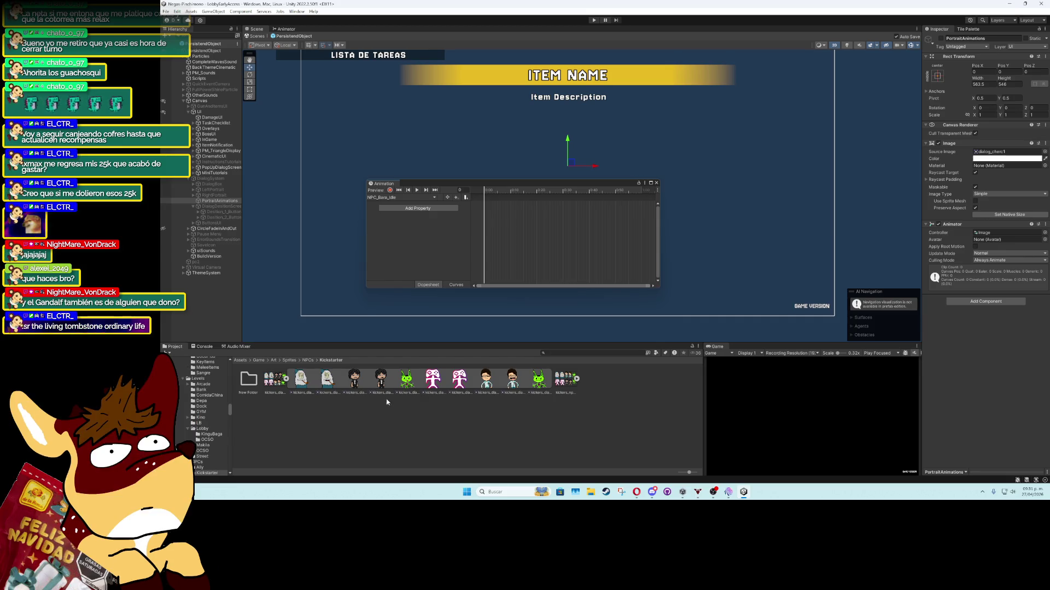
Create a new NPC_Bara_Talking animation clip from the clip list
{"action": "left_click", "coordinate": [421, 197]}
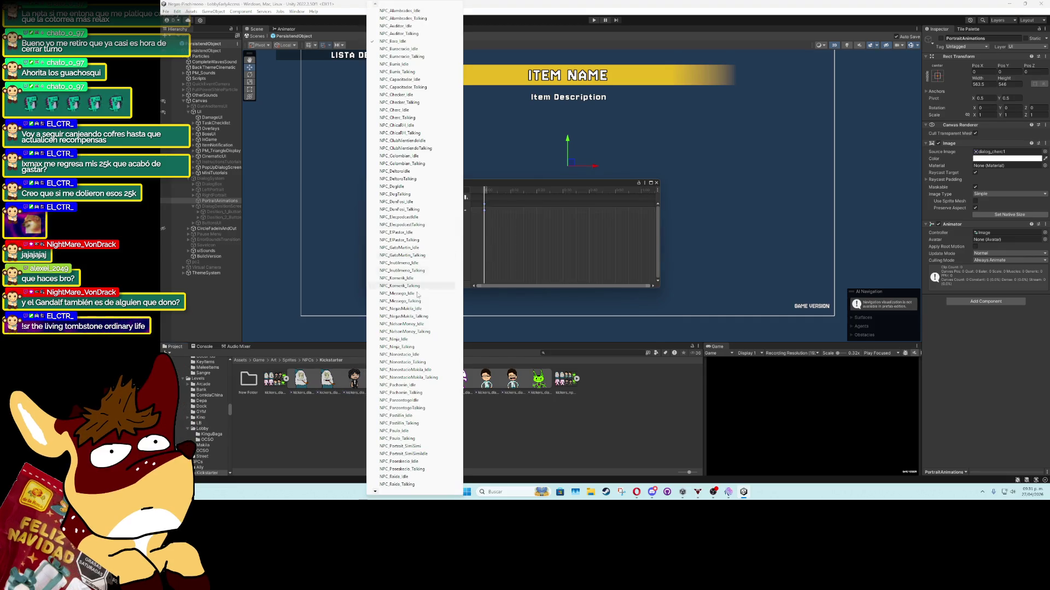
{"action": "scroll", "coordinate": [403, 493], "scroll_direction": "down", "scroll_amount": 5}
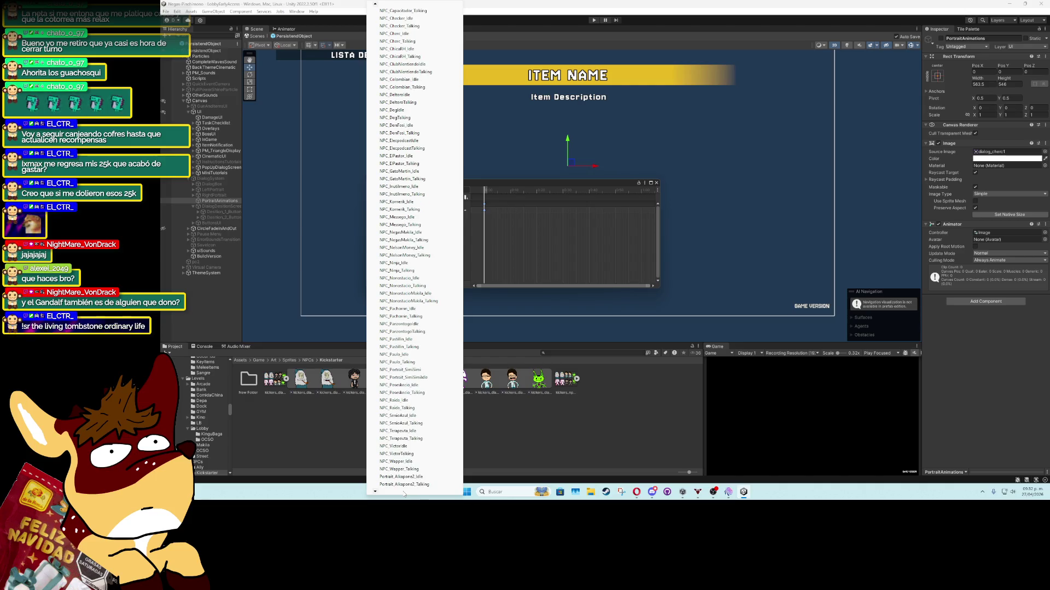
{"action": "scroll", "coordinate": [403, 494], "scroll_direction": "down", "scroll_amount": 6}
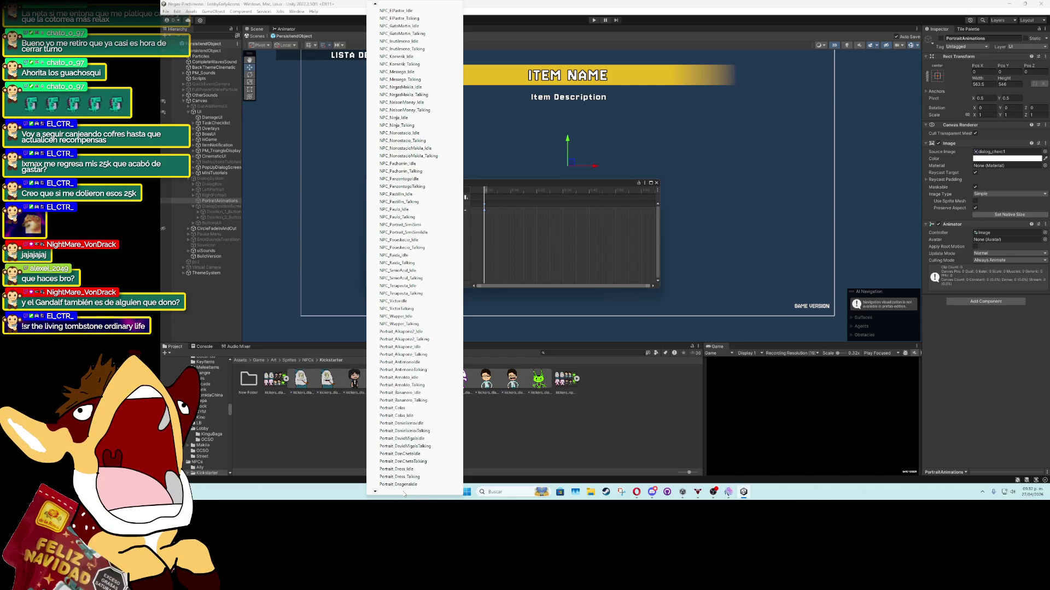
{"action": "scroll", "coordinate": [404, 494], "scroll_direction": "down", "scroll_amount": 5}
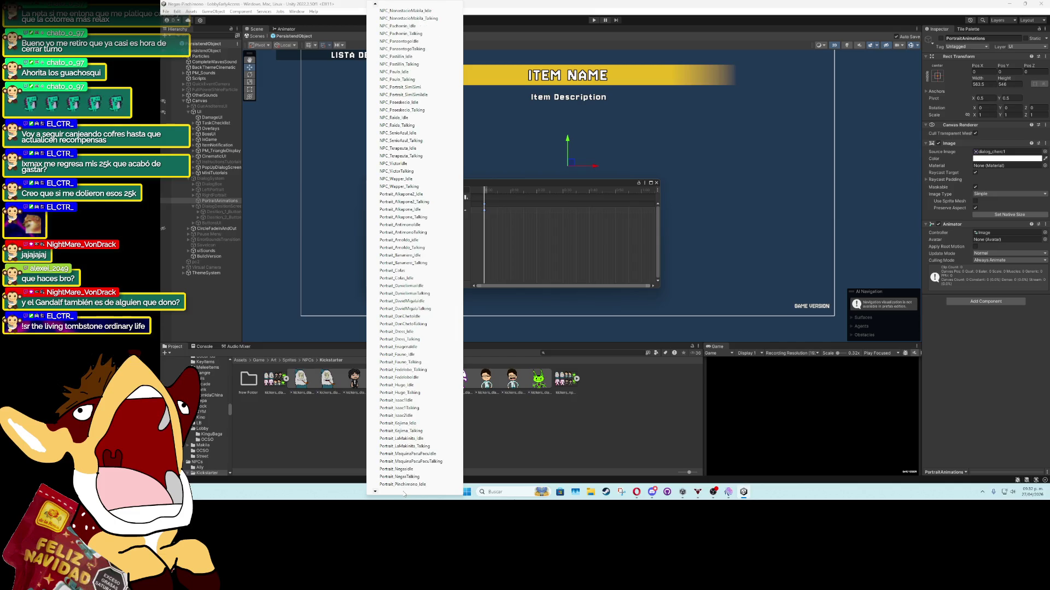
{"action": "scroll", "coordinate": [397, 491], "scroll_direction": "down", "scroll_amount": 3}
{"action": "left_click", "coordinate": [398, 480]}
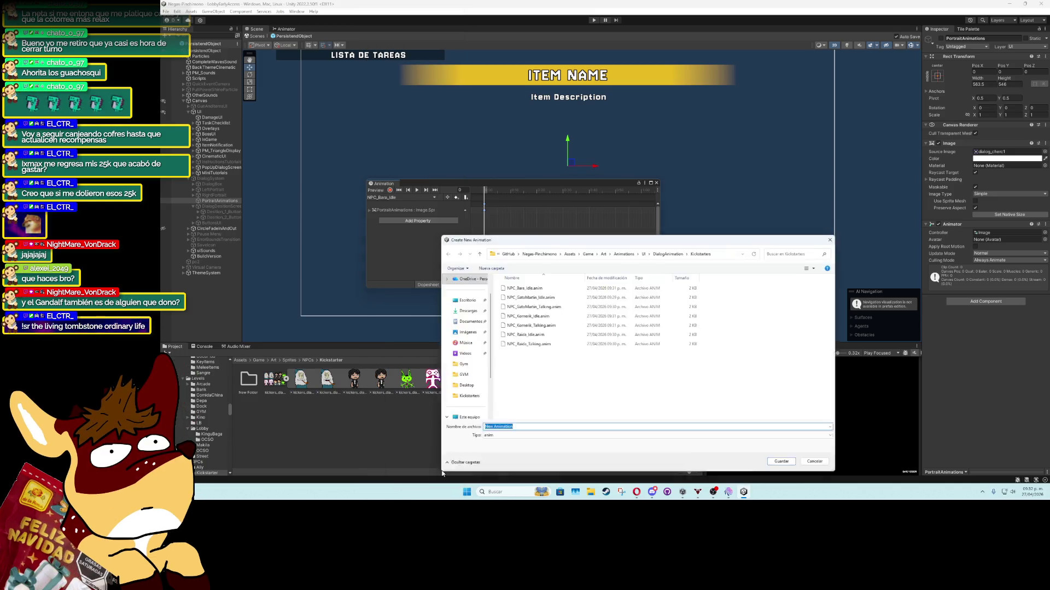
{"action": "type", "text": "NPC_"}
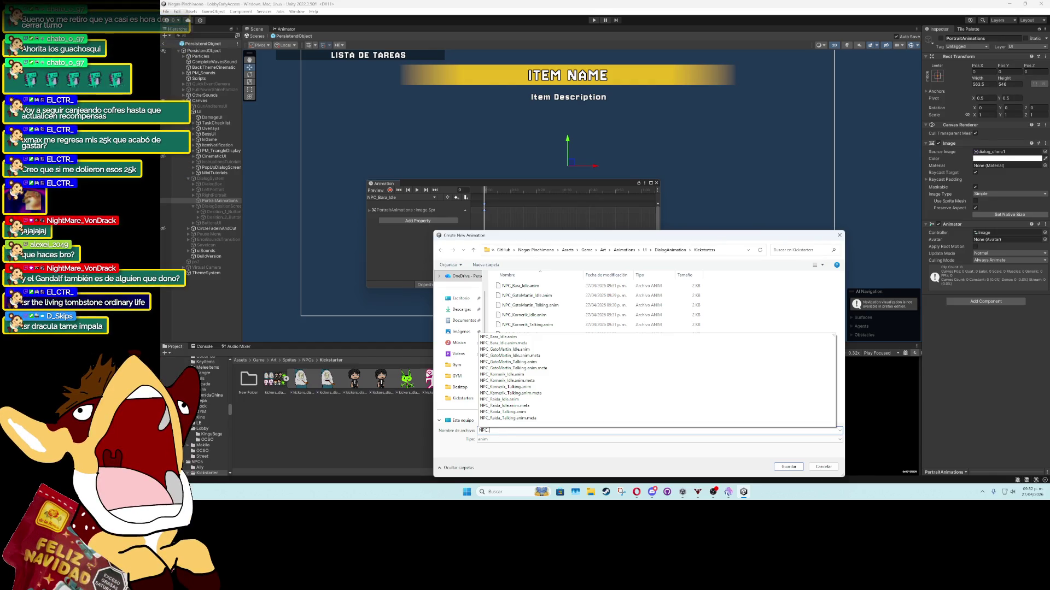
{"action": "type", "text": "BA"}
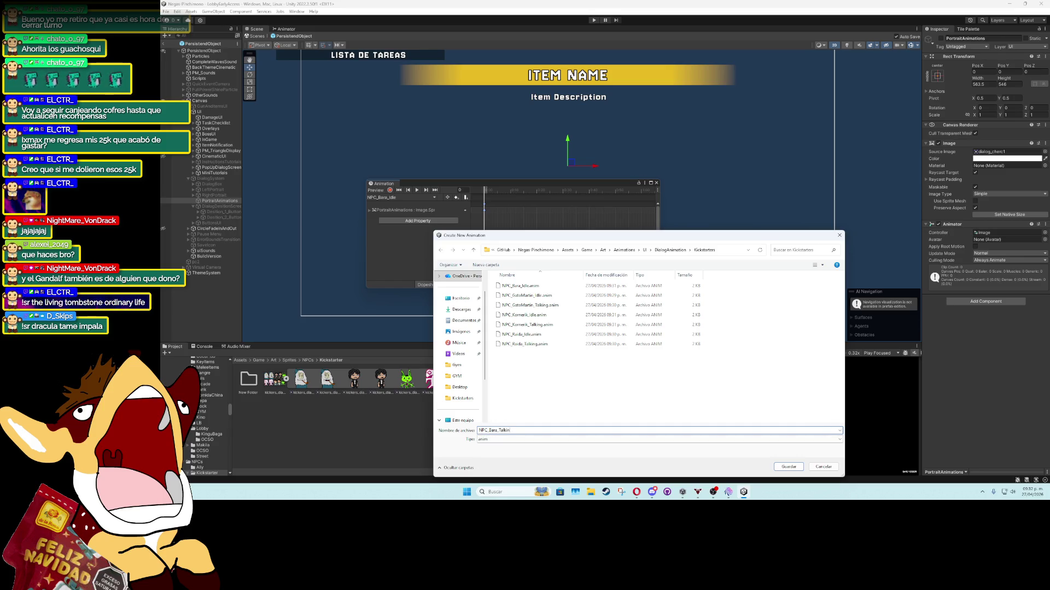
{"action": "key", "text": "Return"}
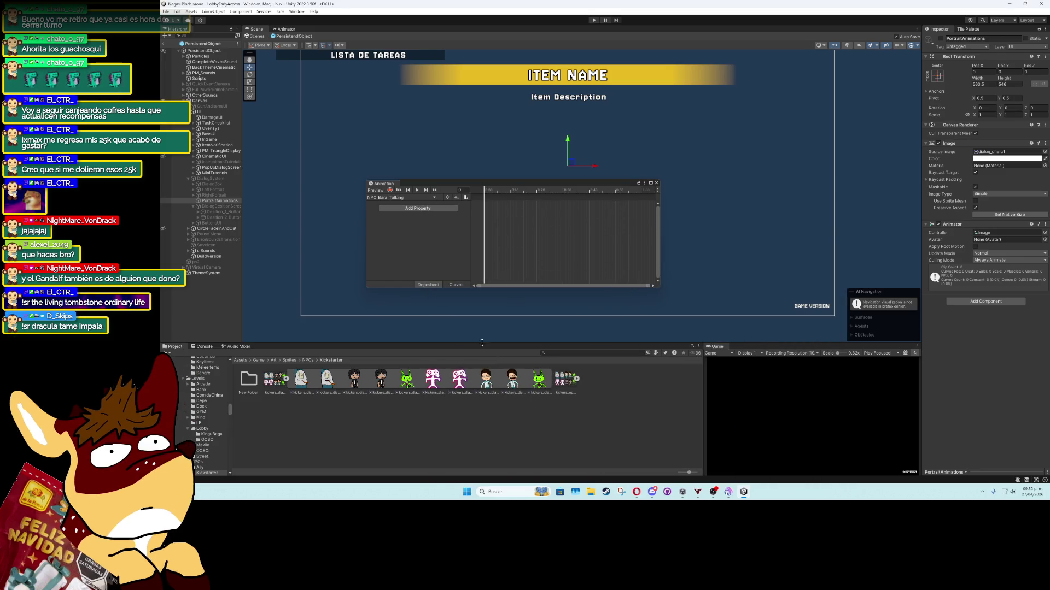
Drag a sprite frame onto the NPC_Bara_Talking timeline and reopen the clip list
{"action": "left_click_drag", "start_coordinate": [462, 245], "coordinate": [508, 204]}
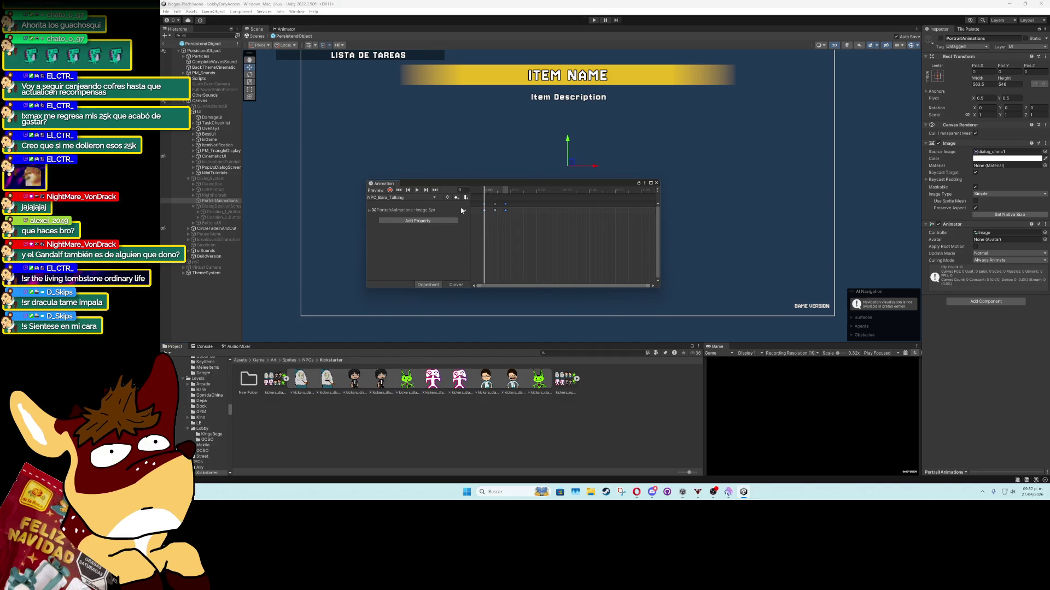
{"action": "left_click", "coordinate": [398, 198]}
{"action": "mouse_move", "coordinate": [382, 491]}
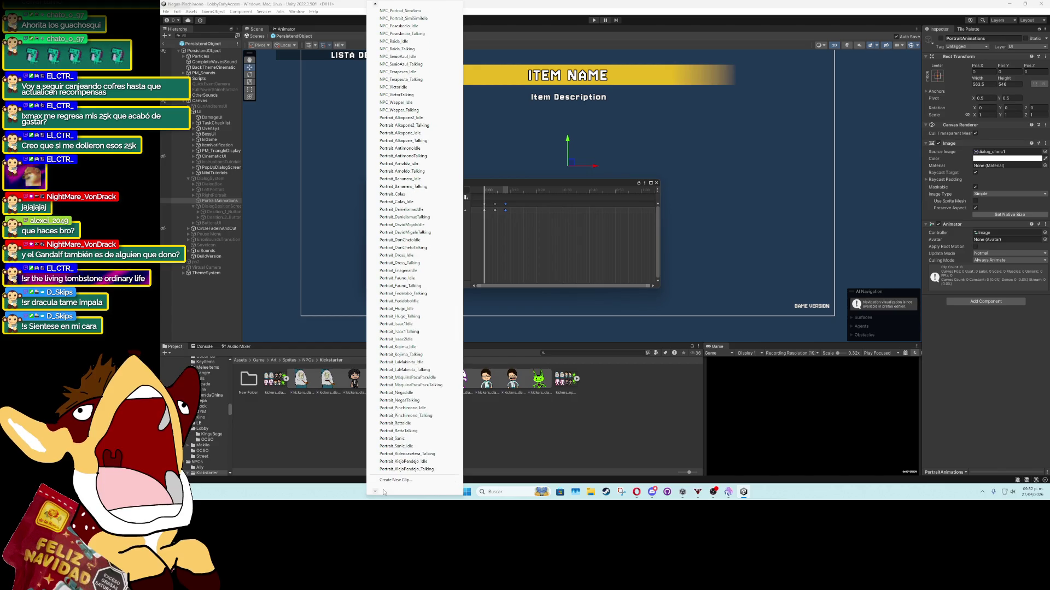
Create the NPC_MrOdrareg_Idle clip and key the portrait sprite into it
{"action": "left_click", "coordinate": [394, 480]}
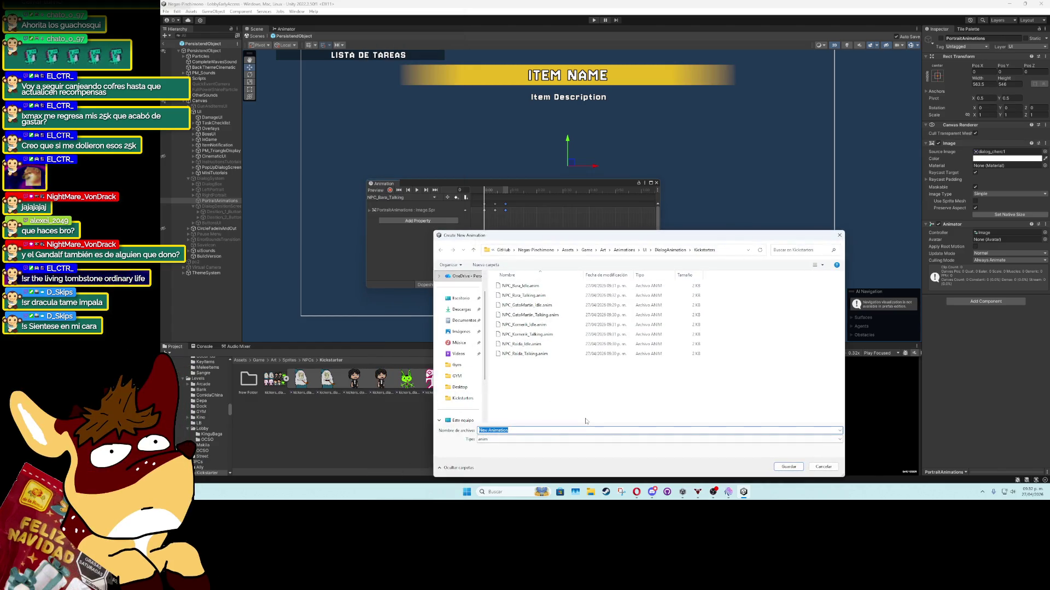
{"action": "type", "text": "NPC"}
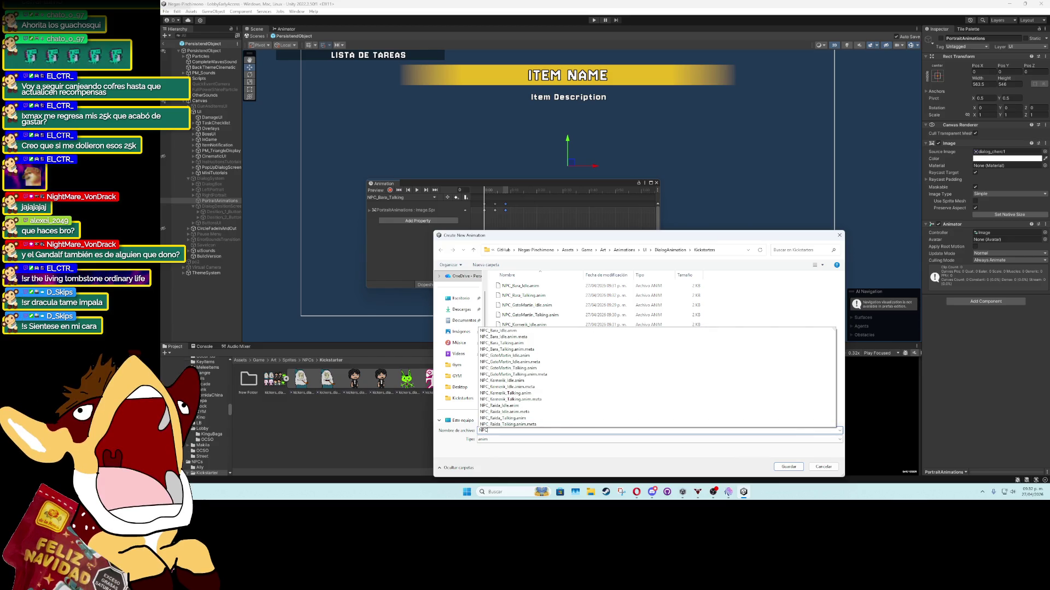
{"action": "type", "text": "_Mr"}
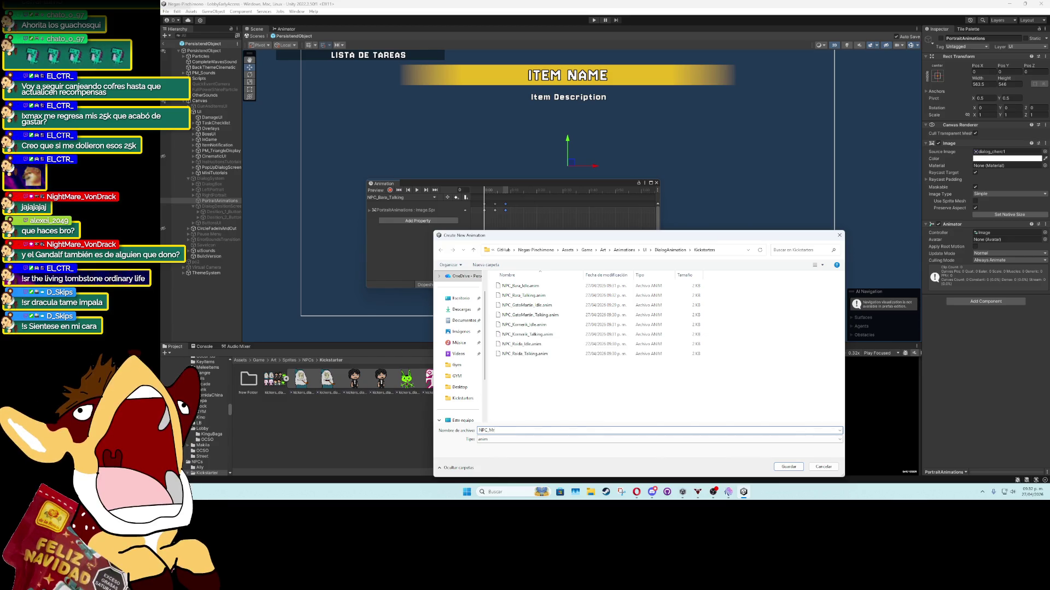
{"action": "type", "text": "Odrareg"}
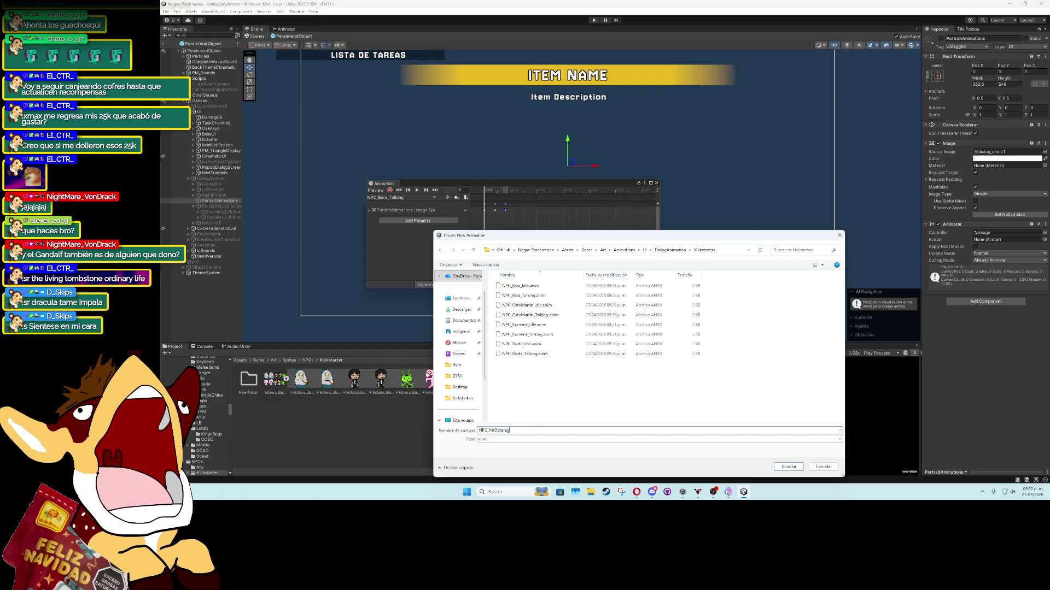
{"action": "type", "text": "_"}
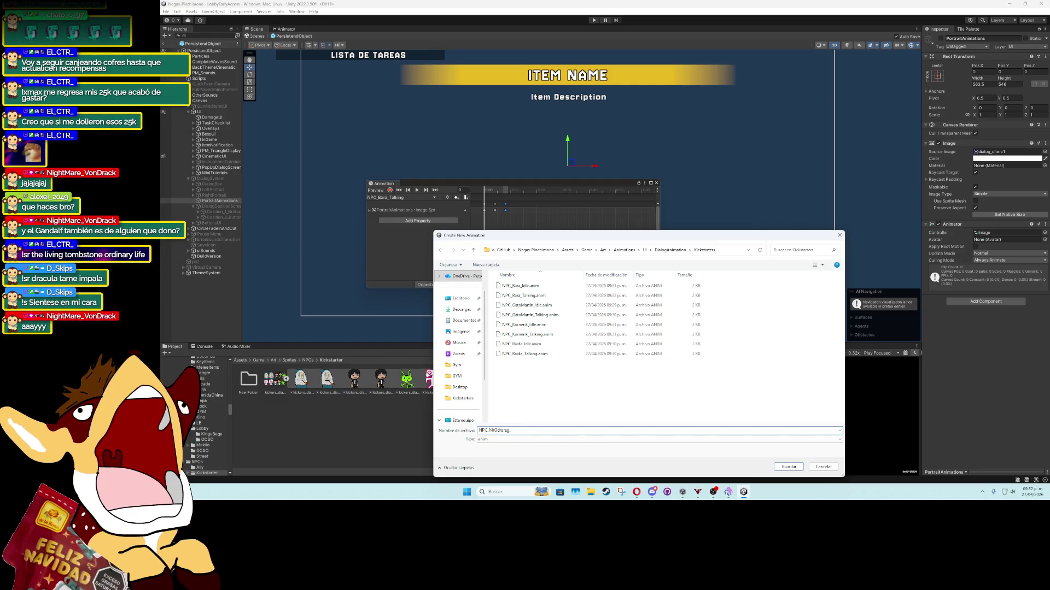
{"action": "type", "text": "Idle"}
{"action": "key", "text": "Return"}
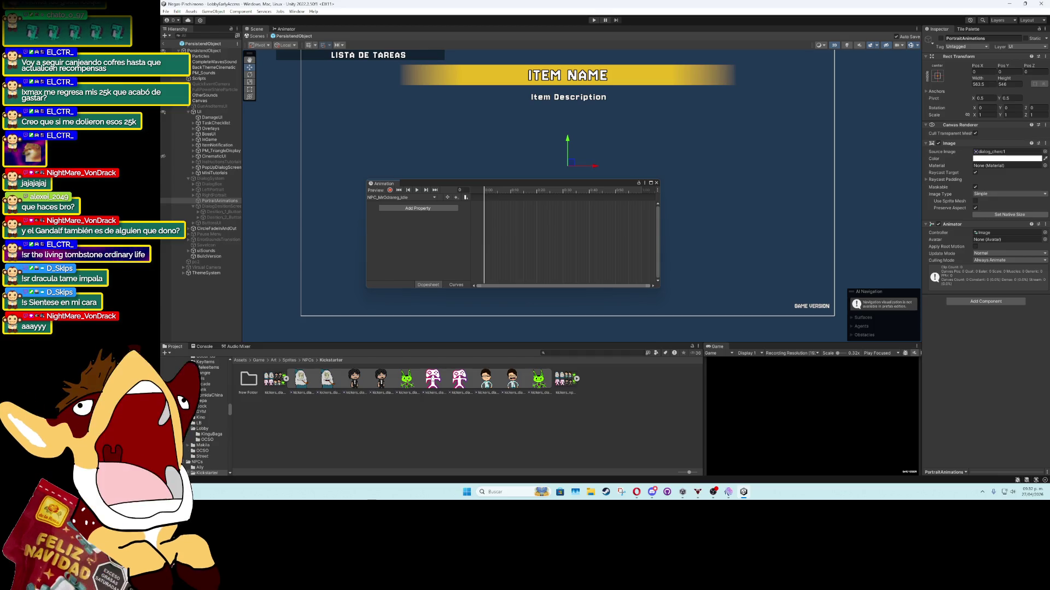
{"action": "left_click_drag", "start_coordinate": [435, 360], "coordinate": [442, 212]}
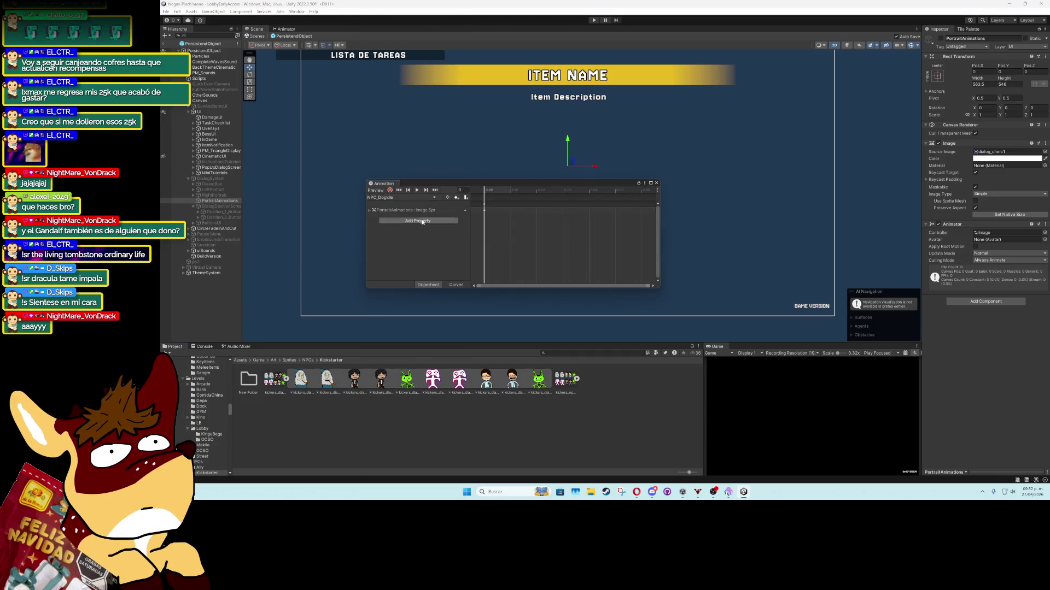
Create NPC_MrOdrareg_Talking, key its talking sprites, and close the Animation window
{"action": "left_click", "coordinate": [399, 198]}
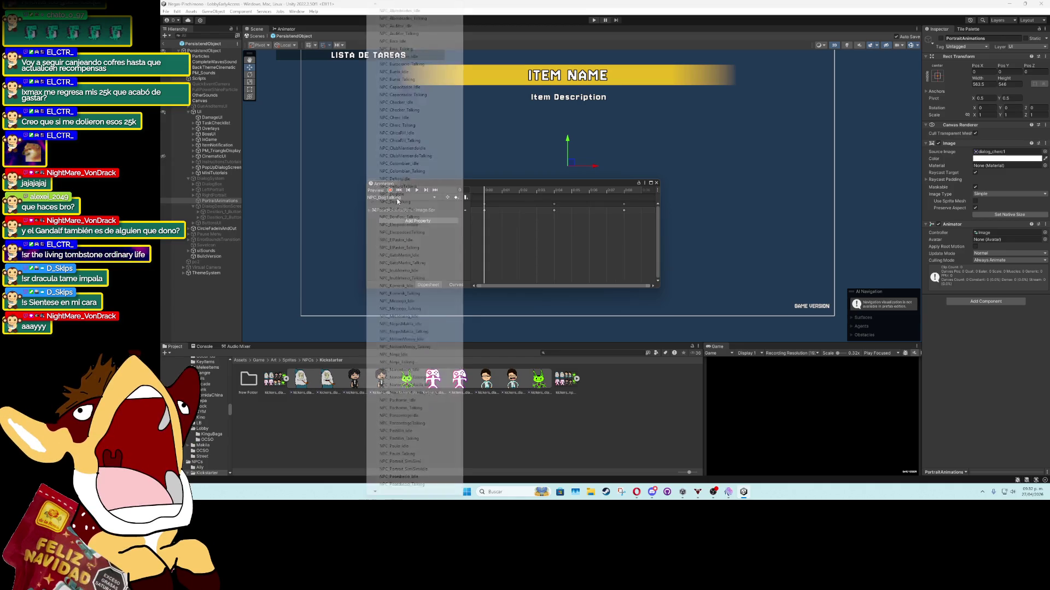
{"action": "mouse_move", "coordinate": [381, 494]}
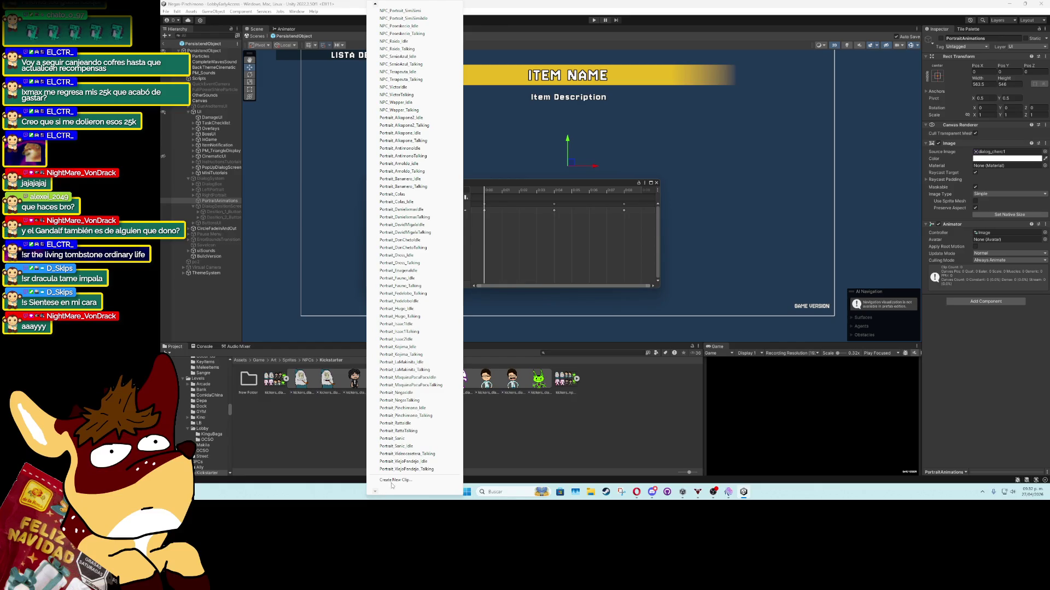
{"action": "left_click", "coordinate": [405, 480]}
{"action": "type", "text": "NPC_MrOdrareg_Idle.anim"}
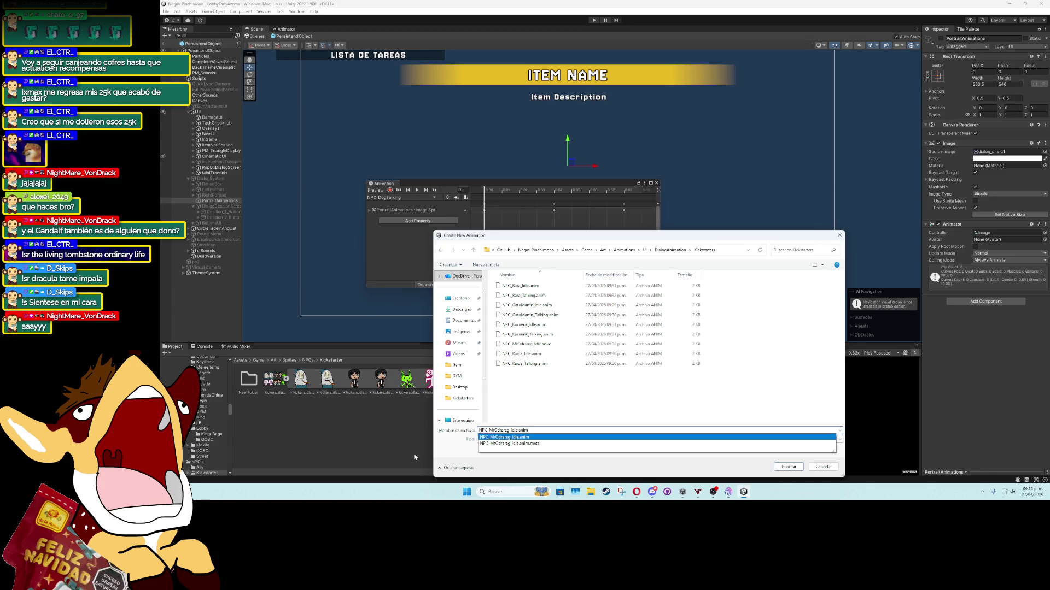
{"action": "key", "text": "BackSpace"}
{"action": "key", "text": "BackSpace"}
{"action": "key", "text": "BackSpace"}
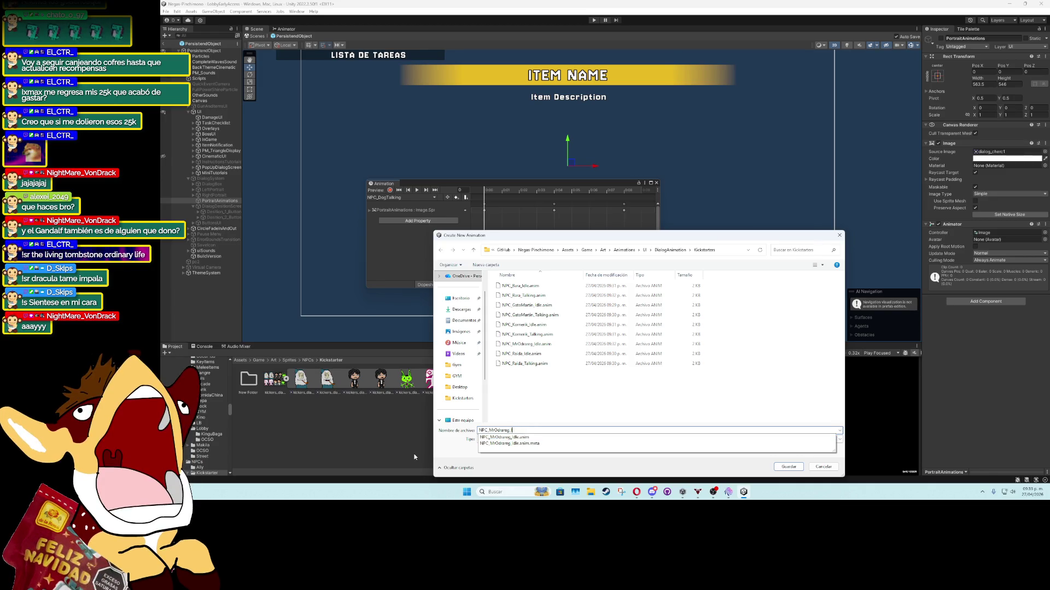
{"action": "type", "text": "Taking"}
{"action": "key", "text": "Return"}
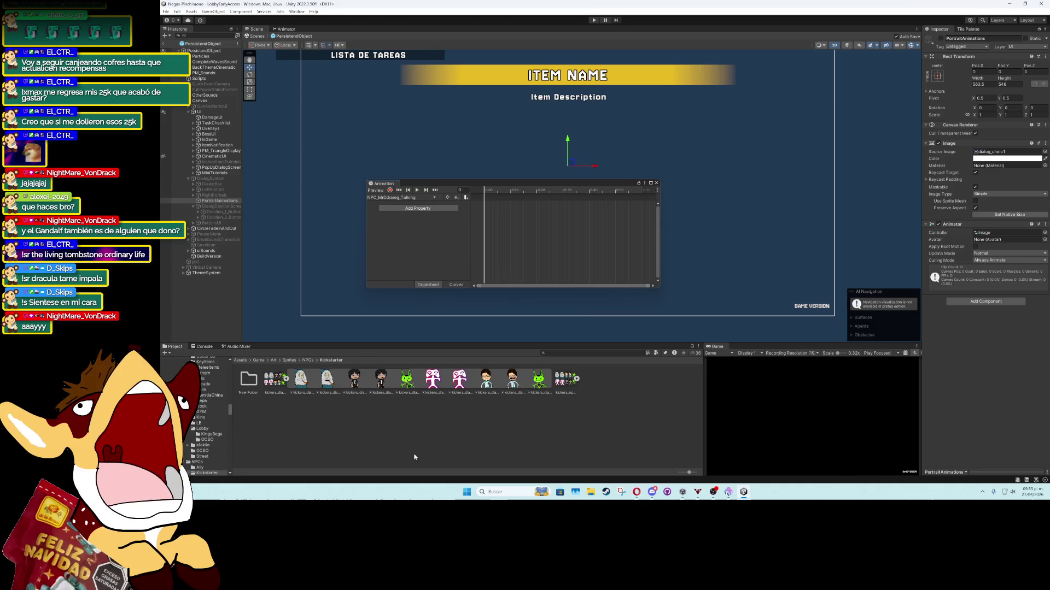
{"action": "left_click_drag", "start_coordinate": [434, 383], "coordinate": [484, 215]}
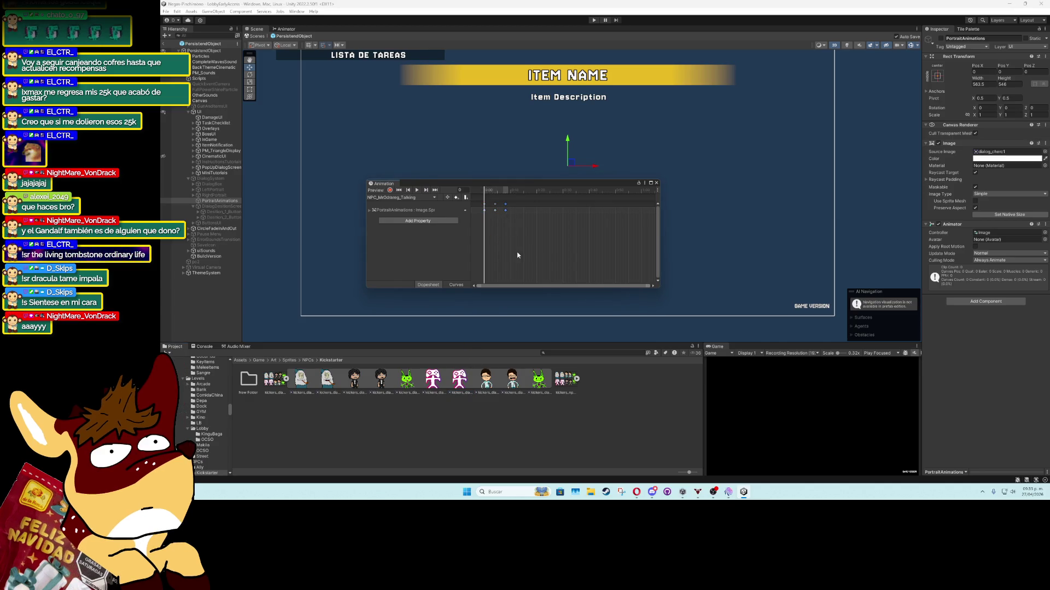
{"action": "left_click", "coordinate": [656, 184]}
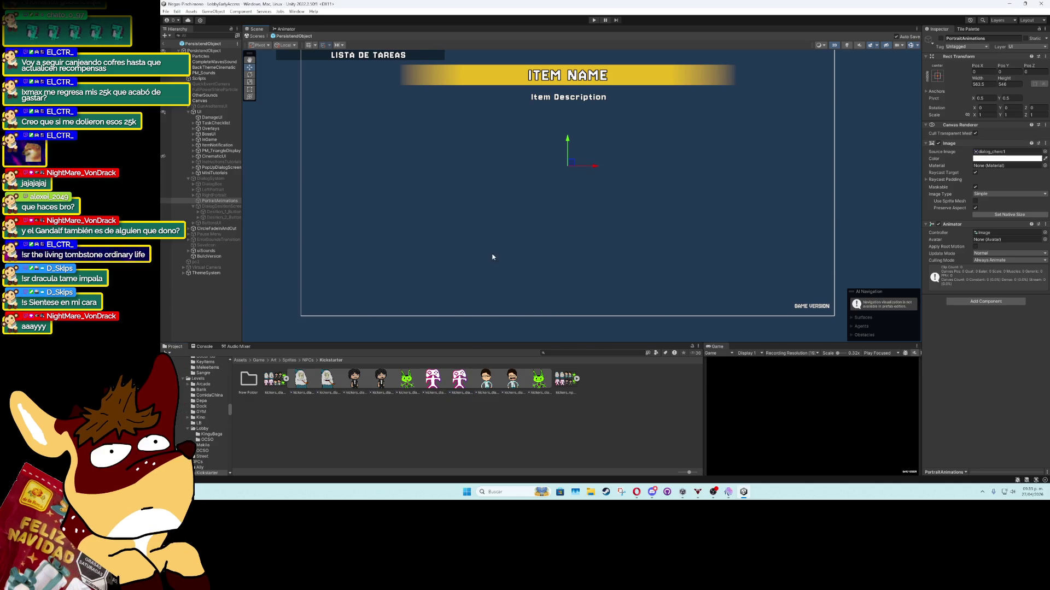
Exit the PersistendObject prefab back to the gym scene and start Play mode
{"action": "left_click", "coordinate": [164, 43]}
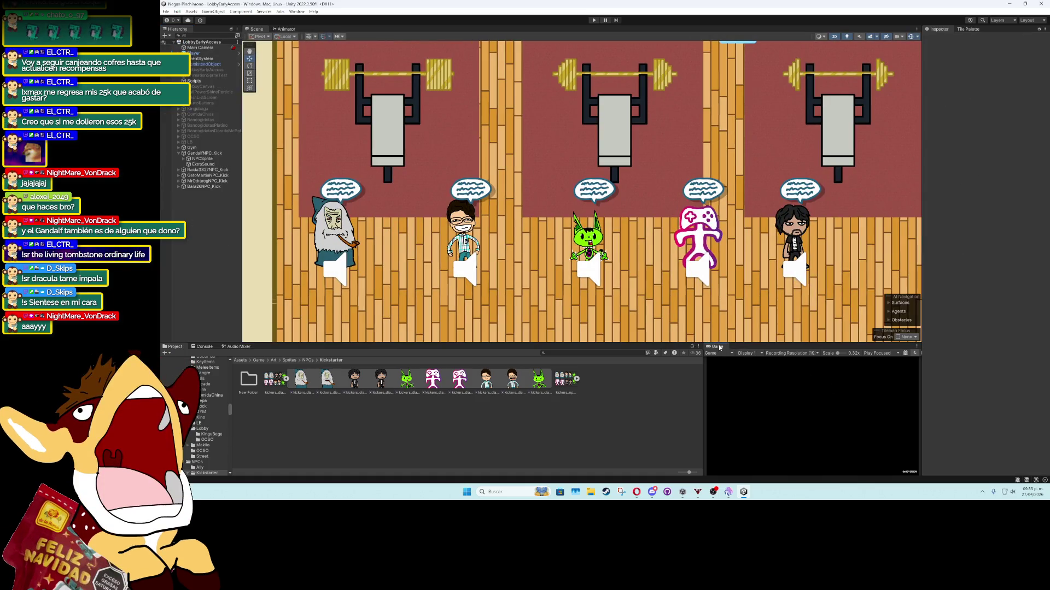
{"action": "left_click", "coordinate": [594, 19]}
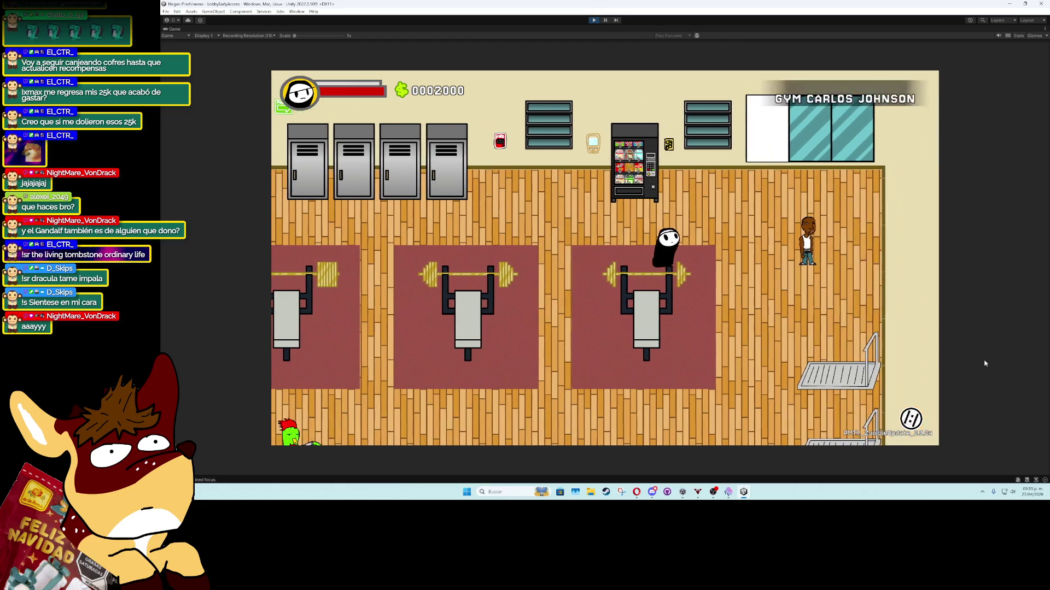
Walk to the last Tails NPC and play through its dialogue and the next NPC's
{"action": "key", "text": "a"}
{"action": "key", "text": "s"}
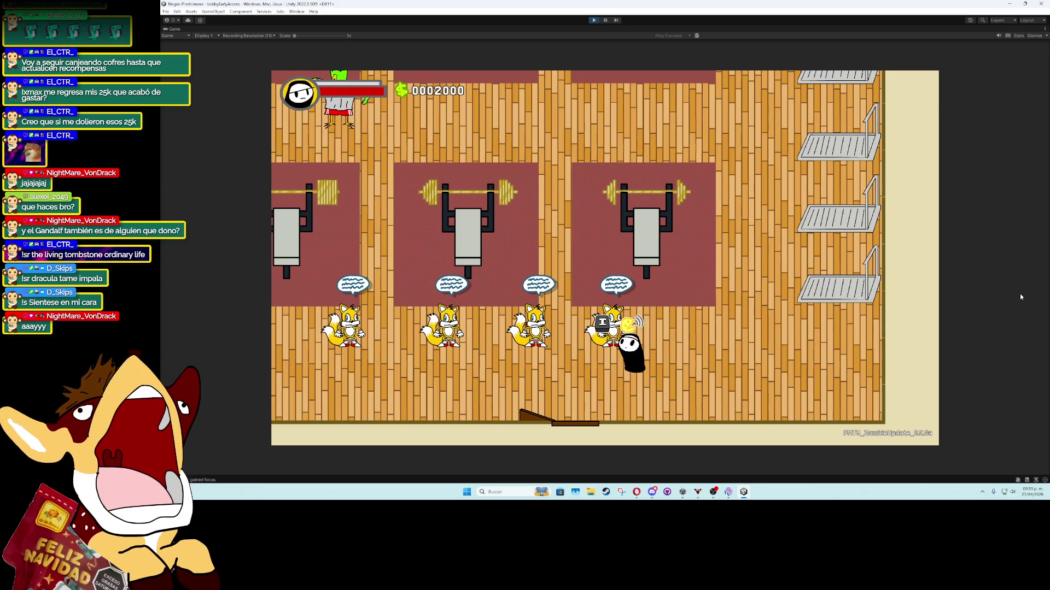
{"action": "key", "text": "i"}
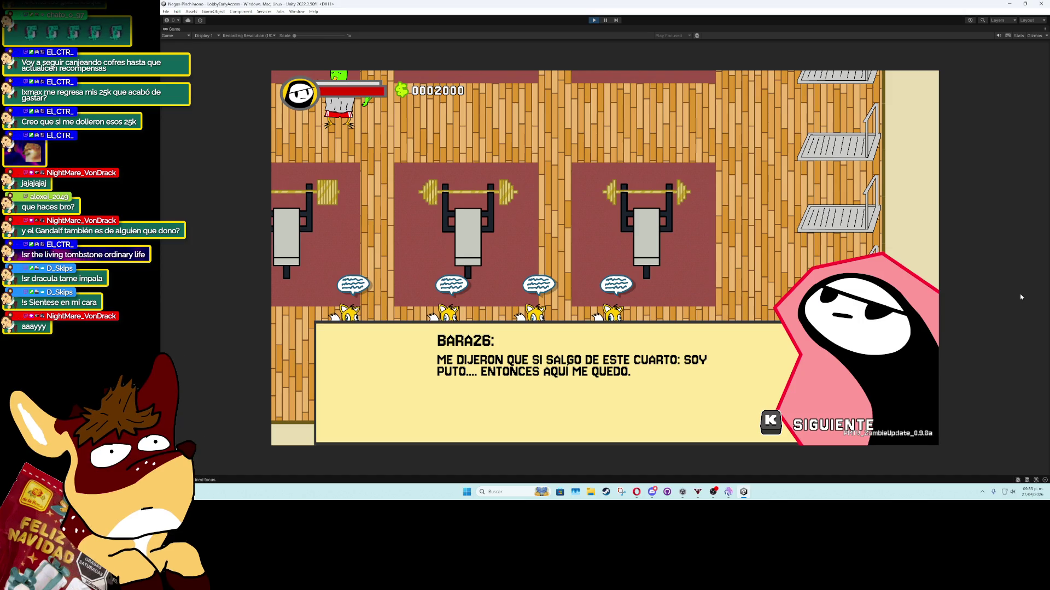
{"action": "key", "text": "k"}
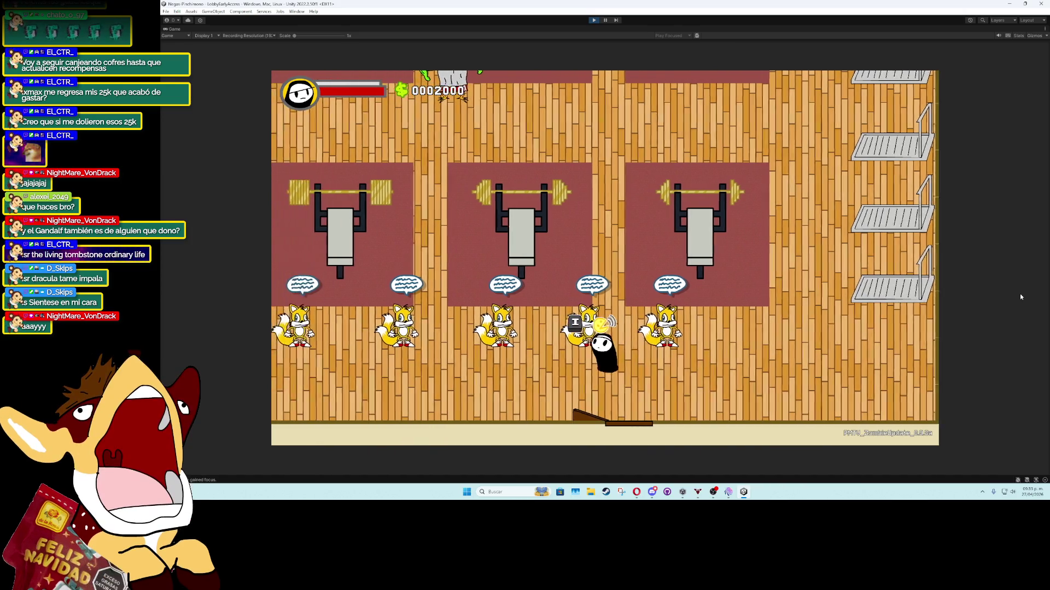
{"action": "key", "text": "i"}
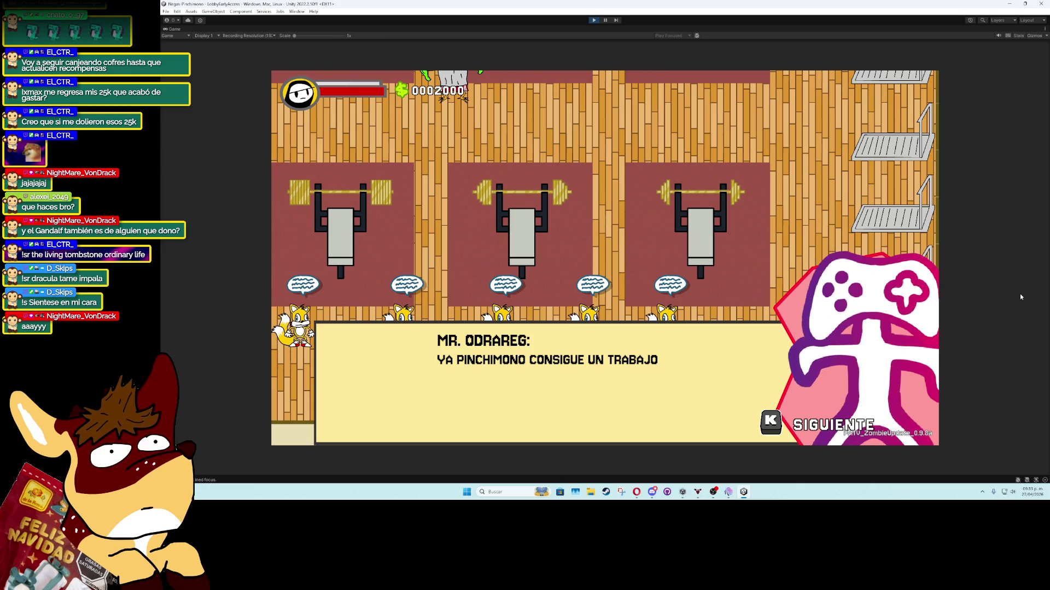
{"action": "key", "text": "k"}
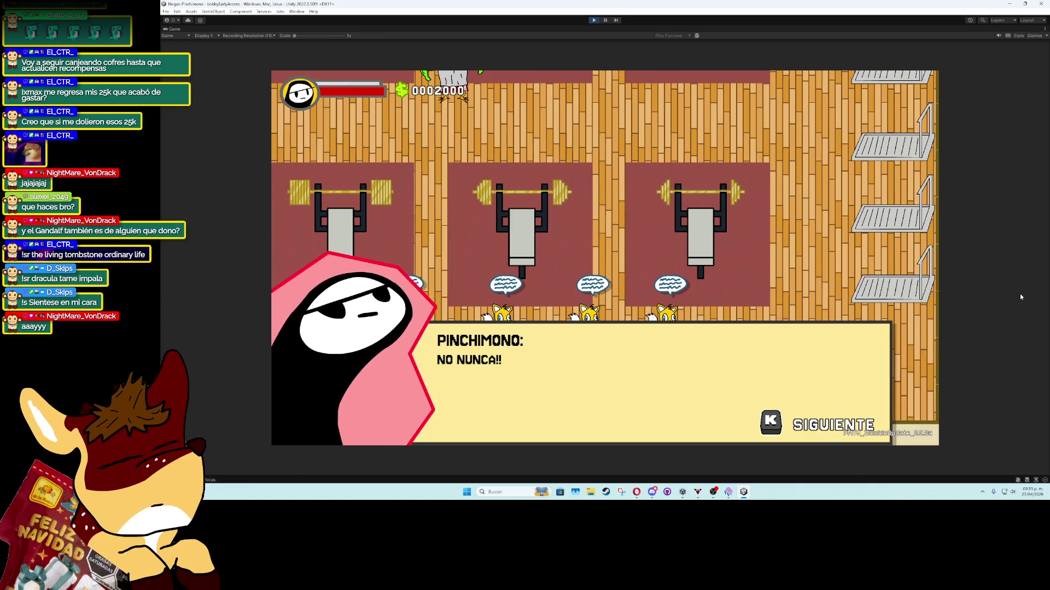
{"action": "key", "text": "k"}
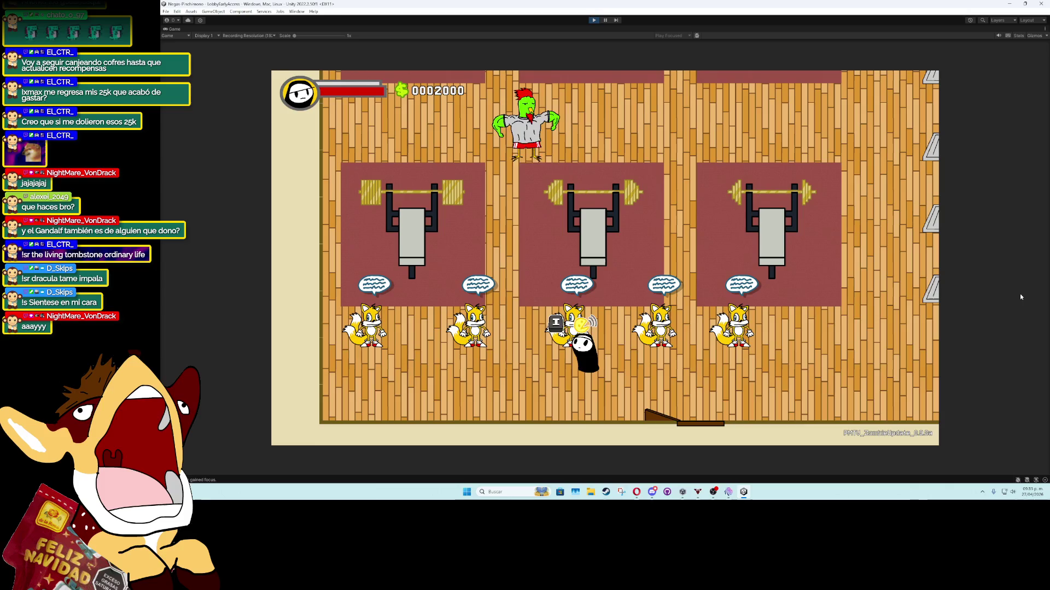
Talk to another NPC, advance through its dialogue lines, then head toward the first Tails NPC
{"action": "key", "text": "i"}
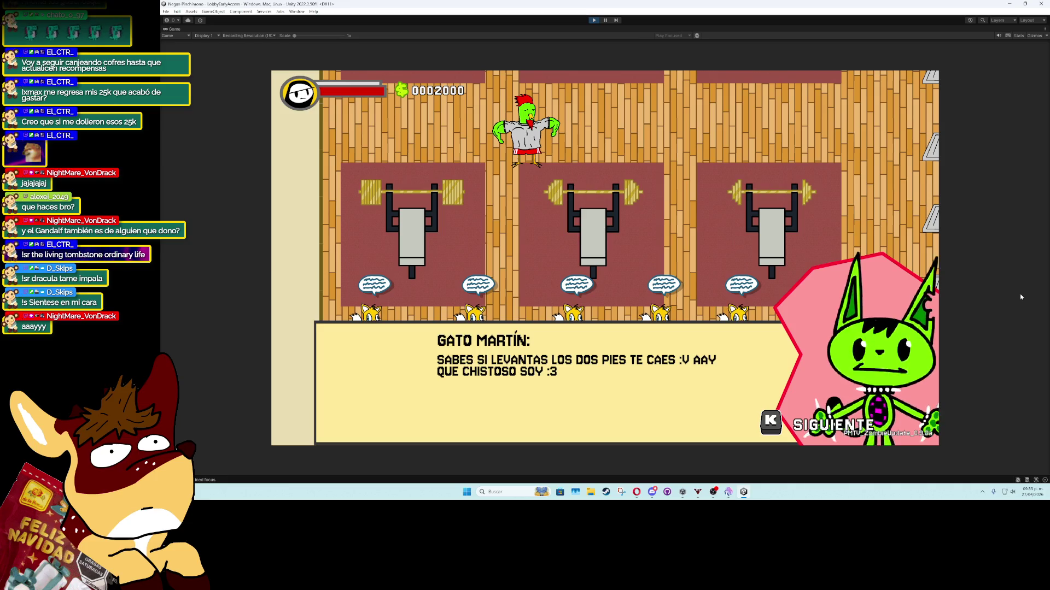
{"action": "key", "text": "k"}
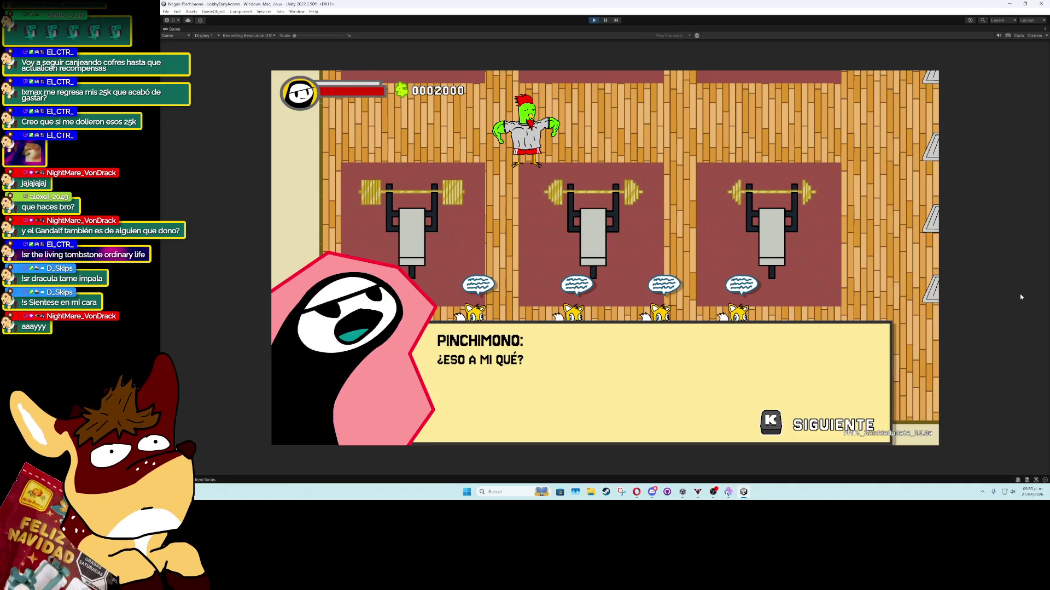
{"action": "key", "text": "k"}
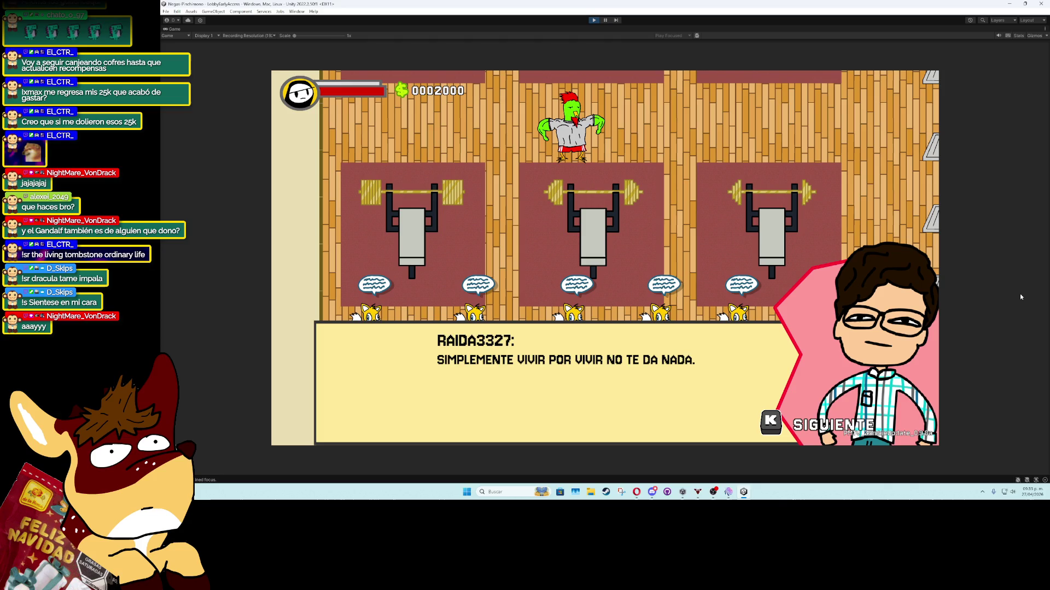
{"action": "key", "text": "k"}
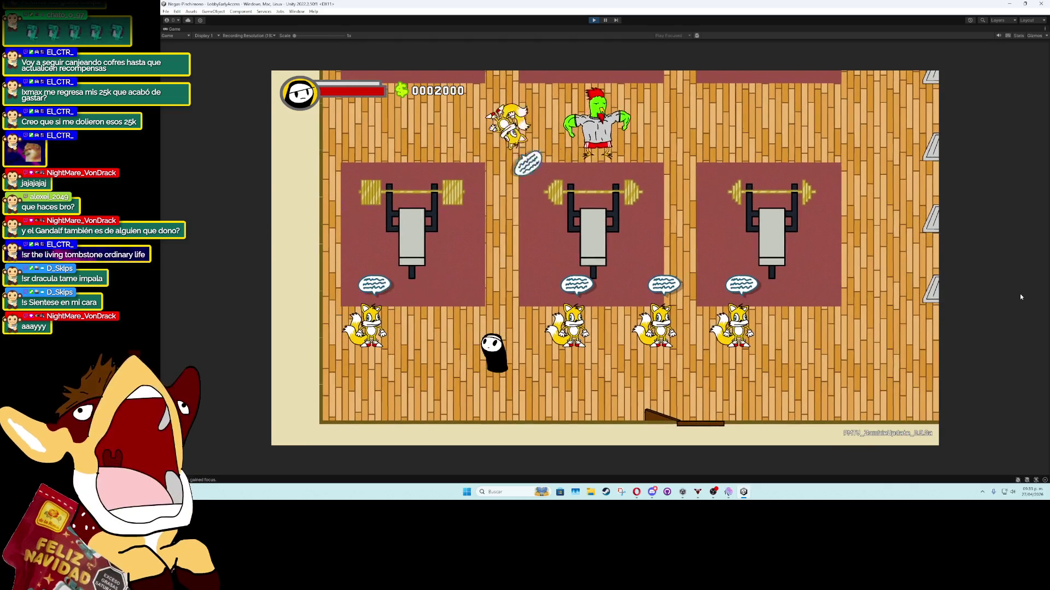
{"action": "key", "text": "a"}
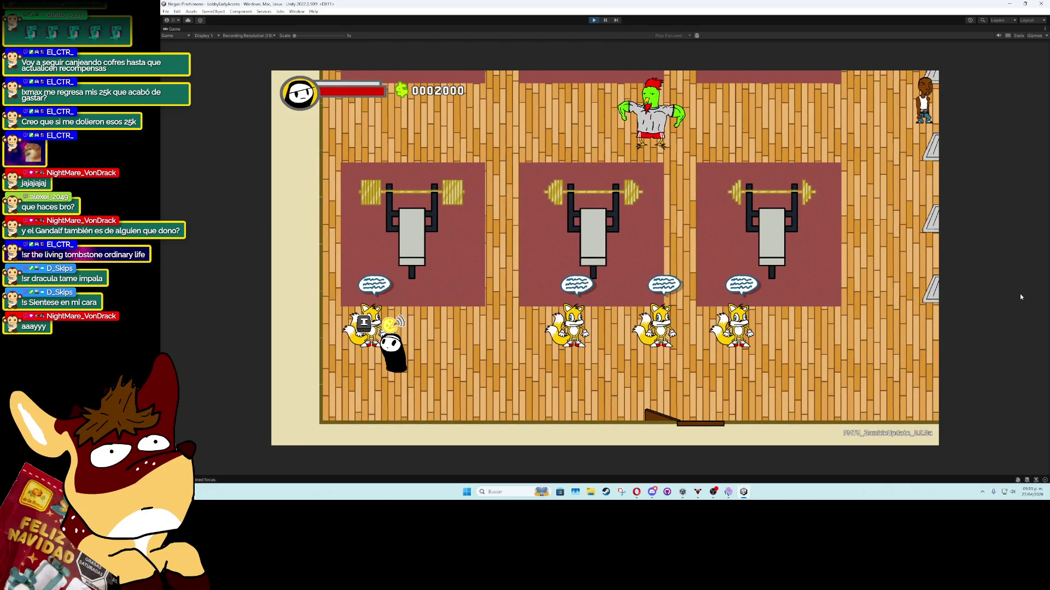
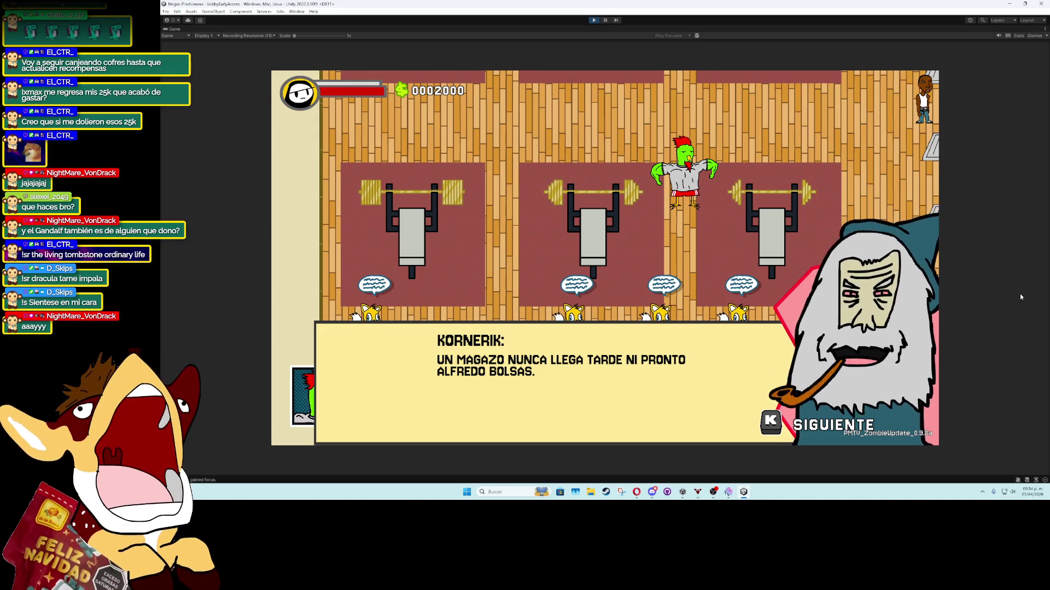
Advance Kornerik's gym dialogue through Pinchimono's reply to the end, then stop the play test
{"action": "key", "text": "k"}
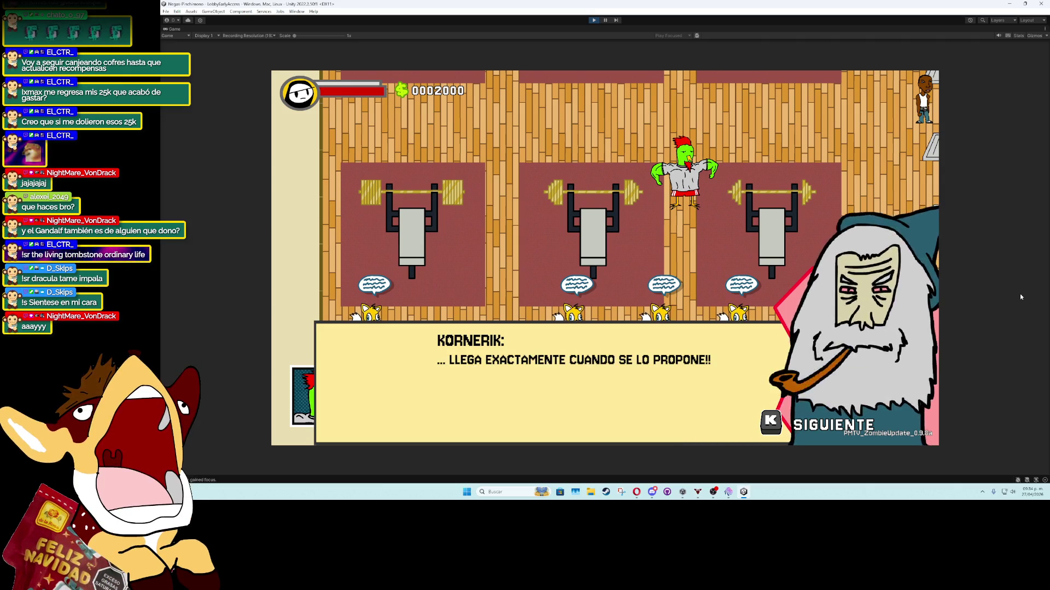
{"action": "key", "text": "k"}
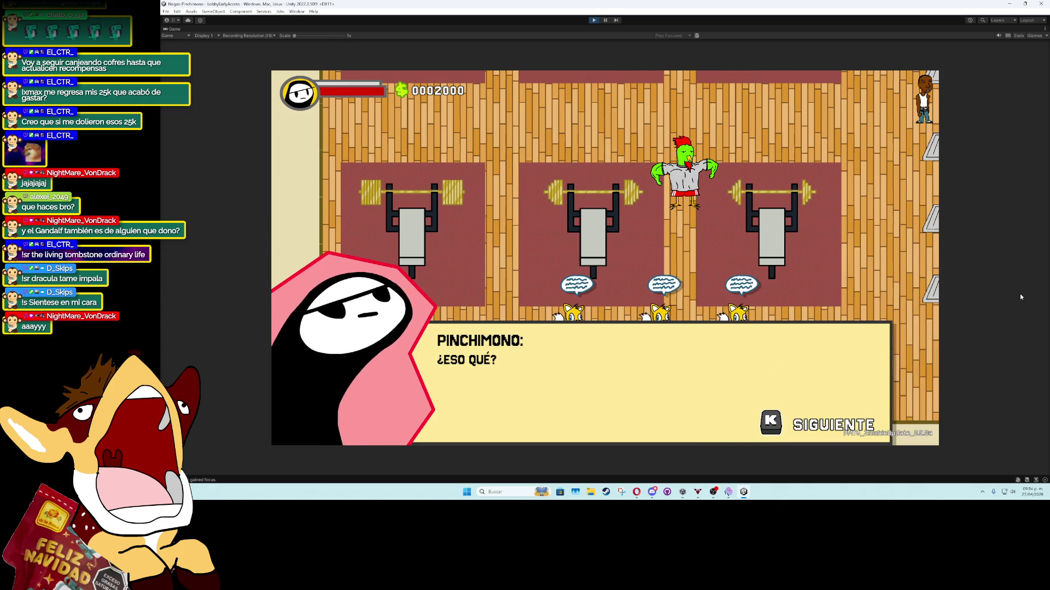
{"action": "key", "text": "k"}
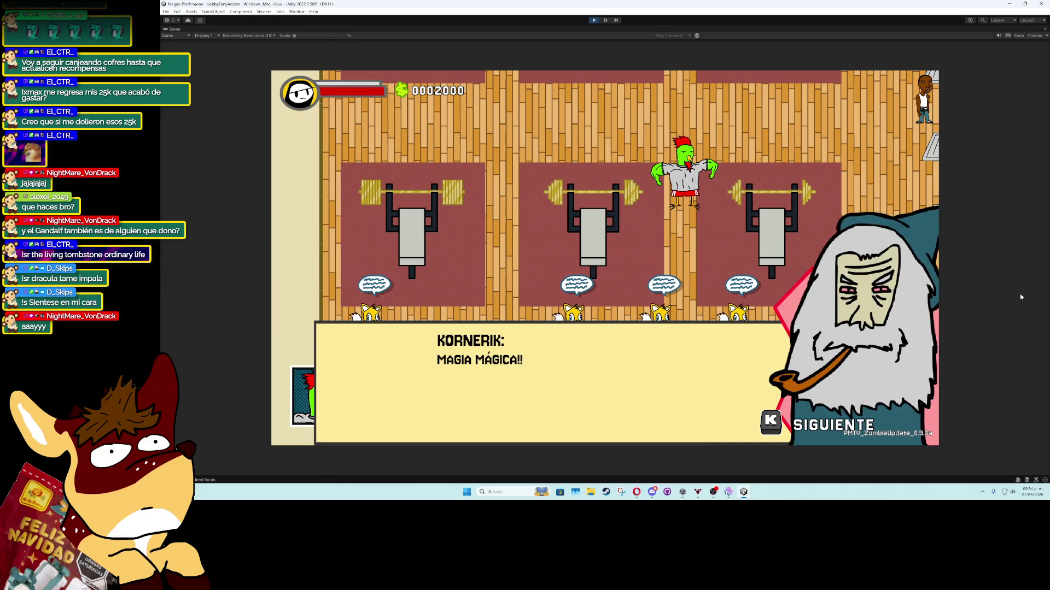
{"action": "key", "text": "k"}
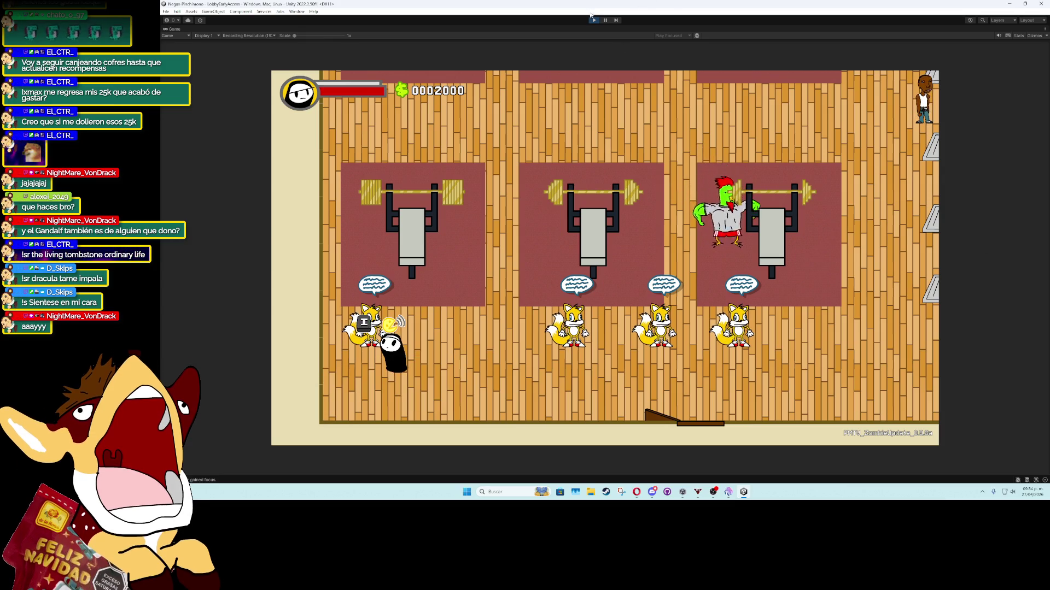
{"action": "left_click", "coordinate": [594, 20]}
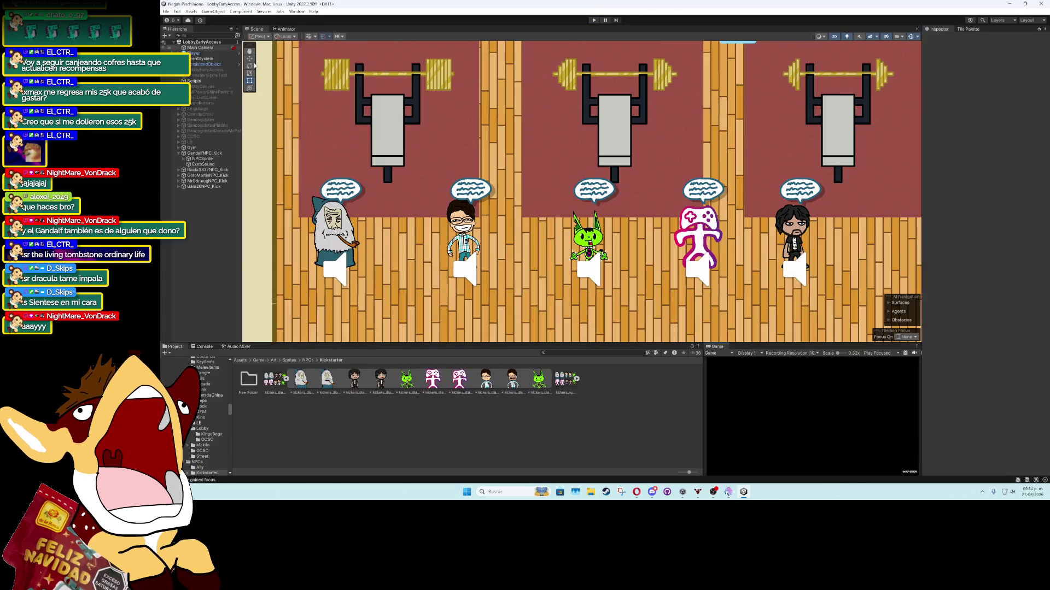
Select the lobby NPCs and open Bara26's NPC data asset
{"action": "left_click", "coordinate": [462, 241]}
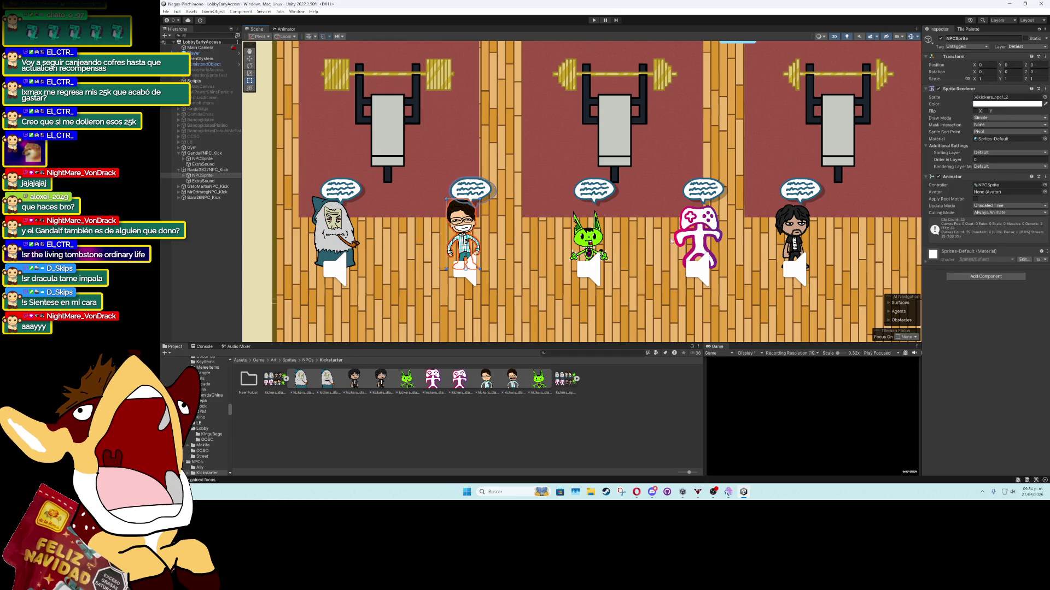
{"action": "left_click", "coordinate": [792, 235]}
{"action": "left_click", "coordinate": [213, 198]}
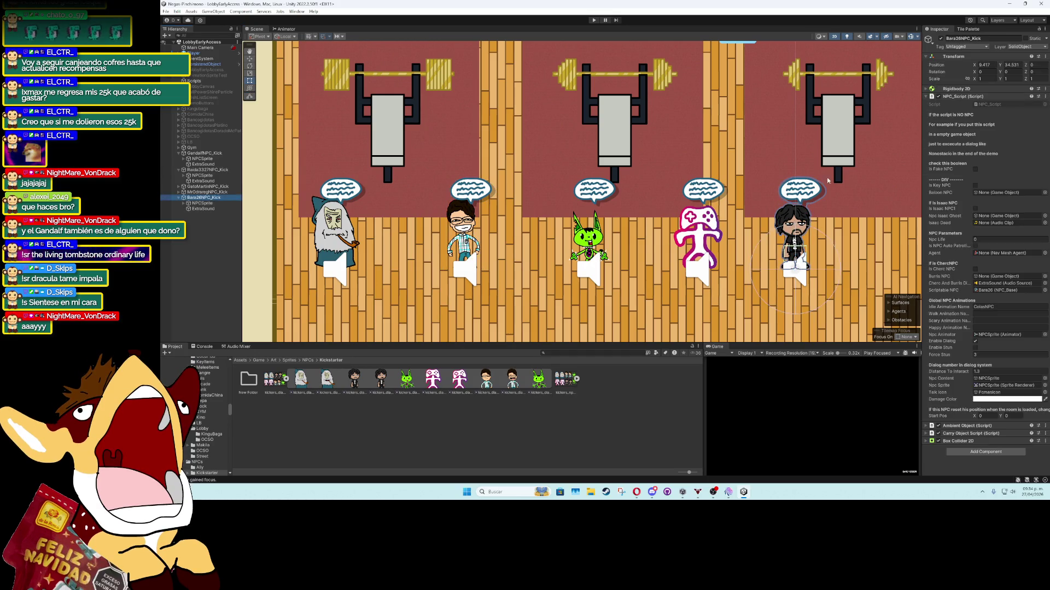
{"action": "left_click", "coordinate": [1021, 290]}
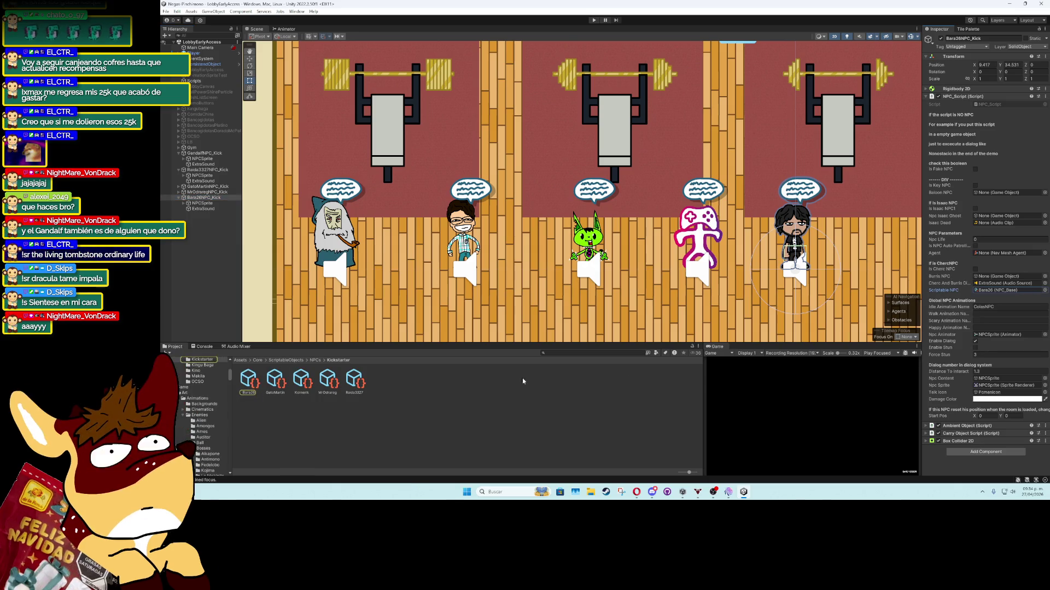
{"action": "left_click", "coordinate": [241, 385]}
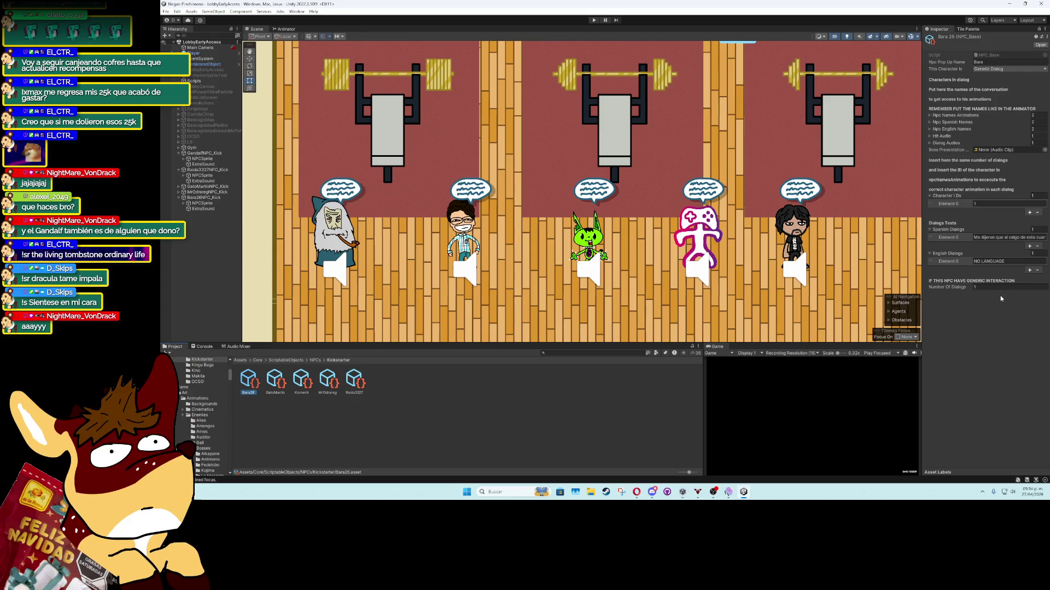
Open the Raida 3327 NPC data asset and locate its hit audio clip in the project
{"action": "left_click", "coordinate": [484, 223]}
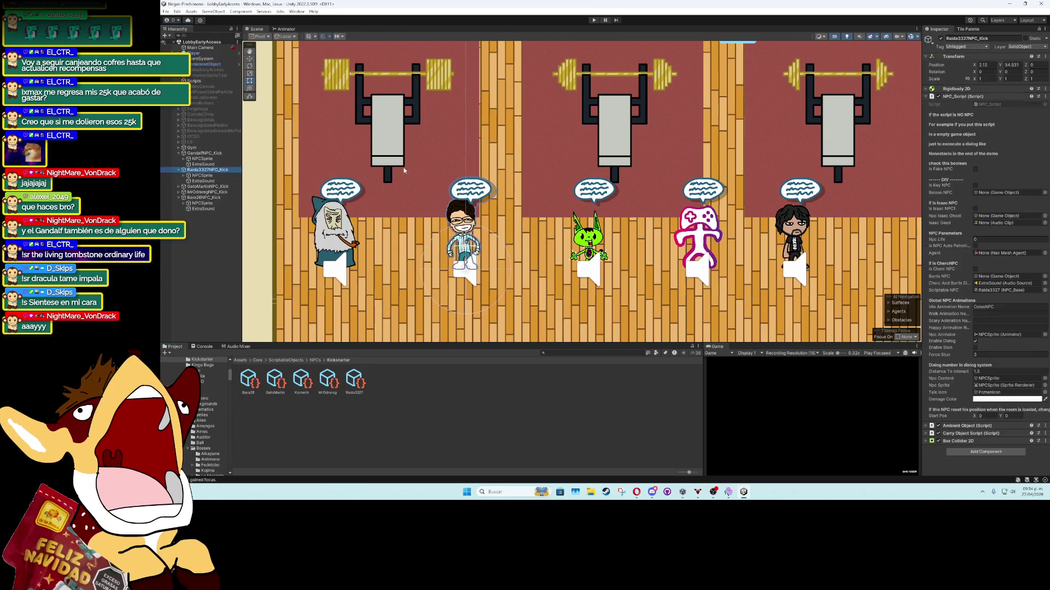
{"action": "double_click", "coordinate": [999, 290]}
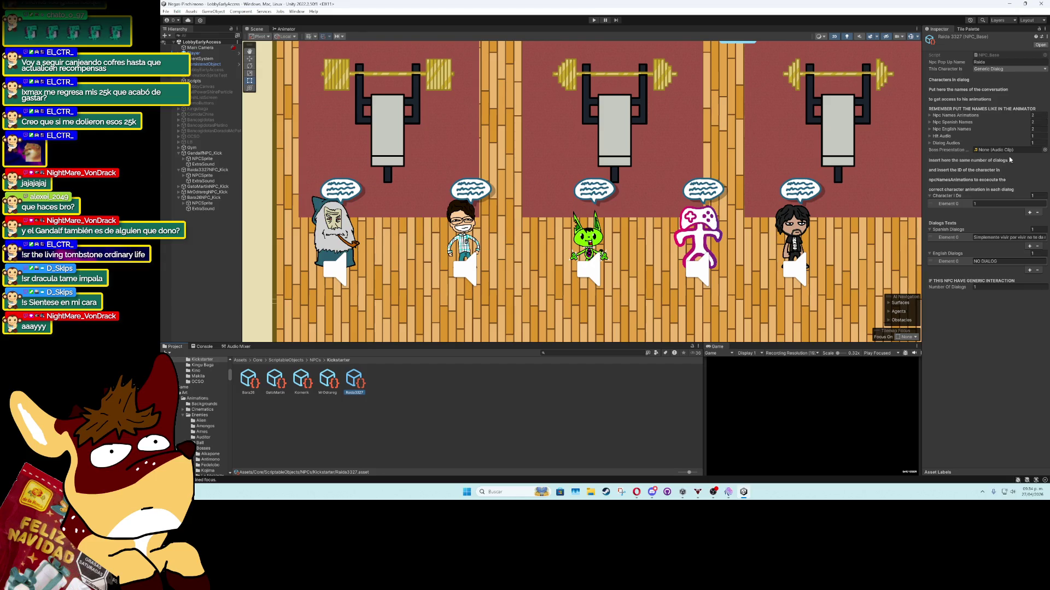
{"action": "left_click", "coordinate": [1012, 144]}
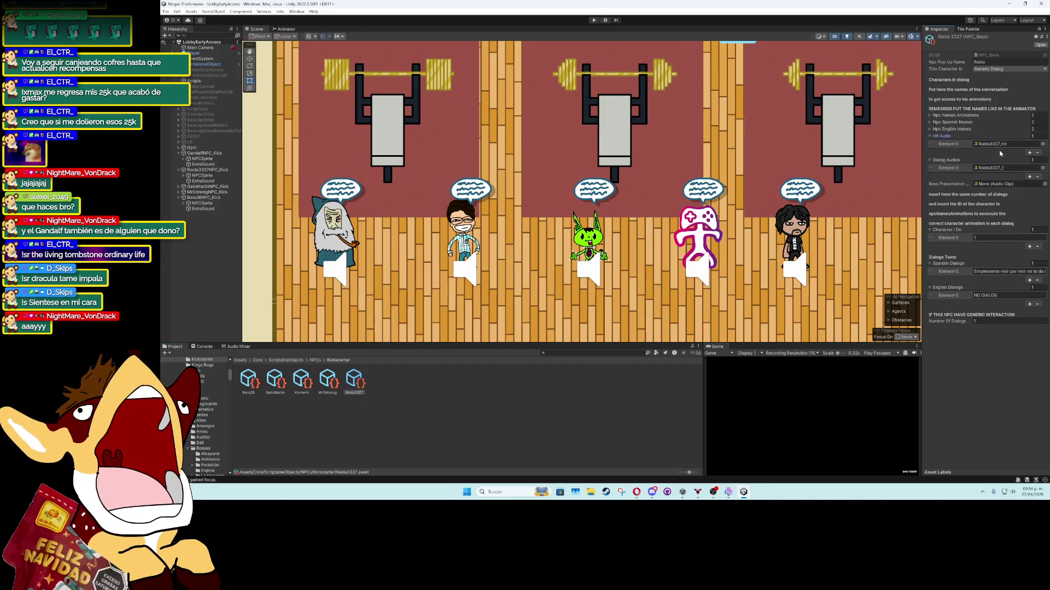
{"action": "left_click", "coordinate": [1001, 144]}
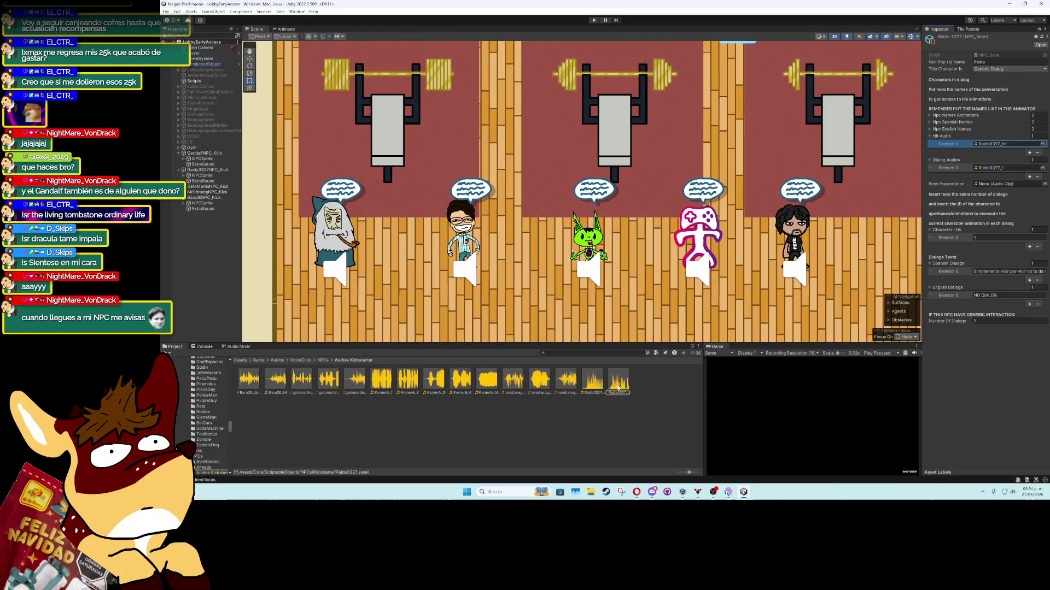
Check Raida 3327's Raida3327_hit and Raida3327_1 clips, then set its character type to Generic One Dialog
{"action": "left_click", "coordinate": [986, 170]}
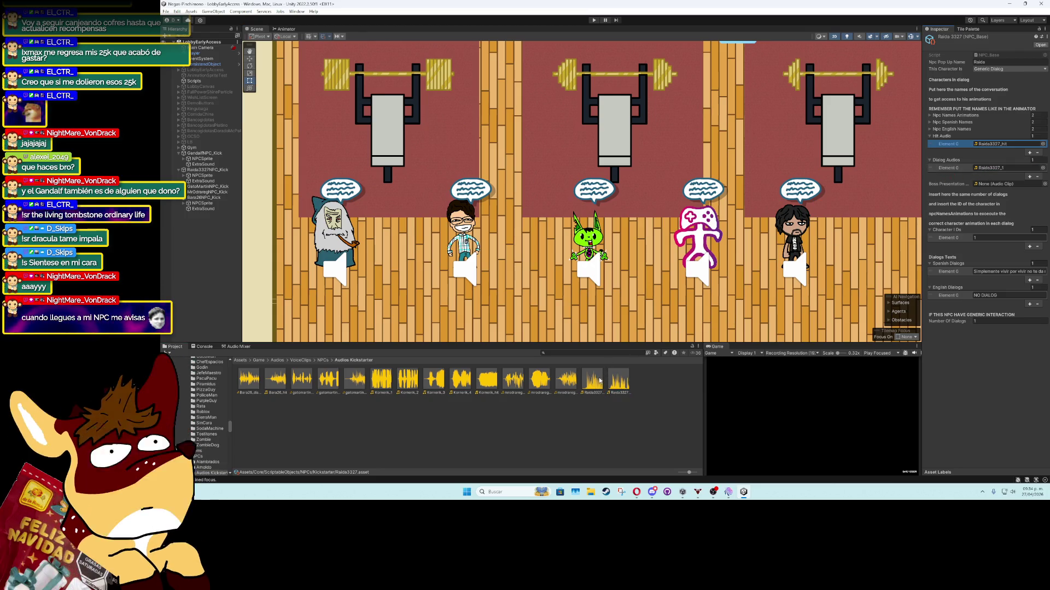
{"action": "left_click", "coordinate": [1003, 169]}
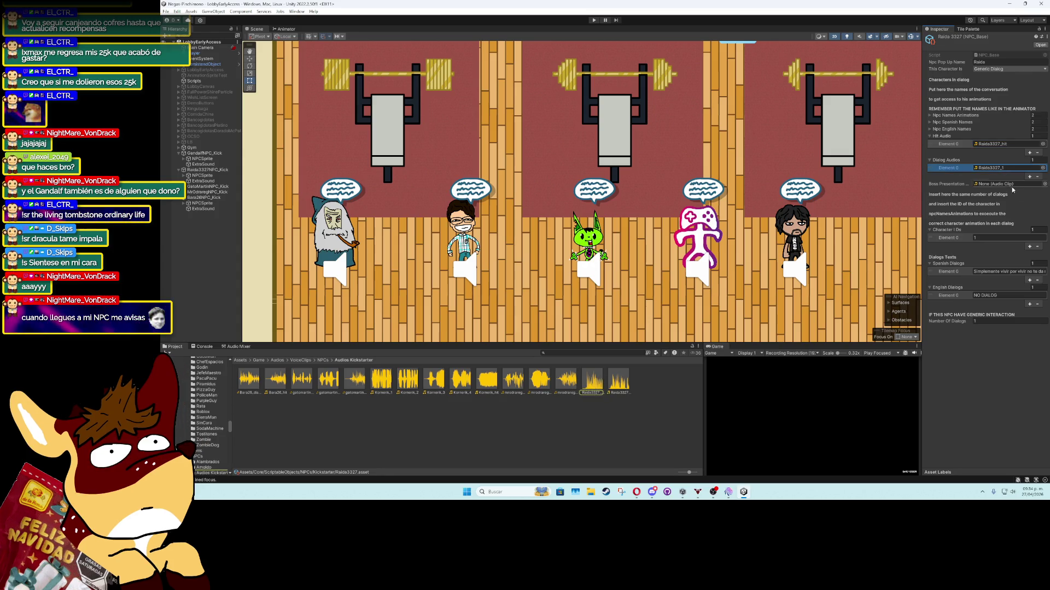
{"action": "left_click", "coordinate": [1009, 66]}
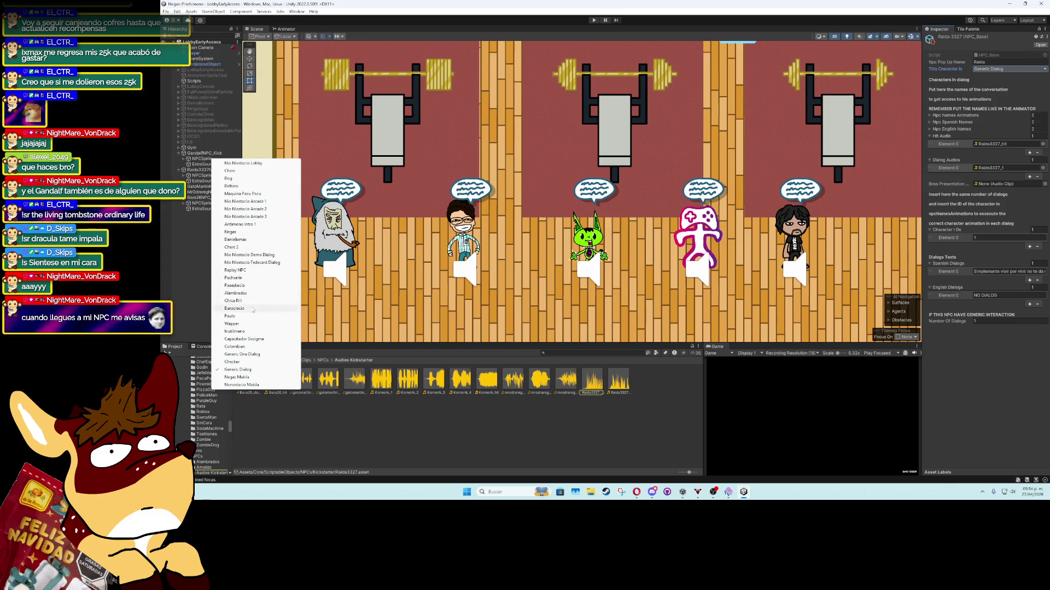
{"action": "left_click", "coordinate": [242, 355]}
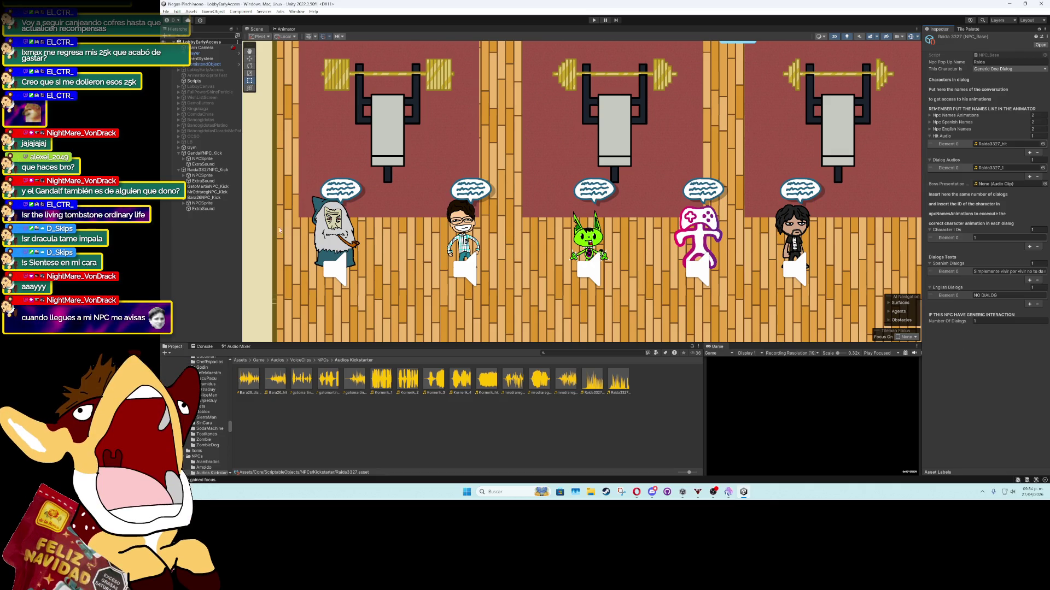
{"action": "left_click", "coordinate": [217, 242]}
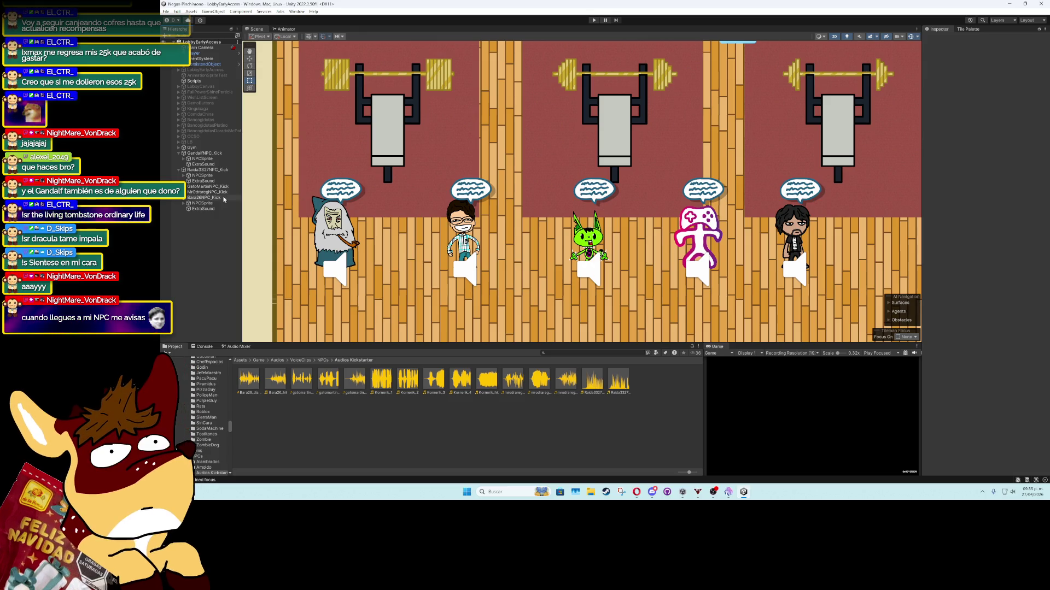
{"action": "left_click", "coordinate": [210, 154]}
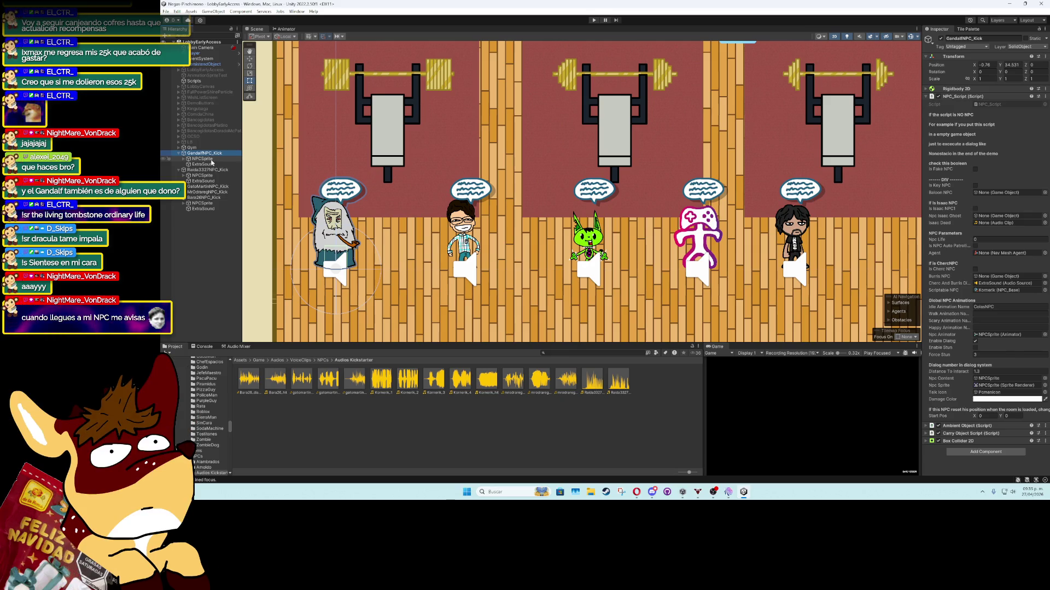
Remove the existing Animator component from Gandalf's sprite child object
{"action": "left_click", "coordinate": [211, 160]}
{"action": "left_click", "coordinate": [1045, 177]}
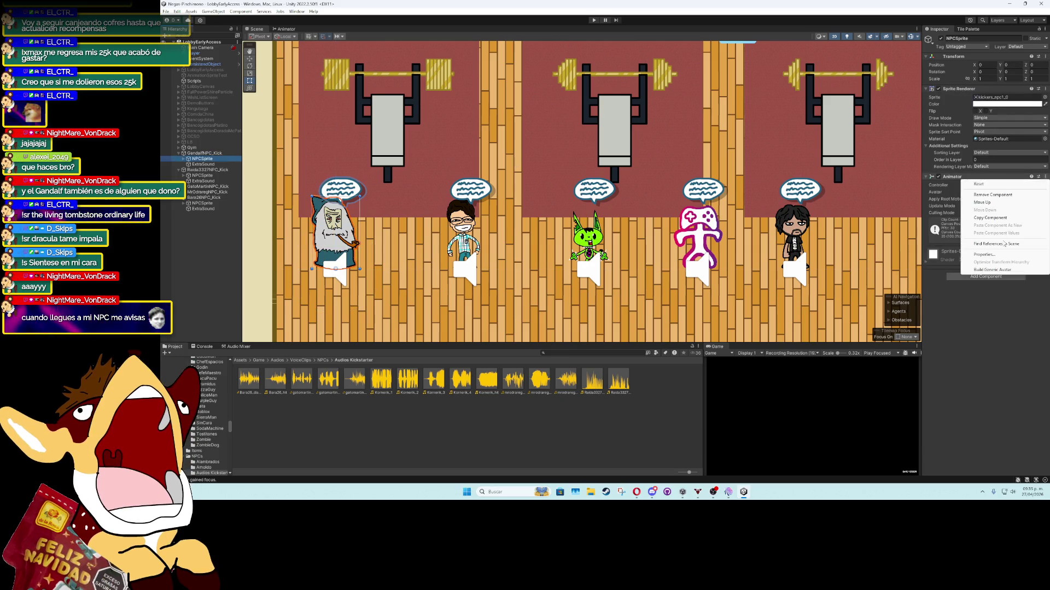
{"action": "left_click", "coordinate": [996, 201]}
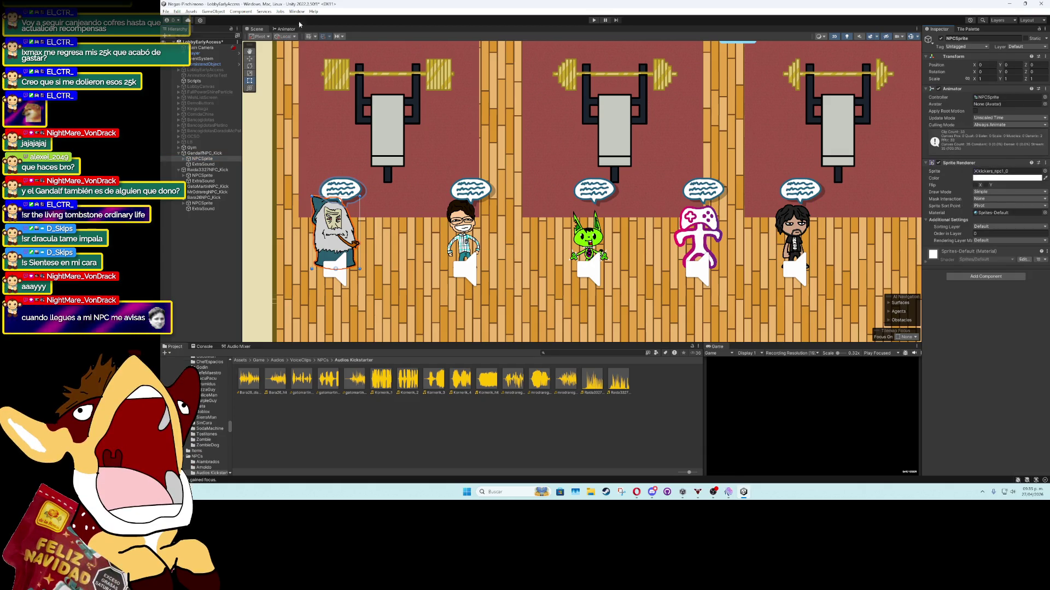
{"action": "left_click", "coordinate": [1044, 89]}
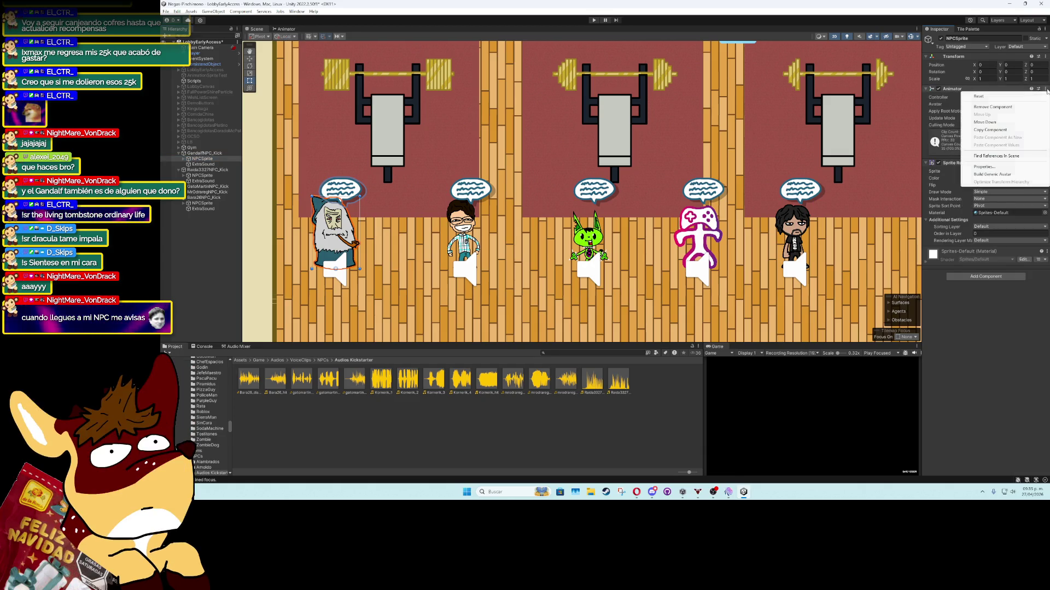
{"action": "left_click", "coordinate": [986, 107]}
Start a new animation clip, saving into the Art/Animations/NPCs folder
{"action": "left_click", "coordinate": [295, 11]}
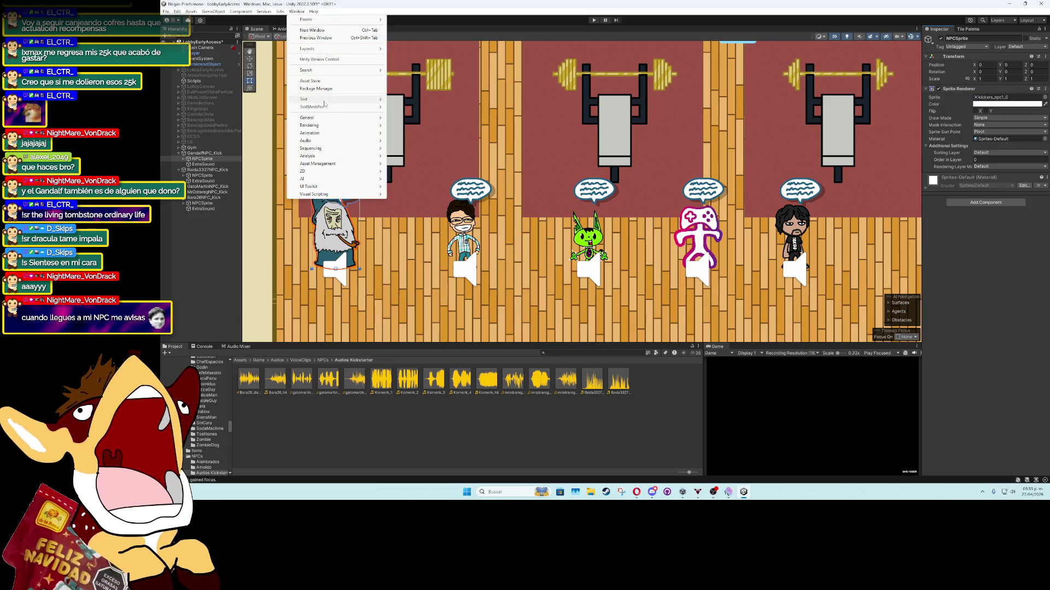
{"action": "mouse_move", "coordinate": [356, 132]}
{"action": "left_click", "coordinate": [410, 132]}
{"action": "left_click", "coordinate": [563, 250]}
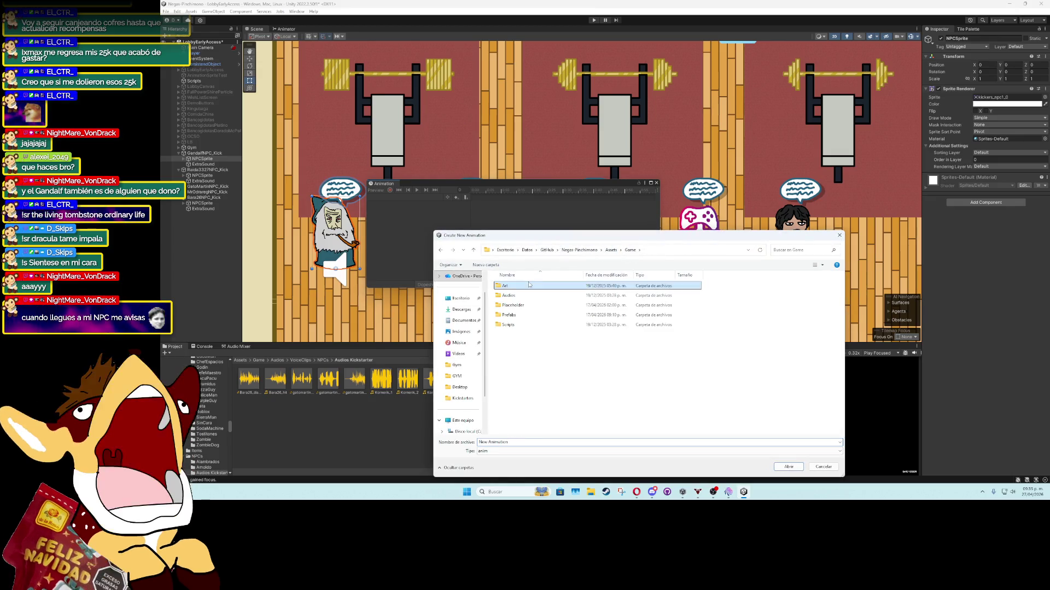
{"action": "double_click", "coordinate": [529, 285]}
{"action": "double_click", "coordinate": [530, 285]}
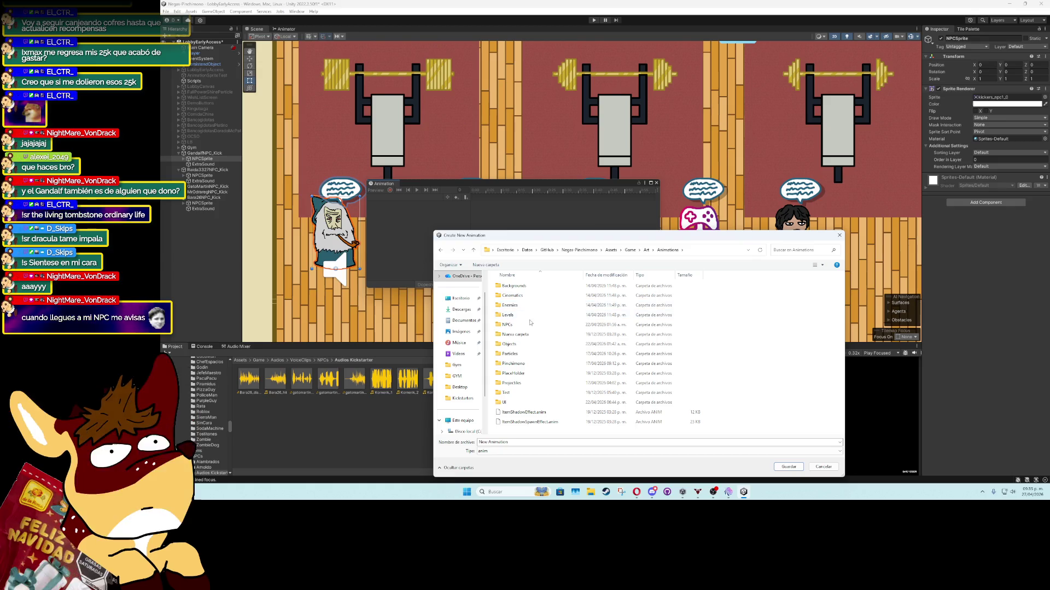
{"action": "double_click", "coordinate": [507, 325]}
{"action": "scroll", "coordinate": [528, 394], "scroll_direction": "down", "scroll_amount": 3}
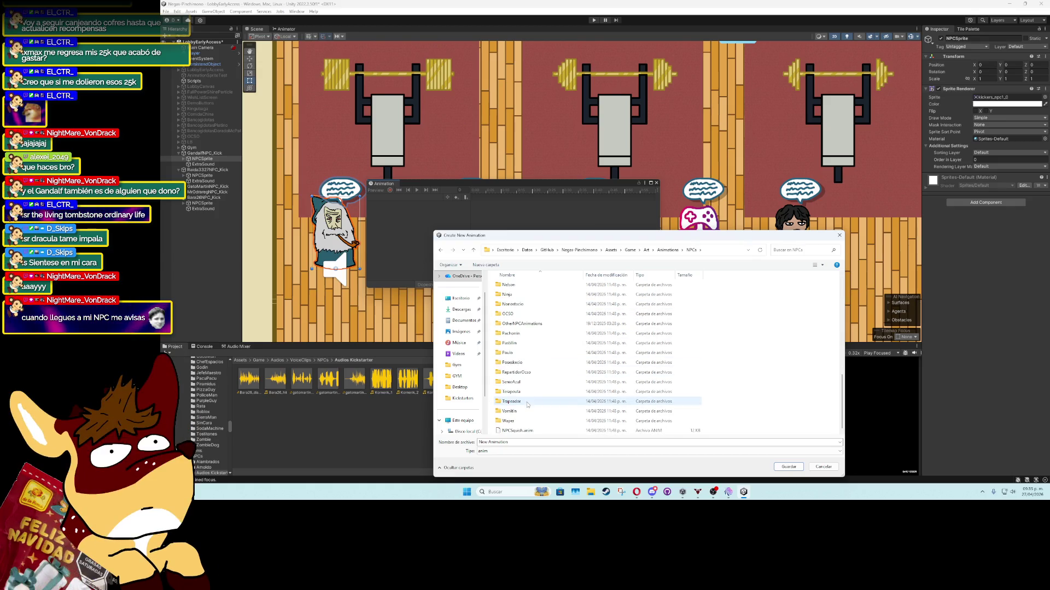
{"action": "scroll", "coordinate": [528, 407], "scroll_direction": "up", "scroll_amount": 2}
{"action": "scroll", "coordinate": [528, 409], "scroll_direction": "up", "scroll_amount": 4}
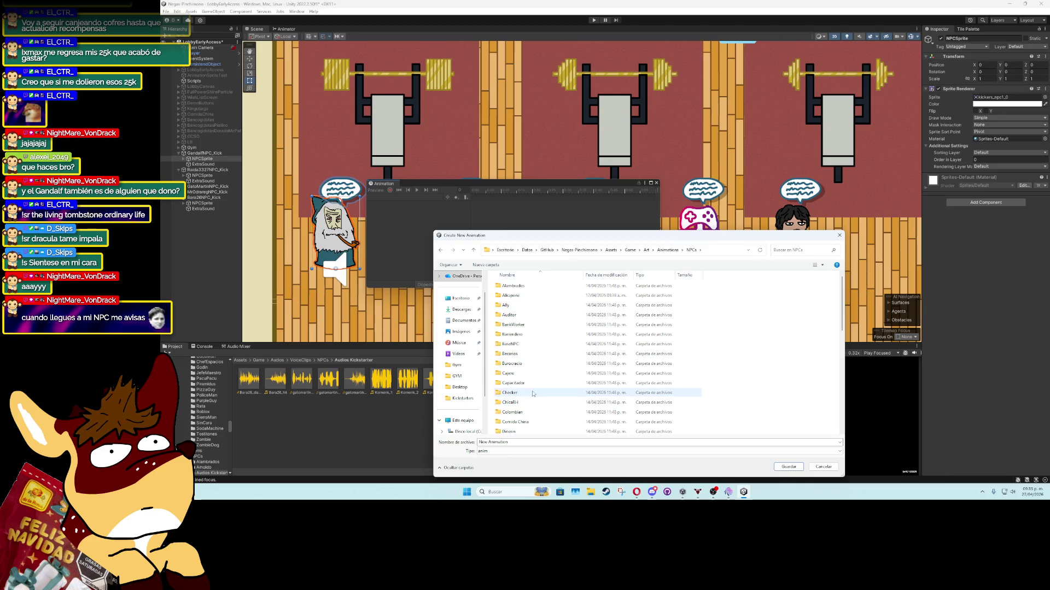
Save the clip as GandalfNPC inside a new 'Kidkstarters' folder
{"action": "right_click", "coordinate": [730, 330]}
{"action": "mouse_move", "coordinate": [750, 433]}
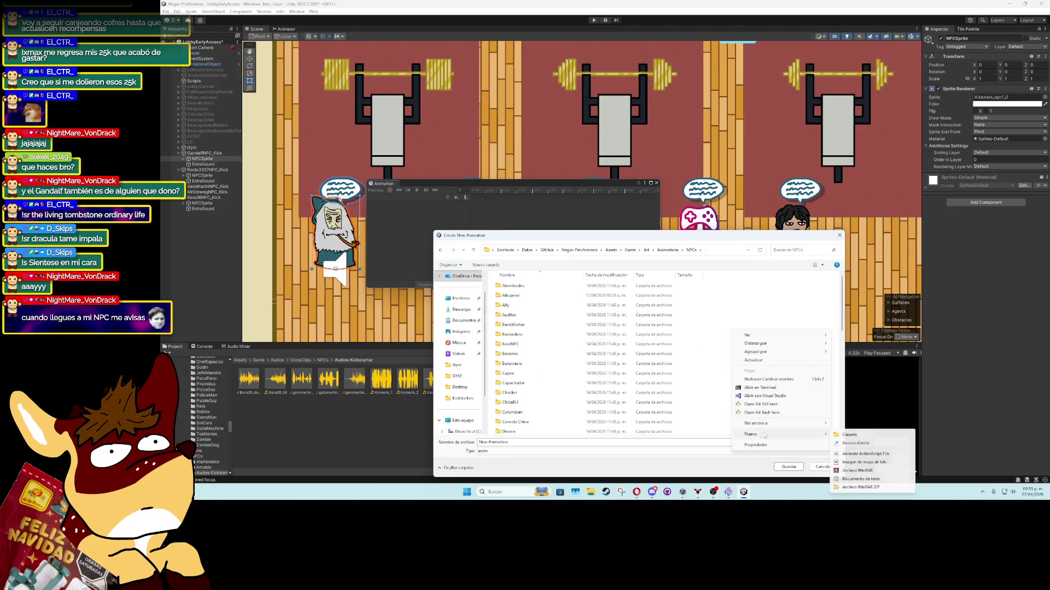
{"action": "left_click", "coordinate": [869, 434]}
{"action": "type", "text": "Kidkstarters"}
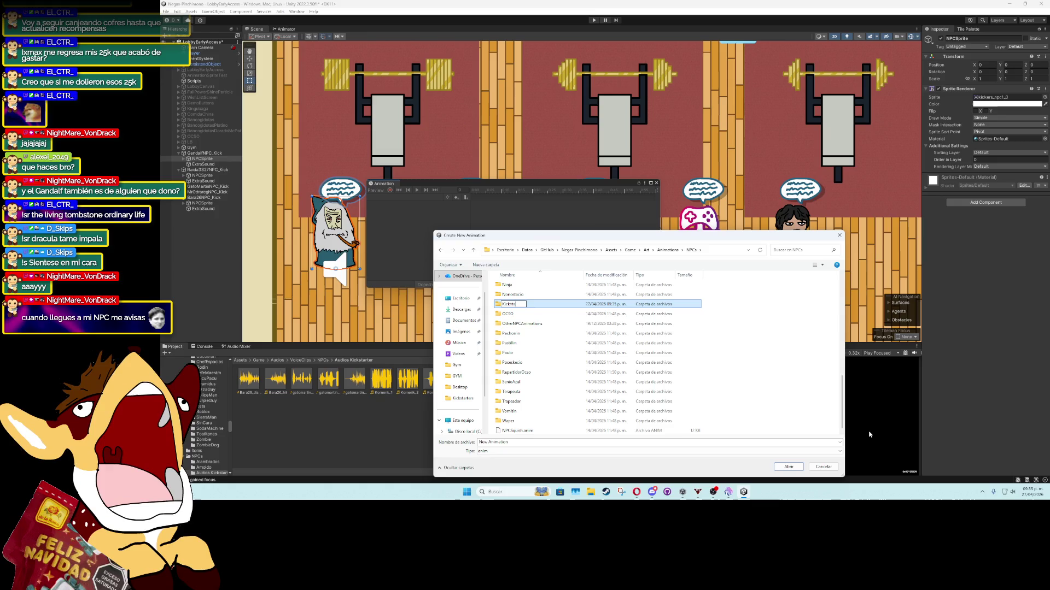
{"action": "key", "text": "Return"}
{"action": "key", "text": "Return"}
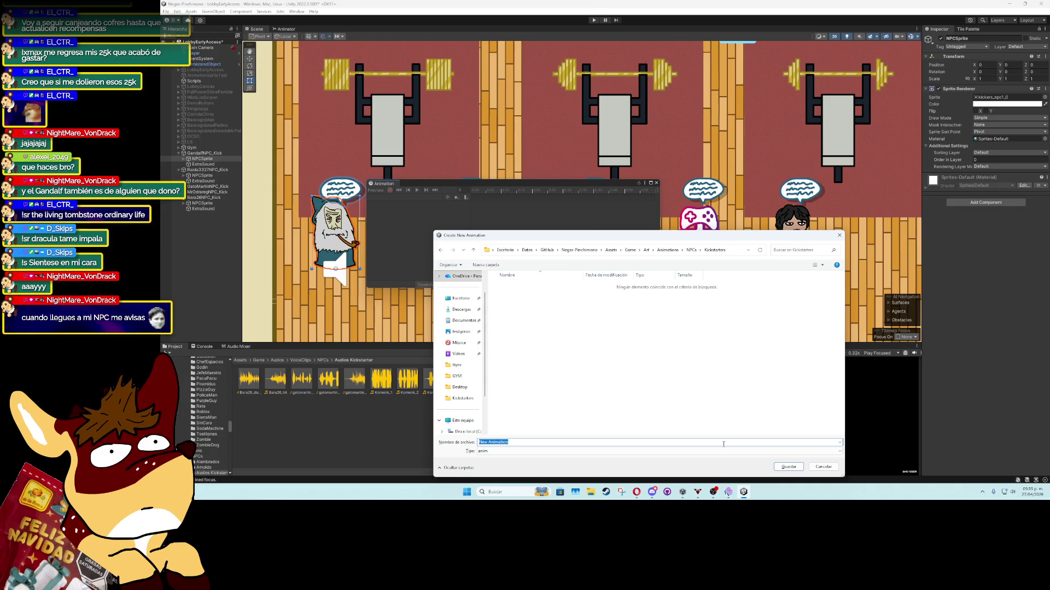
{"action": "type", "text": "G"}
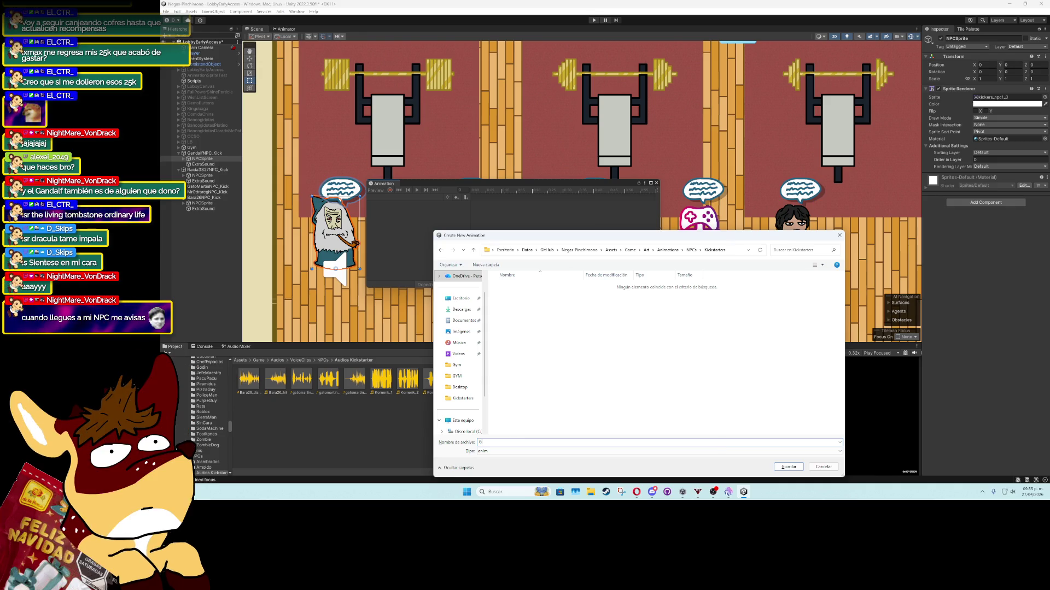
{"action": "type", "text": "andalfNPC"}
{"action": "key", "text": "Return"}
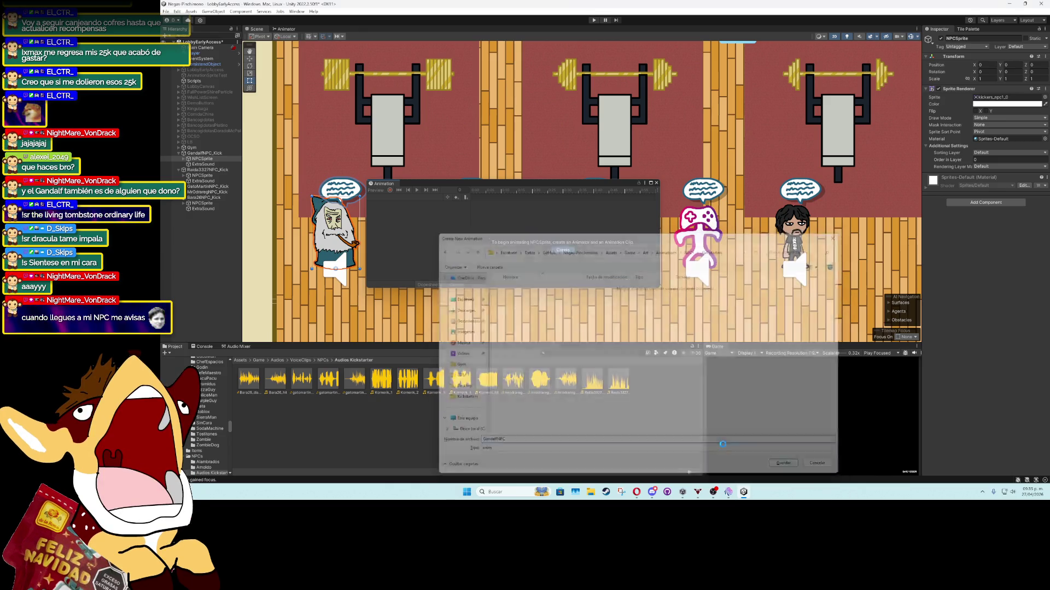
Keyframe two Gandalf sprite frames from the Kickstarter NPC sprites into the clip
{"action": "left_click", "coordinate": [996, 97]}
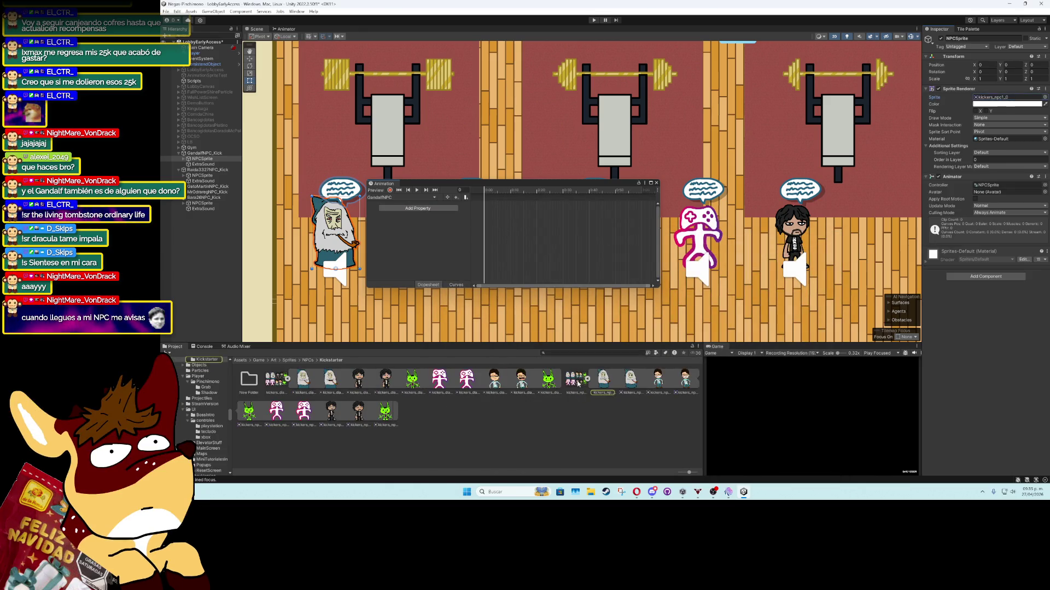
{"action": "mouse_move", "coordinate": [604, 379]}
{"action": "left_mouse_down"}
{"action": "mouse_move", "coordinate": [568, 298]}
{"action": "mouse_move", "coordinate": [525, 246]}
{"action": "left_mouse_up"}
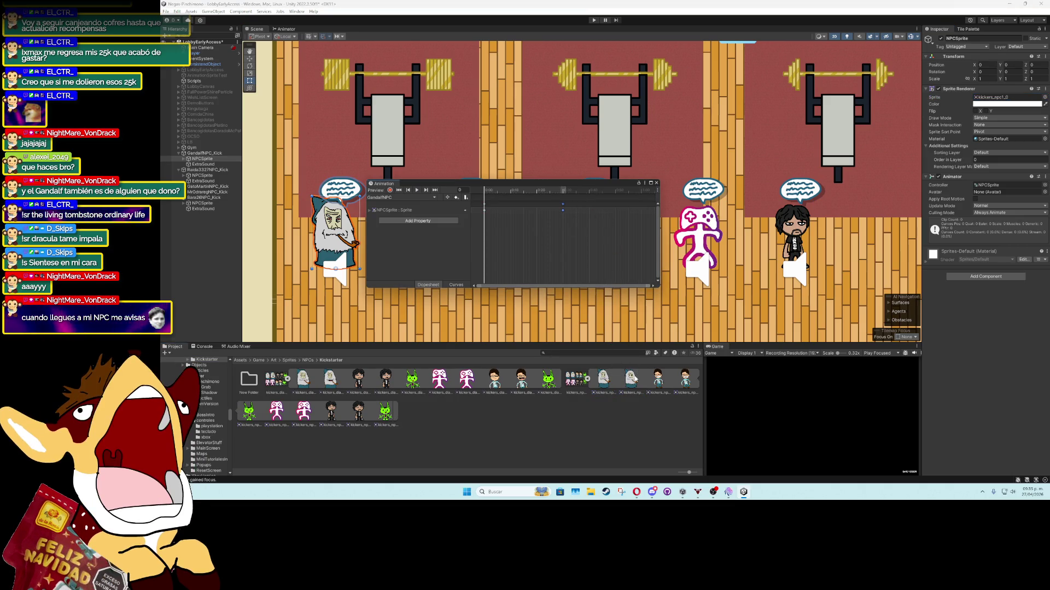
{"action": "left_click_drag", "start_coordinate": [644, 215], "coordinate": [643, 214]}
{"action": "left_click", "coordinate": [657, 185]}
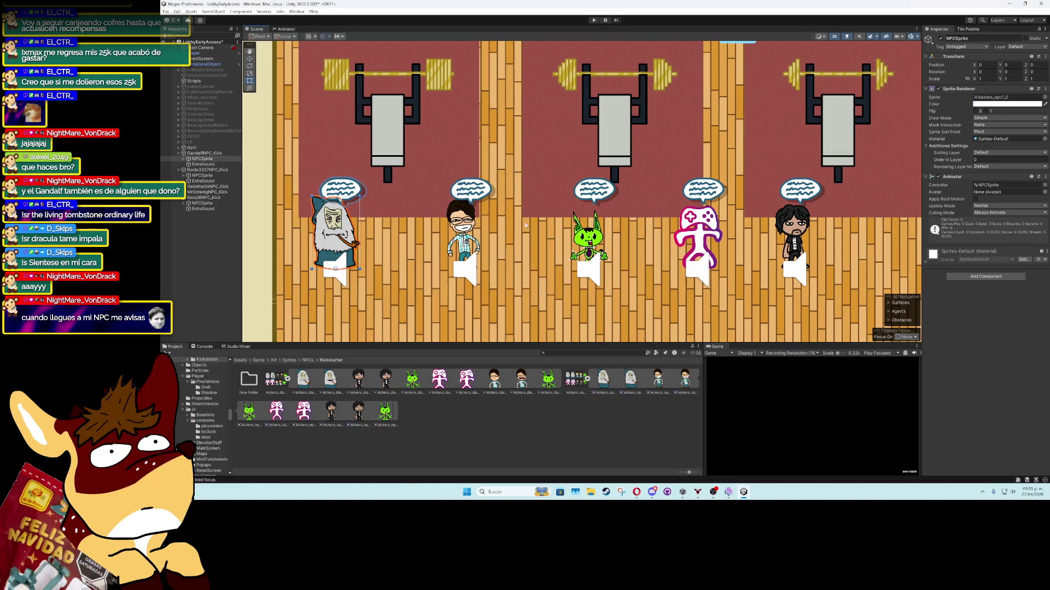
{"action": "left_click", "coordinate": [218, 175]}
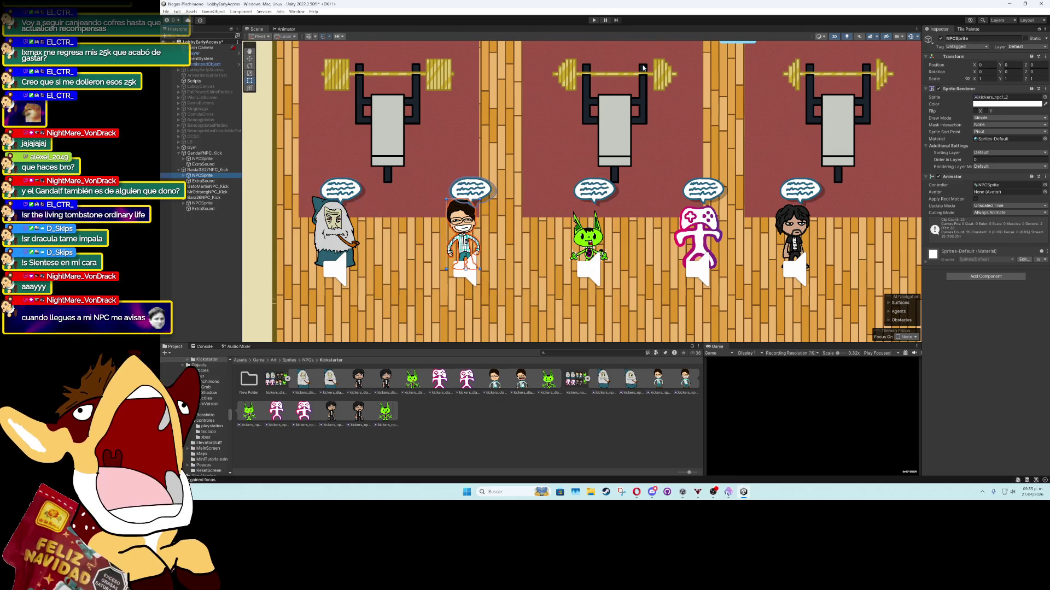
Replace the glasses NPC's Animator with a new RaidaNPC clip keyframing its sprite frames
{"action": "left_click", "coordinate": [1045, 177]}
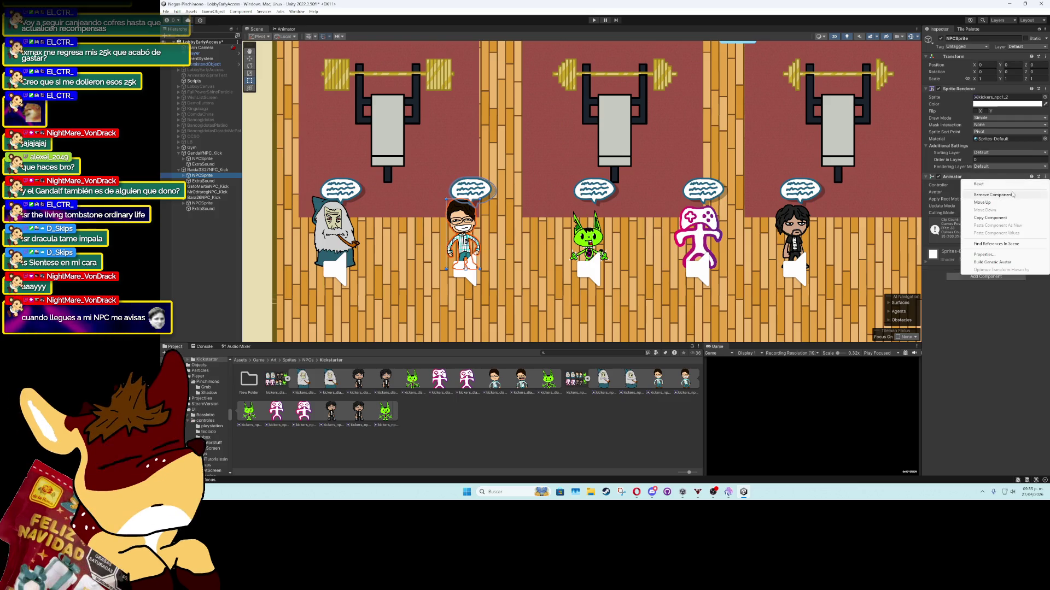
{"action": "left_click", "coordinate": [995, 196]}
{"action": "left_click", "coordinate": [297, 11]}
{"action": "mouse_move", "coordinate": [328, 132]}
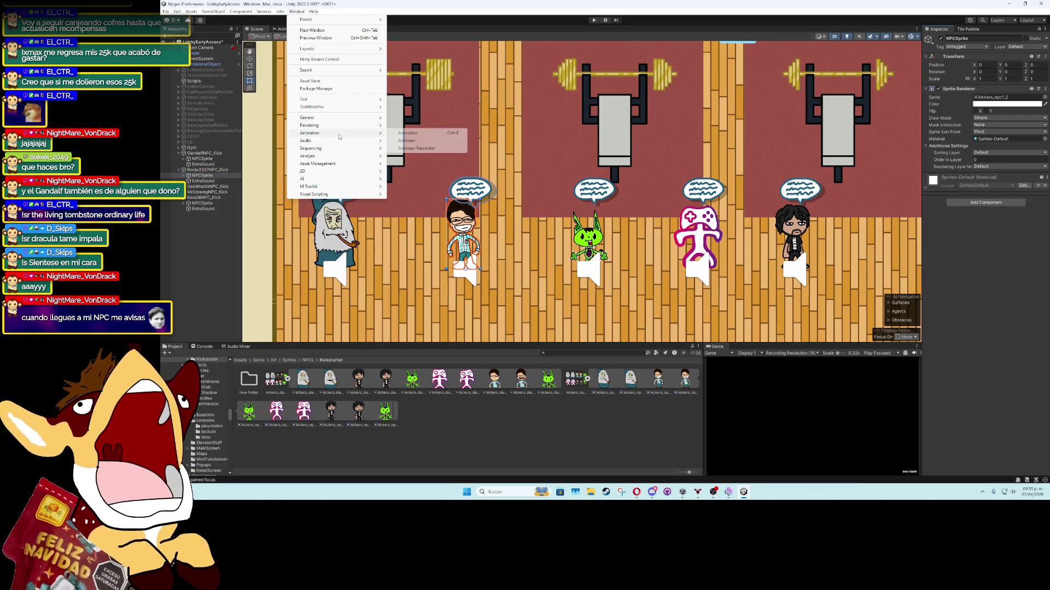
{"action": "left_click", "coordinate": [404, 136]}
{"action": "left_click", "coordinate": [569, 252]}
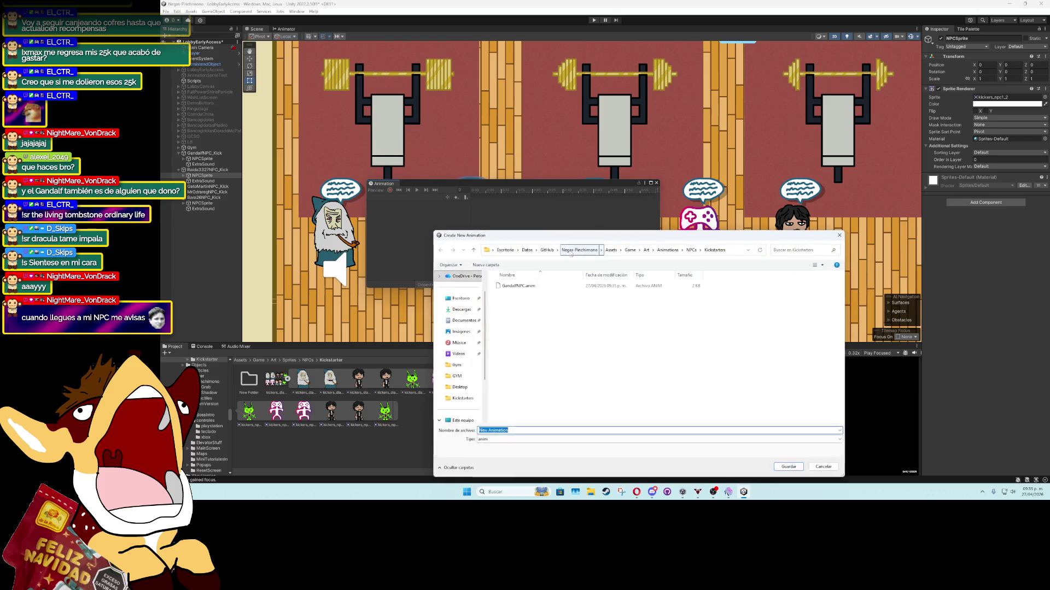
{"action": "type", "text": "RaidaNPC"}
{"action": "key", "text": "Return"}
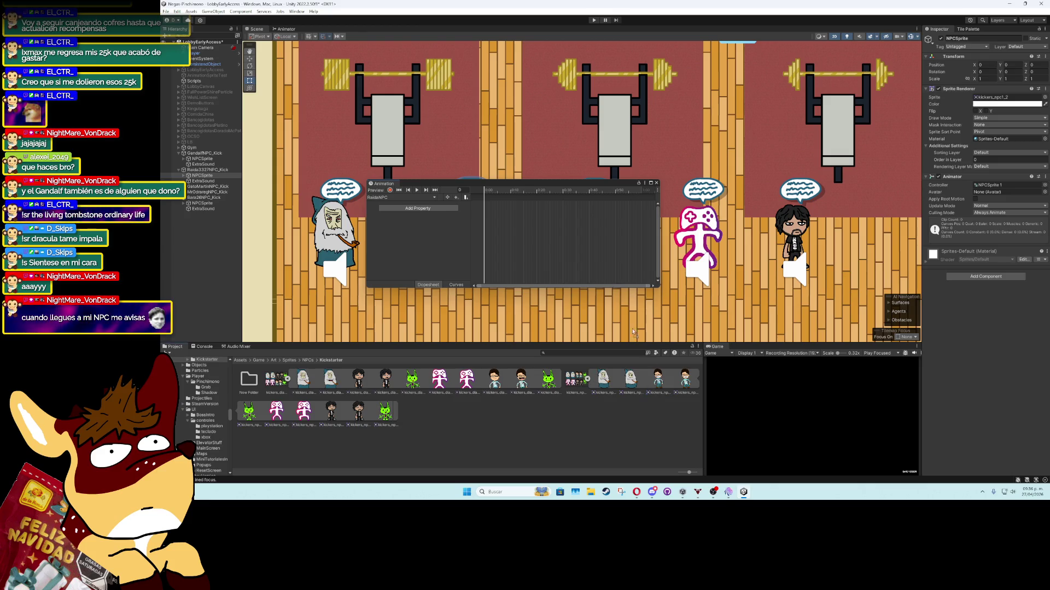
{"action": "left_click_drag", "start_coordinate": [633, 331], "coordinate": [587, 212]}
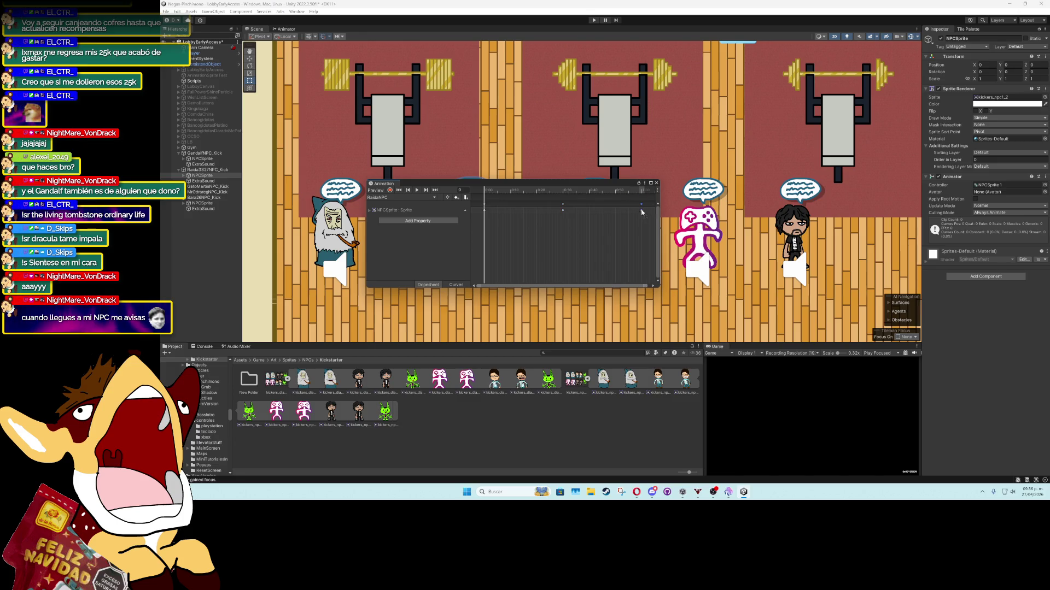
{"action": "left_click", "coordinate": [656, 183]}
Create a GatoMartinNPC animation clip for the green cat NPC's sprite
{"action": "left_click", "coordinate": [194, 187]}
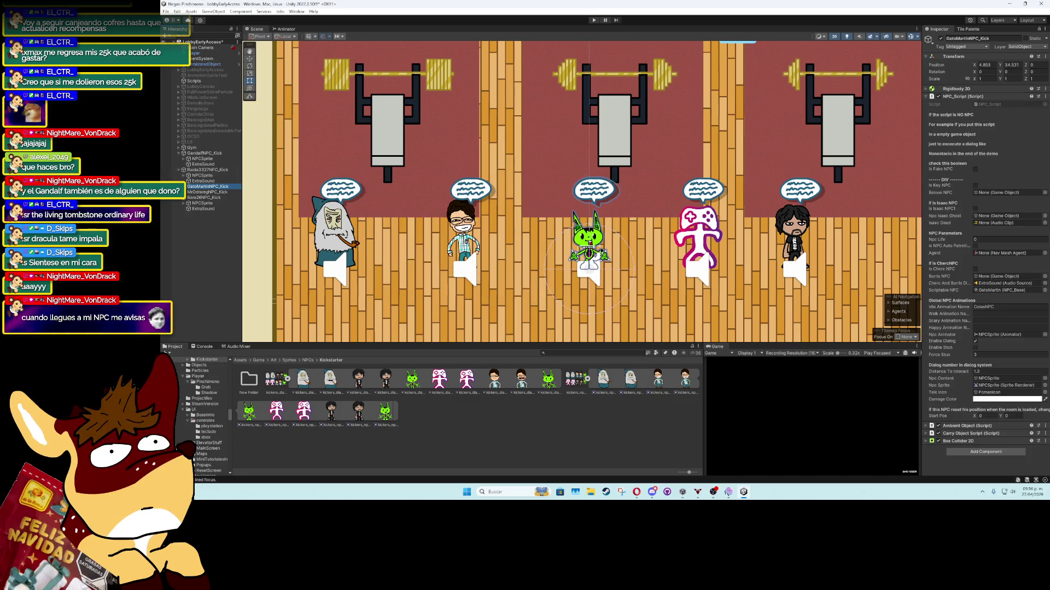
{"action": "left_click", "coordinate": [179, 186]}
{"action": "left_click", "coordinate": [202, 192]}
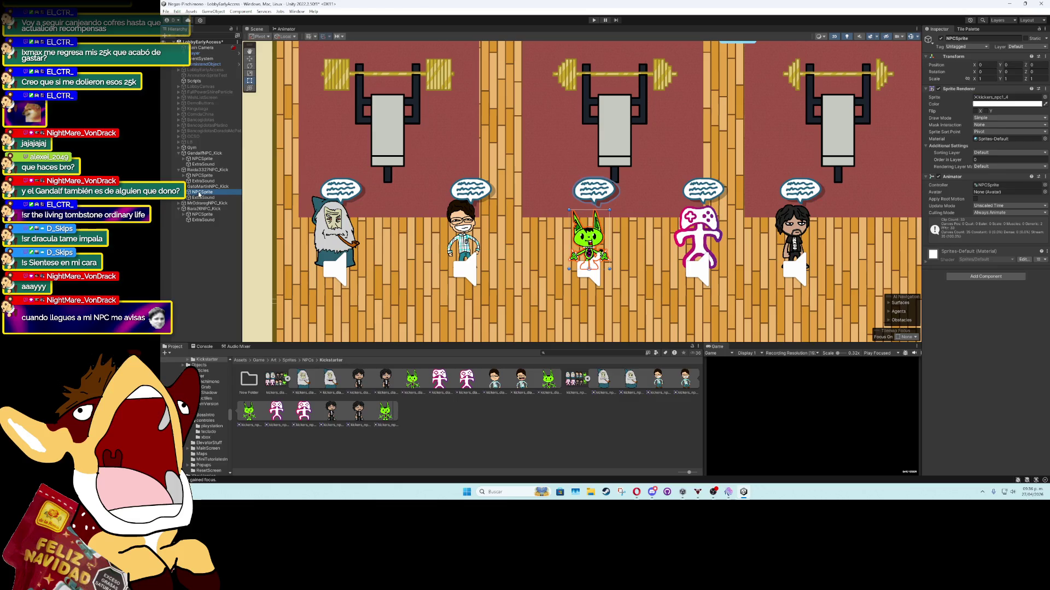
{"action": "left_click", "coordinate": [296, 11]}
{"action": "mouse_move", "coordinate": [336, 132]}
{"action": "left_click", "coordinate": [416, 133]}
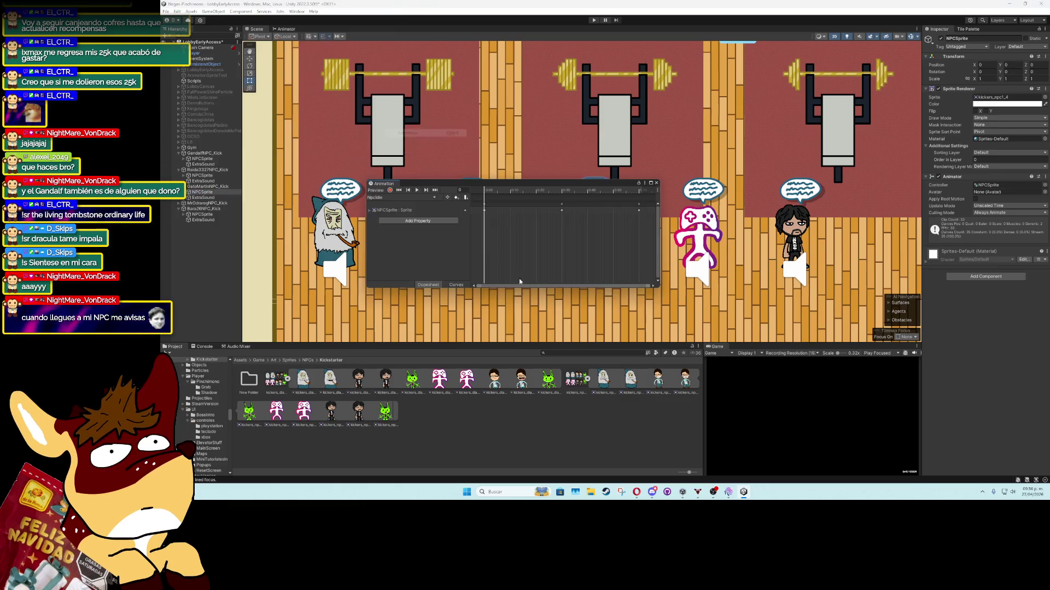
{"action": "left_click", "coordinate": [402, 197]}
{"action": "left_click", "coordinate": [393, 216]}
{"action": "type", "text": "GatoMartin"}
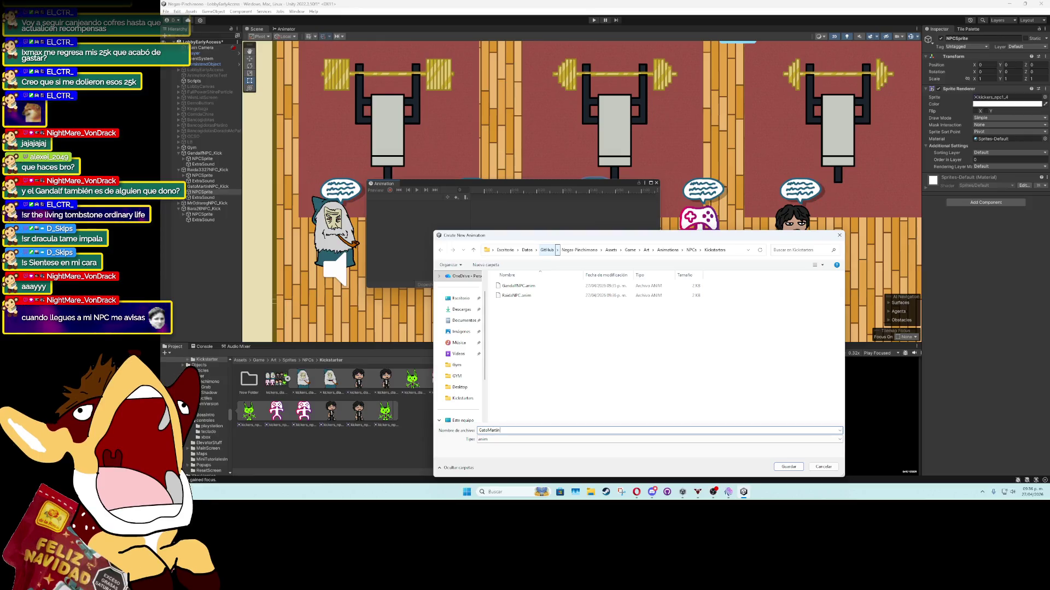
{"action": "type", "text": "NPC"}
{"action": "key", "text": "Return"}
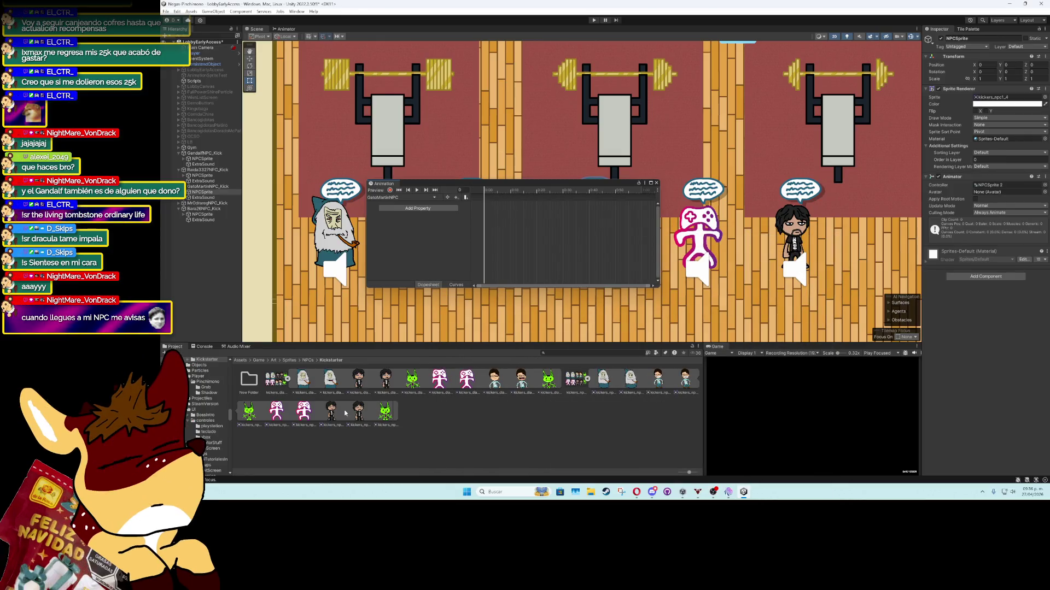
Keyframe two green cat sprite frames in the GatoMartinNPC clip
{"action": "left_click_drag", "start_coordinate": [257, 414], "coordinate": [427, 246]}
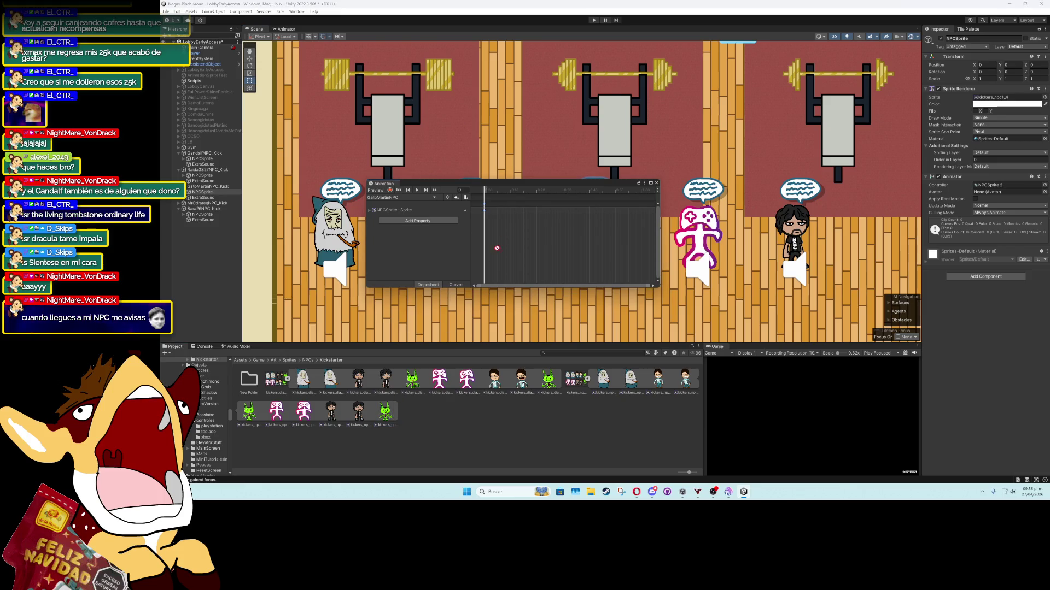
{"action": "left_click_drag", "start_coordinate": [558, 211], "coordinate": [562, 211]}
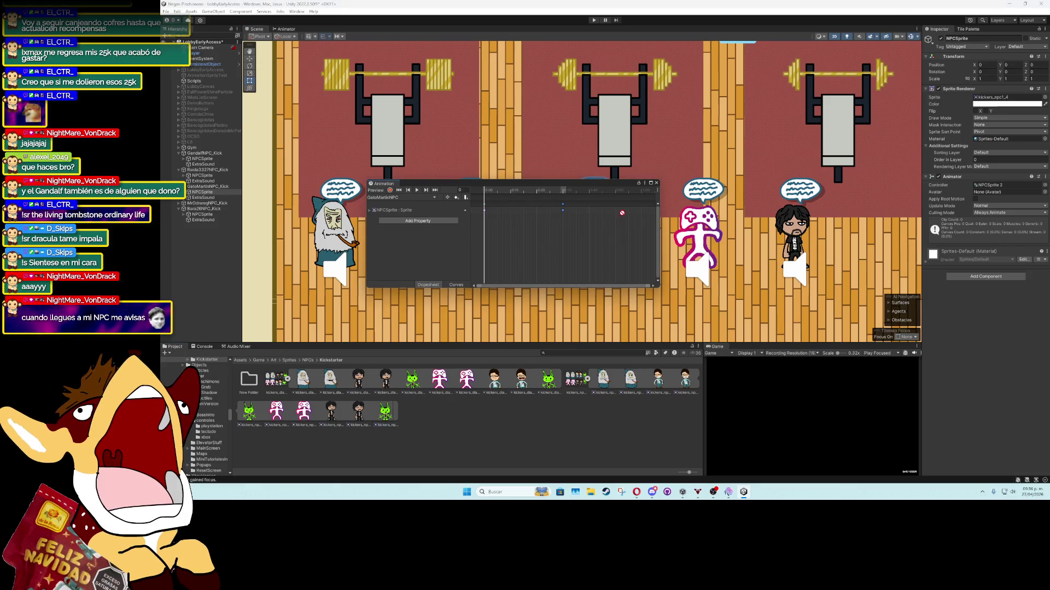
{"action": "left_click", "coordinate": [656, 183]}
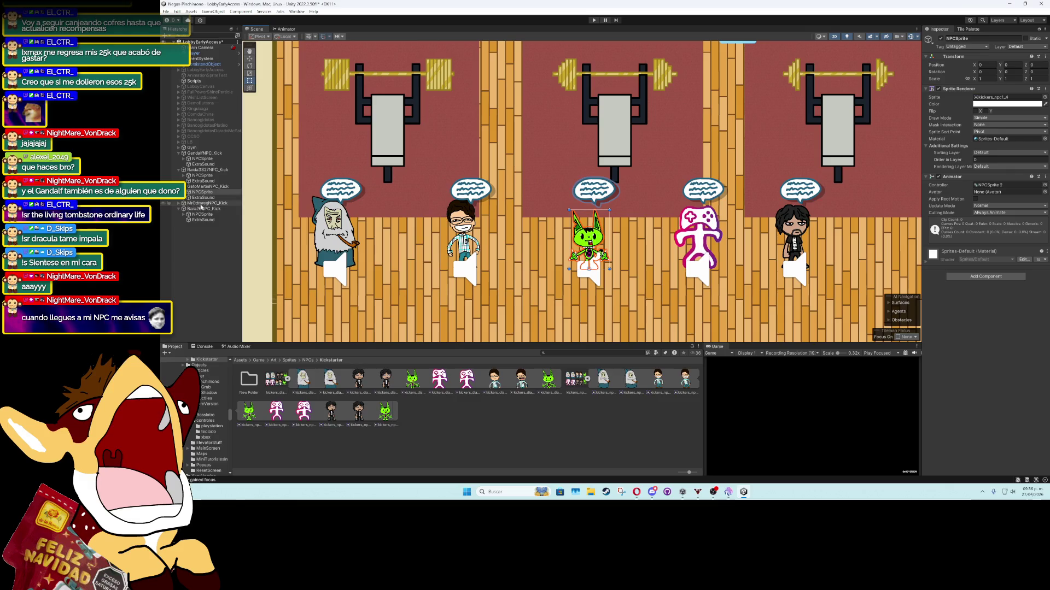
Remove the pink NPC sprite's Animator and create a regNPC animation clip
{"action": "left_click", "coordinate": [179, 203]}
{"action": "left_click", "coordinate": [202, 209]}
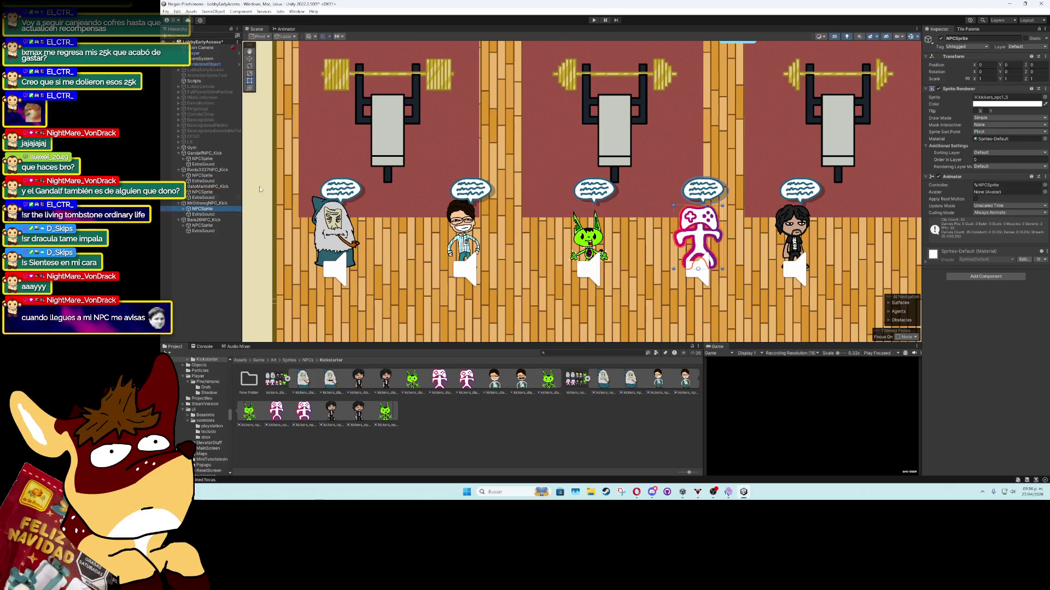
{"action": "left_click", "coordinate": [296, 11]}
{"action": "mouse_move", "coordinate": [355, 132]}
{"action": "left_click", "coordinate": [404, 133]}
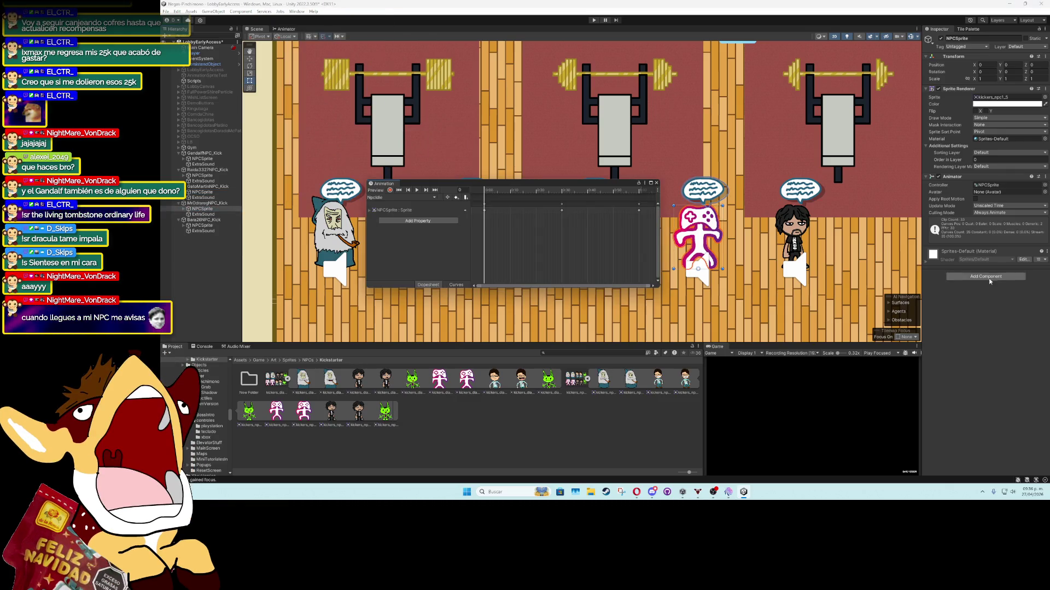
{"action": "left_click", "coordinate": [1045, 181]}
{"action": "left_click", "coordinate": [990, 198]}
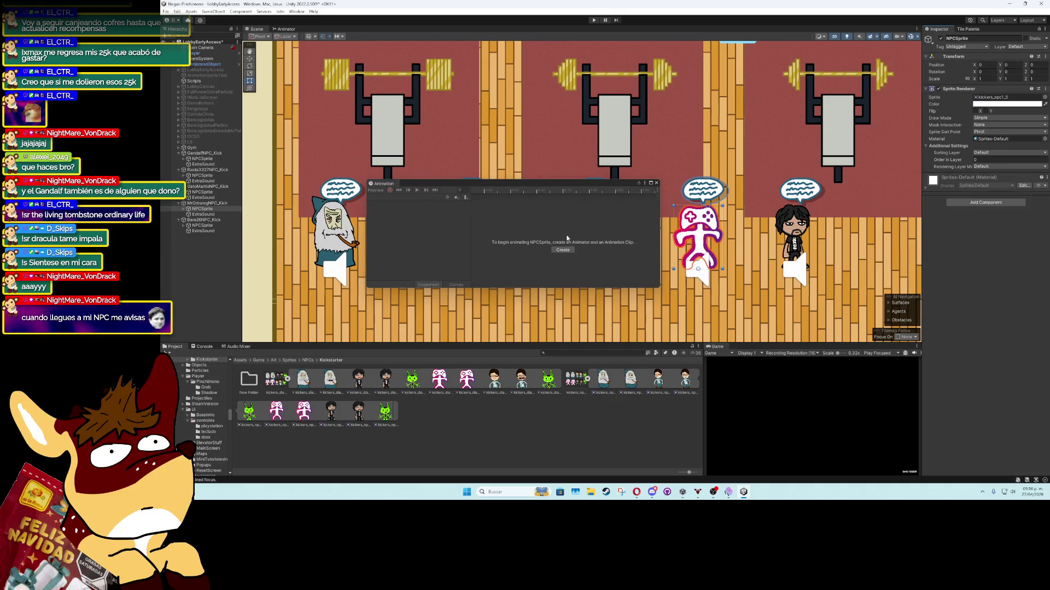
{"action": "left_click", "coordinate": [555, 249]}
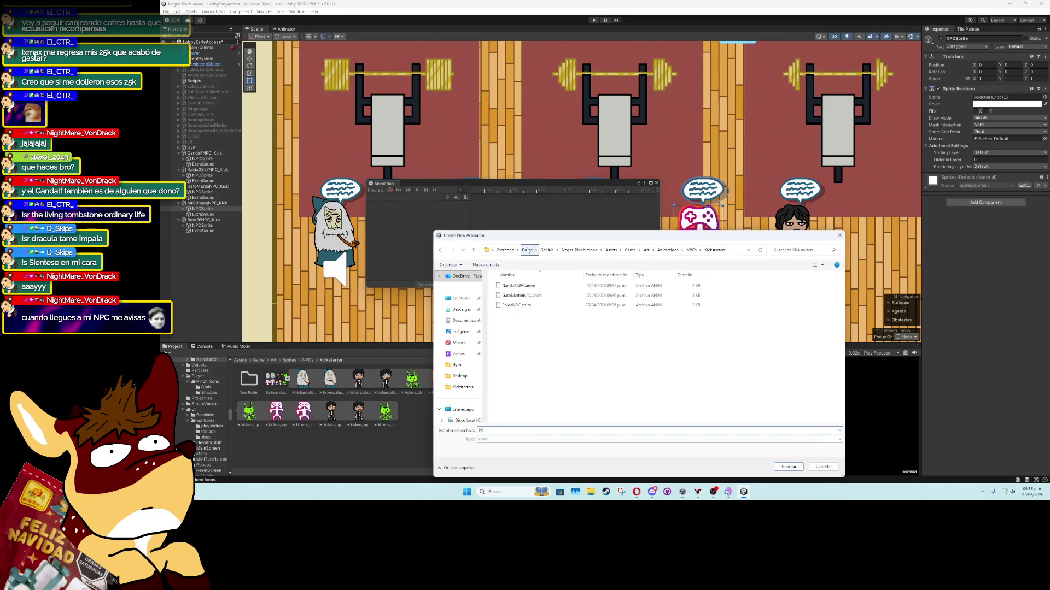
{"action": "type", "text": "rOdrare"}
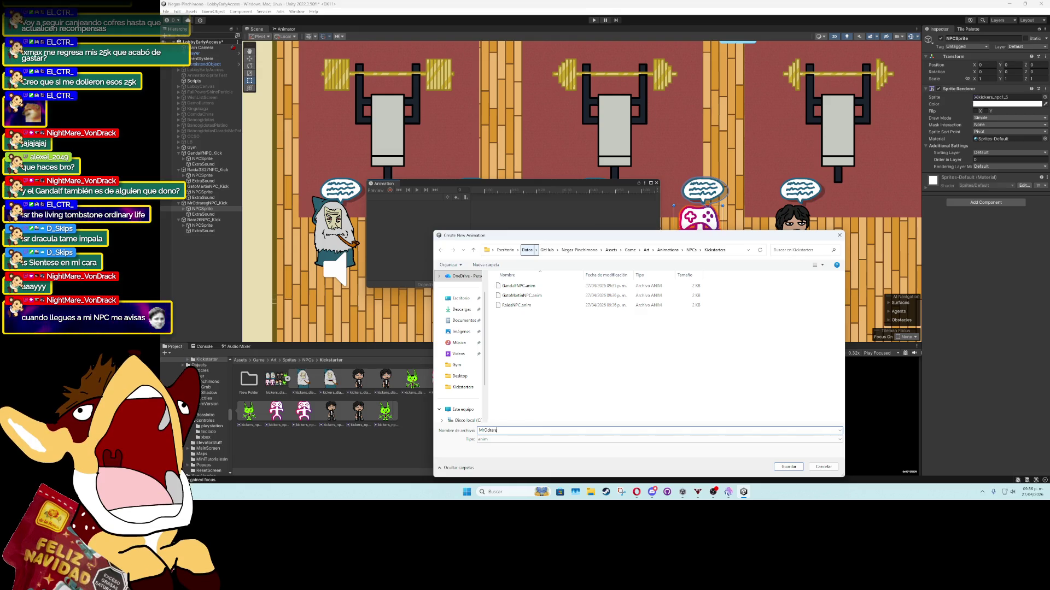
{"action": "type", "text": "gNPC"}
{"action": "key", "text": "Return"}
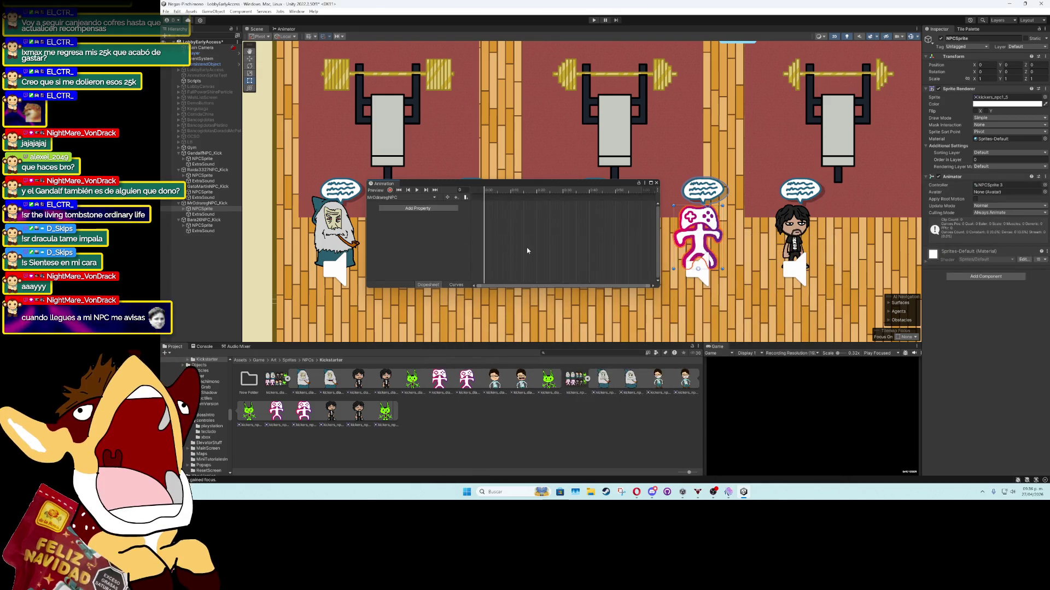
Keyframe two pink sprite frames in the regNPC clip
{"action": "mouse_move", "coordinate": [284, 416]}
{"action": "left_mouse_down"}
{"action": "mouse_move", "coordinate": [563, 253]}
{"action": "mouse_move", "coordinate": [519, 240]}
{"action": "left_mouse_up"}
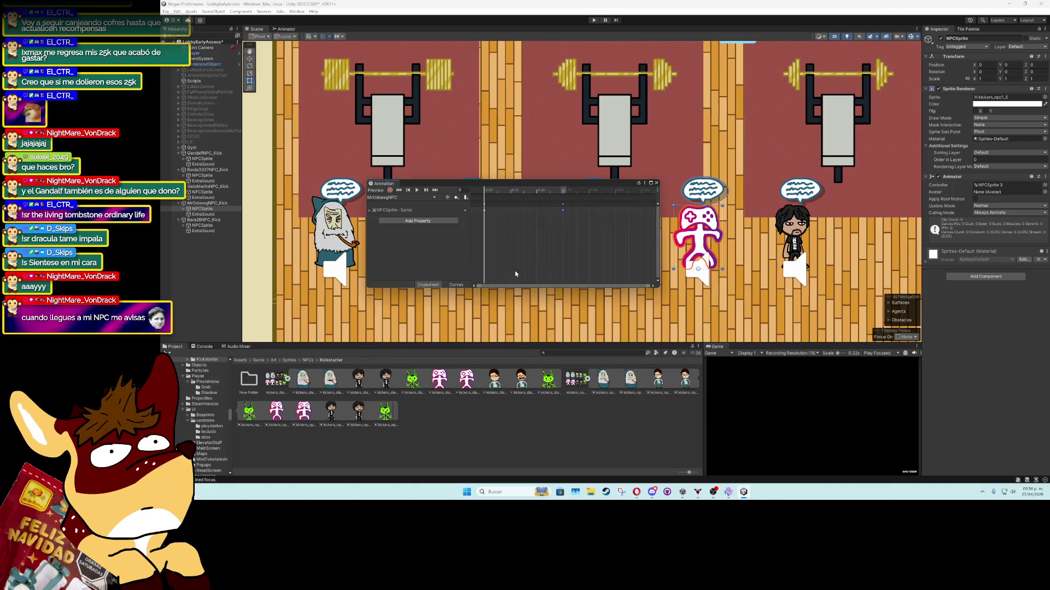
{"action": "left_click_drag", "start_coordinate": [302, 411], "coordinate": [582, 242]}
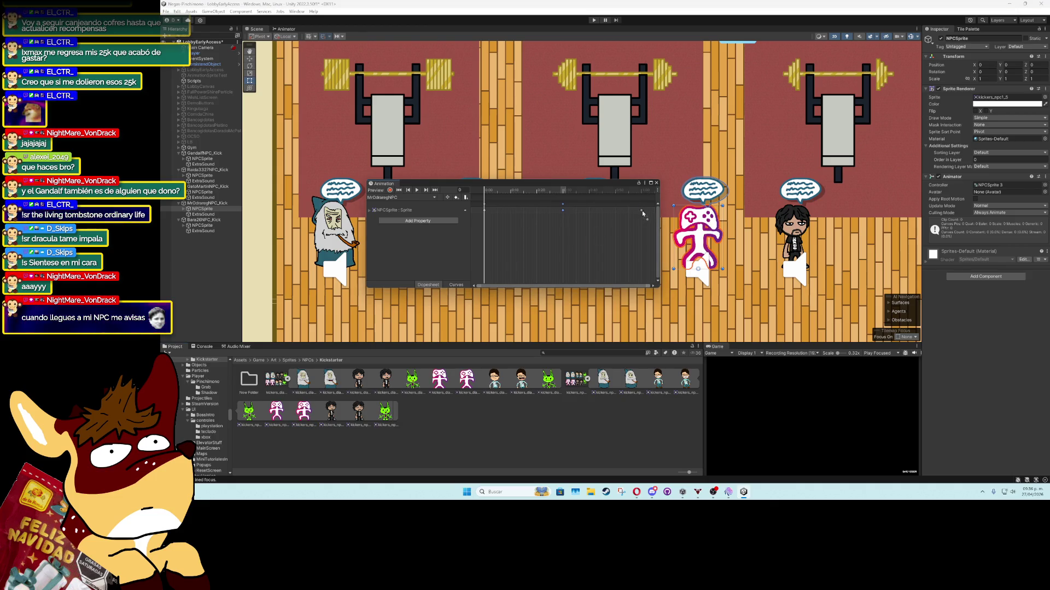
{"action": "left_click", "coordinate": [656, 183]}
Replace the dark-haired NPC sprite's Animator with a BaraNPC clip containing its sprite frame
{"action": "left_click", "coordinate": [202, 226]}
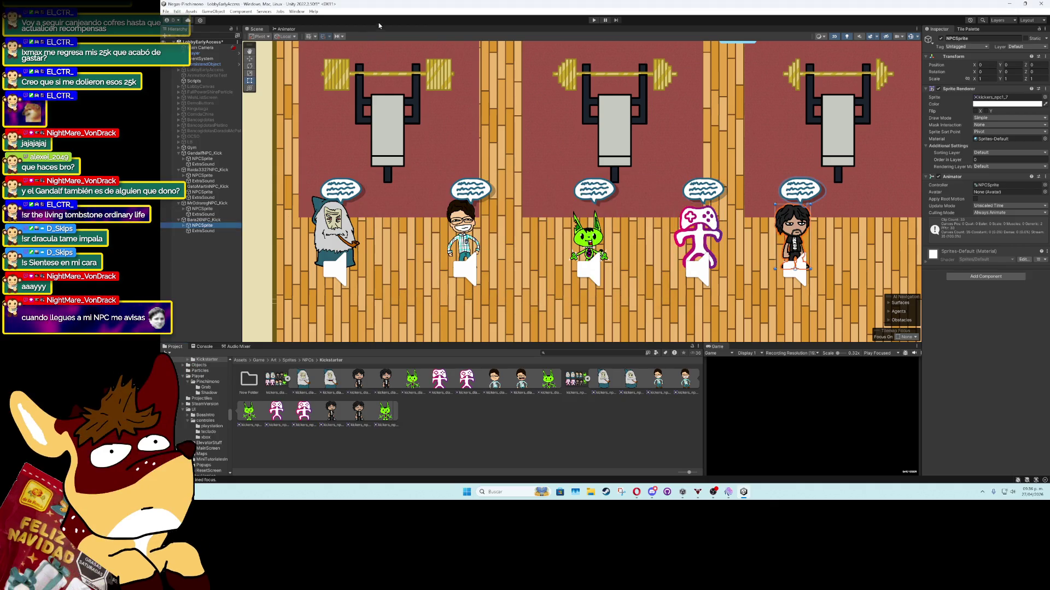
{"action": "left_click", "coordinate": [297, 14]}
{"action": "mouse_move", "coordinate": [355, 134]}
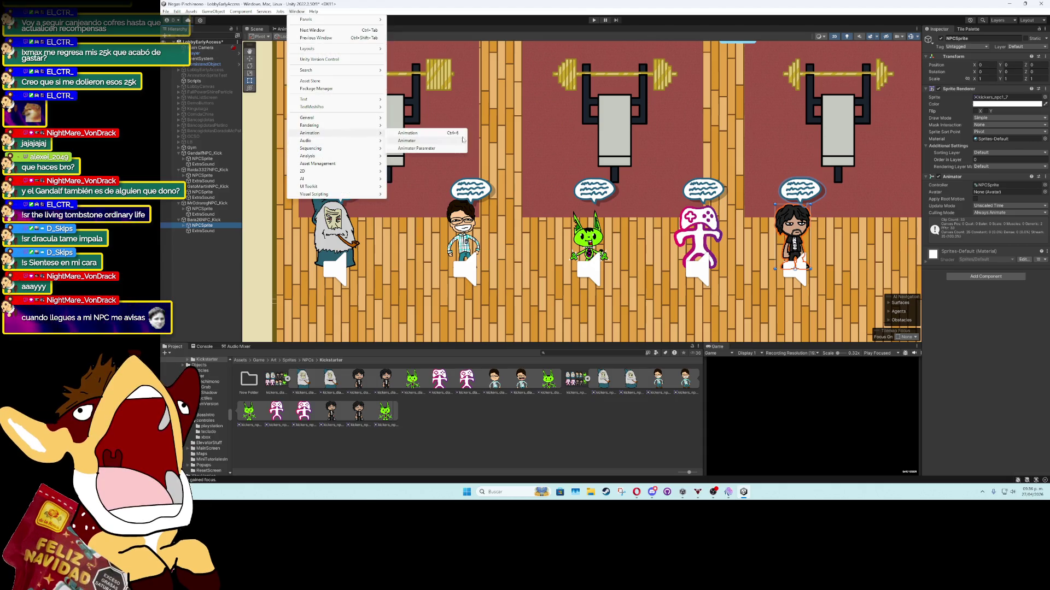
{"action": "left_click", "coordinate": [432, 132]}
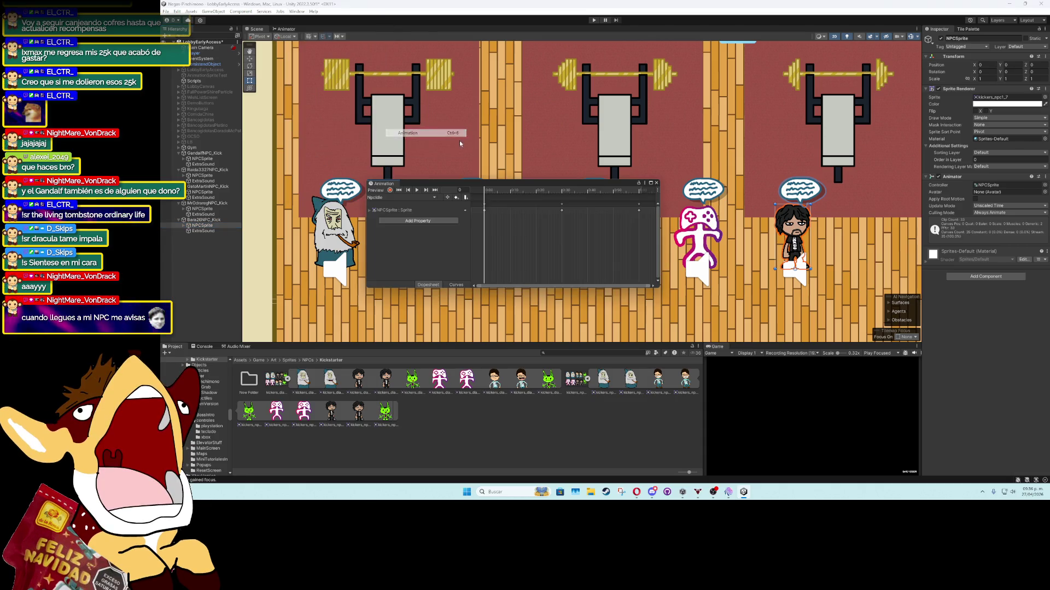
{"action": "left_click", "coordinate": [1046, 179]}
{"action": "left_click", "coordinate": [951, 197]}
{"action": "left_click", "coordinate": [566, 251]}
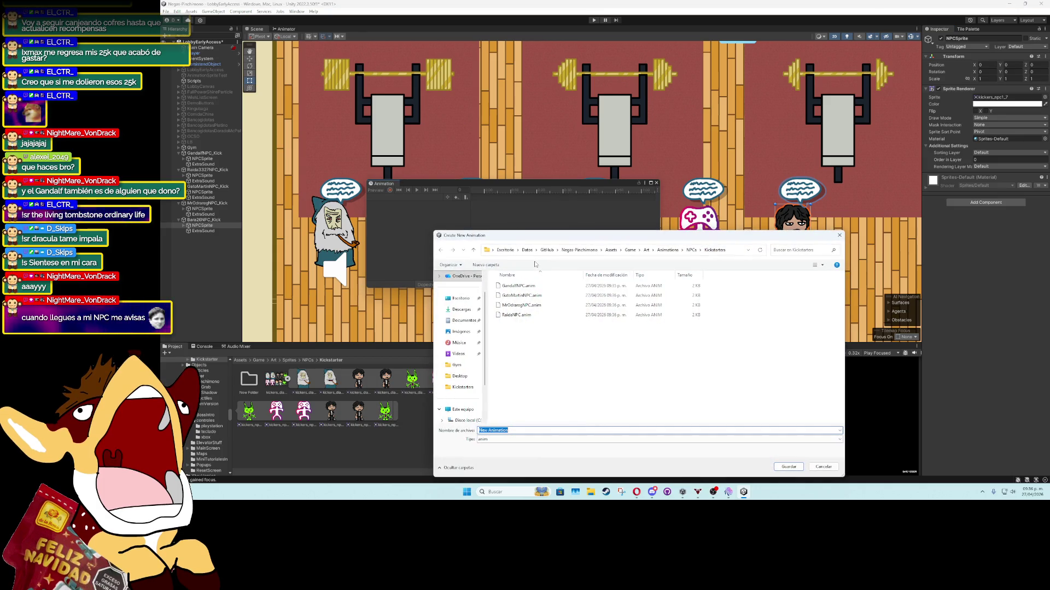
{"action": "type", "text": "BaraNPC"}
{"action": "key", "text": "Return"}
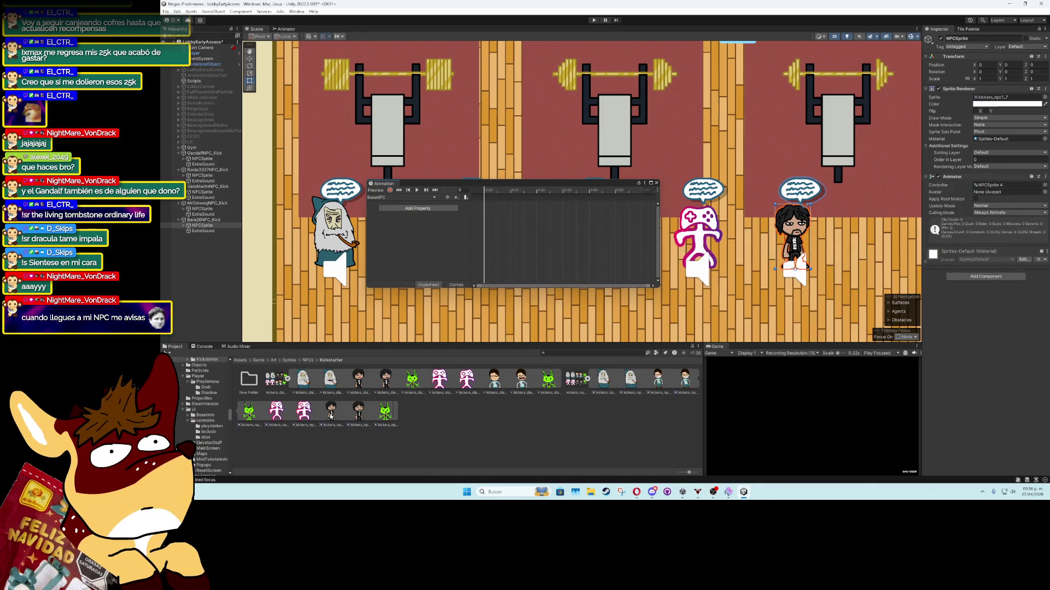
{"action": "left_click_drag", "start_coordinate": [336, 415], "coordinate": [504, 284]}
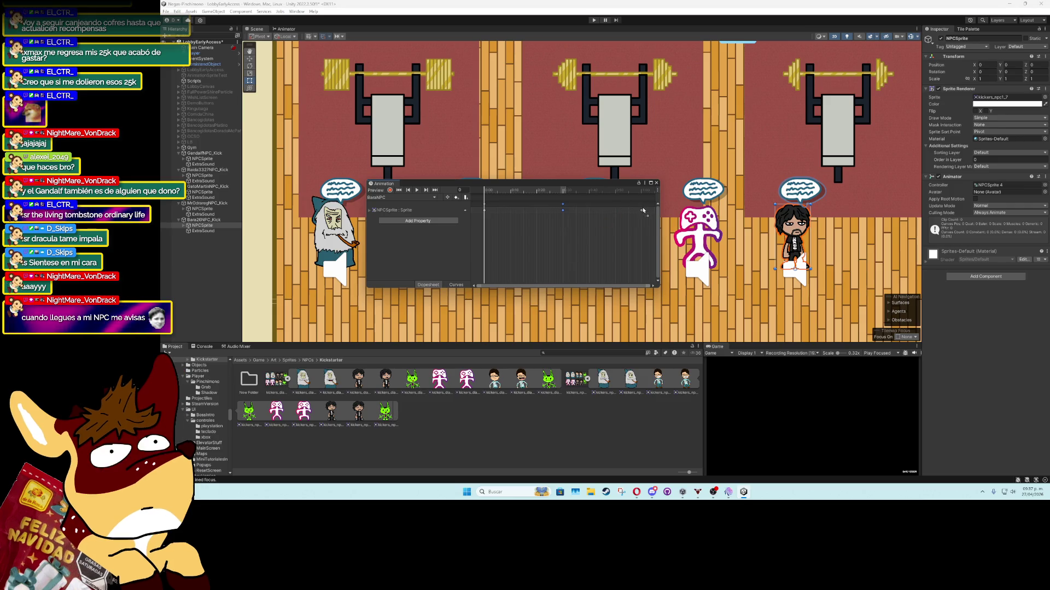
{"action": "left_click", "coordinate": [383, 152]}
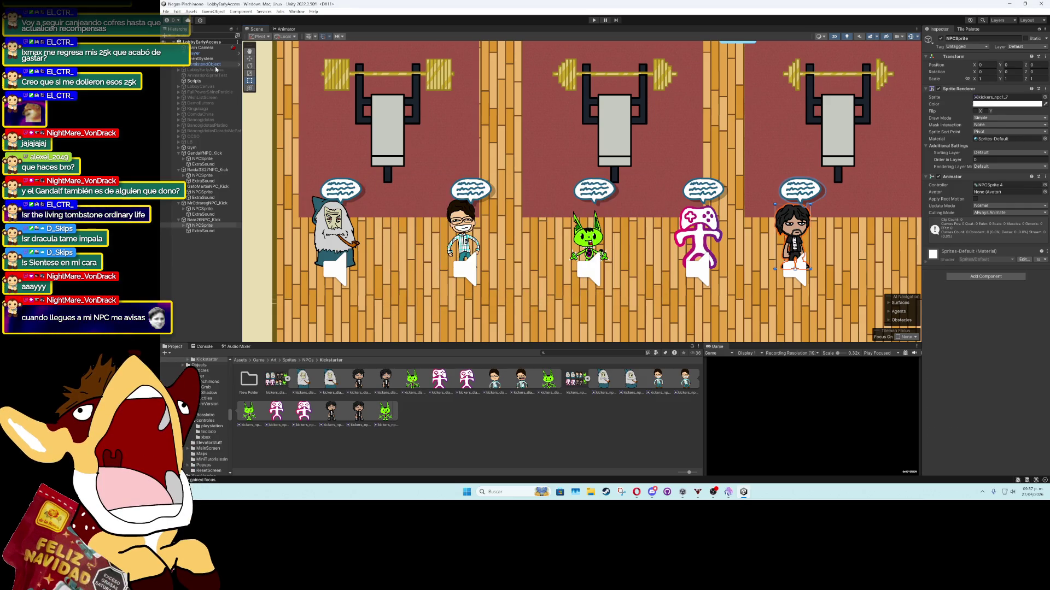
{"action": "left_click", "coordinate": [215, 65]}
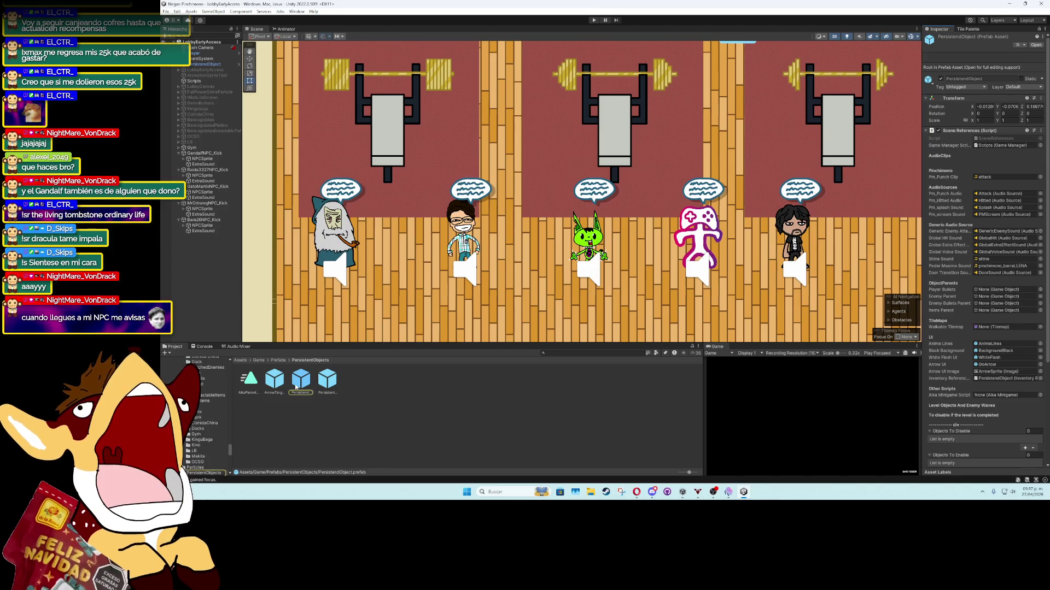
{"action": "double_click", "coordinate": [295, 385]}
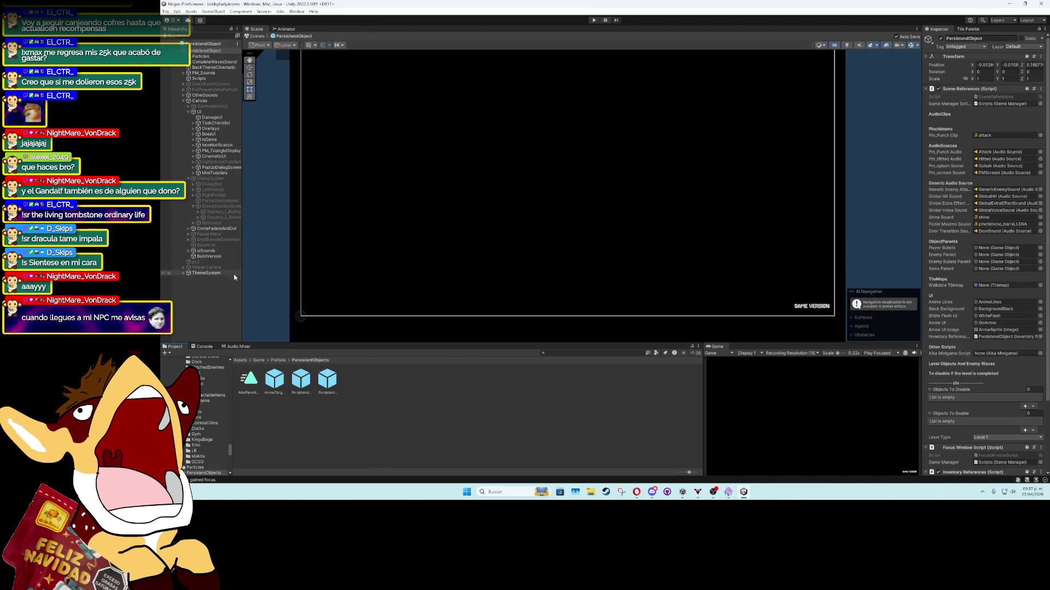
{"action": "left_click", "coordinate": [213, 200]}
{"action": "left_click", "coordinate": [300, 29]}
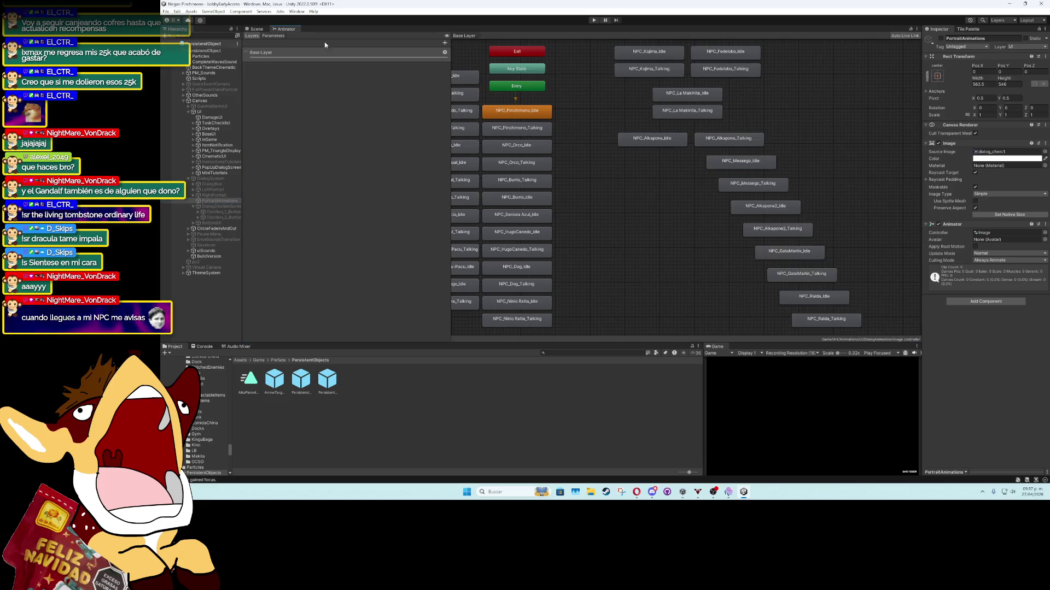
{"action": "scroll", "coordinate": [694, 269], "scroll_direction": "up", "scroll_amount": 3}
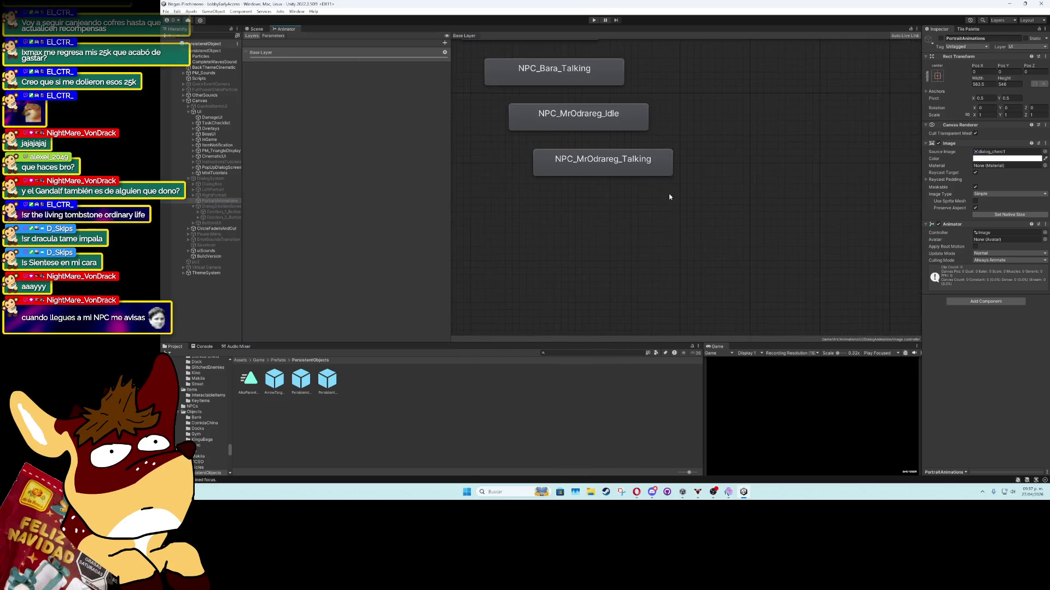
{"action": "scroll", "coordinate": [668, 196], "scroll_direction": "down", "scroll_amount": 4}
{"action": "scroll", "coordinate": [720, 289], "scroll_direction": "up", "scroll_amount": 3}
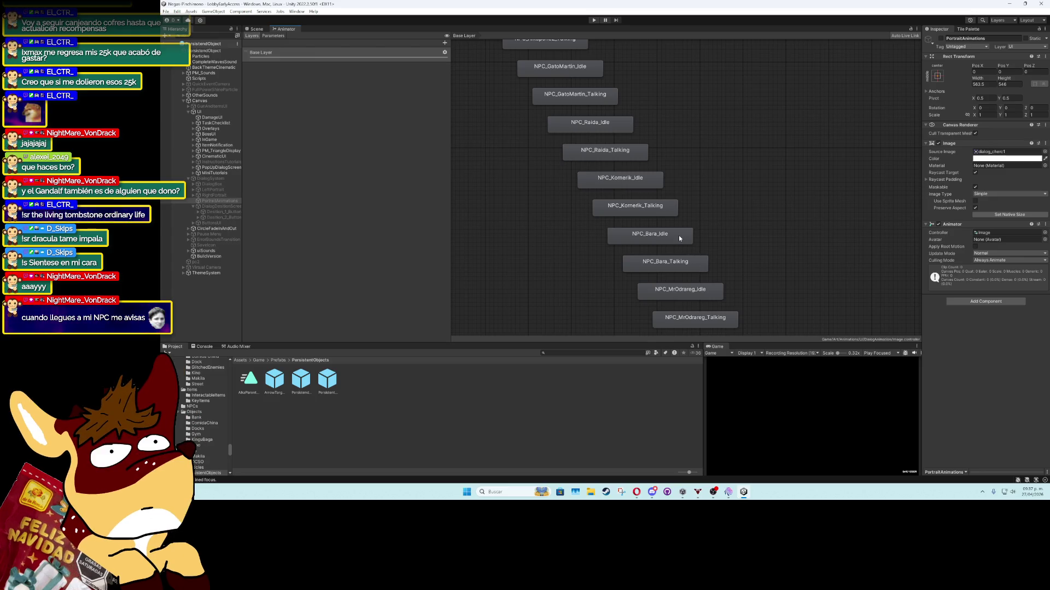
{"action": "left_click", "coordinate": [253, 29]}
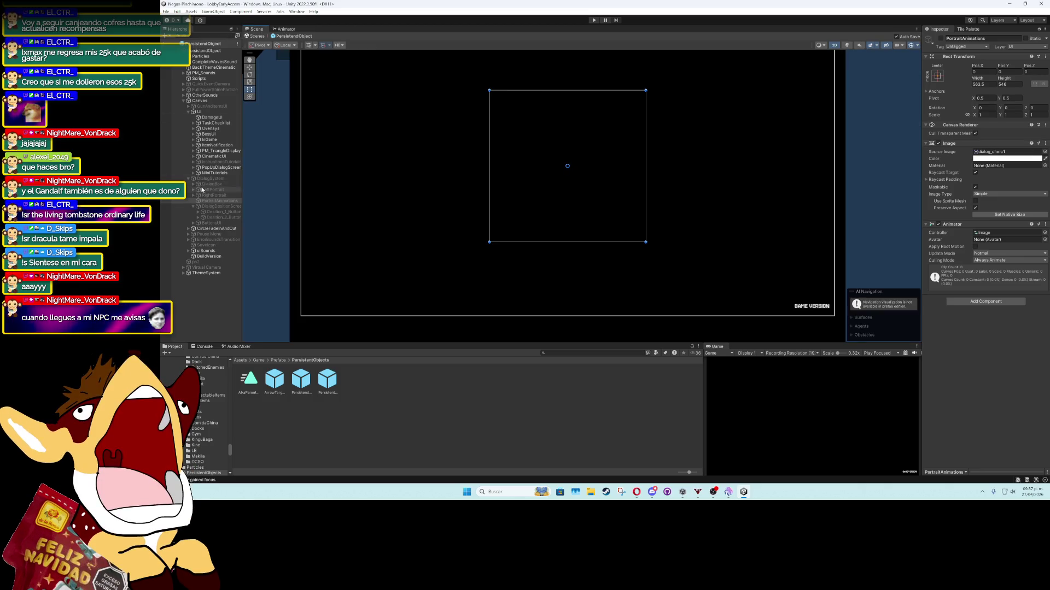
{"action": "left_click", "coordinate": [166, 45]}
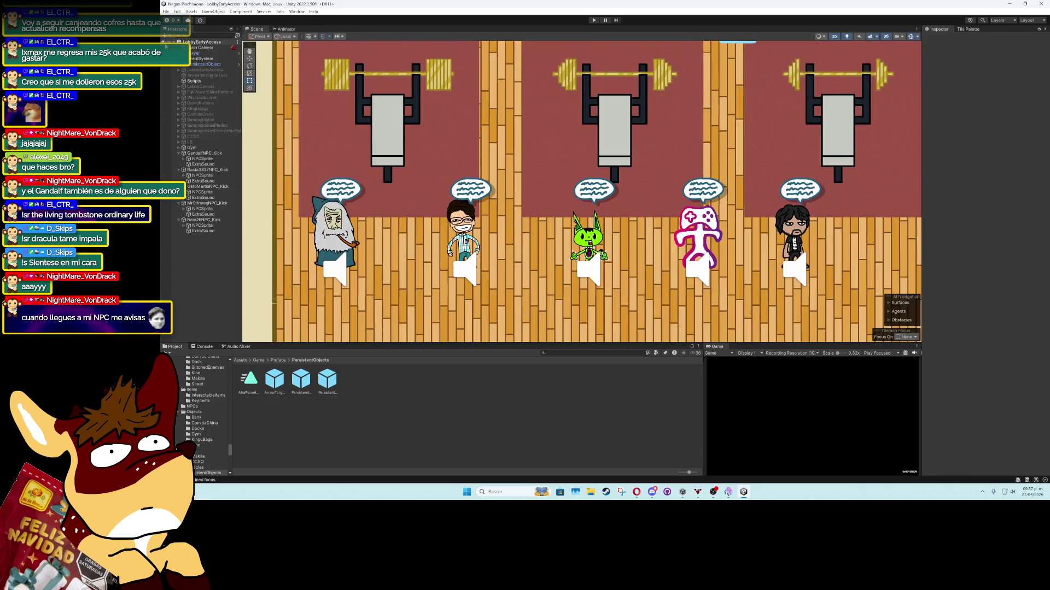
Set Bara26's second NPC animation name to Bara, then maximize the Game view
{"action": "left_click", "coordinate": [215, 187]}
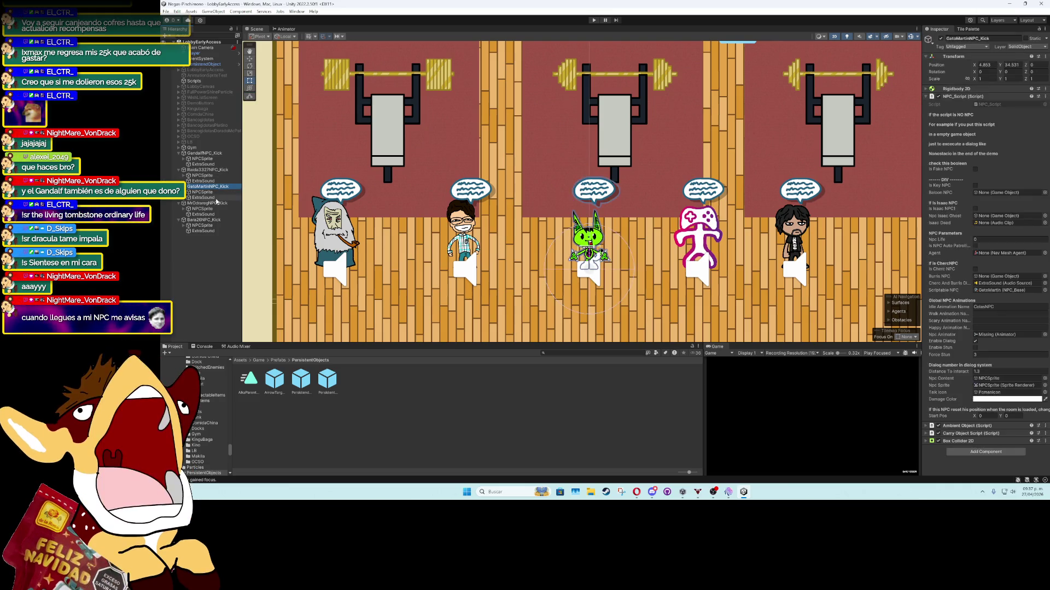
{"action": "left_click", "coordinate": [218, 220]}
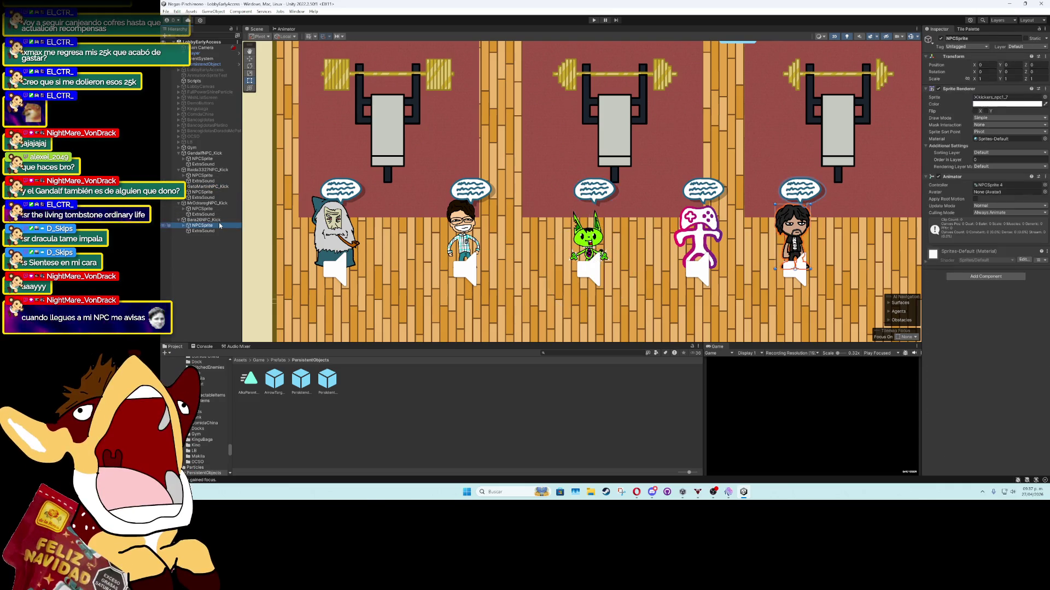
{"action": "left_click", "coordinate": [1001, 290]}
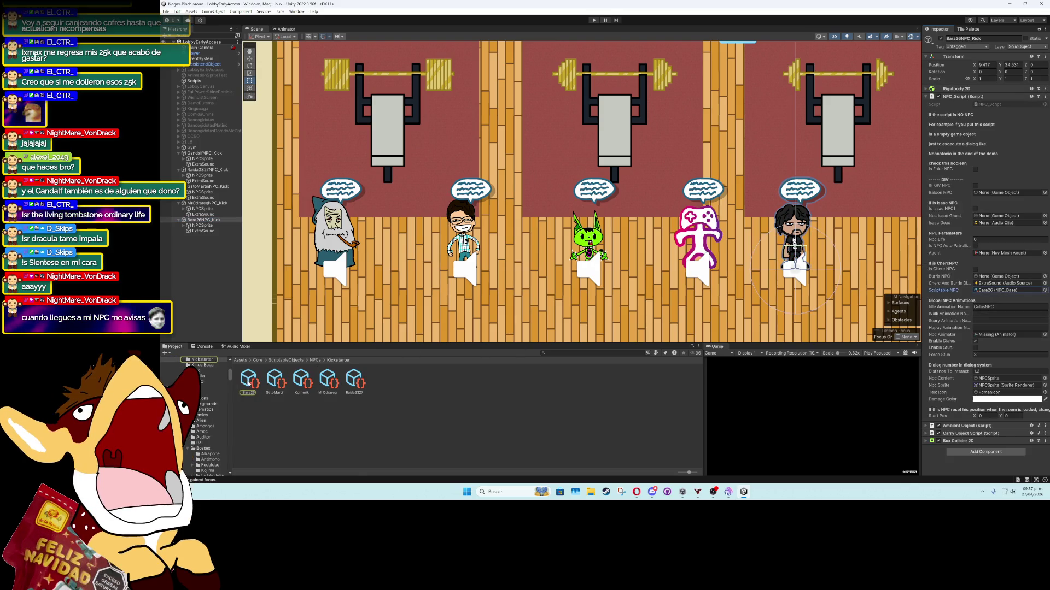
{"action": "left_click", "coordinate": [248, 383]}
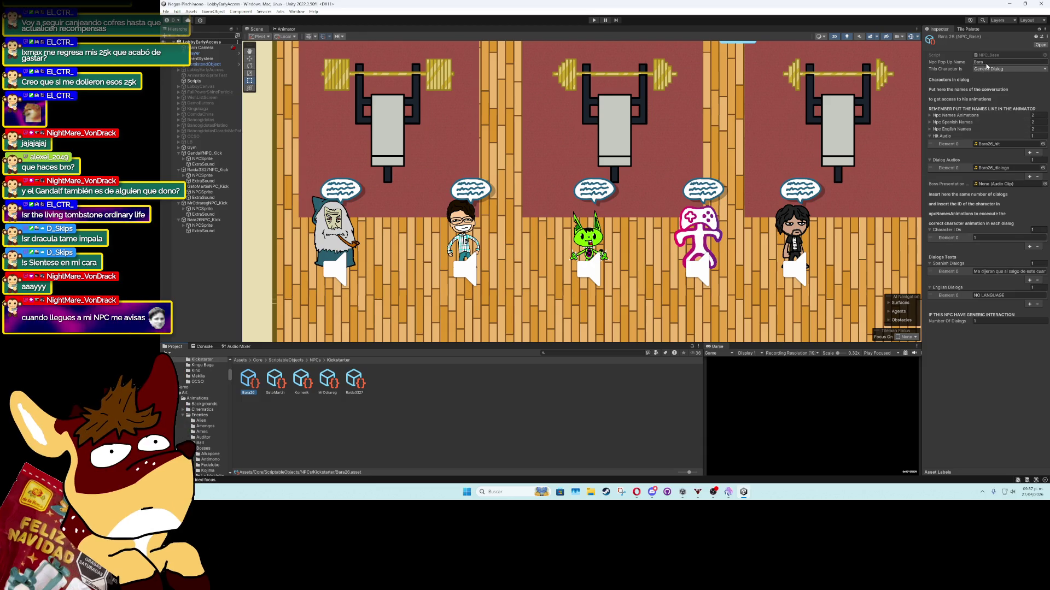
{"action": "left_click", "coordinate": [999, 115]}
{"action": "left_click", "coordinate": [993, 132]}
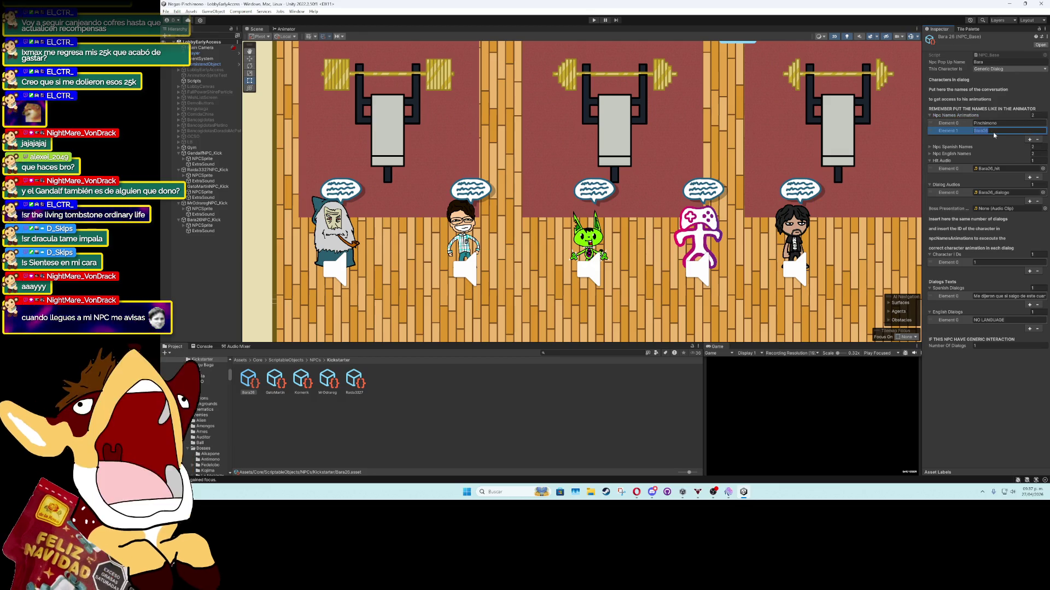
{"action": "left_click", "coordinate": [957, 147]}
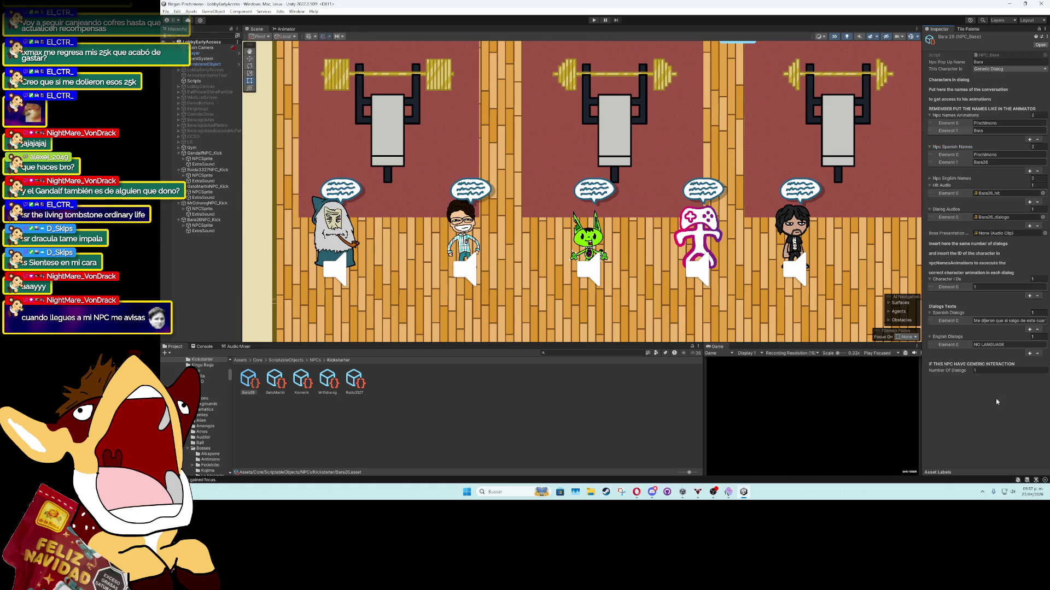
{"action": "double_click", "coordinate": [718, 347]}
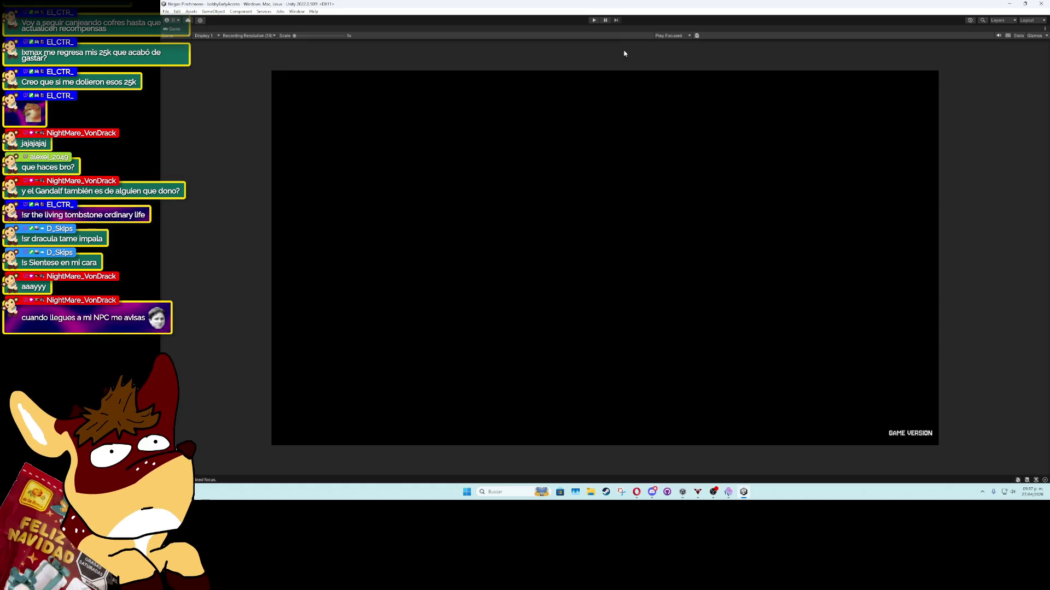
Start the play test and read through the first NPC conversation
{"action": "left_click", "coordinate": [594, 21]}
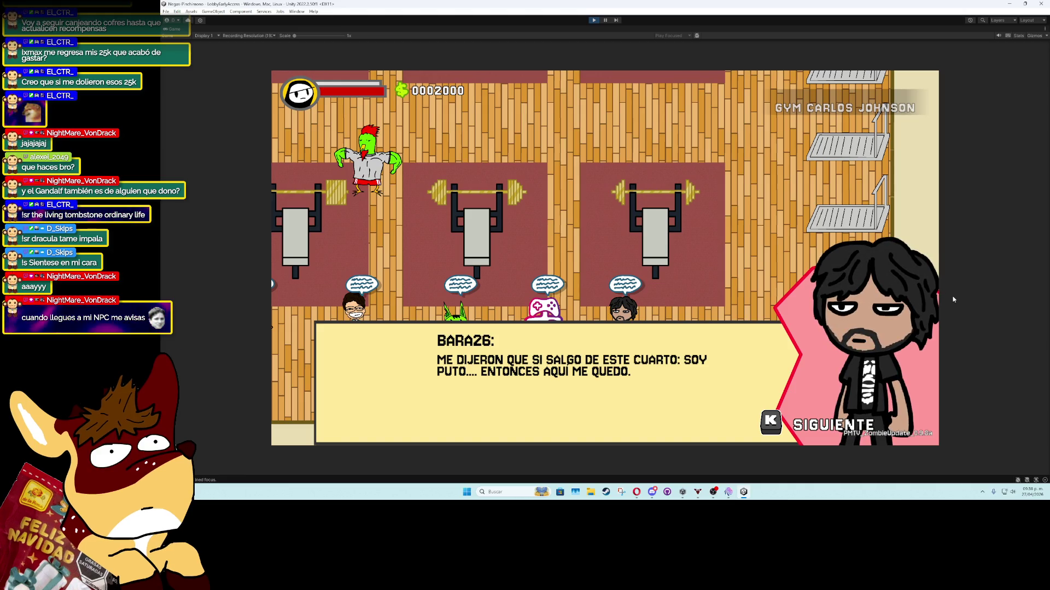
{"action": "key", "text": "k"}
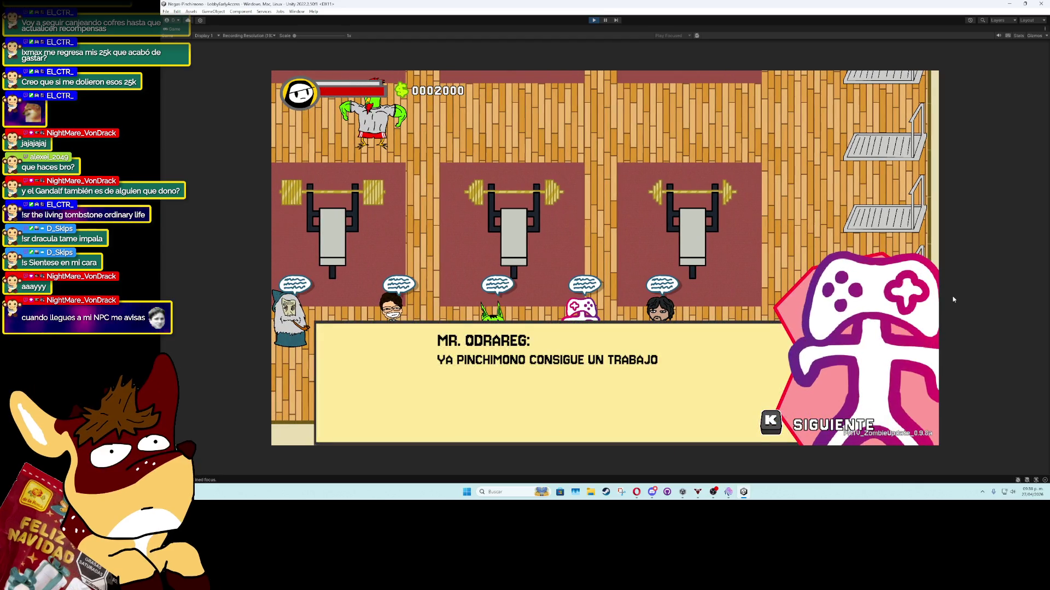
{"action": "key", "text": "k"}
{"action": "key", "text": "k"}
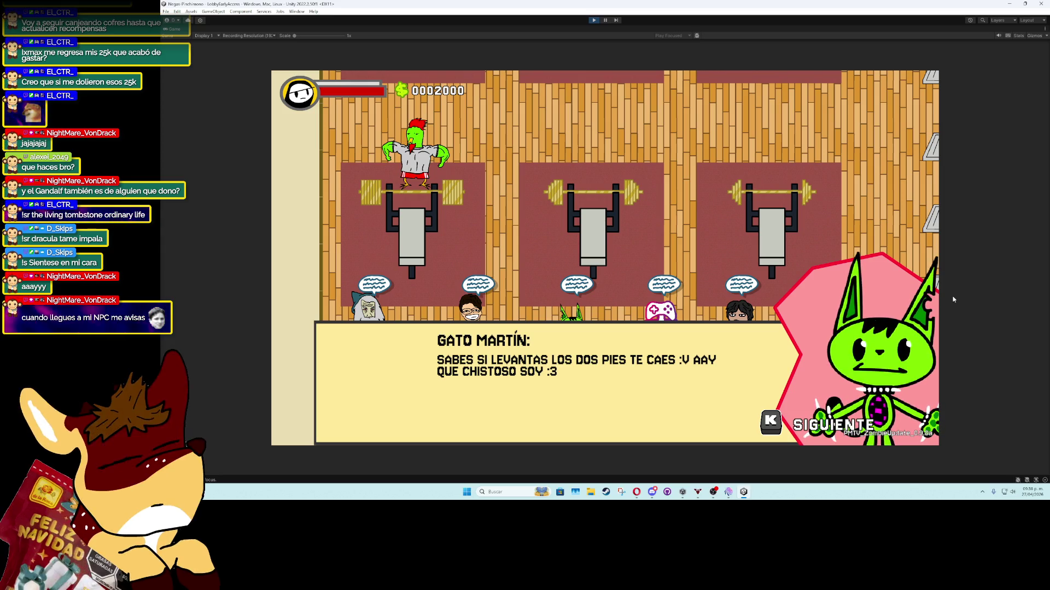
{"action": "key", "text": "k"}
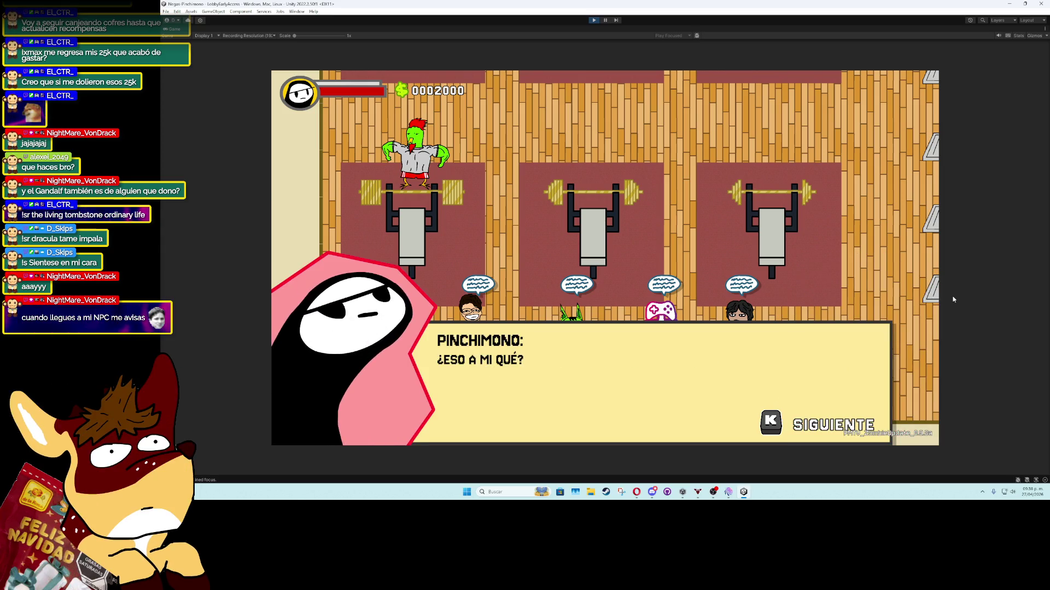
{"action": "key", "text": "k"}
Walk to the glasses NPC Raida3327 and read through its dialogue and portrait
{"action": "key", "text": "a"}
{"action": "key", "text": "k"}
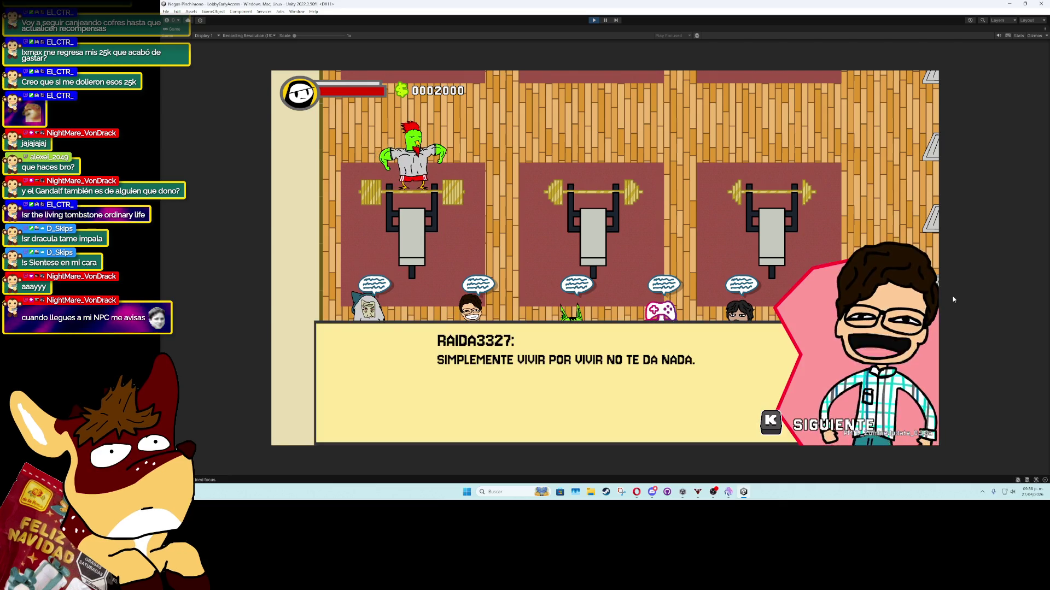
{"action": "key", "text": "k"}
{"action": "key", "text": "w"}
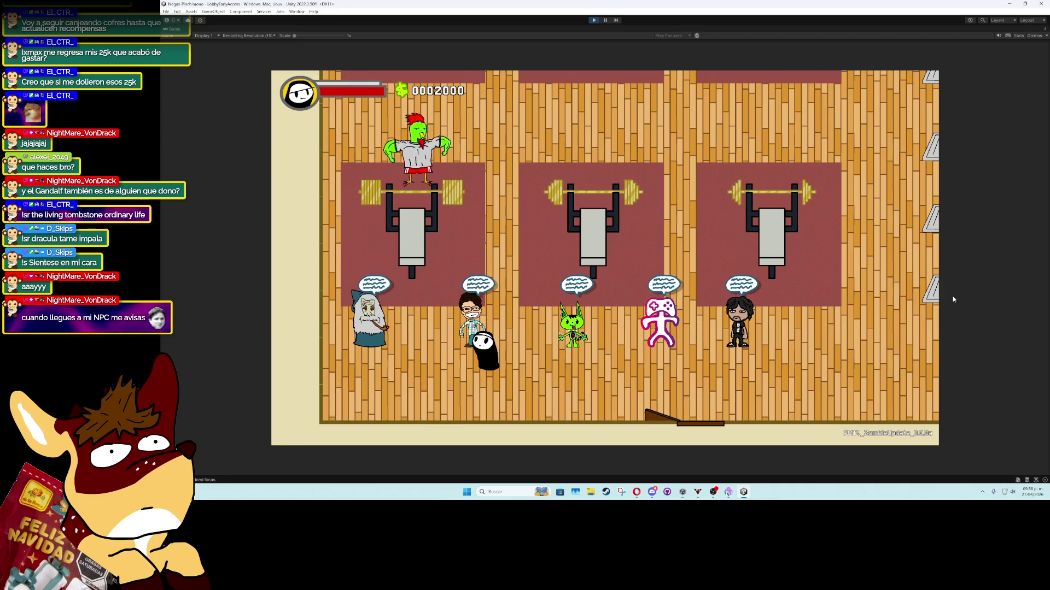
{"action": "key", "text": "d"}
{"action": "key", "text": "k"}
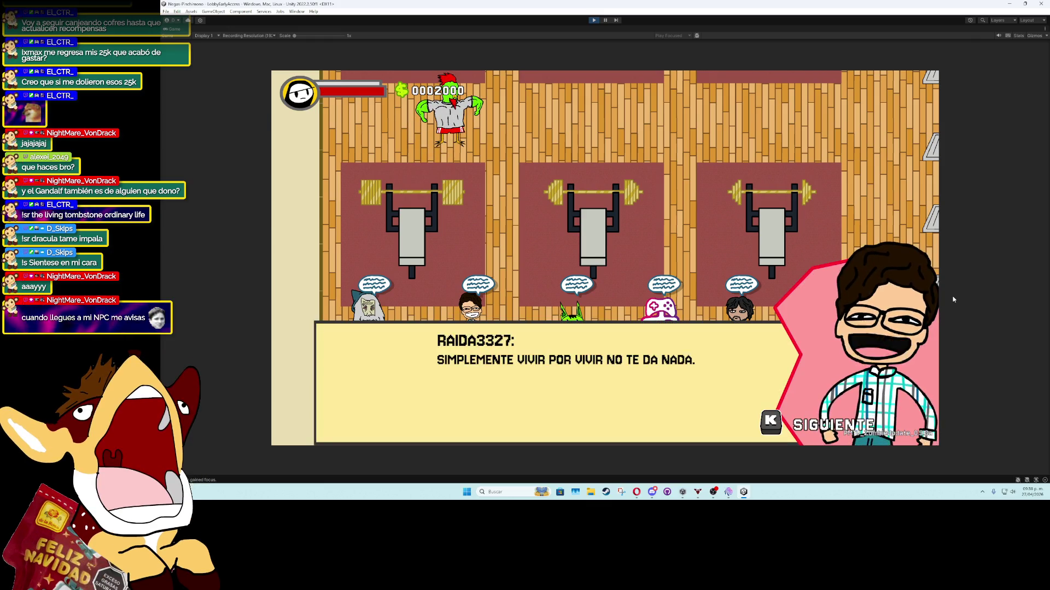
{"action": "key", "text": "k"}
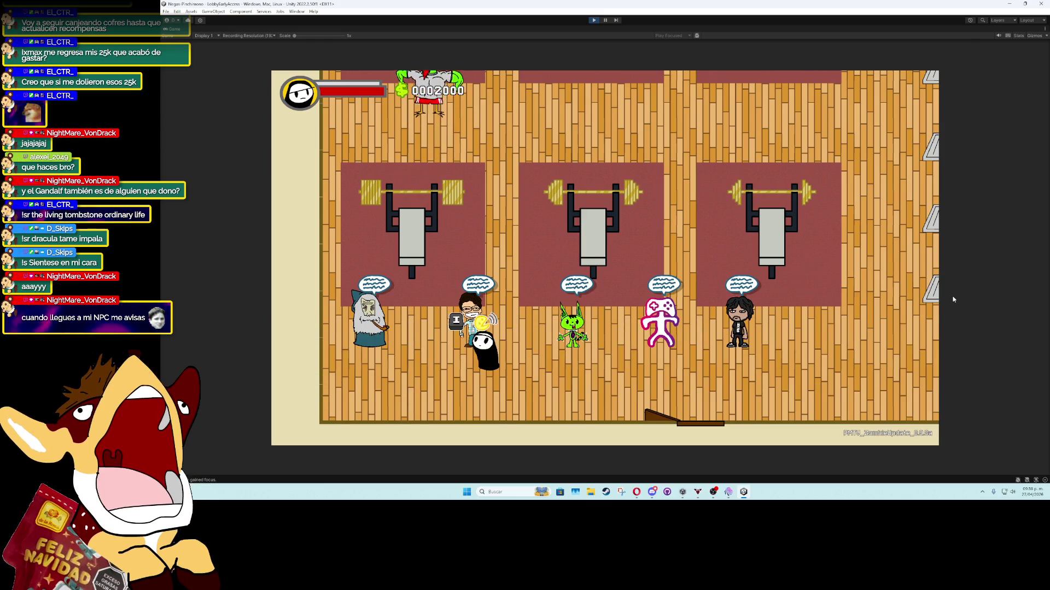
{"action": "key", "text": "k"}
{"action": "key", "text": "k"}
{"action": "key", "text": "a"}
{"action": "key", "text": "a"}
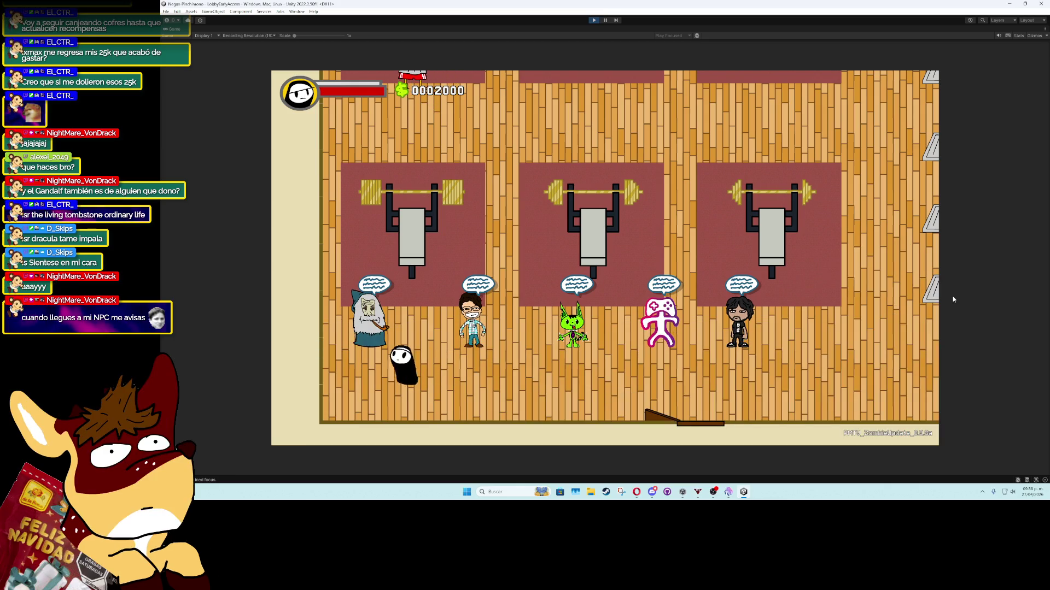
{"action": "key", "text": "k"}
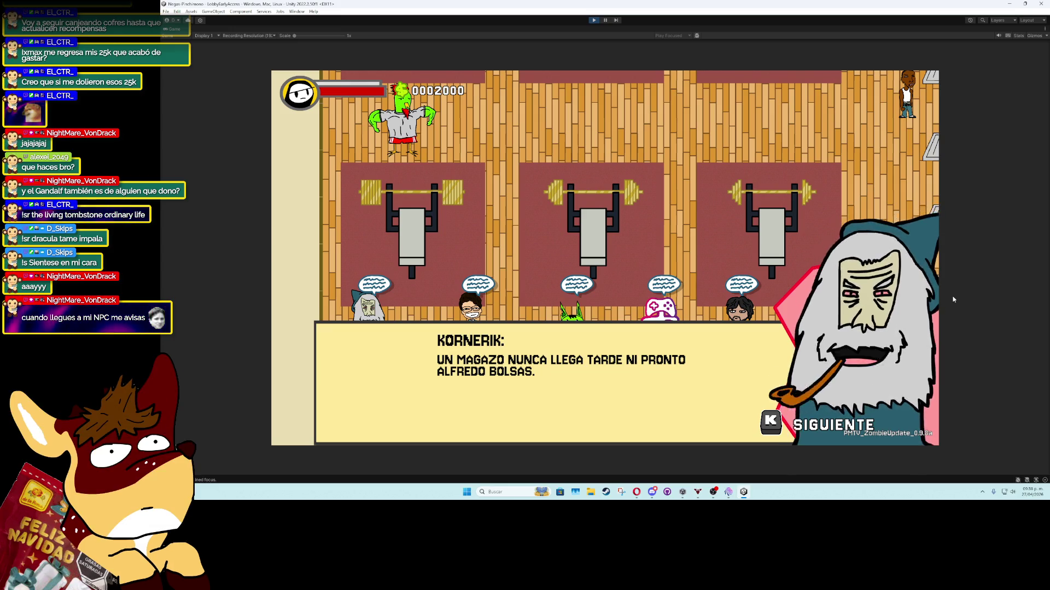
Finish Kornerik's conversation and stop the play test
{"action": "key", "text": "k"}
{"action": "key", "text": "k"}
{"action": "key", "text": "d"}
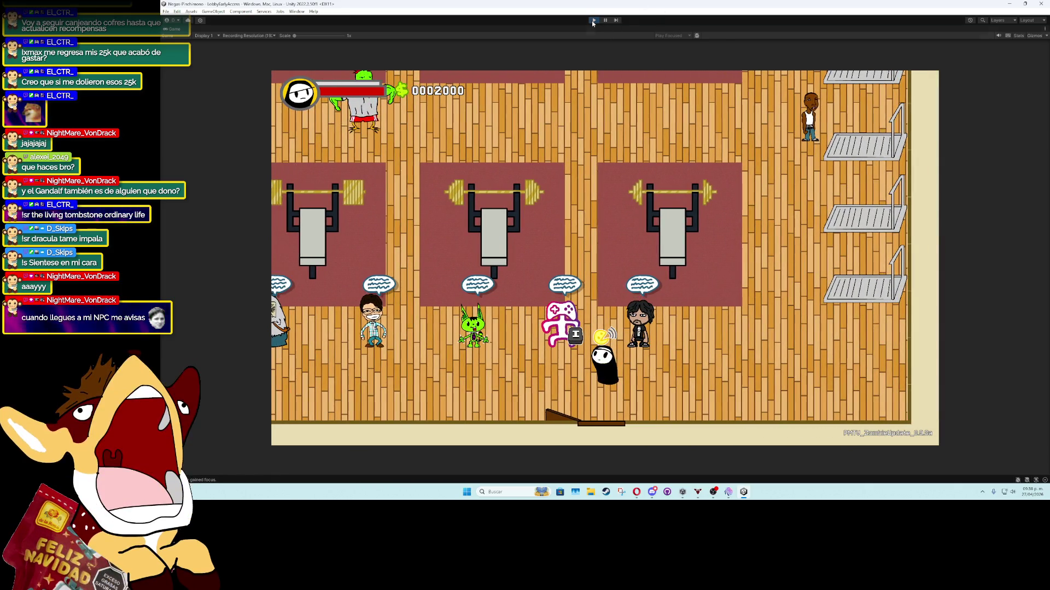
{"action": "left_click", "coordinate": [593, 21]}
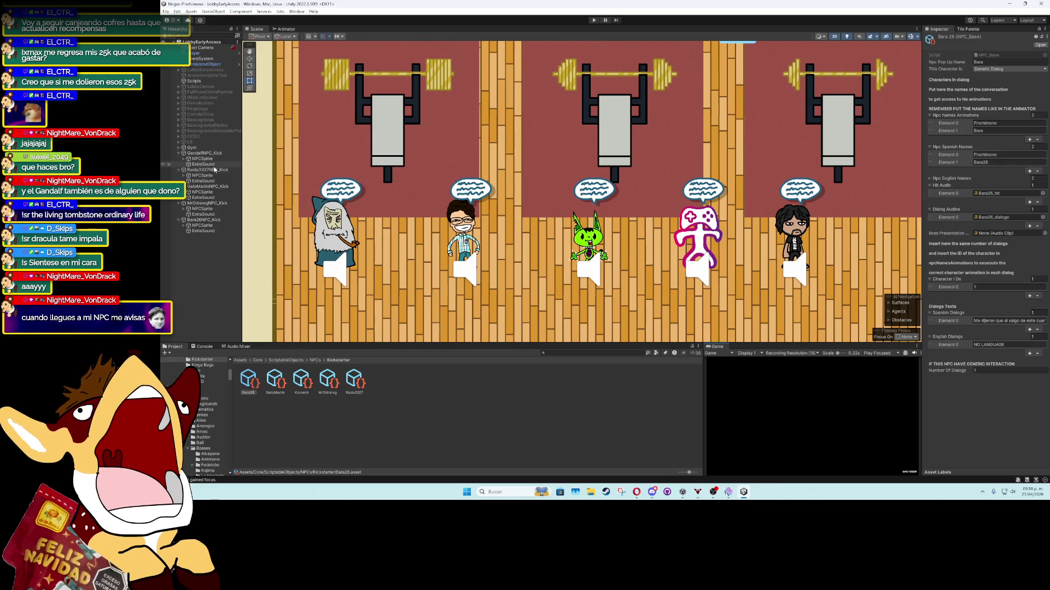
Rename the Raida3327_hit audio clip to Raida3327_Dialog
{"action": "left_click", "coordinate": [215, 175]}
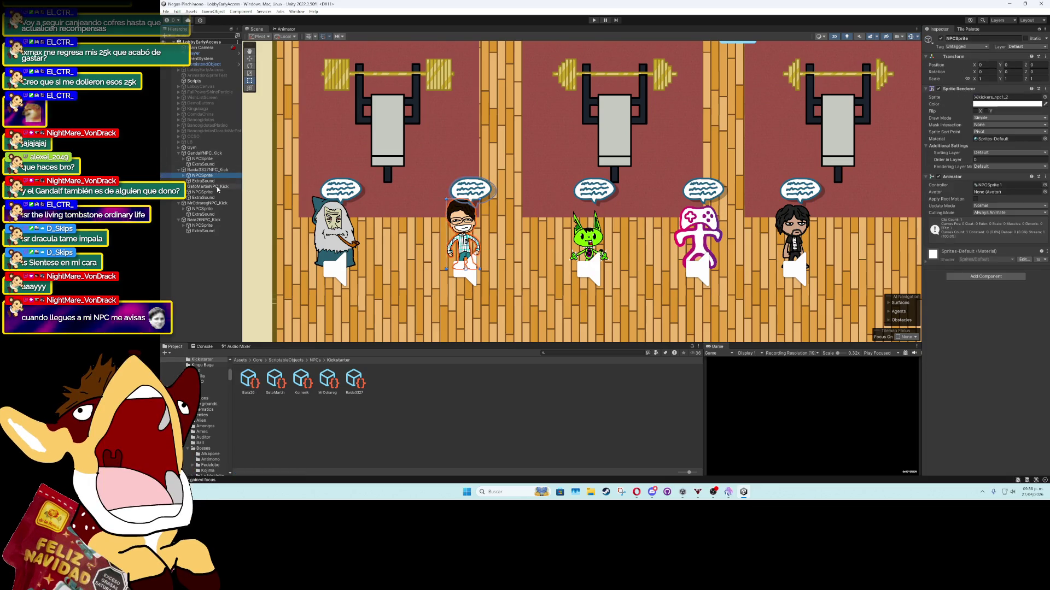
{"action": "left_click", "coordinate": [216, 225]}
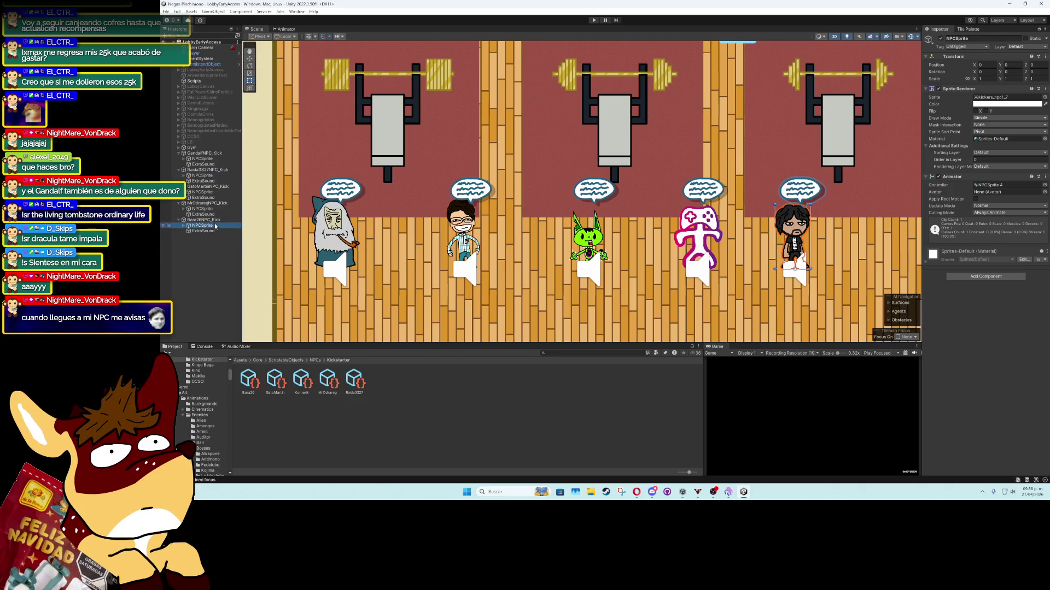
{"action": "left_click", "coordinate": [218, 171]}
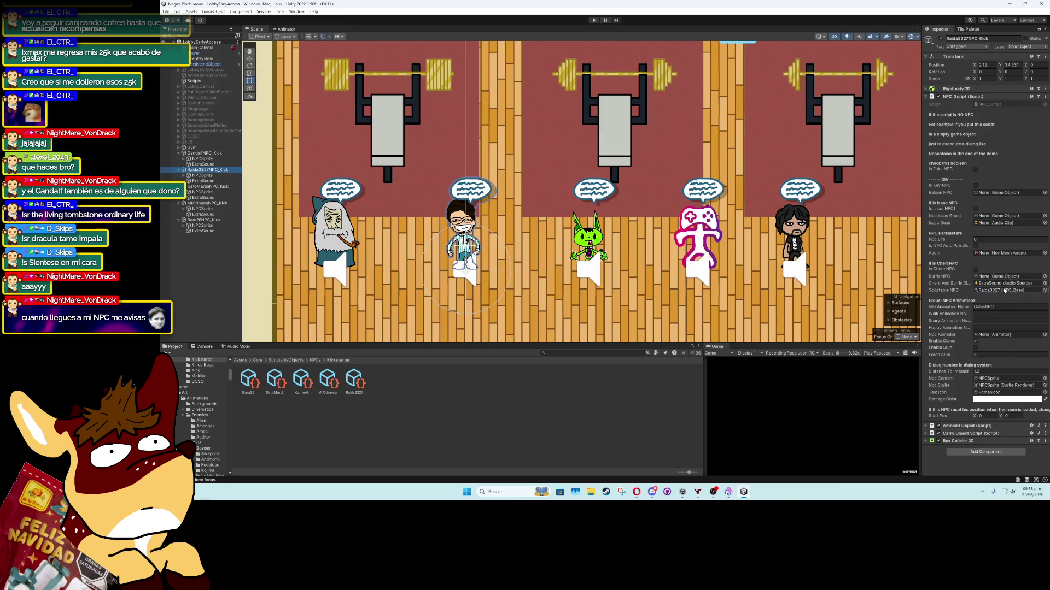
{"action": "left_click", "coordinate": [354, 380]}
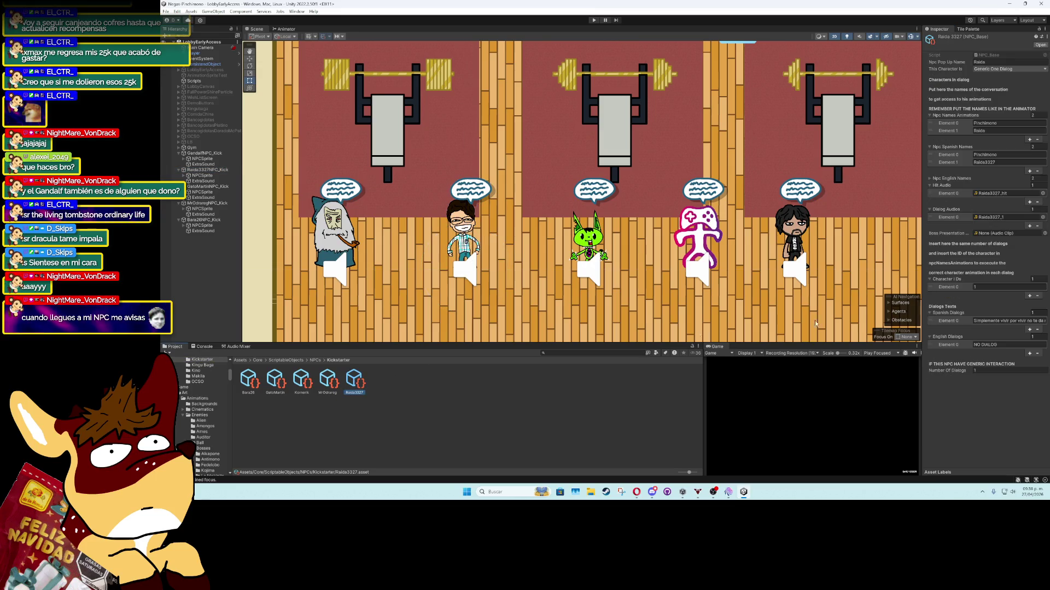
{"action": "left_click", "coordinate": [999, 217]}
{"action": "left_click", "coordinate": [591, 381]}
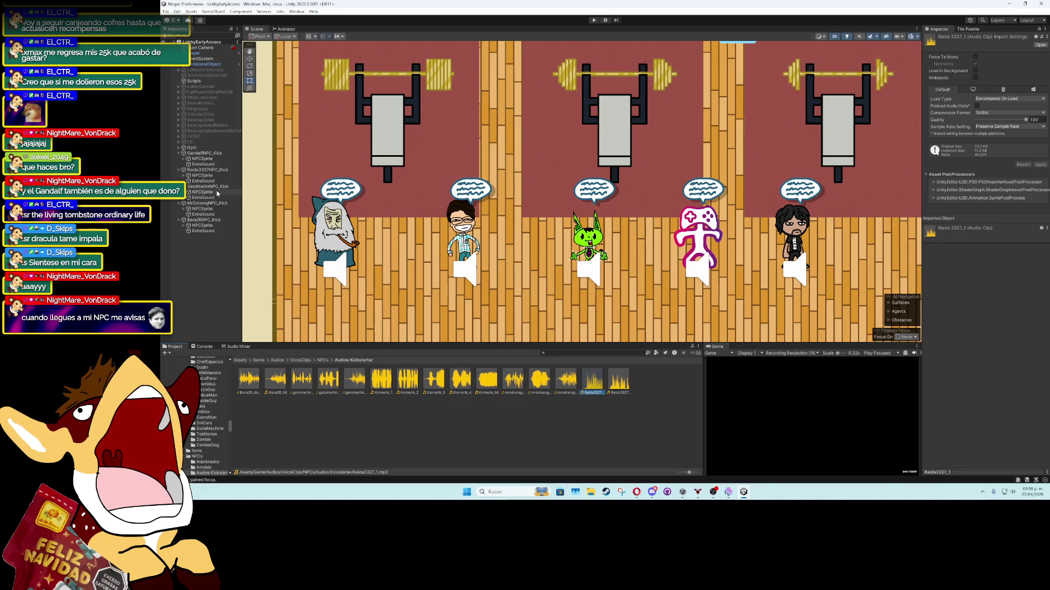
{"action": "left_click", "coordinate": [592, 392]}
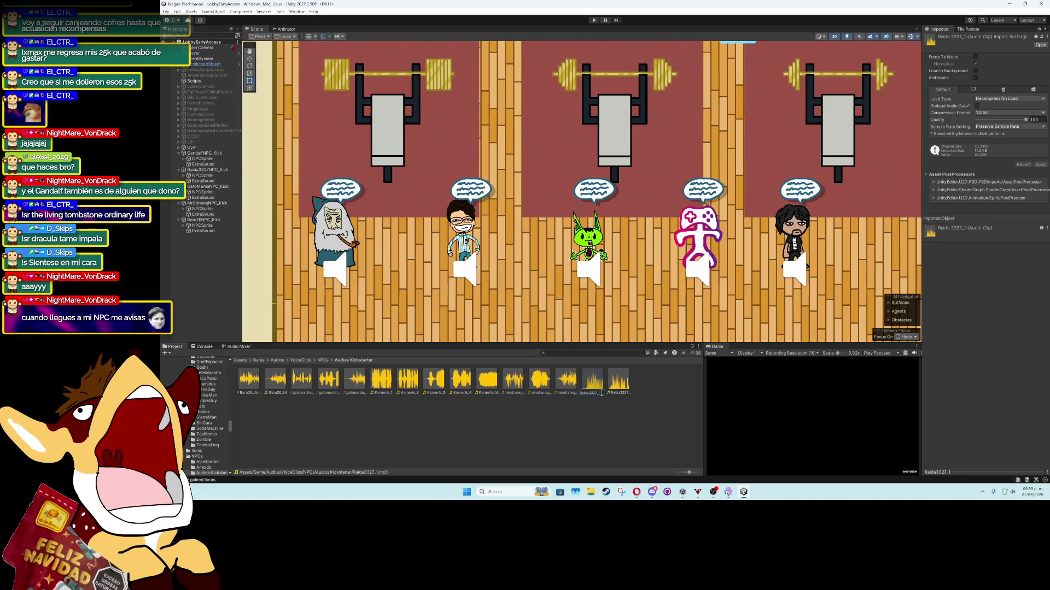
{"action": "left_click", "coordinate": [616, 390]}
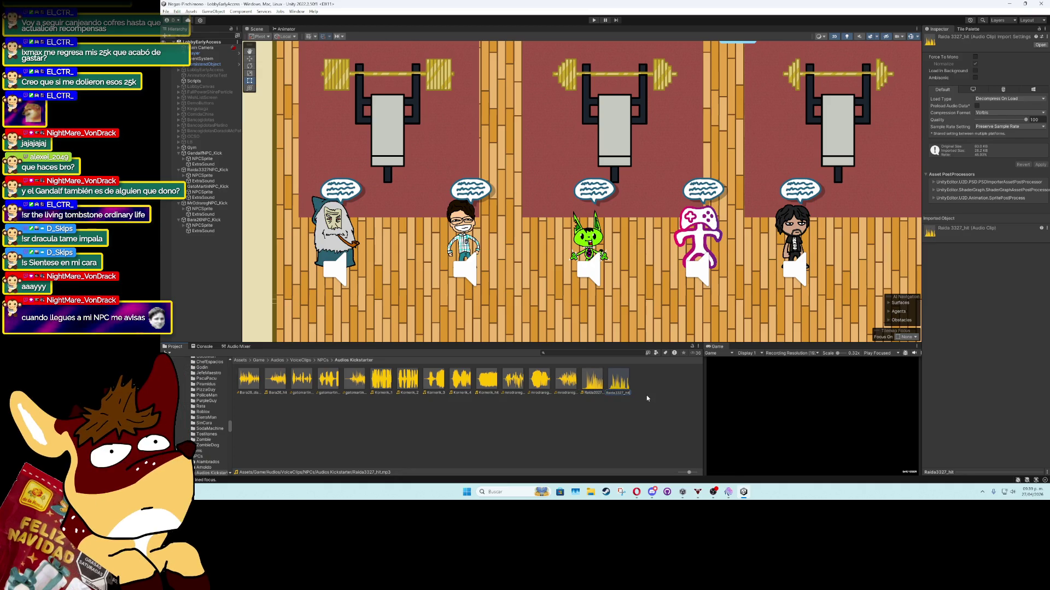
{"action": "key", "text": "BackSpace"}
{"action": "key", "text": "BackSpace"}
{"action": "key", "text": "BackSpace"}
{"action": "type", "text": "Dialog"}
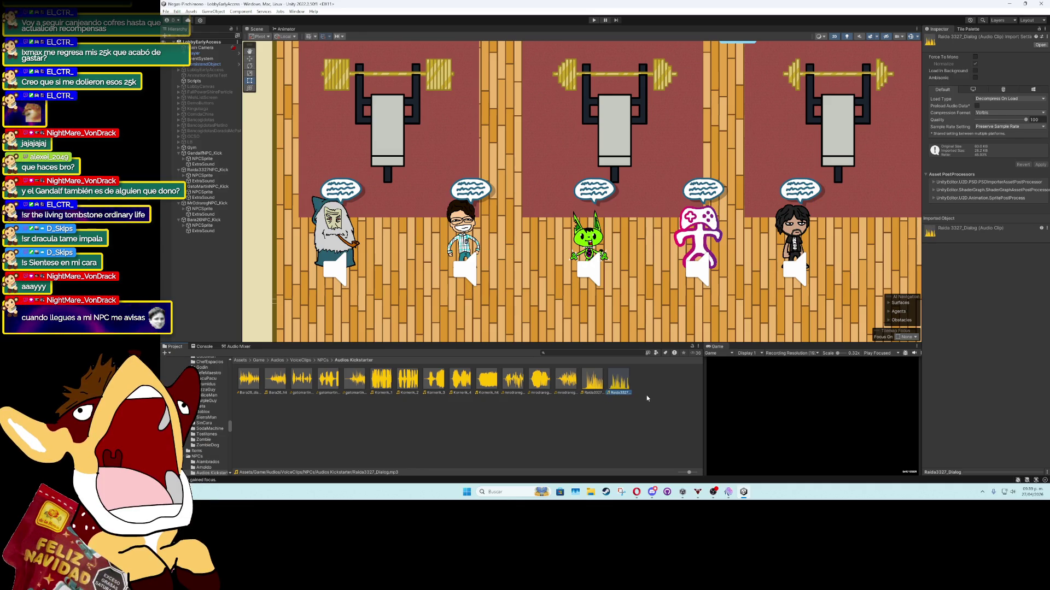
Assign Raida3327_Dialog as Raida3327's dialog audio and Raida3327_1 as hit audio, then play-test
{"action": "left_click", "coordinate": [214, 170]}
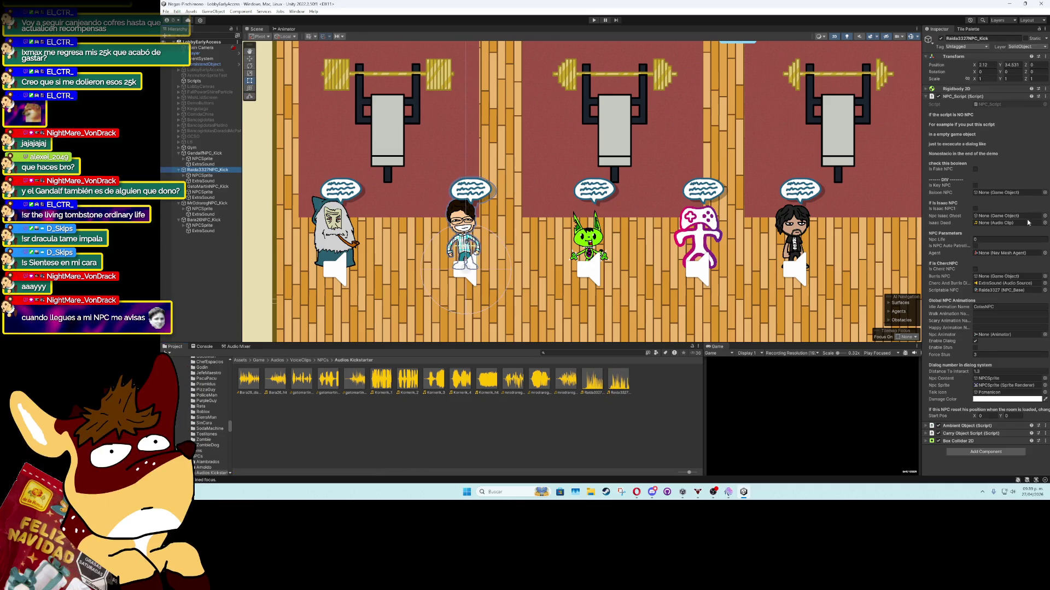
{"action": "left_click", "coordinate": [1000, 290]}
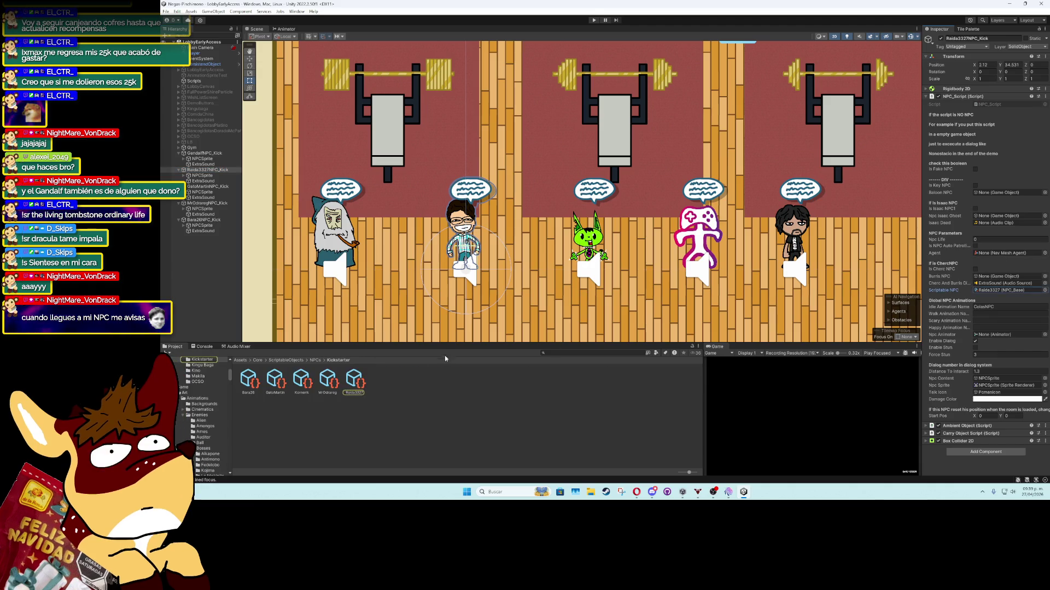
{"action": "left_click", "coordinate": [359, 380]}
{"action": "left_click", "coordinate": [993, 194]}
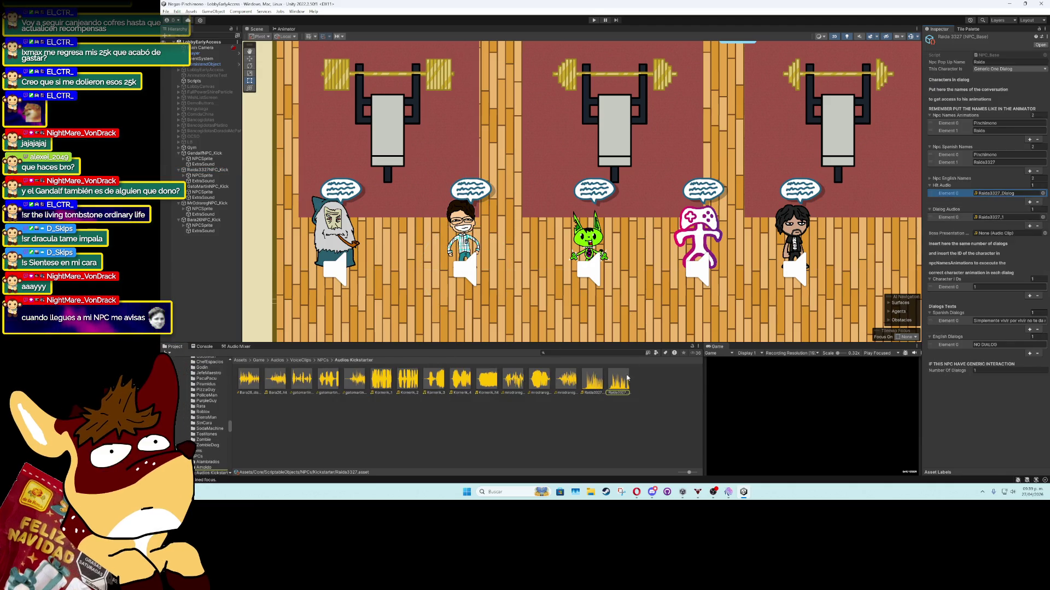
{"action": "left_click_drag", "start_coordinate": [626, 371], "coordinate": [999, 217]}
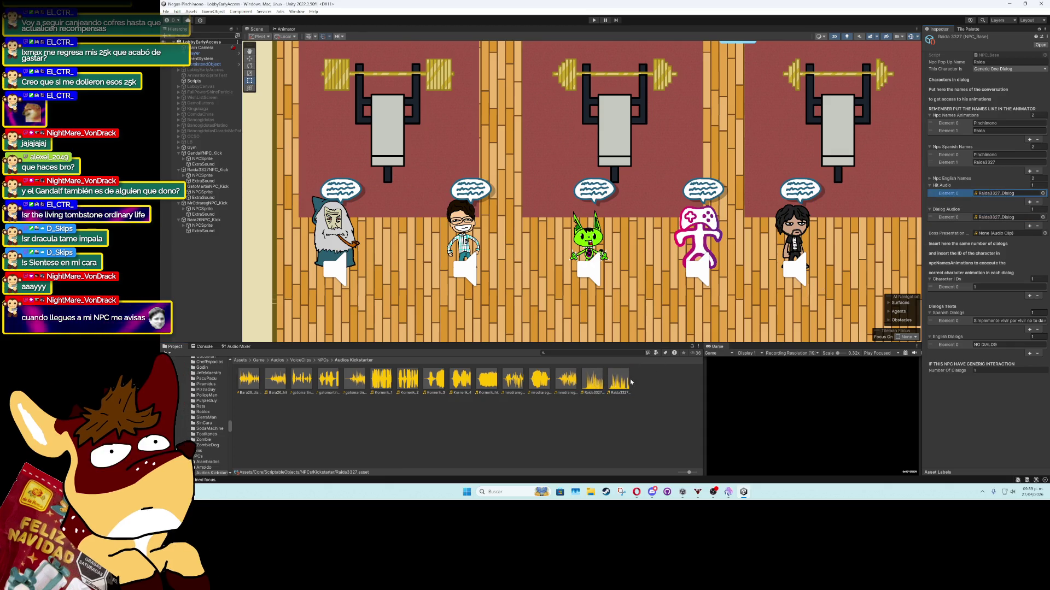
{"action": "left_click", "coordinate": [1001, 194]}
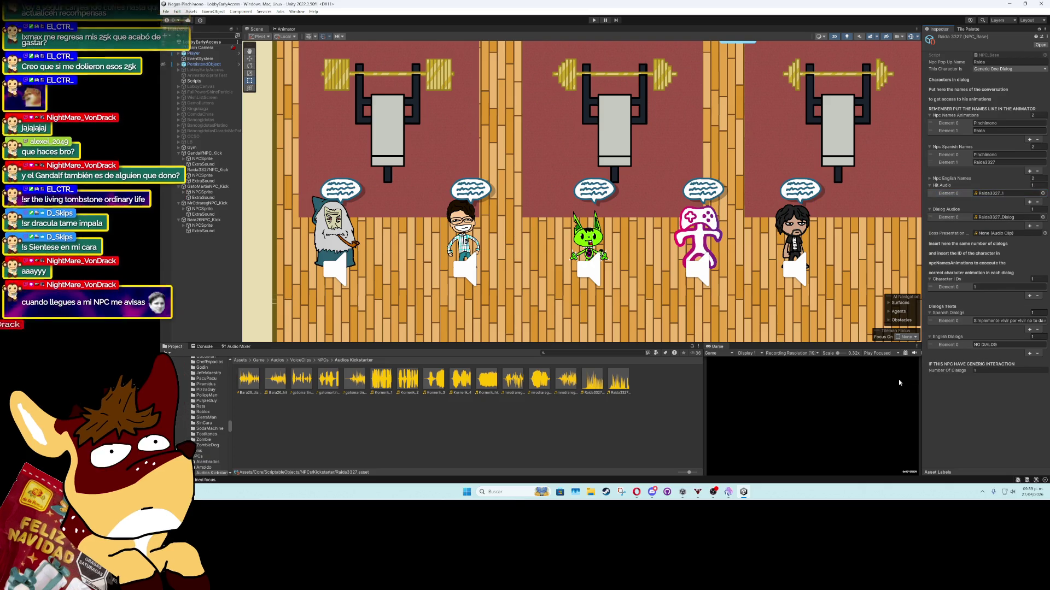
{"action": "key", "text": "ctrl+p"}
In Play mode, talk to Raida3327 and then Gato Martín, advancing through Pinchimono's reply with K
{"action": "left_click", "coordinate": [595, 20]}
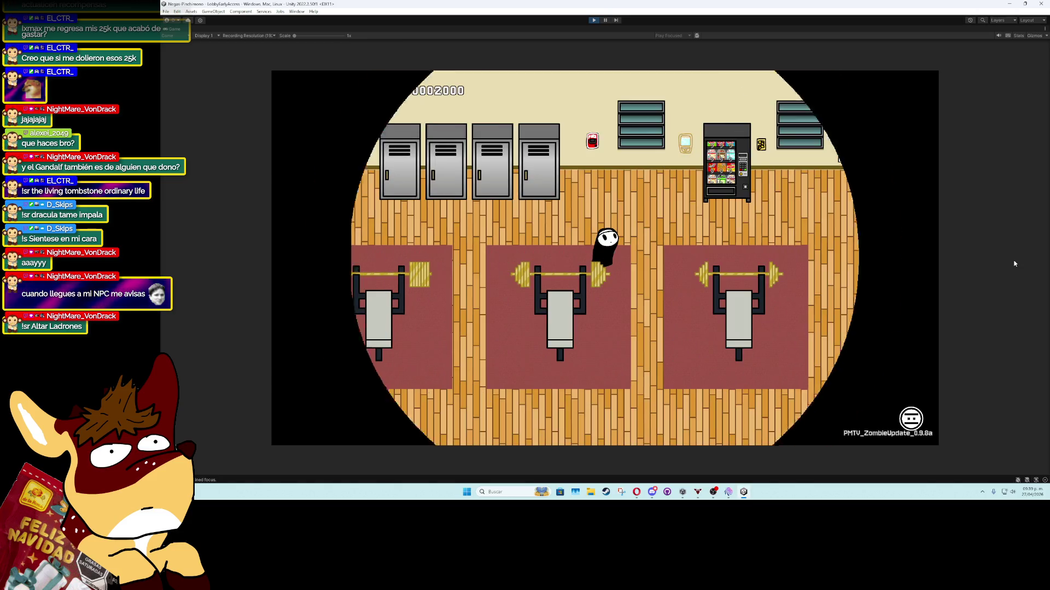
{"action": "key", "text": "Left"}
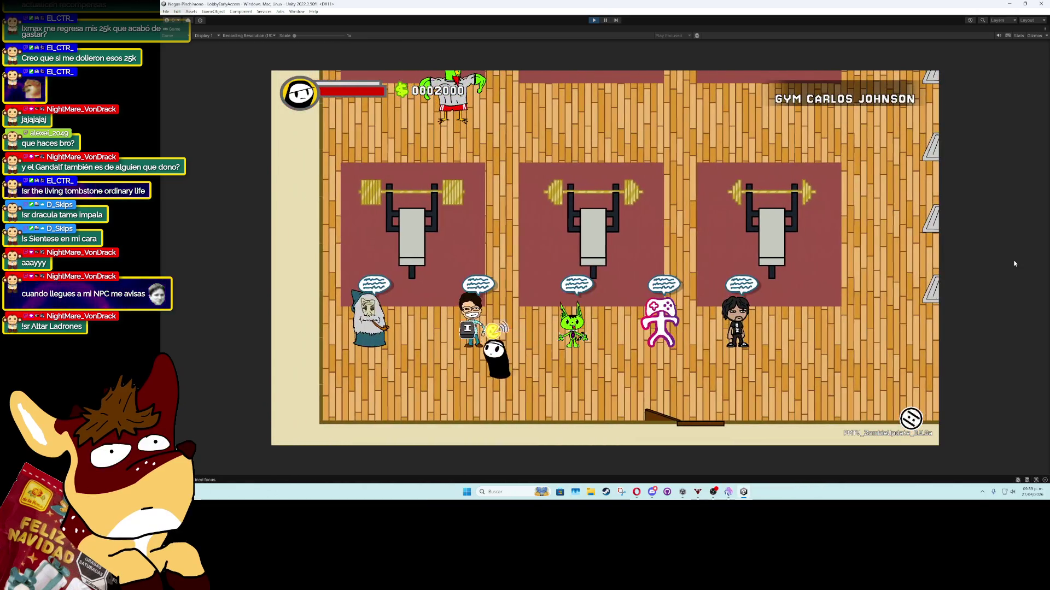
{"action": "key", "text": "i"}
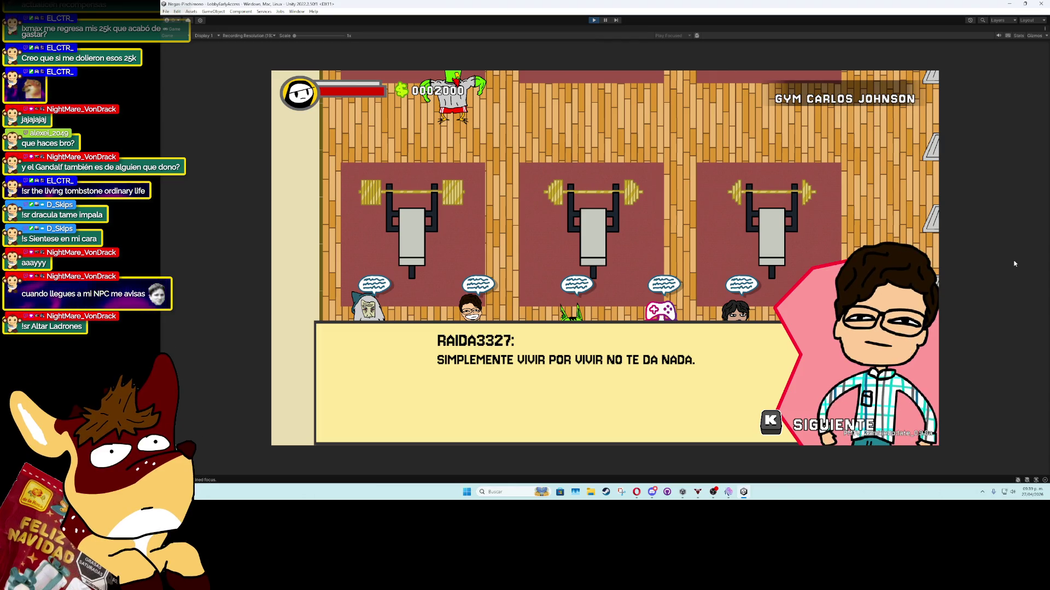
{"action": "key", "text": "k"}
{"action": "key", "text": "Right"}
{"action": "key", "text": "k"}
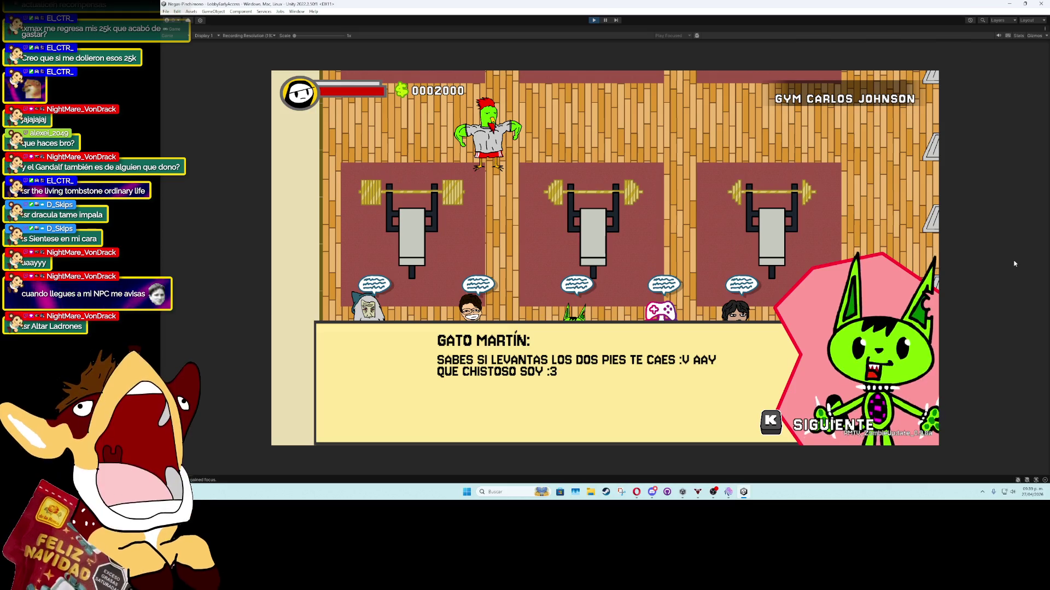
{"action": "key", "text": "k"}
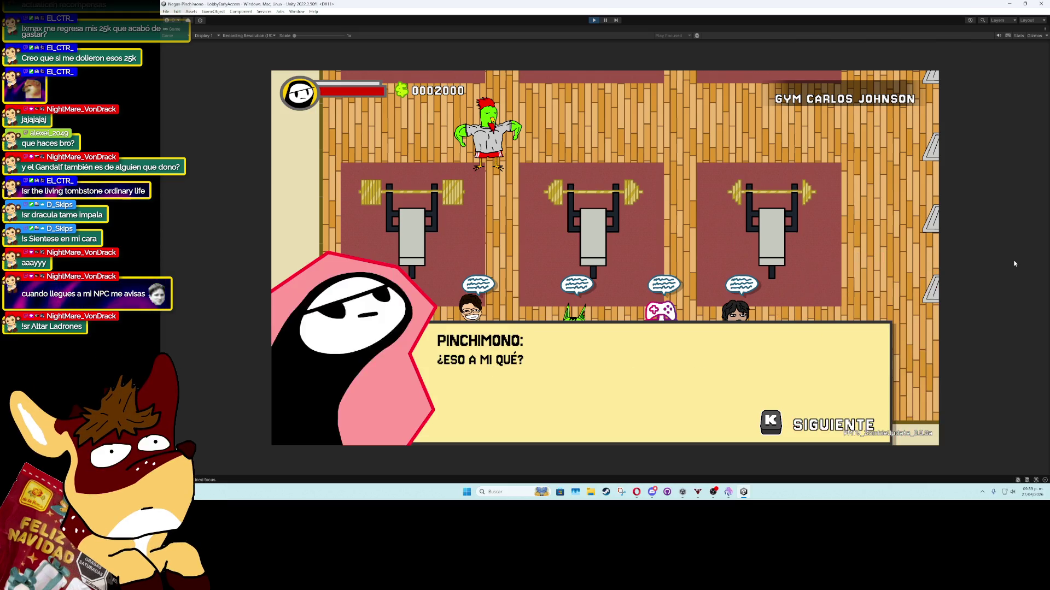
{"action": "key", "text": "k"}
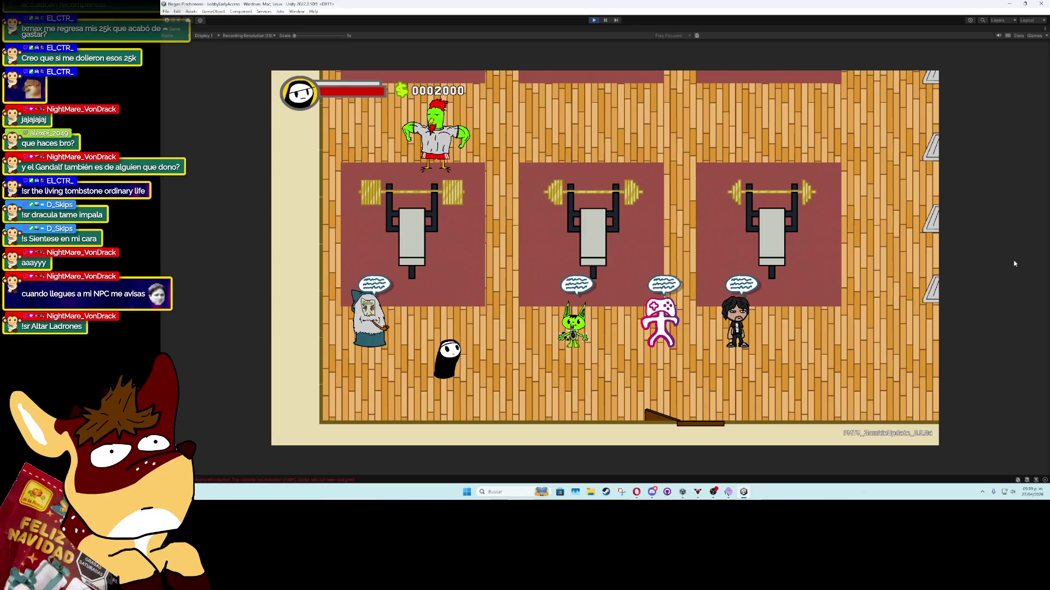
Knock Gandalf, the green cat, and the controller and glasses NPCs flying
{"action": "key", "text": "a"}
{"action": "key", "text": "k"}
{"action": "key", "text": "d"}
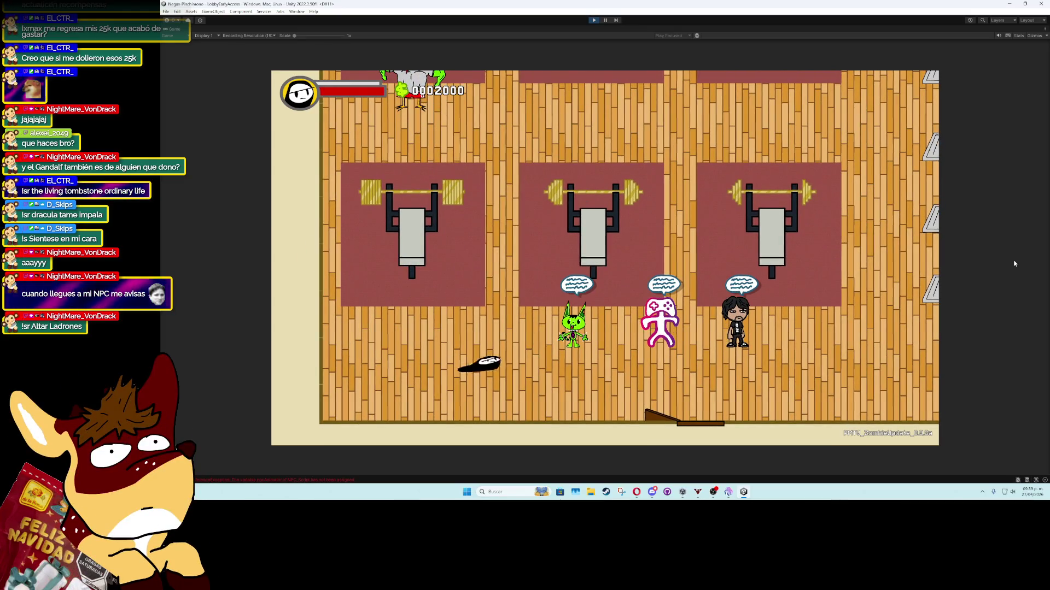
{"action": "key", "text": "k"}
{"action": "key", "text": "d"}
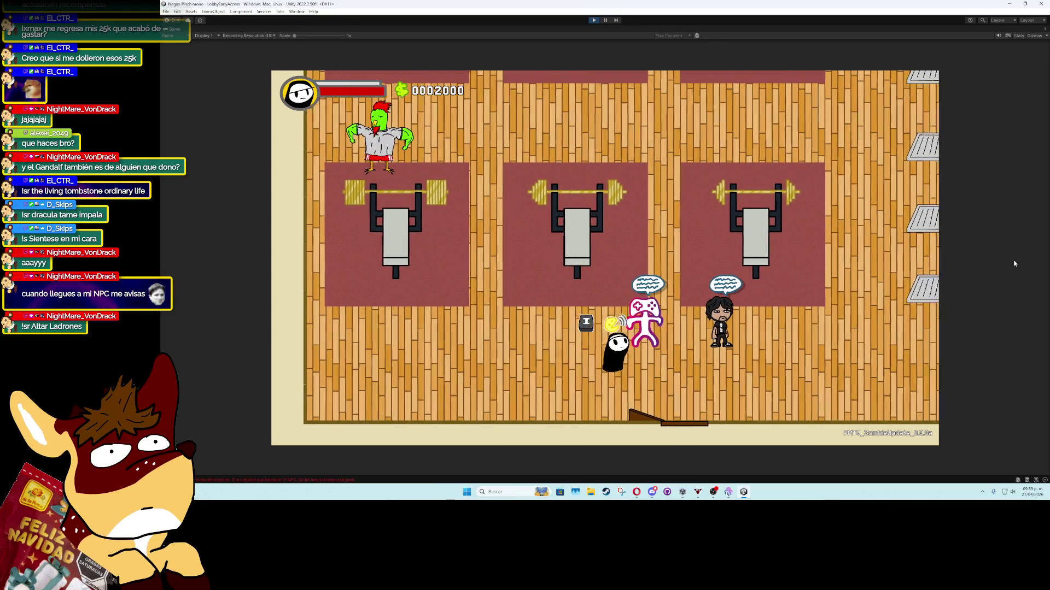
{"action": "key", "text": "k"}
{"action": "key", "text": "k"}
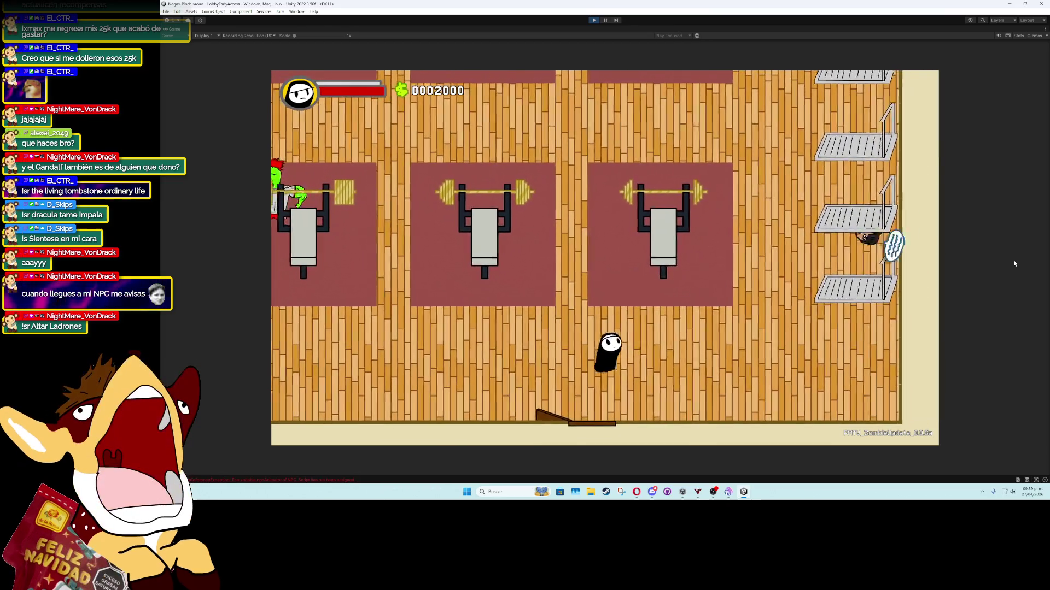
{"action": "key", "text": "d"}
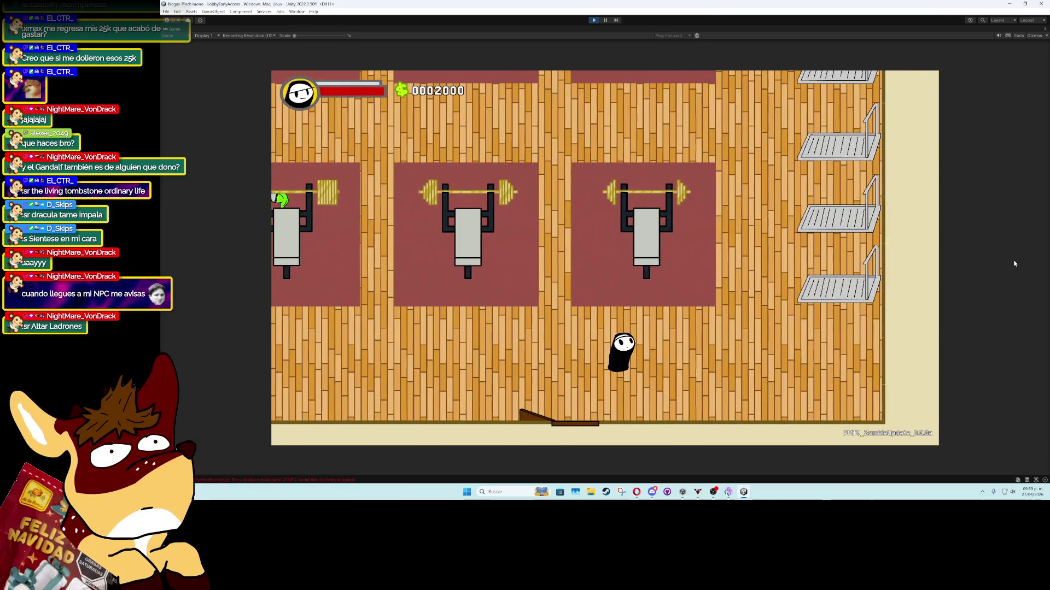
Stop the playtest and link GatoMartinNPC_Kick's sprite Animator to its Npc Animator slot
{"action": "left_click", "coordinate": [594, 20]}
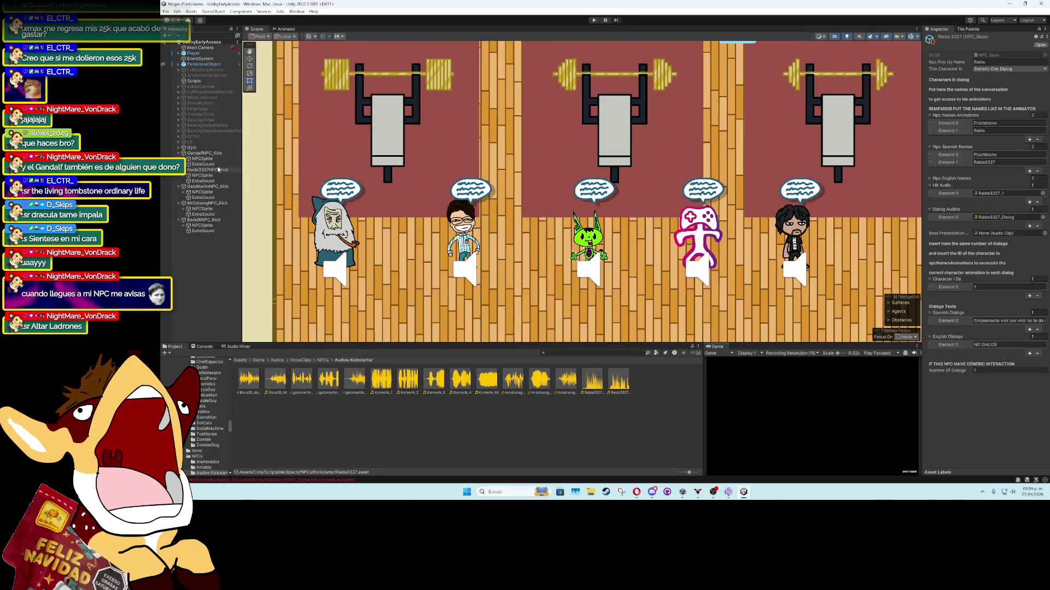
{"action": "left_click", "coordinate": [213, 153]}
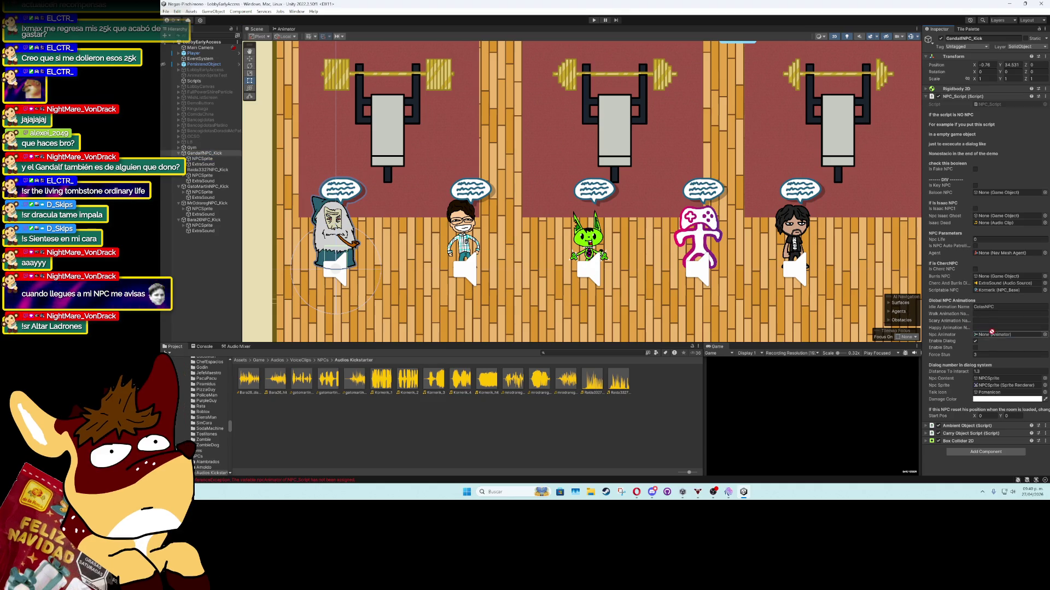
{"action": "left_click", "coordinate": [202, 170]}
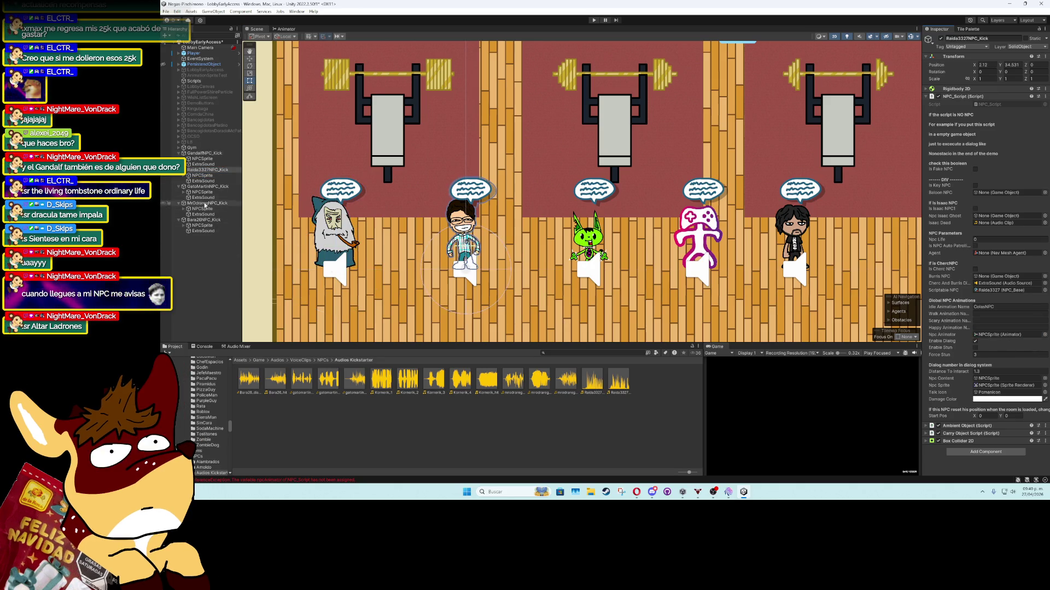
{"action": "left_click", "coordinate": [208, 186]}
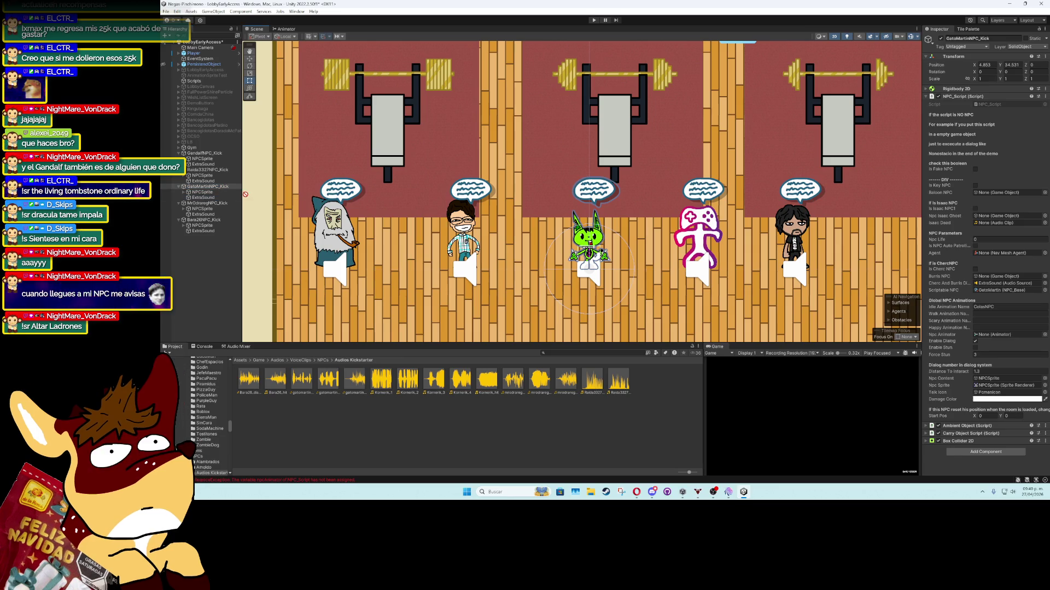
{"action": "mouse_move", "coordinate": [243, 205]}
{"action": "left_mouse_down"}
{"action": "mouse_move", "coordinate": [230, 197]}
{"action": "mouse_move", "coordinate": [987, 319]}
{"action": "left_mouse_up"}
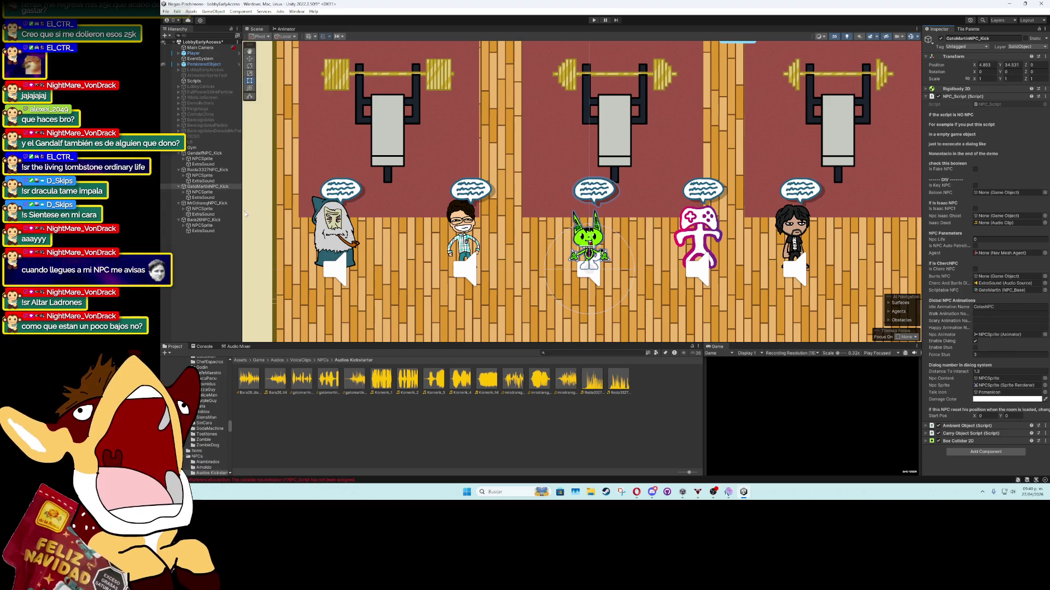
Link the sprite Animators for MrOdraregNPC_Kick and Bara26NPC_Kick, then start another playtest
{"action": "left_click", "coordinate": [208, 203]}
{"action": "left_click_drag", "start_coordinate": [209, 214], "coordinate": [965, 335]}
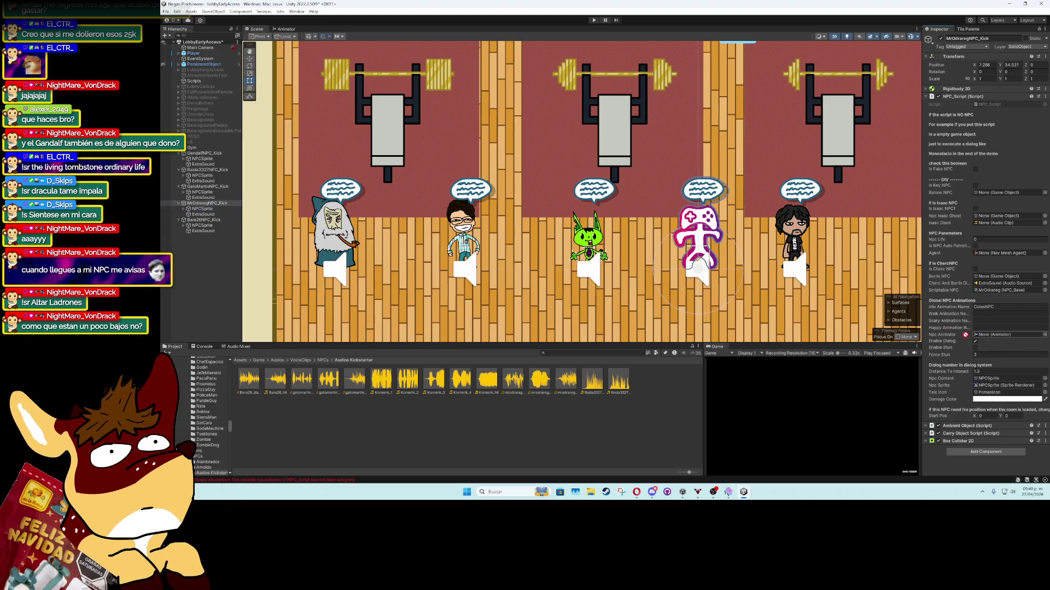
{"action": "left_click", "coordinate": [203, 219]}
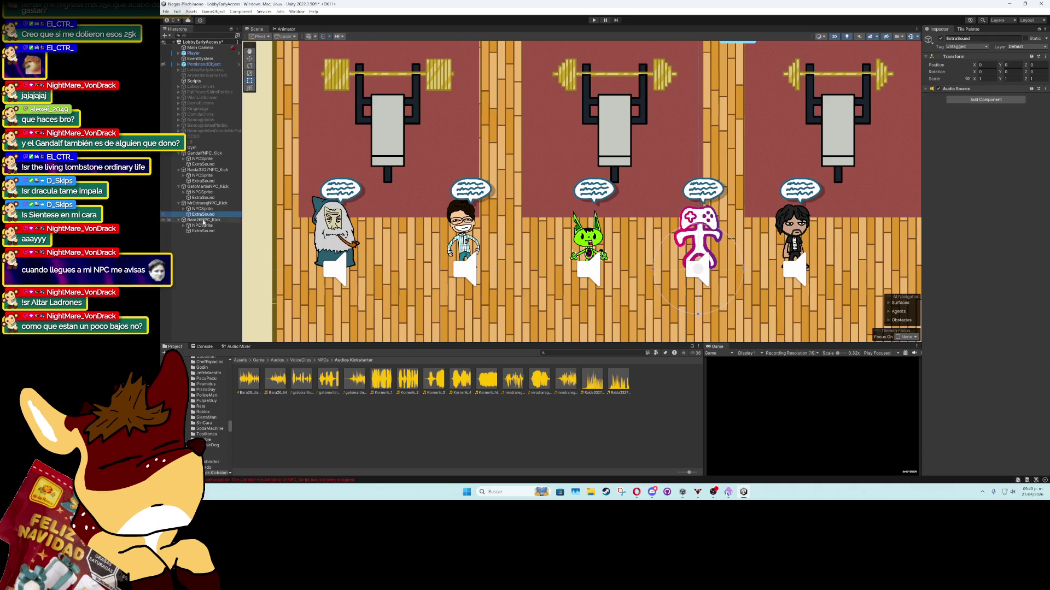
{"action": "left_click_drag", "start_coordinate": [202, 225], "coordinate": [1010, 342]}
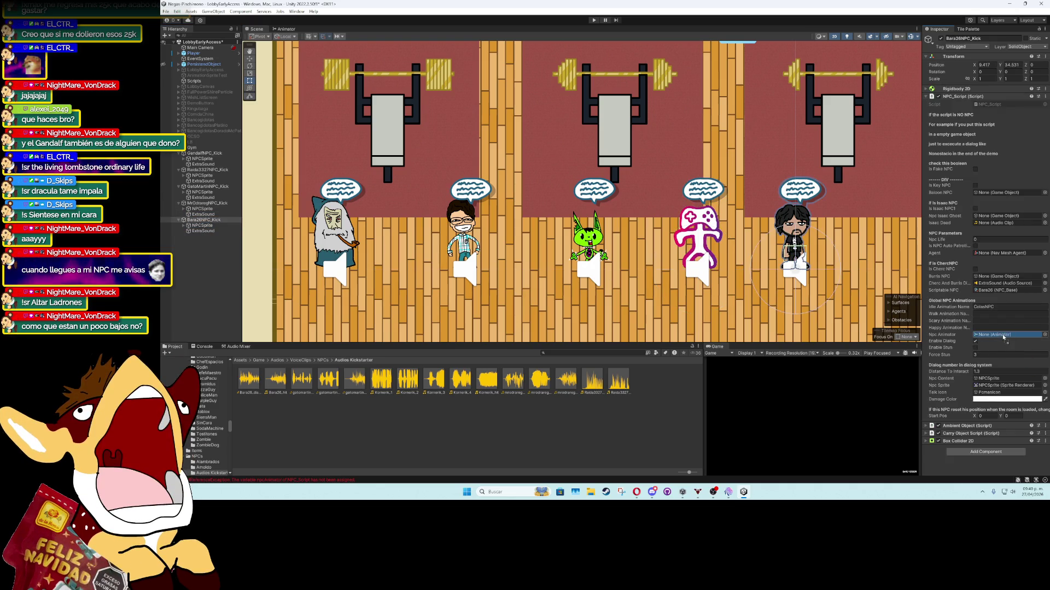
{"action": "key", "text": "ctrl+p"}
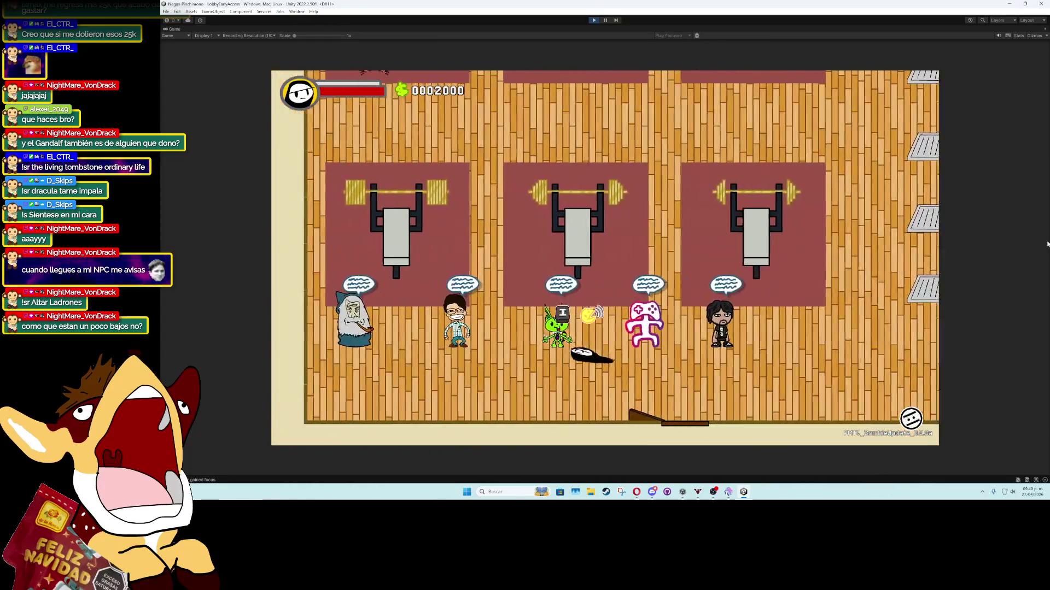
Walk the player around the gym past Gandalf, the pink NPC and the lockers
{"action": "key", "text": "a"}
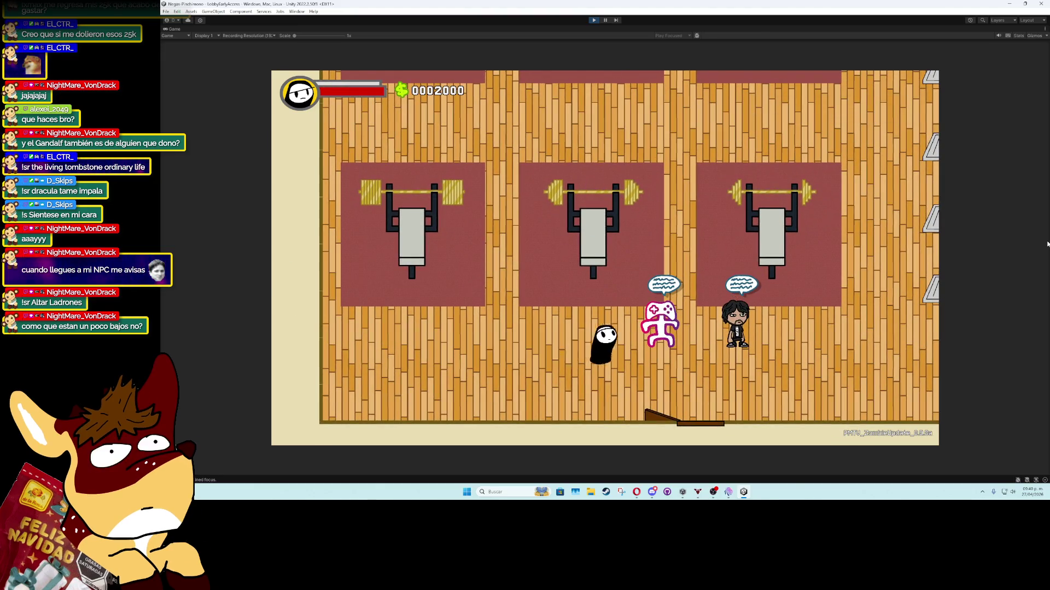
{"action": "key", "text": "w"}
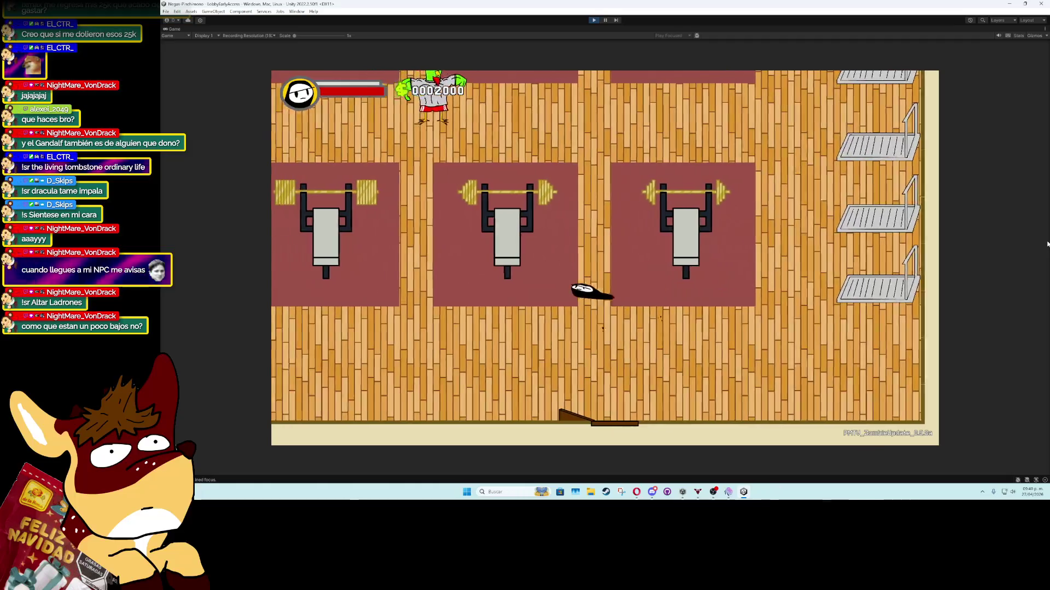
{"action": "key", "text": "a"}
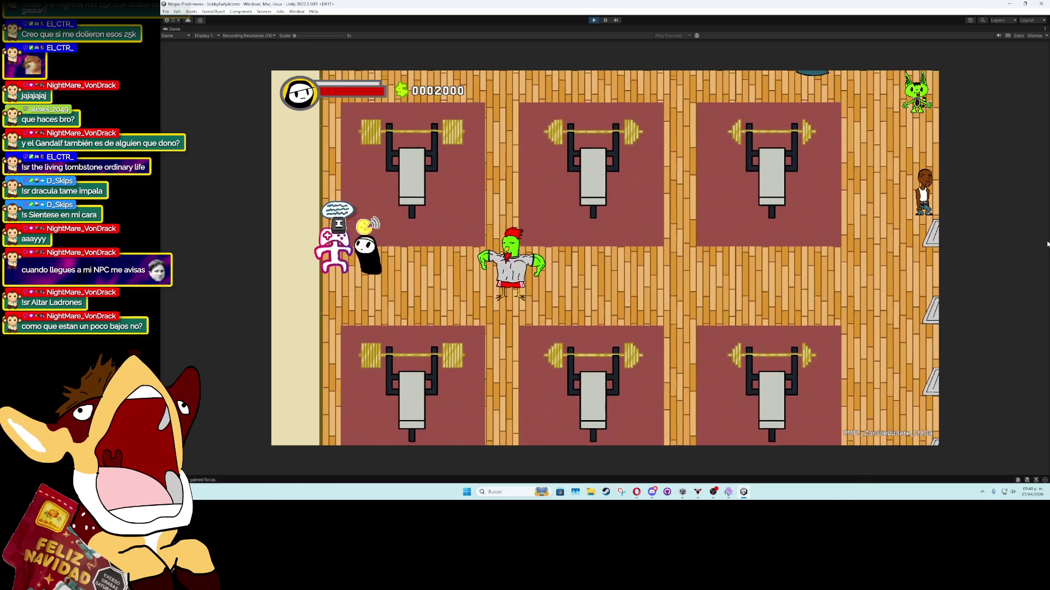
{"action": "key", "text": "w"}
{"action": "key", "text": "d"}
{"action": "key", "text": "d"}
{"action": "key", "text": "s"}
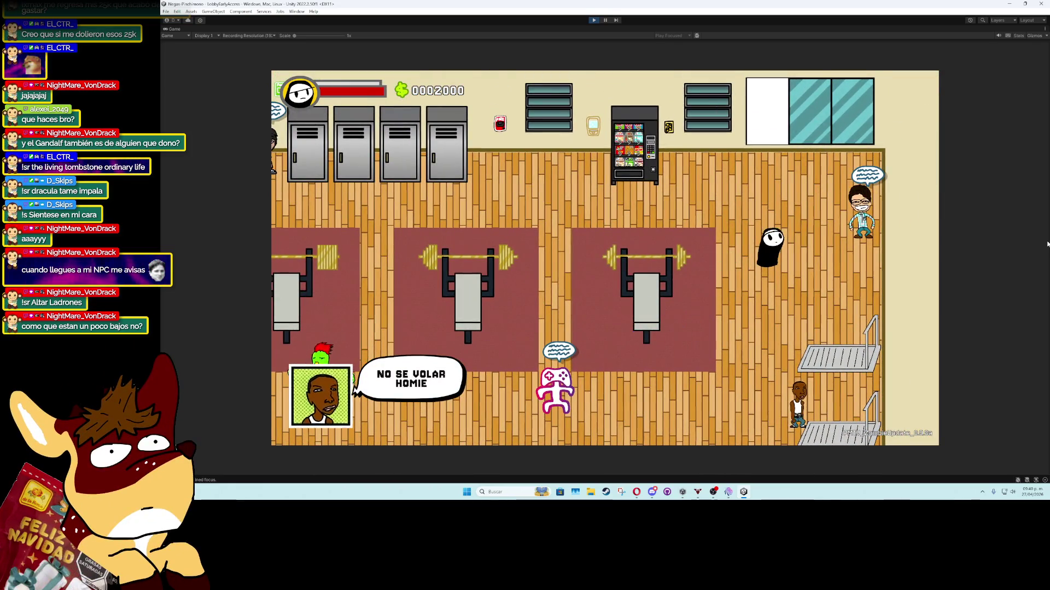
{"action": "key", "text": "d"}
Hit the glasses NPC away and move the ghost across to attack the right-wall NPC
{"action": "key", "text": "a"}
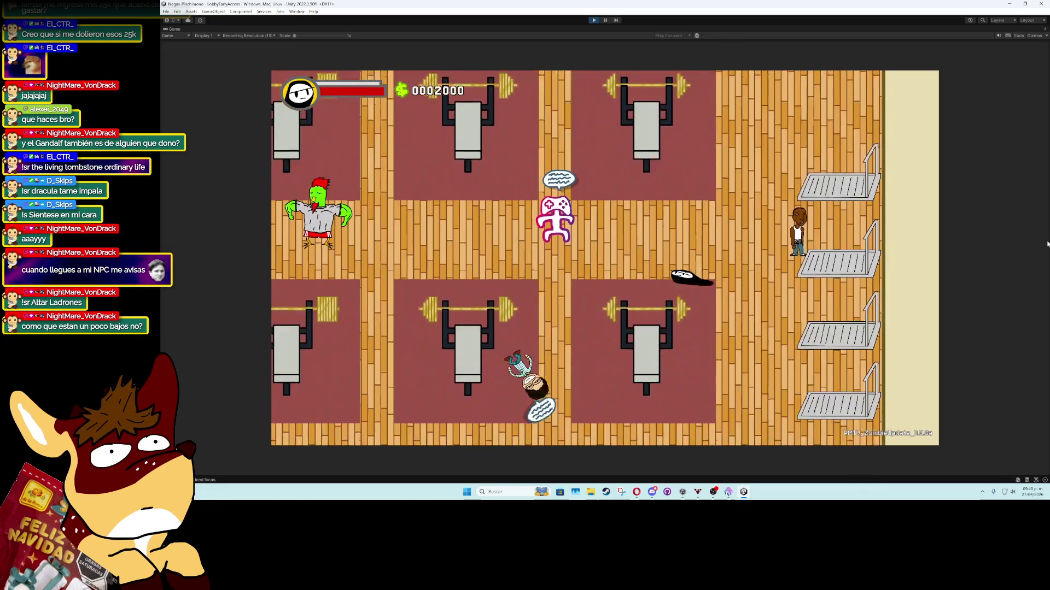
{"action": "key", "text": "a"}
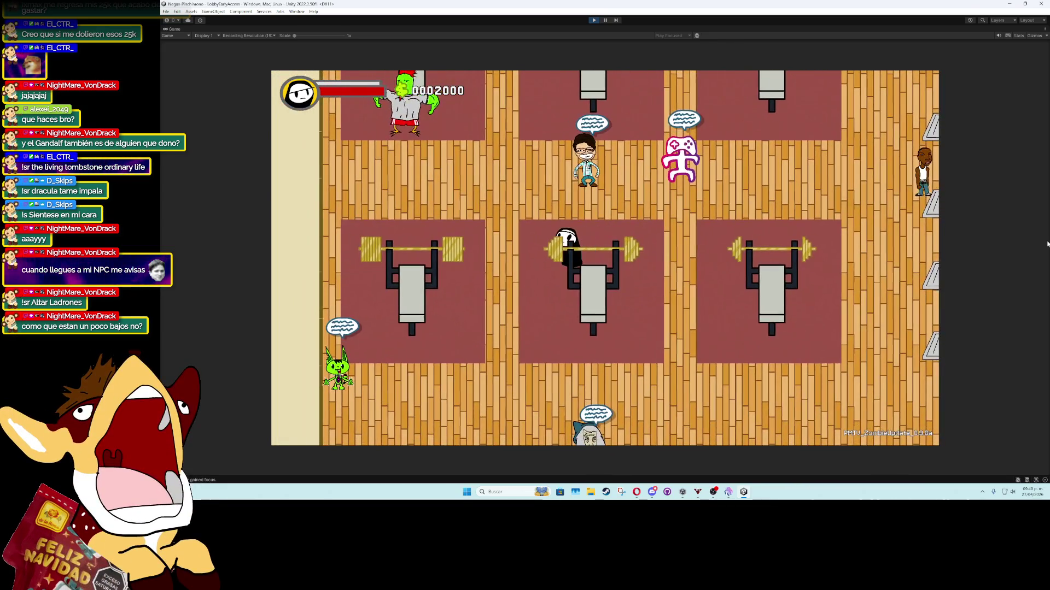
{"action": "key", "text": "w"}
{"action": "key", "text": "a"}
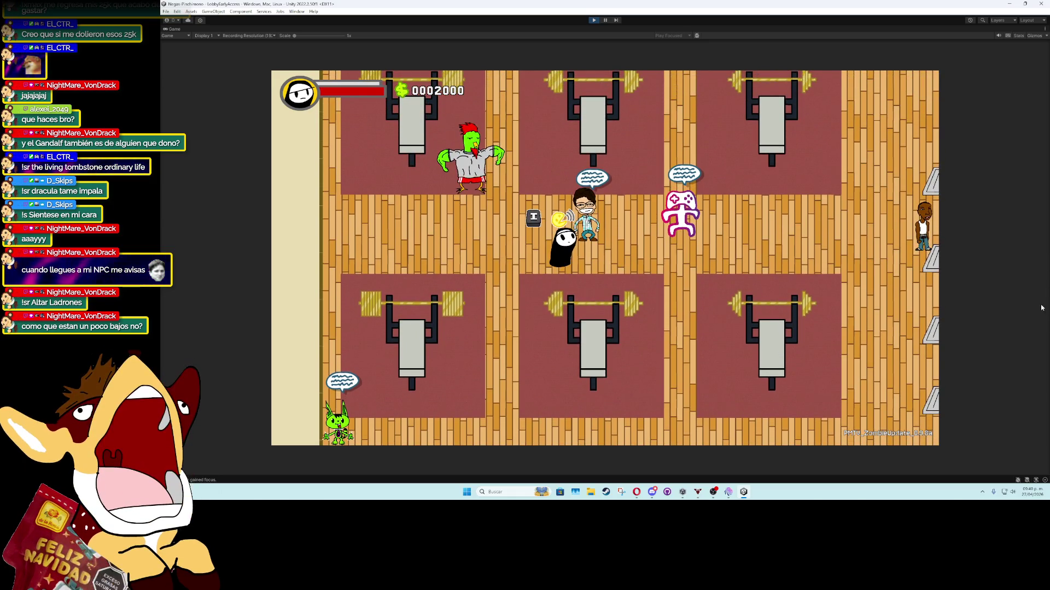
{"action": "key", "text": "d"}
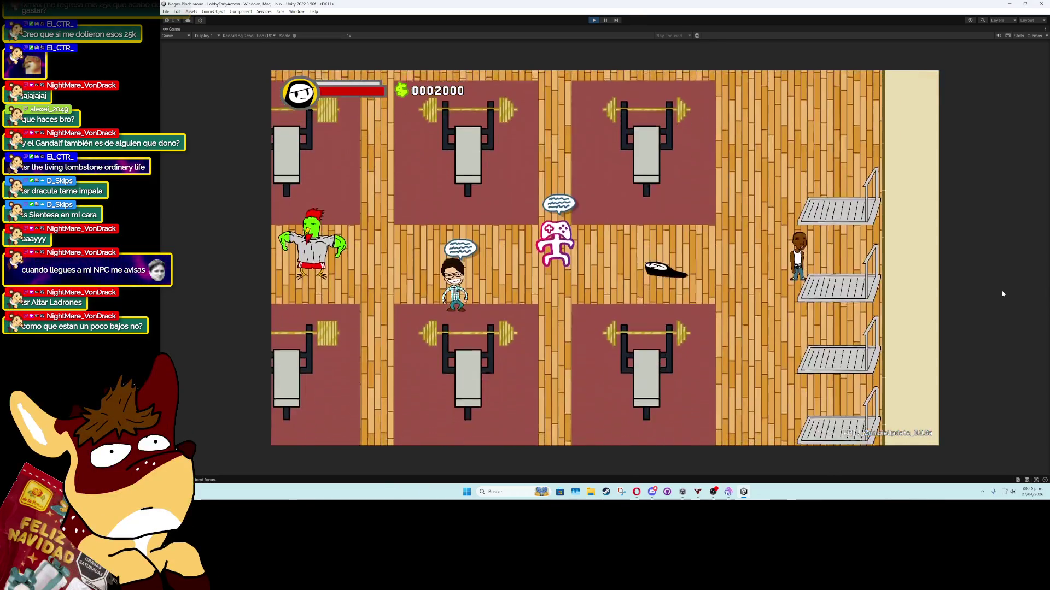
{"action": "key", "text": "a"}
{"action": "key", "text": "s"}
{"action": "key", "text": "d"}
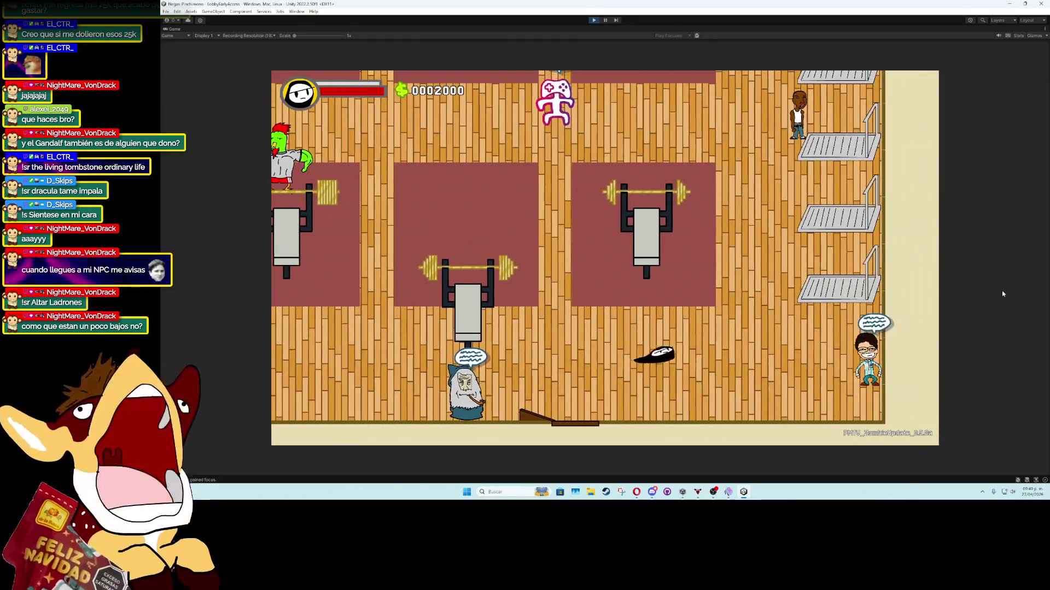
{"action": "key", "text": "d"}
Chase the pink character and punch the NPCs around the gym
{"action": "key", "text": "a"}
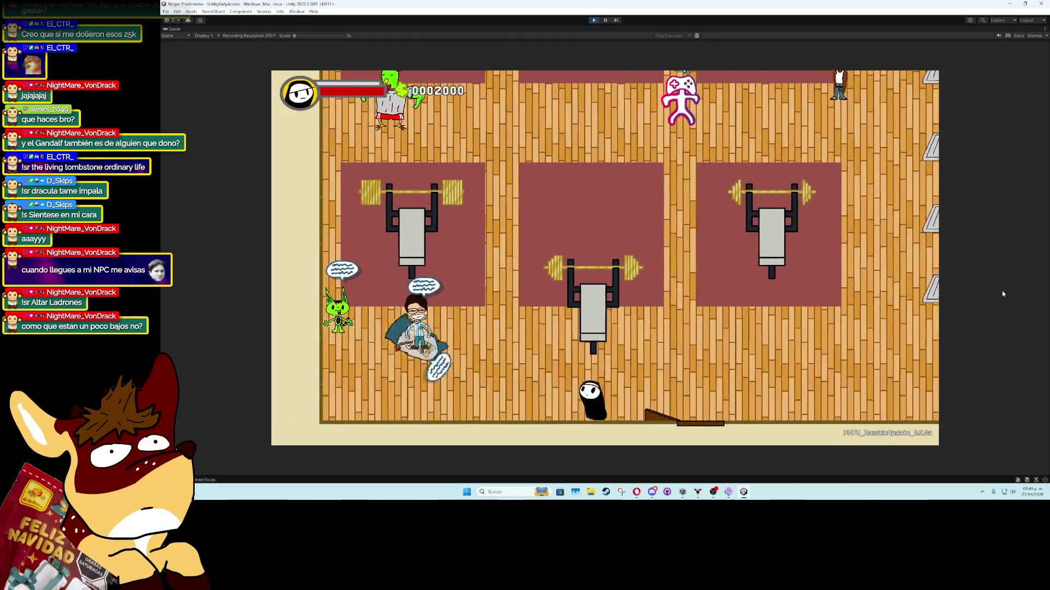
{"action": "key", "text": "w"}
{"action": "key", "text": "w"}
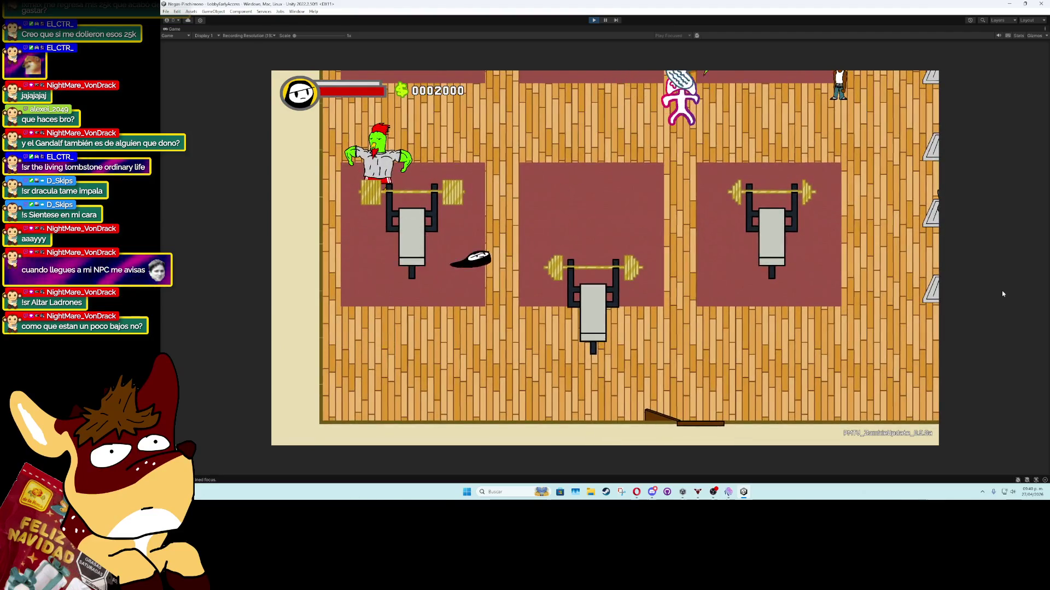
{"action": "key", "text": "d"}
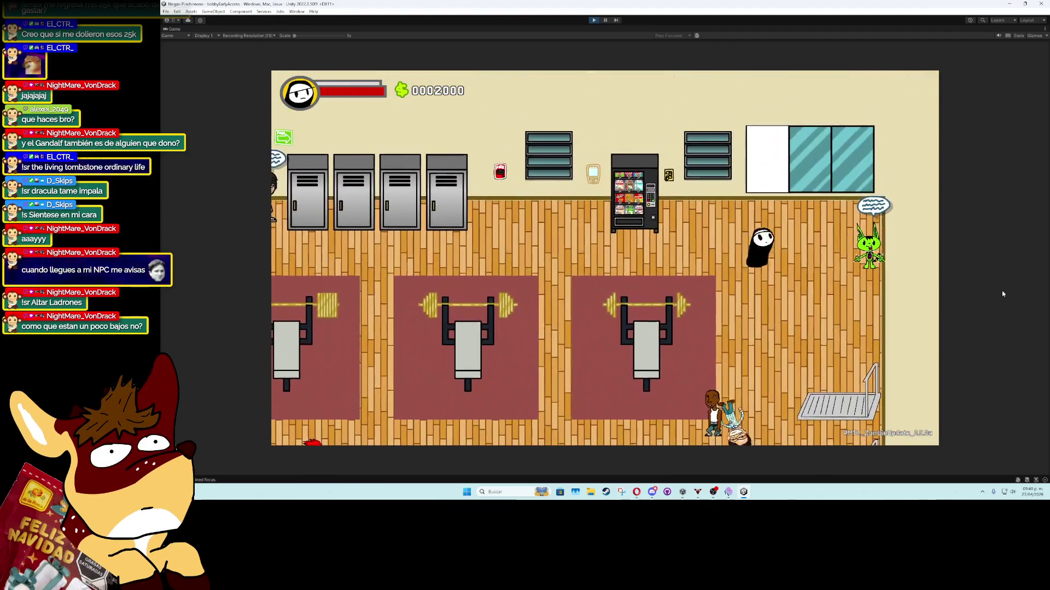
{"action": "key", "text": "d"}
{"action": "key", "text": "s"}
{"action": "key", "text": "d"}
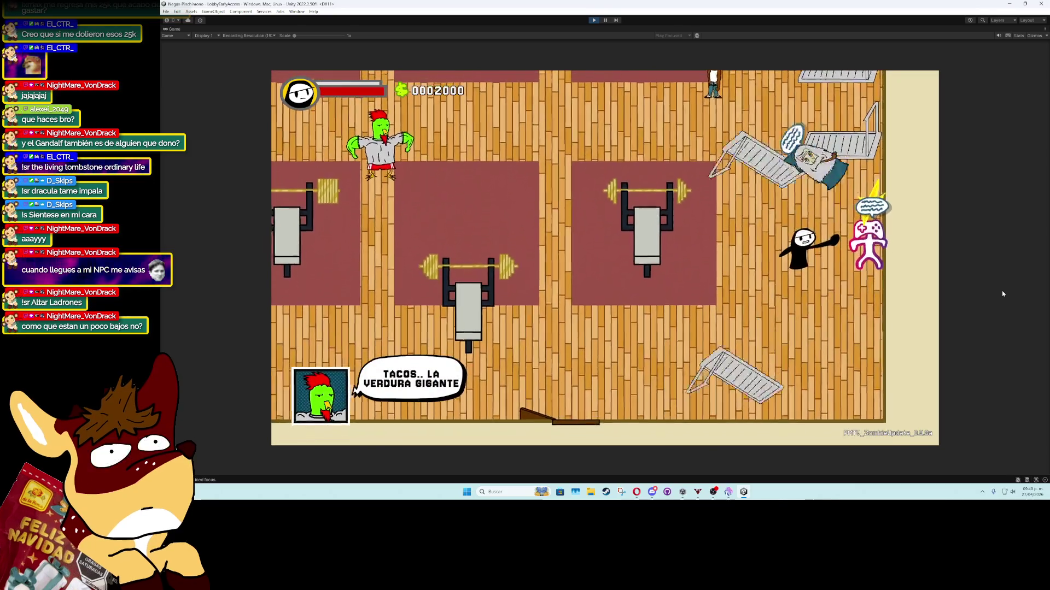
{"action": "key", "text": "w"}
{"action": "key", "text": "a"}
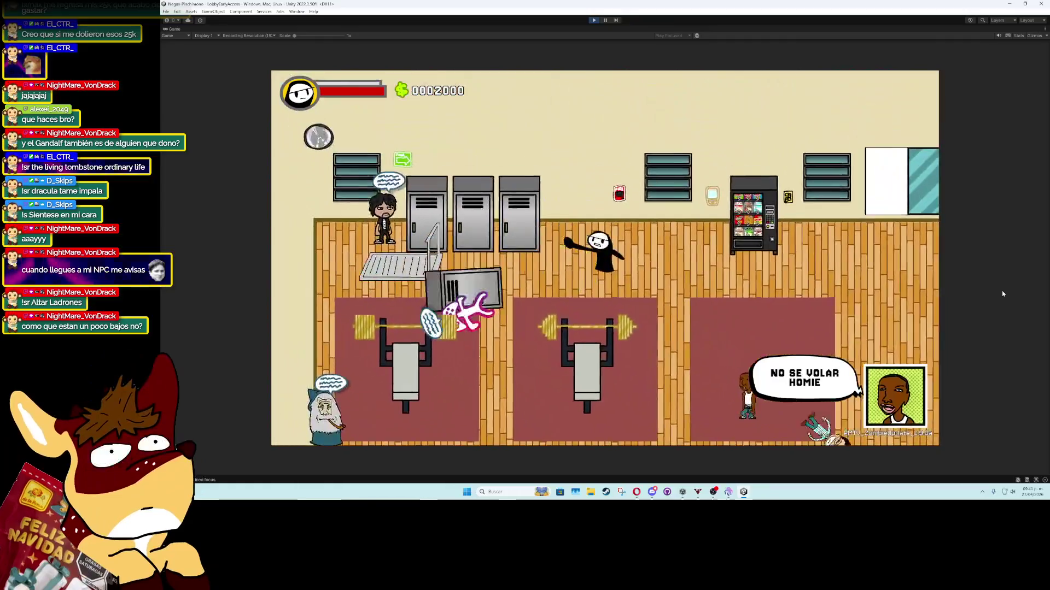
{"action": "key", "text": "a"}
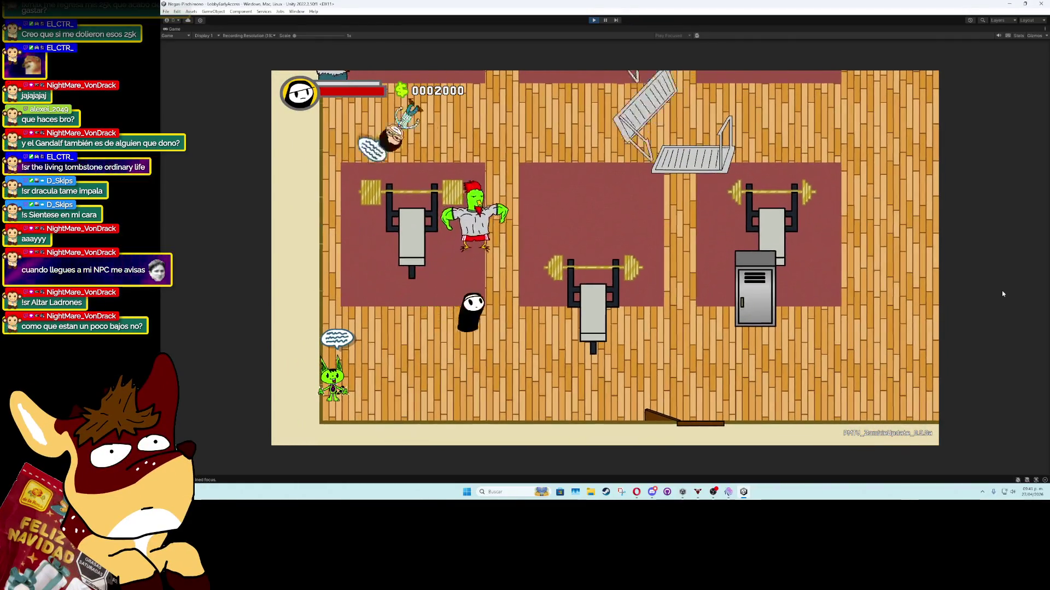
{"action": "key", "text": "w"}
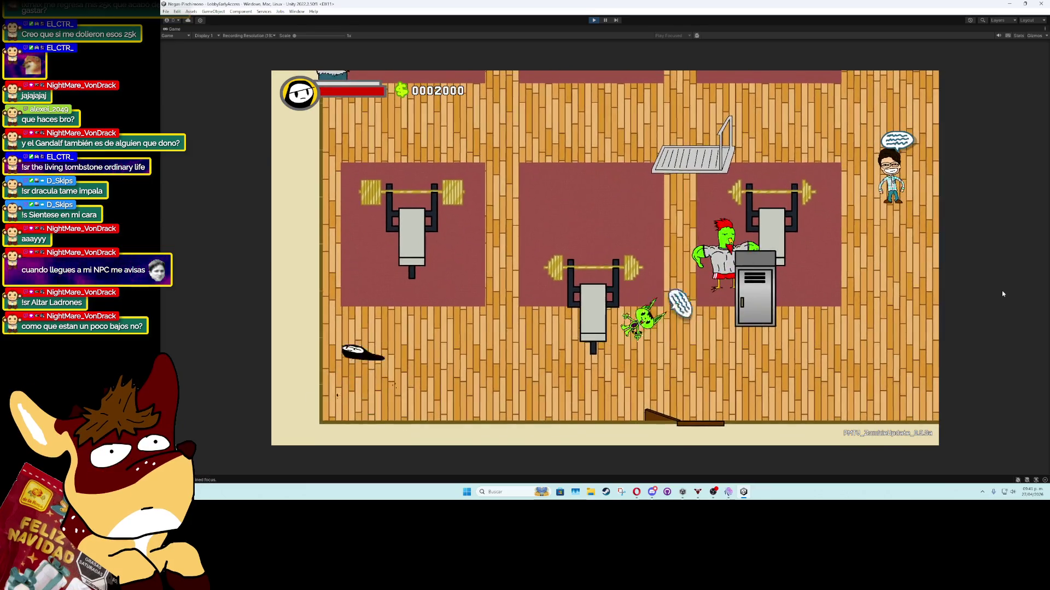
{"action": "key", "text": "w"}
{"action": "key", "text": "d"}
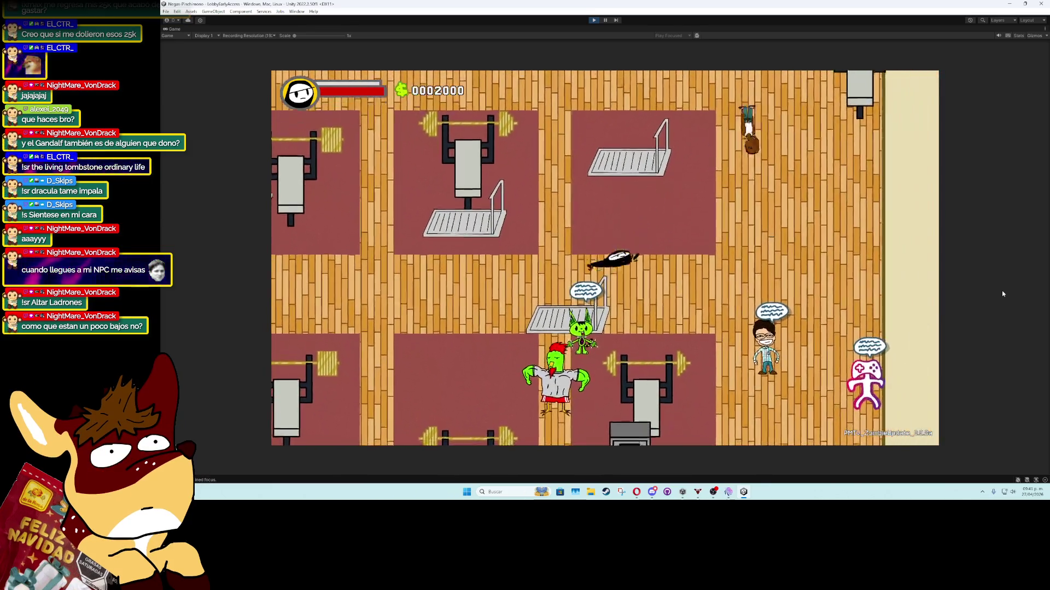
{"action": "key", "text": "a"}
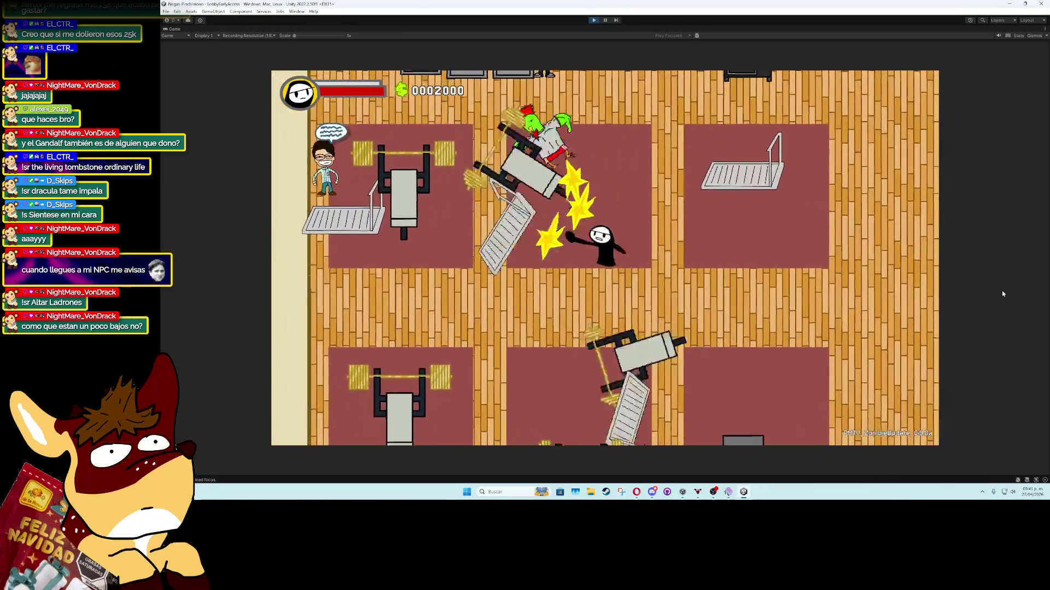
Complete a bench-press rep by filling the ¡LEVANTA LAS PESAS! bar, then stop the game
{"action": "key", "text": "a"}
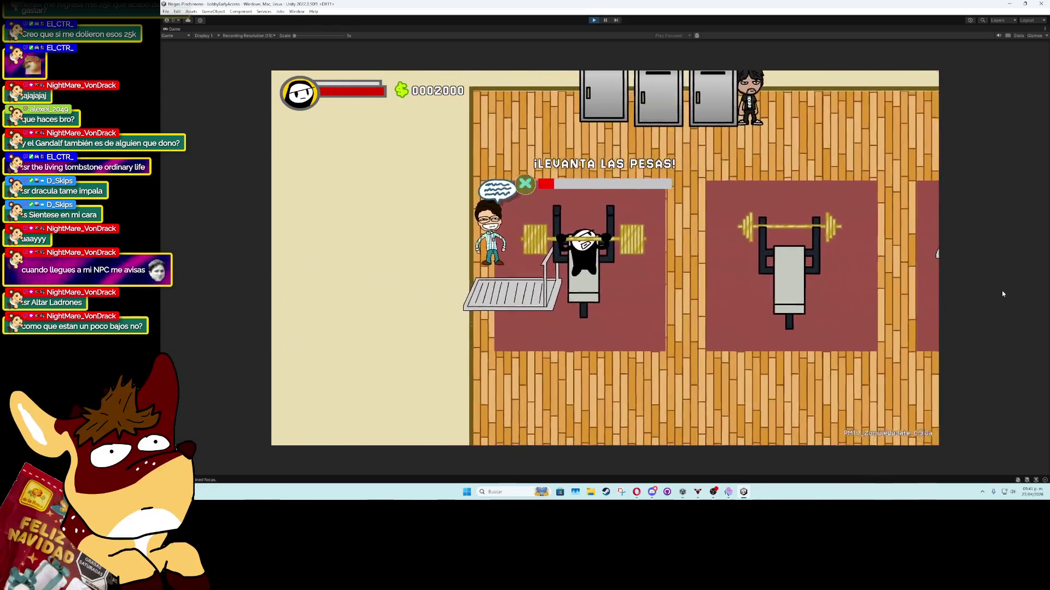
{"action": "key", "text": "space"}
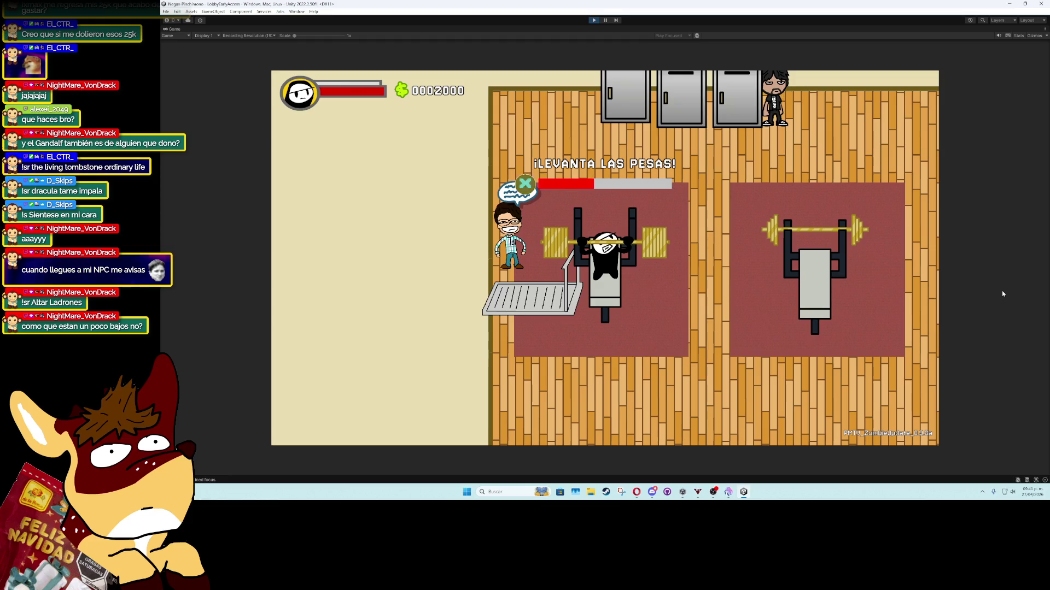
{"action": "key", "text": "space"}
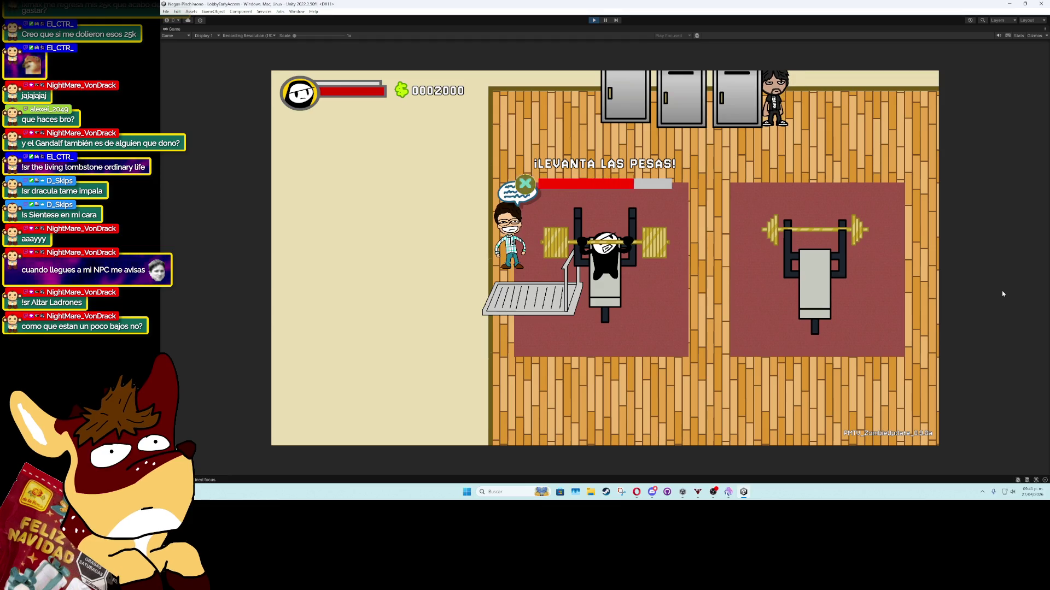
{"action": "key", "text": "space"}
{"action": "key", "text": "space"}
{"action": "key", "text": "space"}
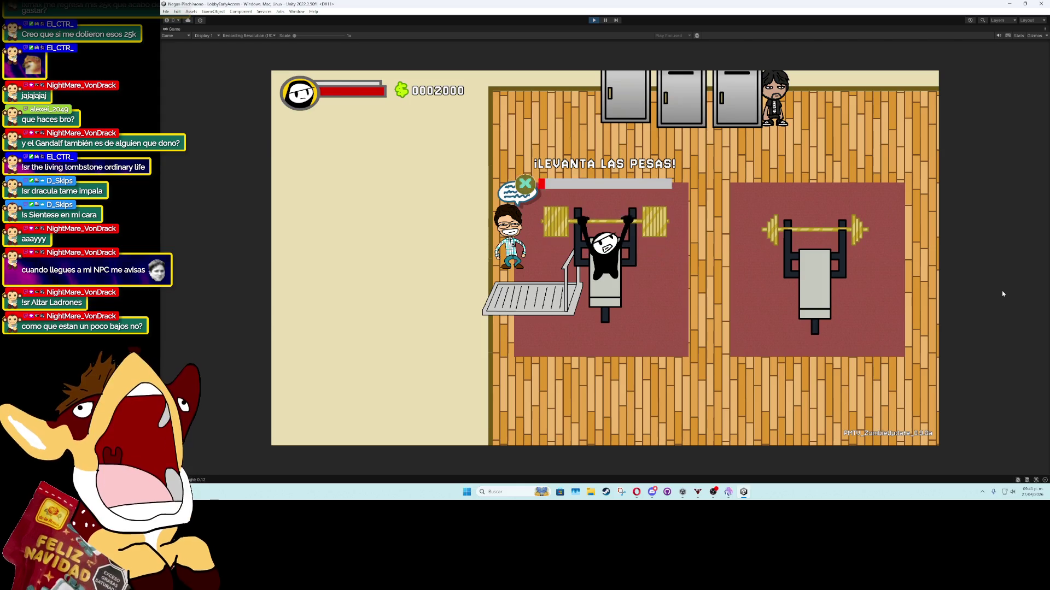
{"action": "key", "text": "space"}
{"action": "key", "text": "a"}
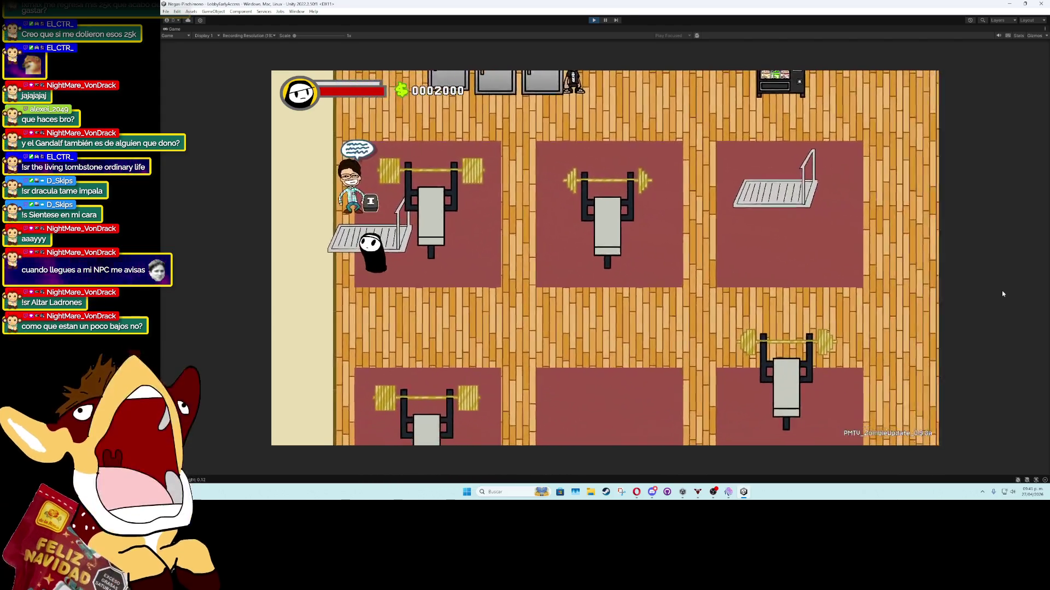
{"action": "key", "text": "s"}
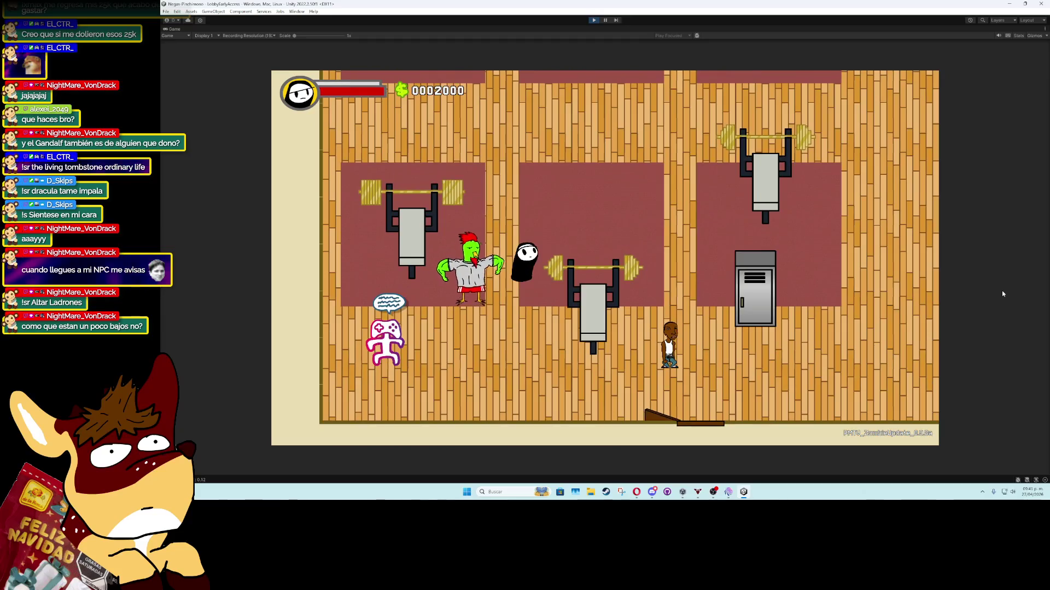
{"action": "left_click", "coordinate": [598, 20]}
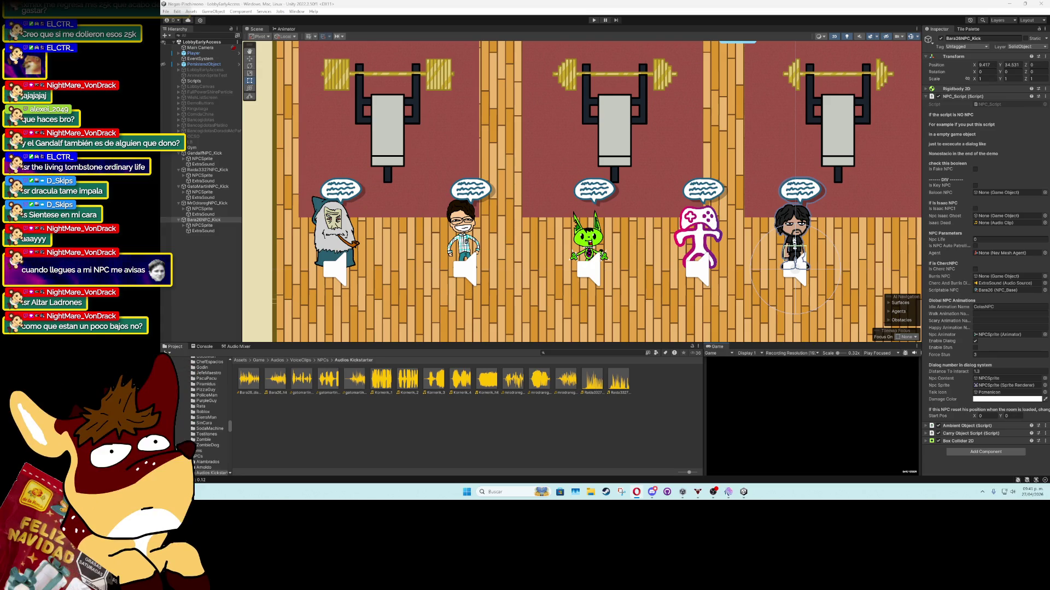
Run the game briefly, stop it, and select the white MirrorTextureCamera square
{"action": "scroll", "coordinate": [603, 205], "scroll_direction": "down", "scroll_amount": 3}
{"action": "key", "text": "Up"}
{"action": "key", "text": "Up"}
{"action": "key", "text": "Up"}
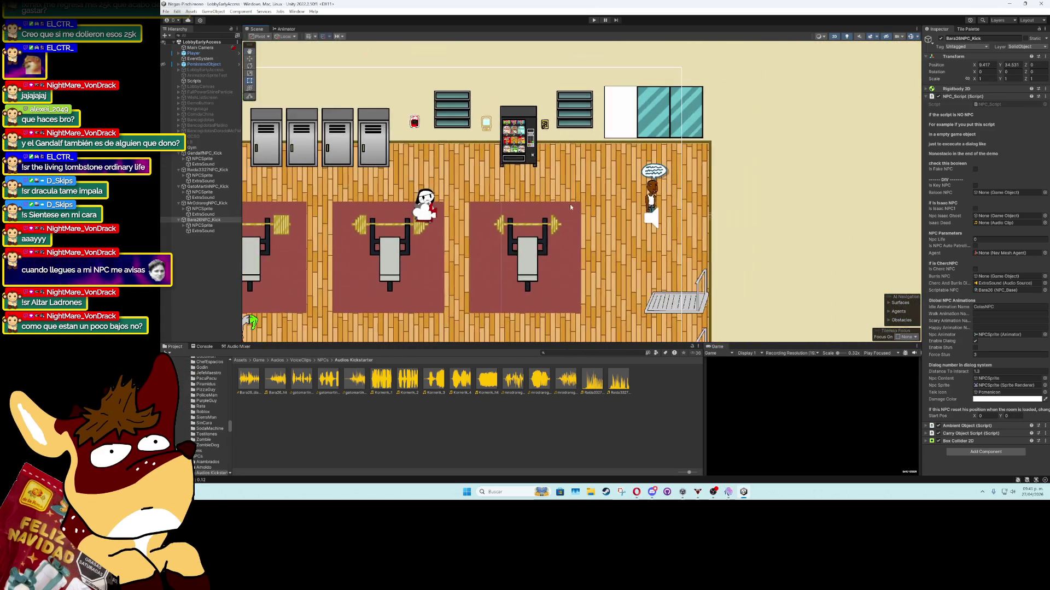
{"action": "key", "text": "ctrl+p"}
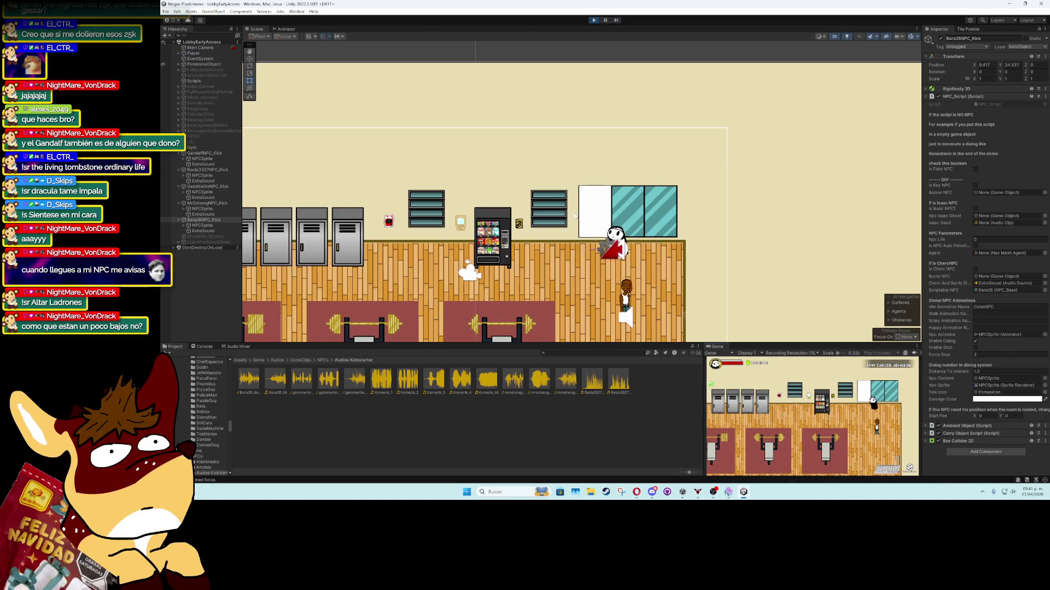
{"action": "left_click", "coordinate": [594, 20]}
{"action": "left_click", "coordinate": [598, 218]}
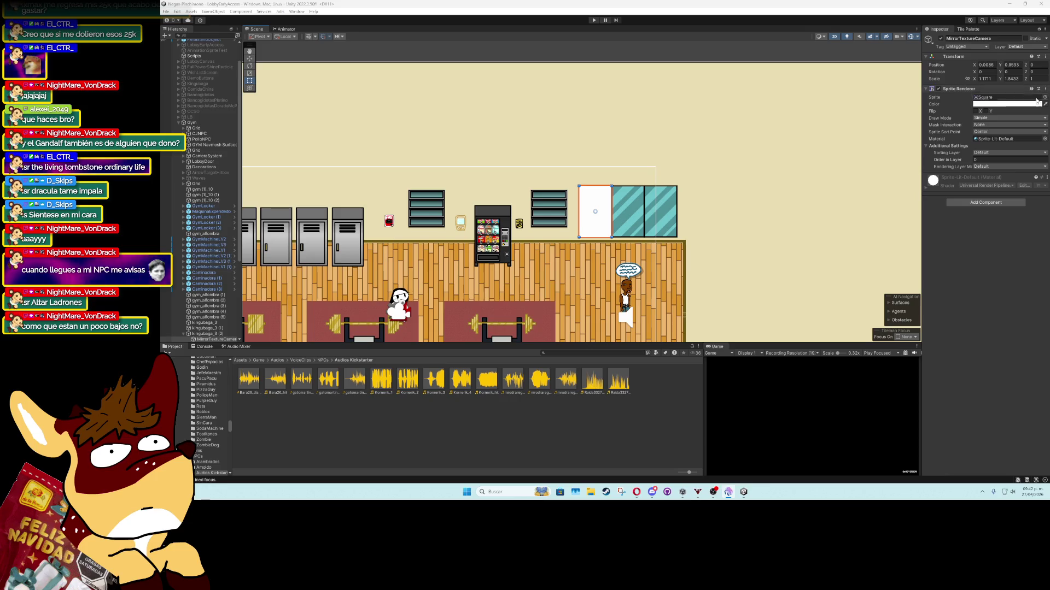
Ping the Sprite-Lit-Default material and browse the material picker, closing it unchanged
{"action": "left_click", "coordinate": [1005, 140]}
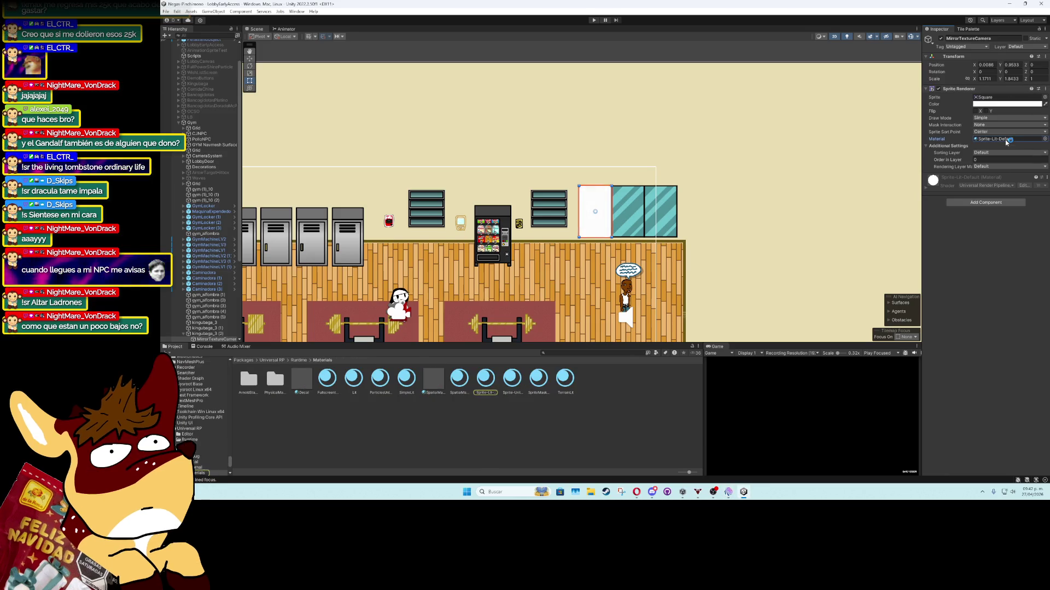
{"action": "left_click", "coordinate": [1043, 139]}
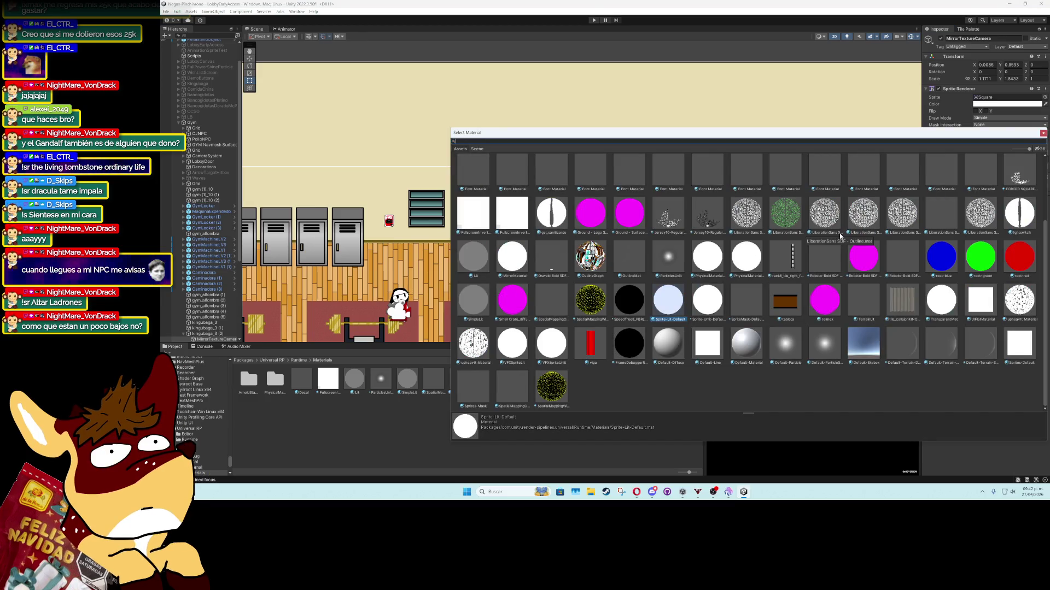
{"action": "scroll", "coordinate": [727, 230], "scroll_direction": "up", "scroll_amount": 3}
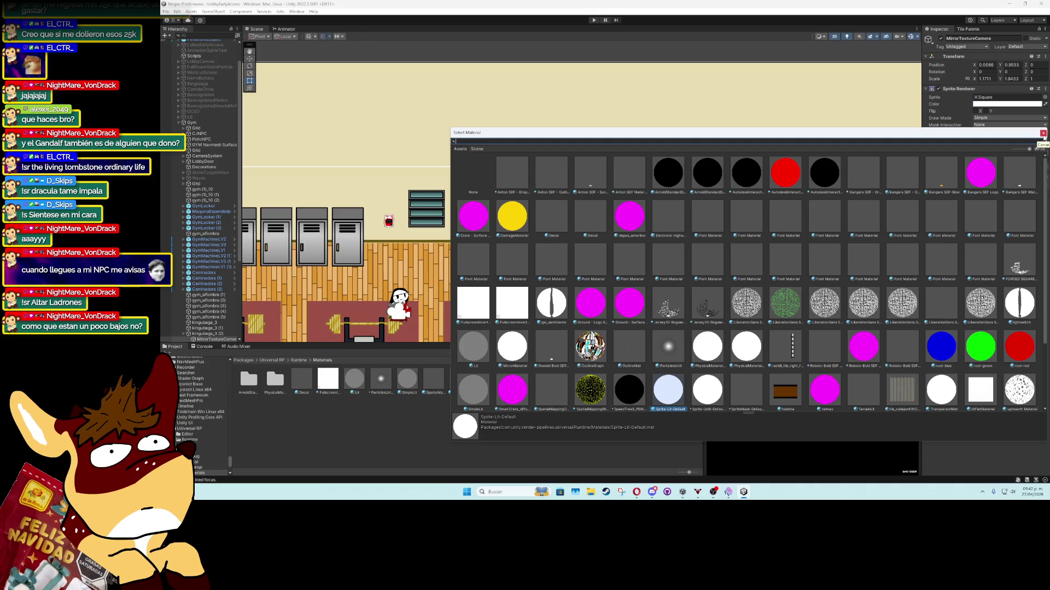
{"action": "left_click", "coordinate": [1043, 133]}
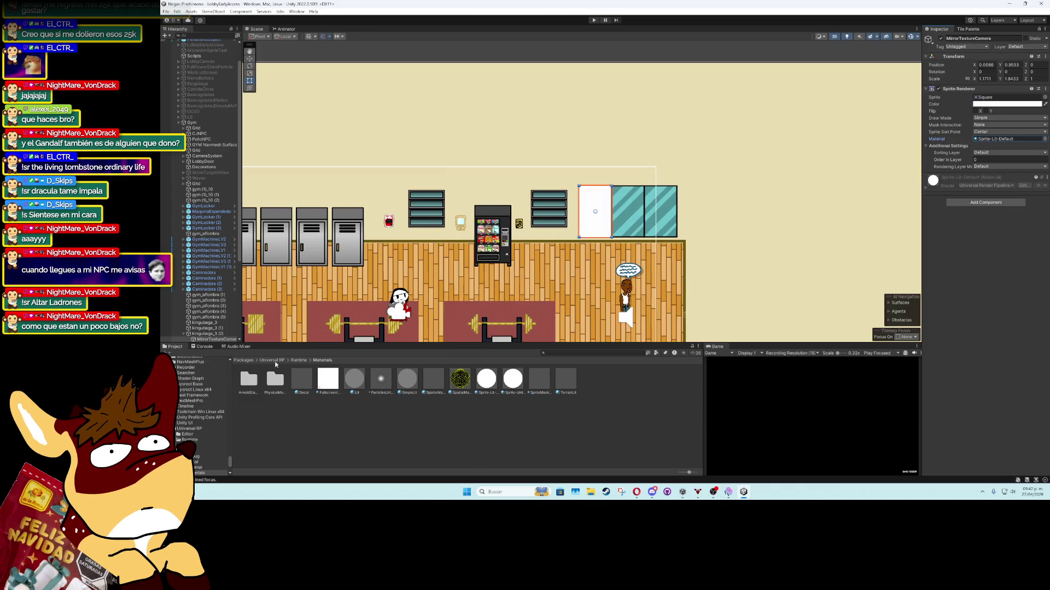
Navigate the Project window to Assets/Game/Art/Sprites/Levels/GYM and select kingubaga_3 (2)
{"action": "left_click", "coordinate": [248, 361]}
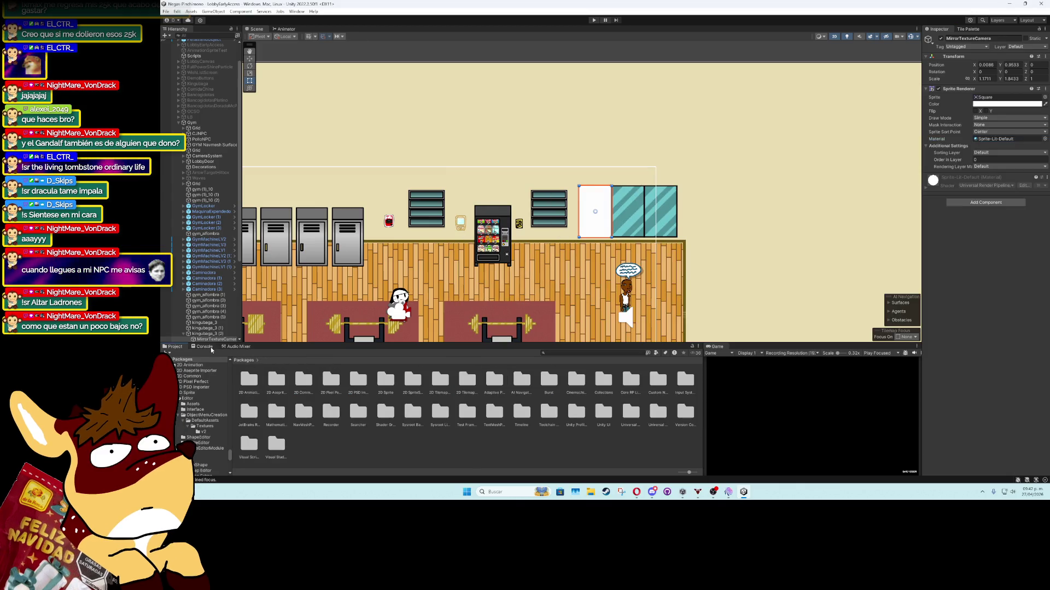
{"action": "scroll", "coordinate": [224, 400], "scroll_direction": "up", "scroll_amount": 5}
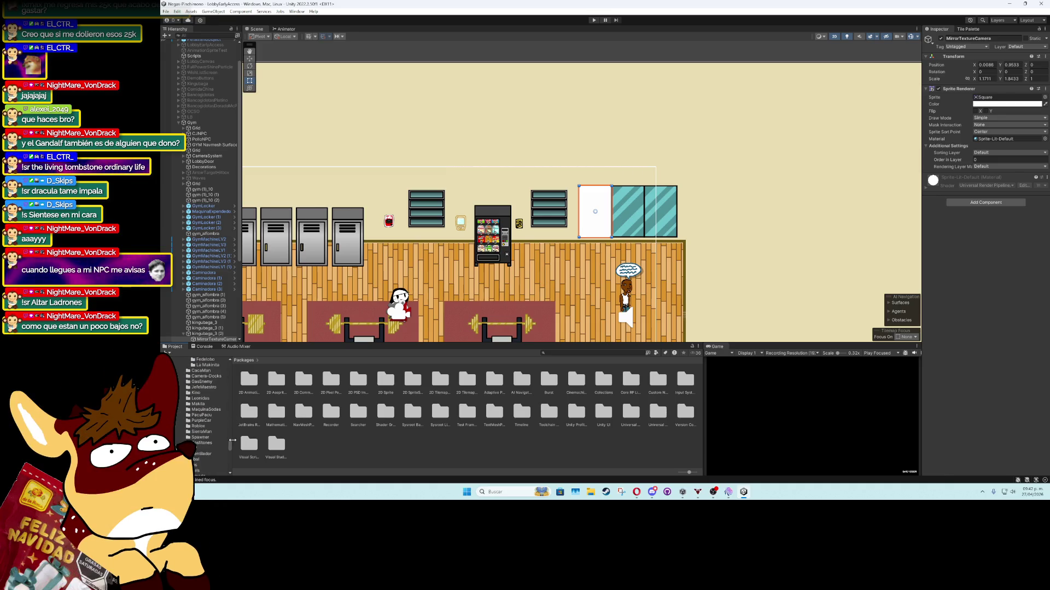
{"action": "scroll", "coordinate": [208, 415], "scroll_direction": "up", "scroll_amount": 5}
{"action": "left_click", "coordinate": [200, 388]}
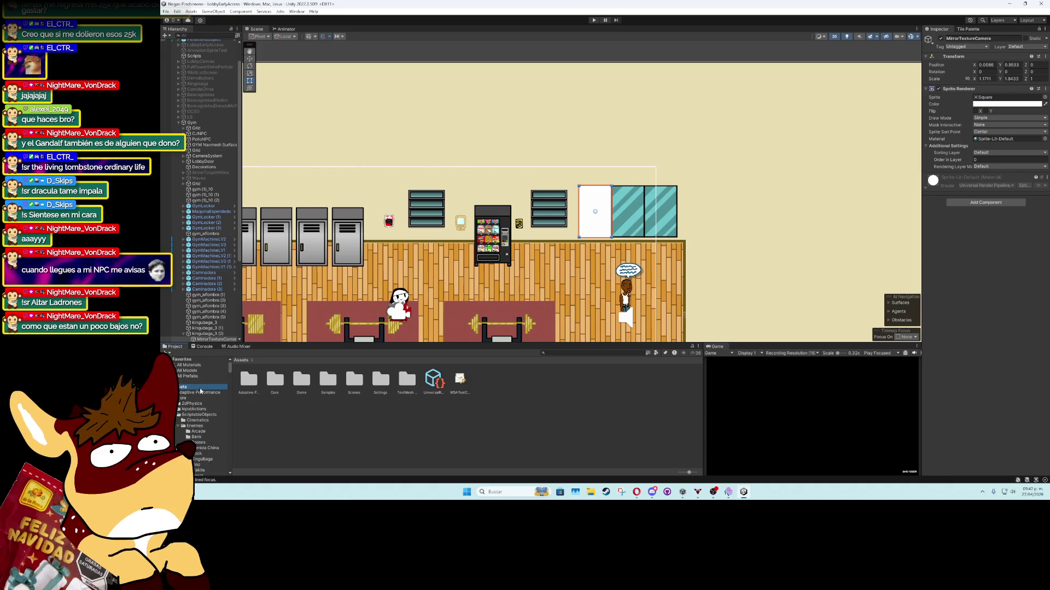
{"action": "double_click", "coordinate": [298, 384]}
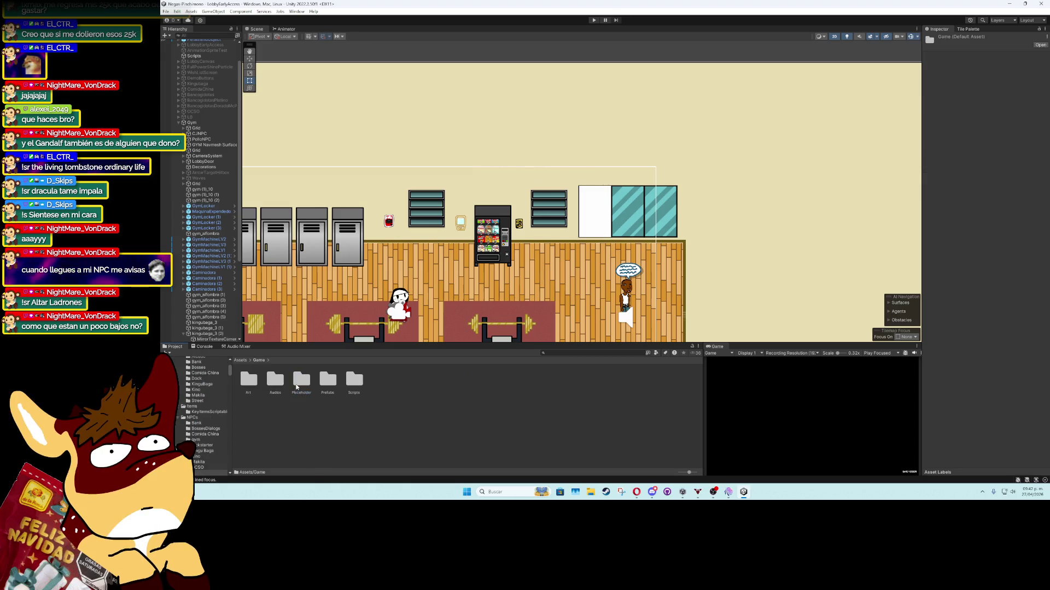
{"action": "double_click", "coordinate": [256, 382]}
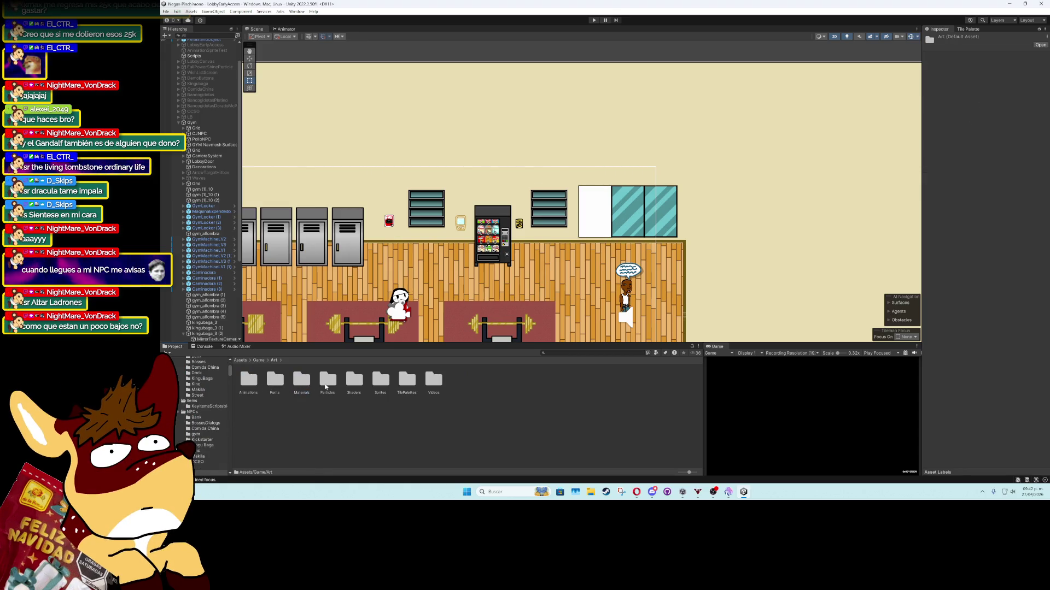
{"action": "double_click", "coordinate": [378, 380]}
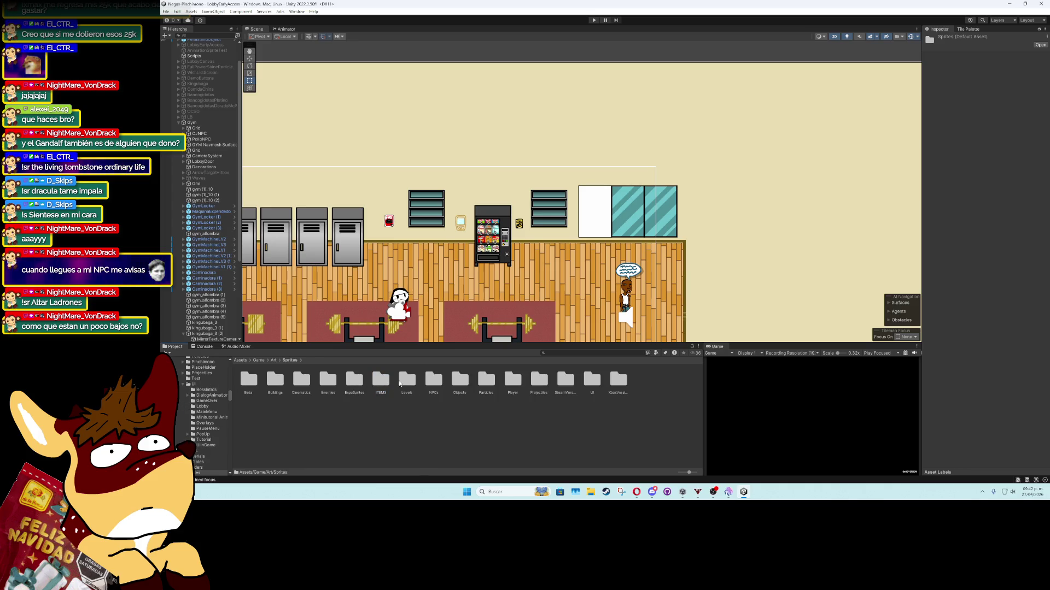
{"action": "double_click", "coordinate": [402, 382]}
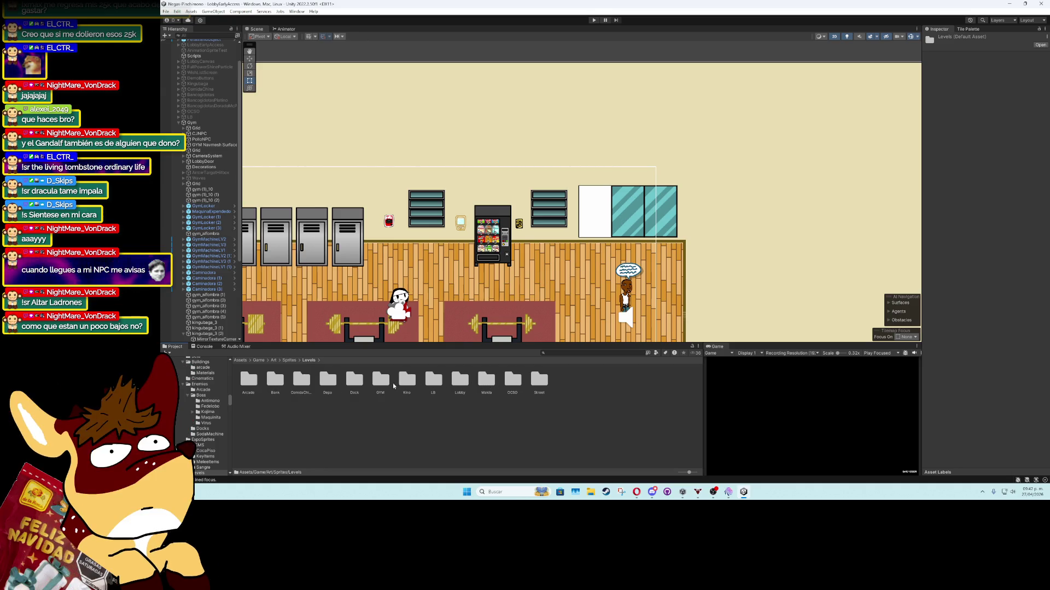
{"action": "double_click", "coordinate": [383, 383]}
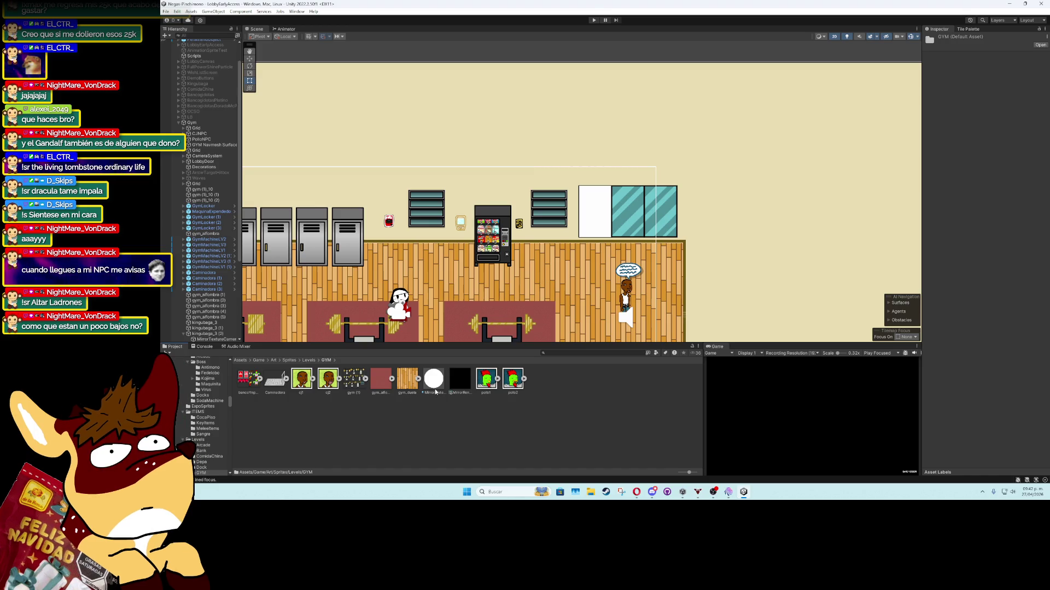
{"action": "left_click", "coordinate": [225, 333]}
{"action": "scroll", "coordinate": [218, 319], "scroll_direction": "down", "scroll_amount": 3}
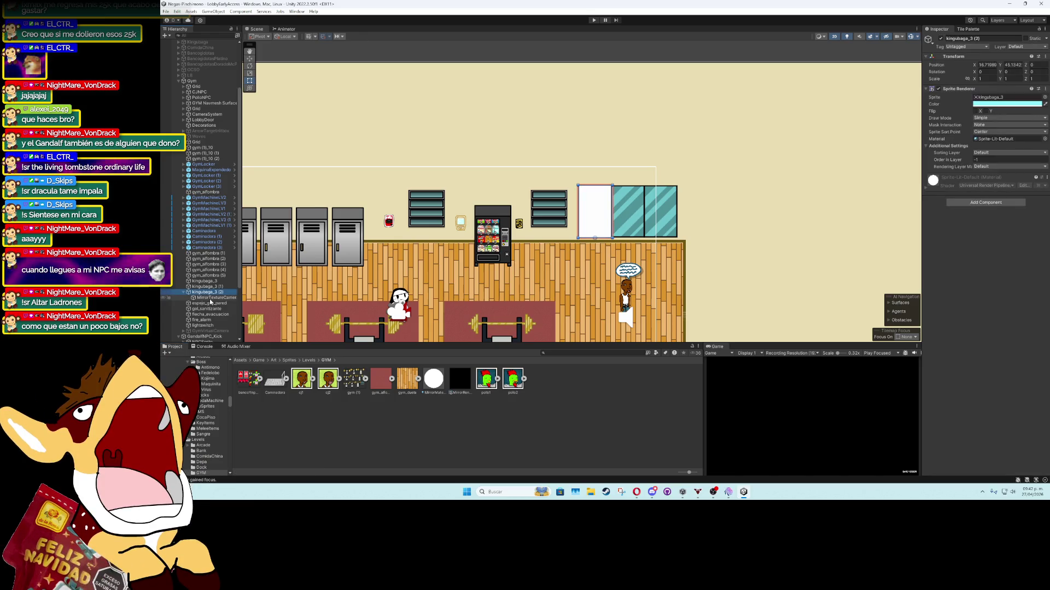
Assign MirrorMaterial to the MirrorTextureCamera sprite's Material slot
{"action": "left_click", "coordinate": [210, 298]}
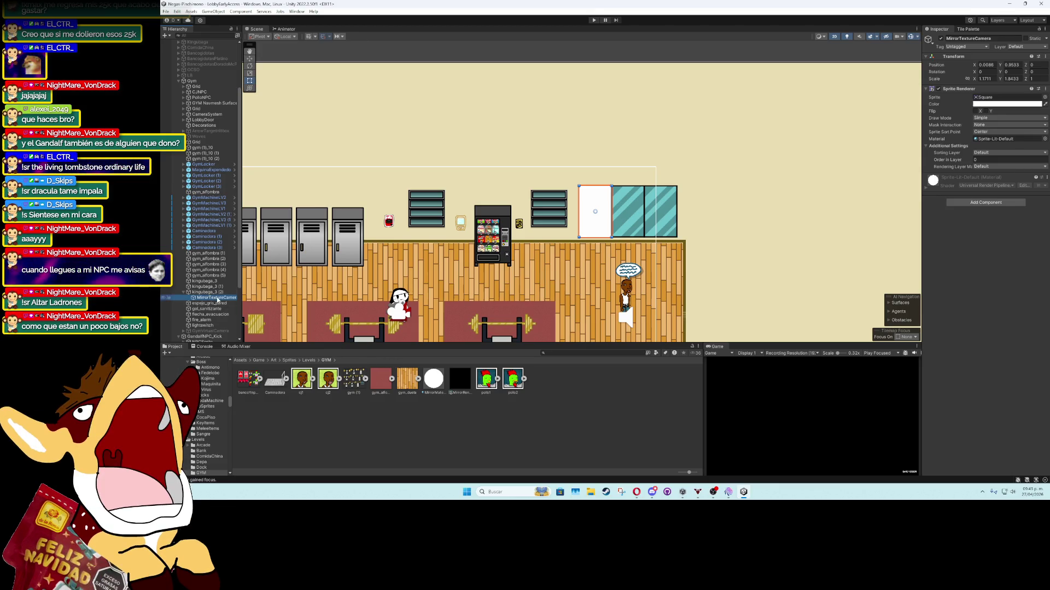
{"action": "left_click", "coordinate": [210, 293]}
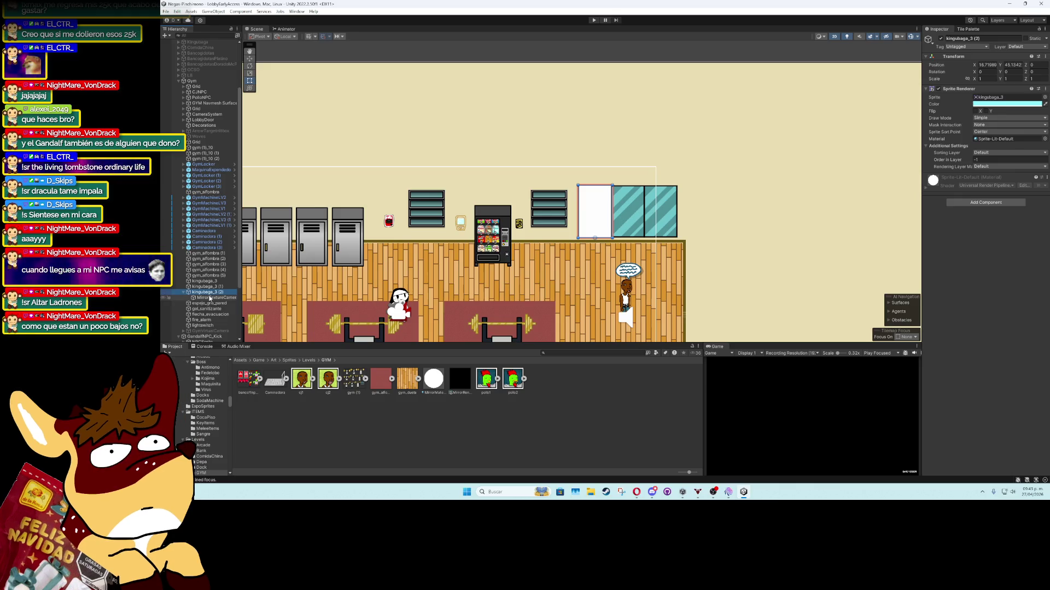
{"action": "left_click", "coordinate": [208, 299]}
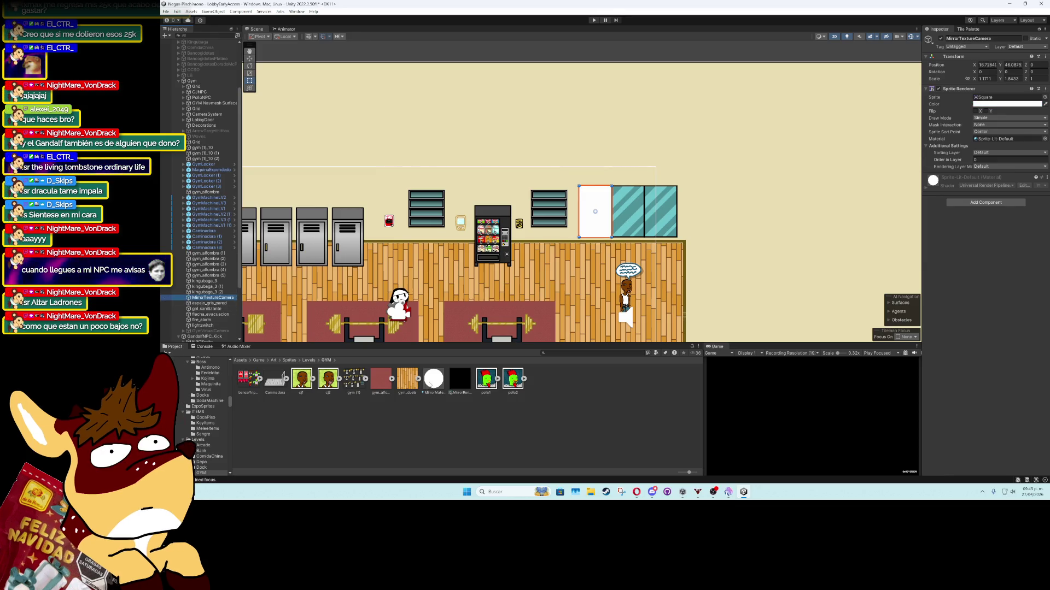
{"action": "left_click_drag", "start_coordinate": [431, 385], "coordinate": [1006, 139]}
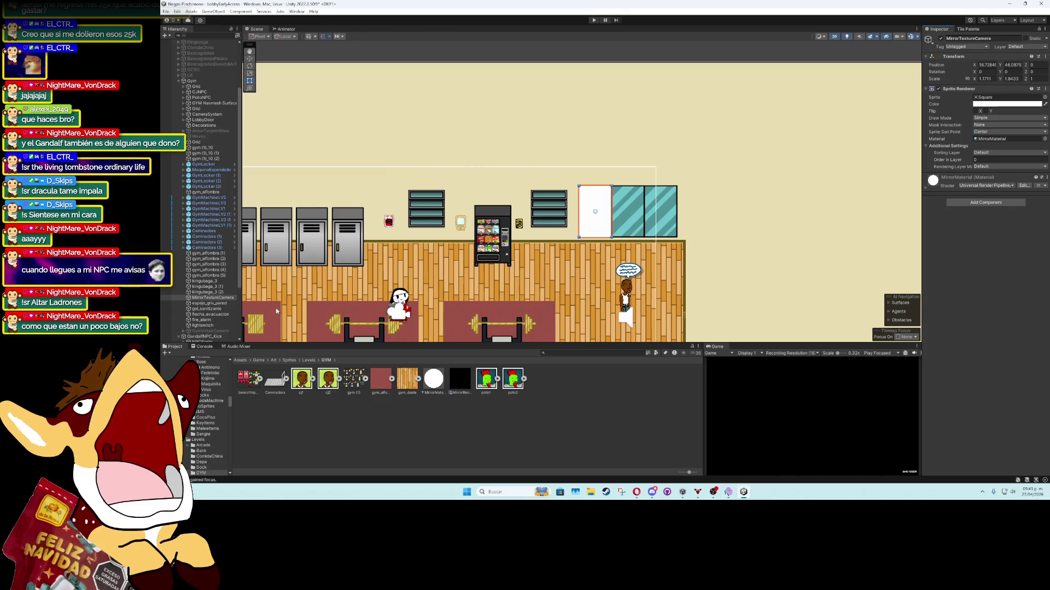
{"action": "left_click", "coordinate": [199, 304]}
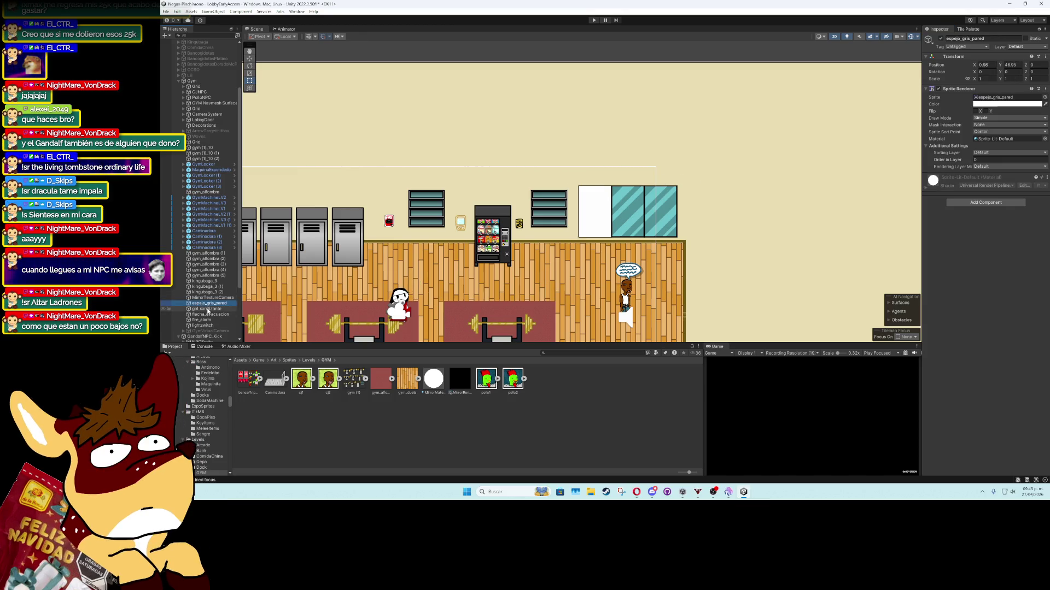
{"action": "scroll", "coordinate": [208, 312], "scroll_direction": "down", "scroll_amount": 3}
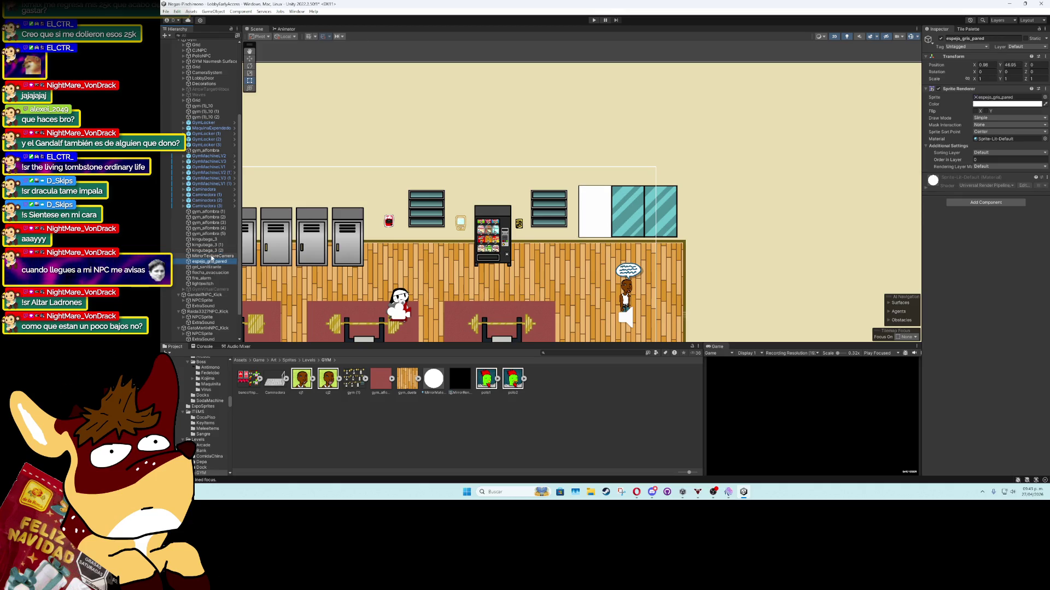
{"action": "left_click", "coordinate": [212, 256]}
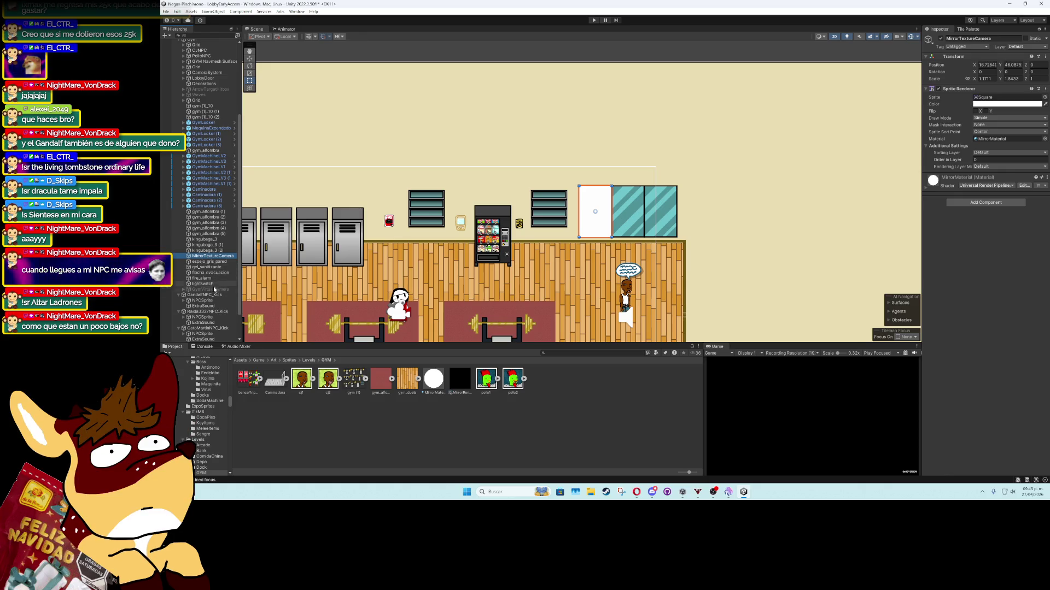
Collapse the NPC entries in the Hierarchy and open the Assets/Game/Prefabs folder
{"action": "left_click", "coordinate": [178, 295]}
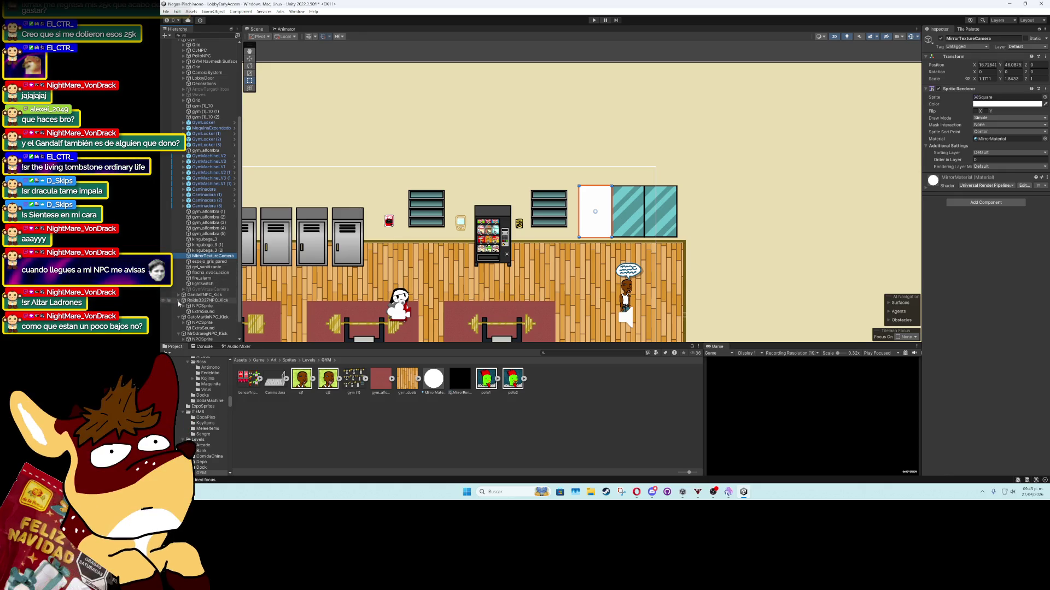
{"action": "left_click", "coordinate": [178, 300]}
{"action": "left_click", "coordinate": [179, 306]}
{"action": "left_click", "coordinate": [180, 333]}
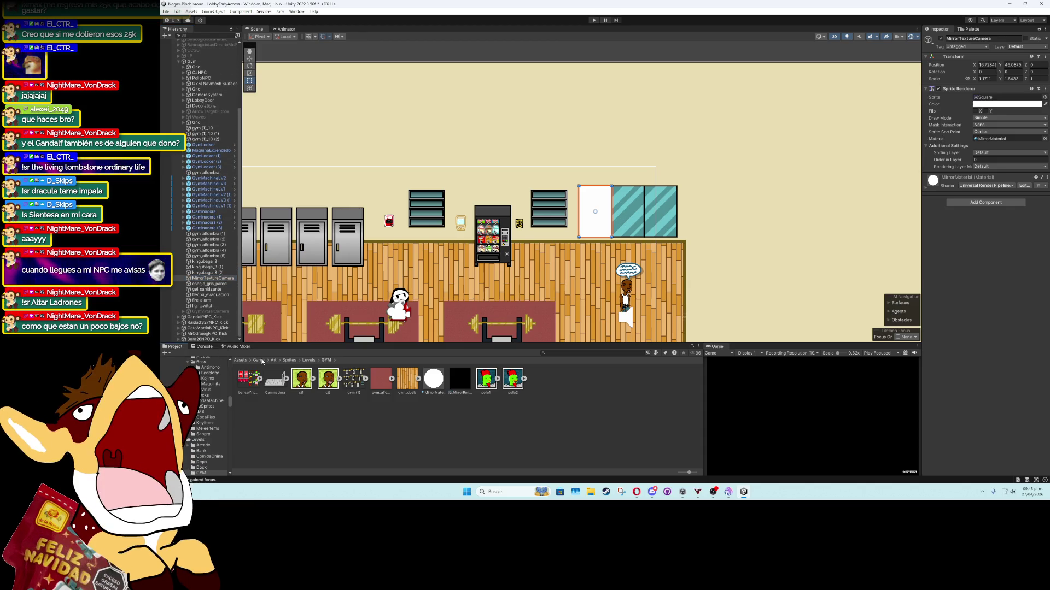
{"action": "left_click", "coordinate": [259, 361]}
{"action": "double_click", "coordinate": [326, 380]}
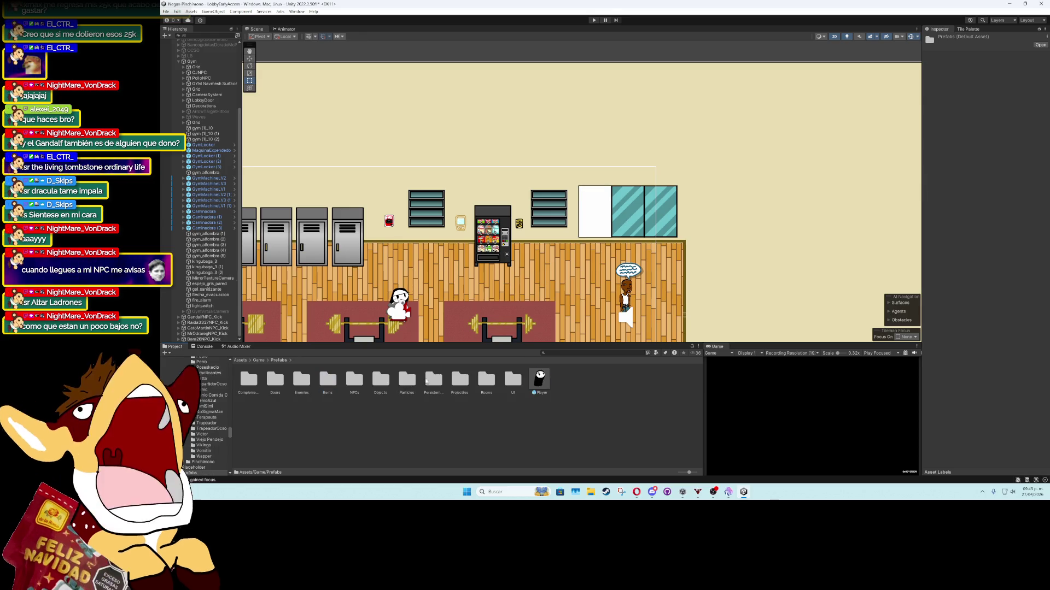
Open the Prefabs/NPCs folder and add a child camera named MirrorCamera under MirrorTextureCamera
{"action": "double_click", "coordinate": [354, 380]}
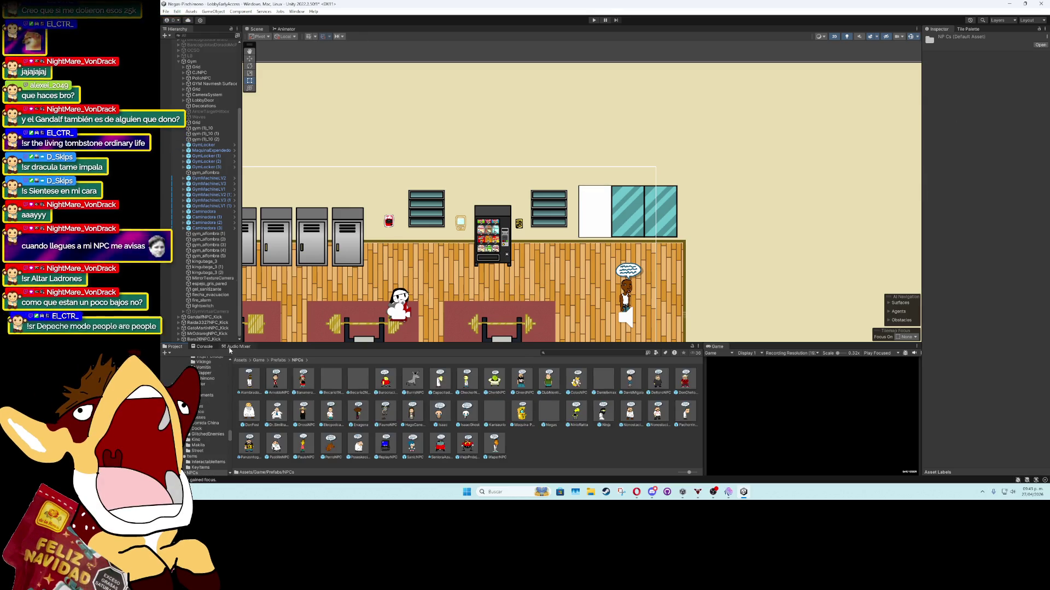
{"action": "left_click", "coordinate": [203, 317]}
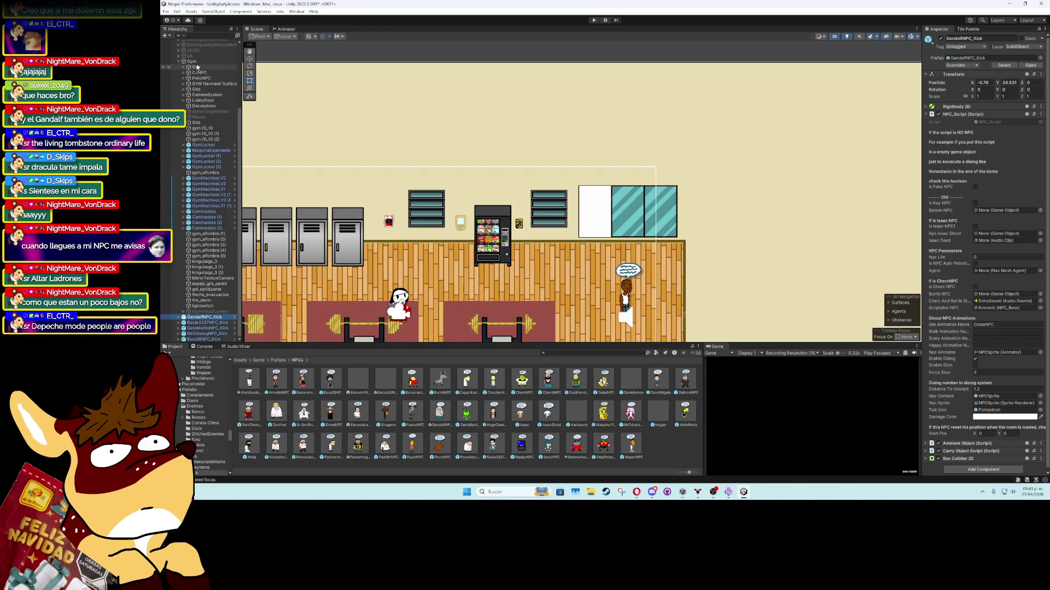
{"action": "left_click", "coordinate": [210, 283]}
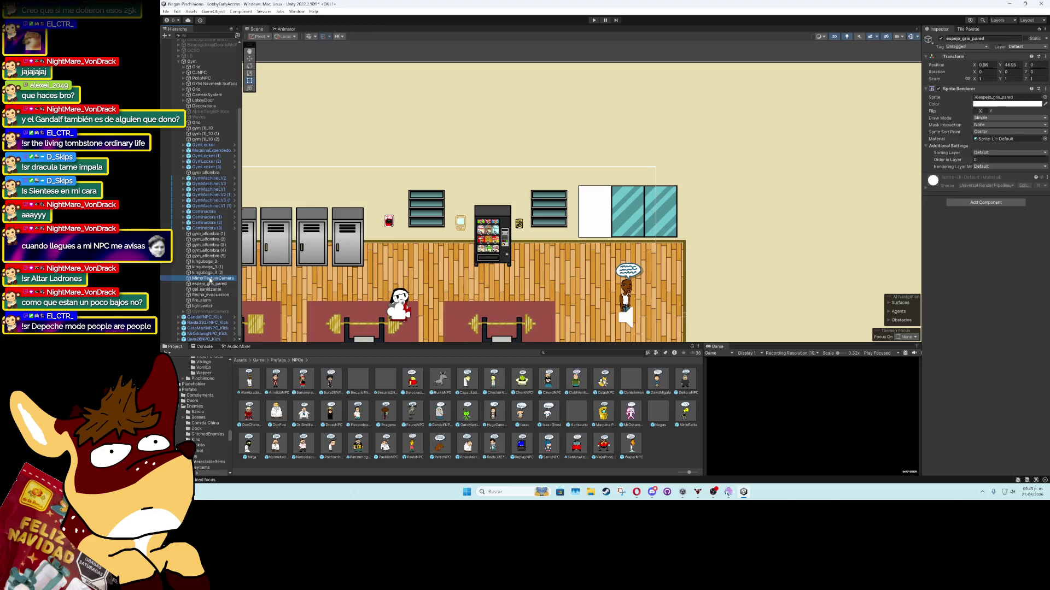
{"action": "left_click", "coordinate": [210, 279]}
{"action": "right_click", "coordinate": [210, 279]}
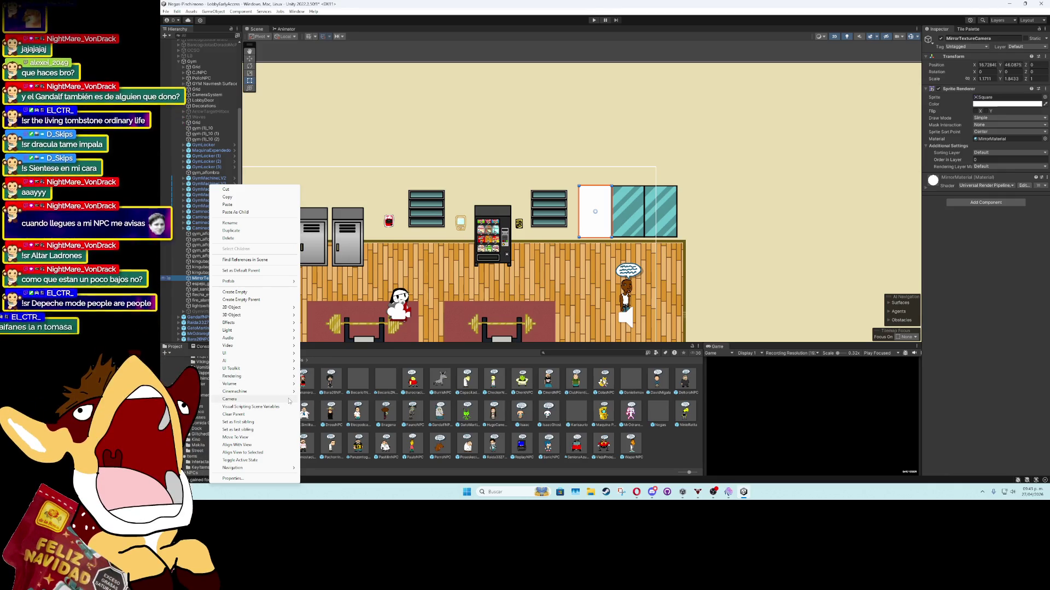
{"action": "left_click", "coordinate": [288, 399]}
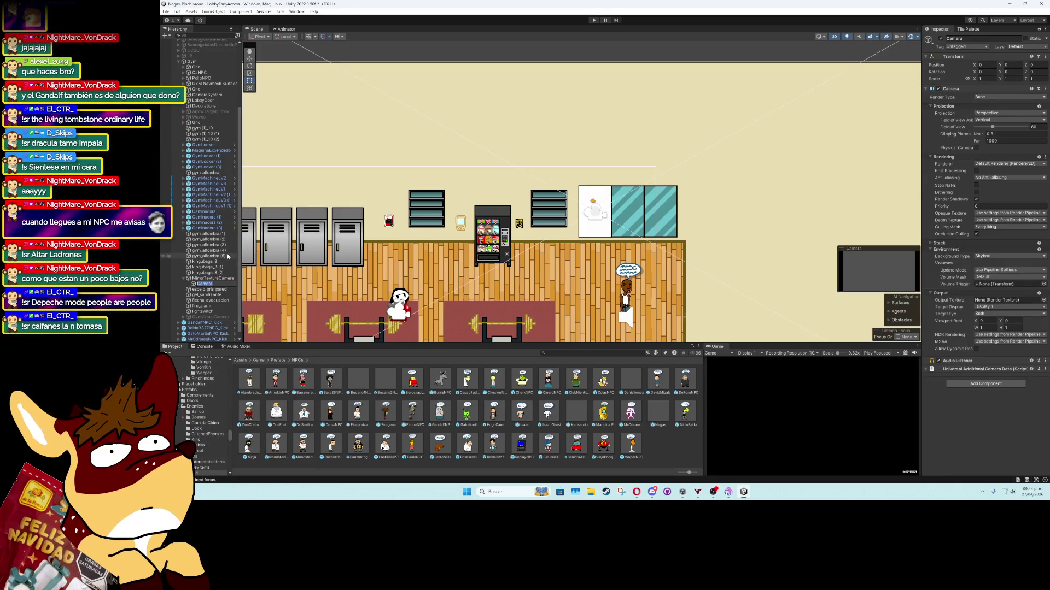
{"action": "type", "text": "M"}
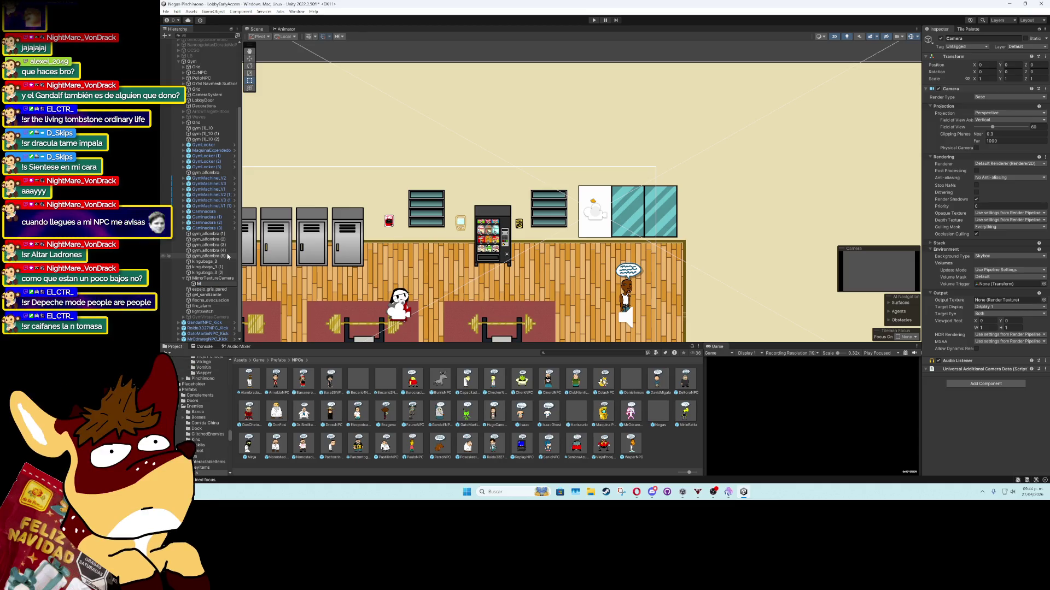
{"action": "type", "text": "irrorCamera"}
{"action": "key", "text": "Return"}
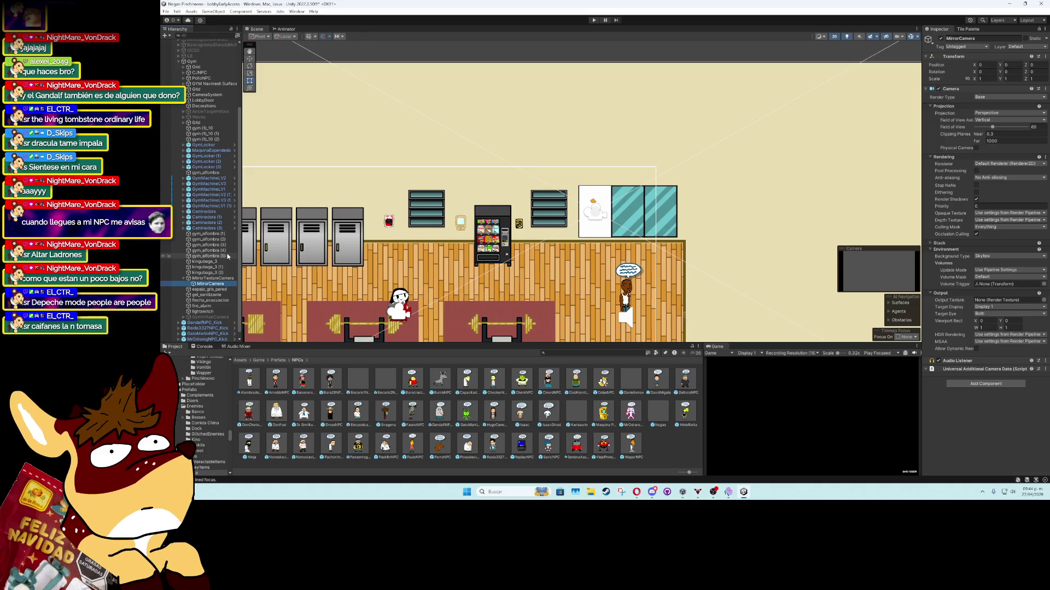
In 3D view, pull MirrorCamera back from the wall and lower it to Y -1.426
{"action": "left_click", "coordinate": [835, 36]}
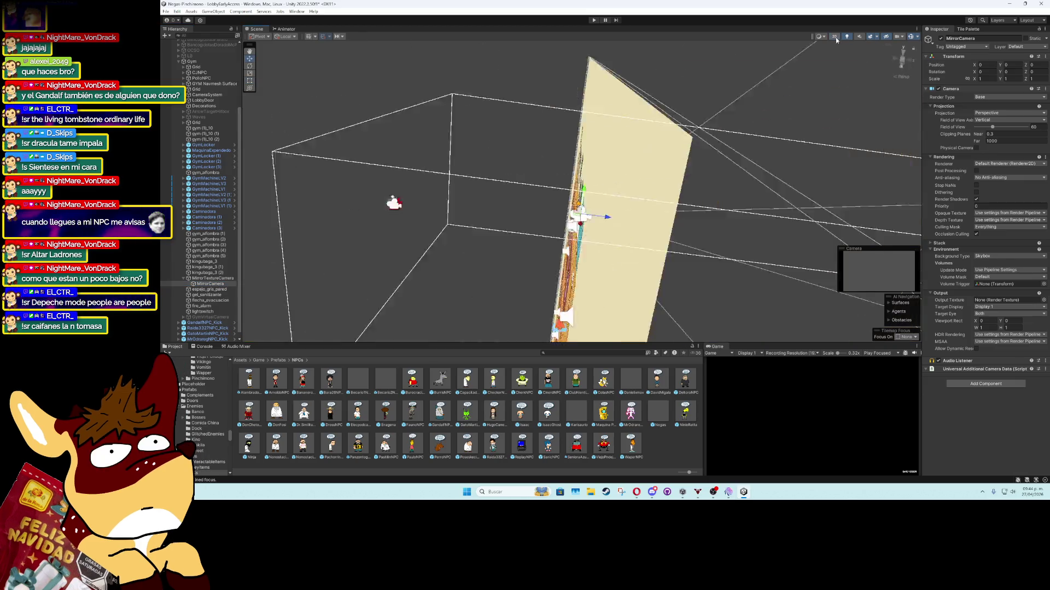
{"action": "left_click_drag", "start_coordinate": [593, 221], "coordinate": [542, 223]}
{"action": "left_click_drag", "start_coordinate": [531, 167], "coordinate": [536, 215]}
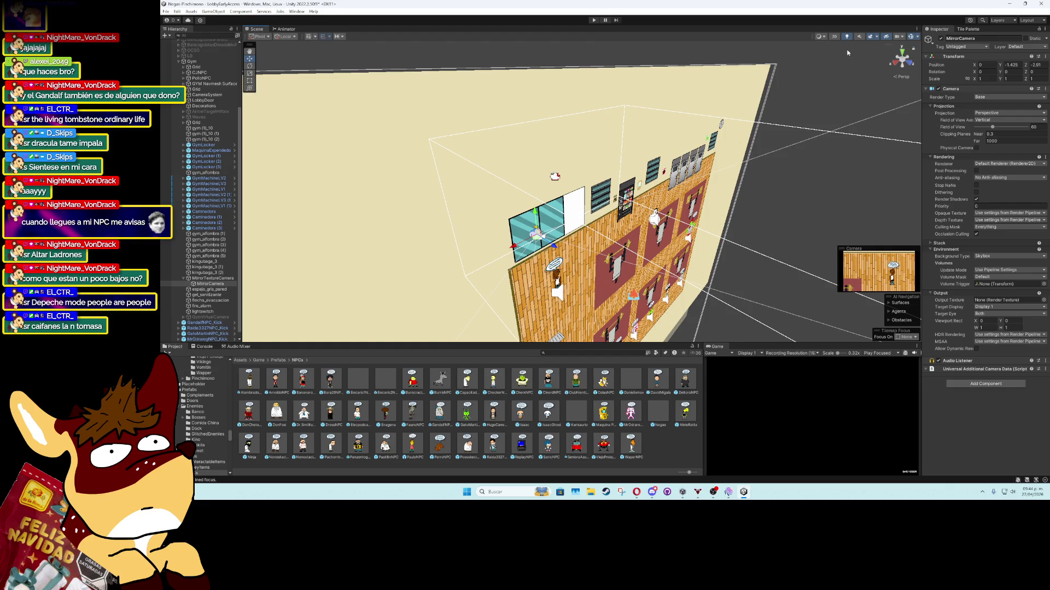
{"action": "left_click", "coordinate": [833, 36]}
{"action": "scroll", "coordinate": [421, 227], "scroll_direction": "up", "scroll_amount": 2}
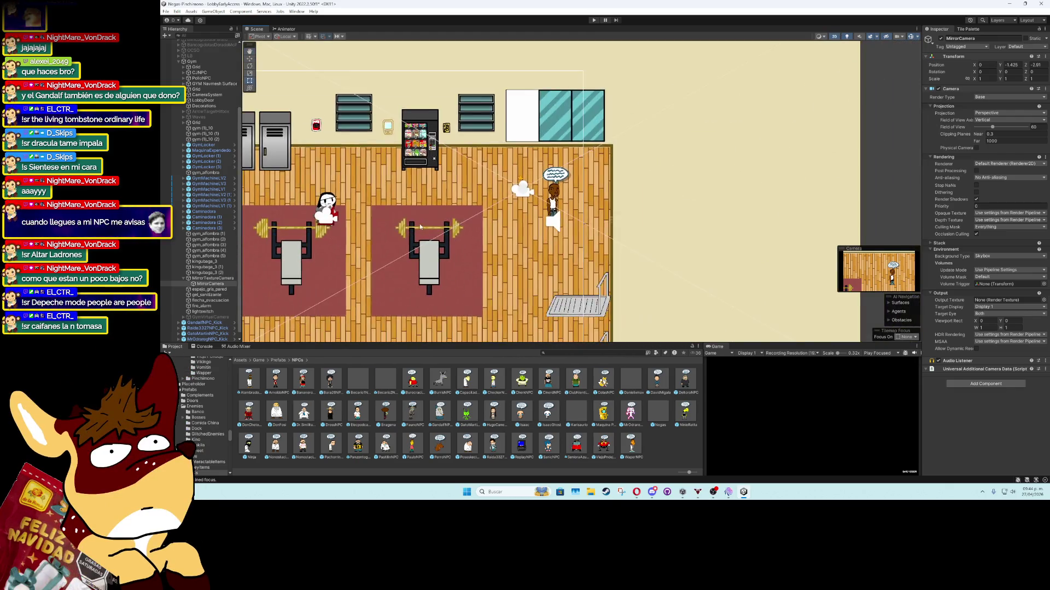
{"action": "scroll", "coordinate": [421, 227], "scroll_direction": "down", "scroll_amount": 2}
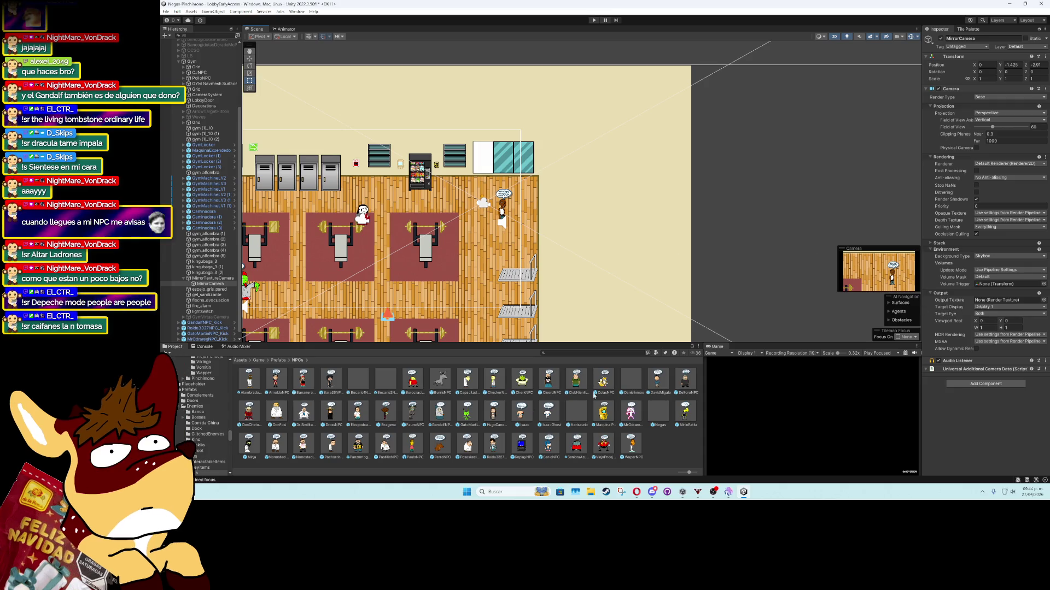
Set MirrorCamera's Output Texture to MirrorRenderTexture and collapse the Environment and Output sections
{"action": "left_click", "coordinate": [1044, 300]}
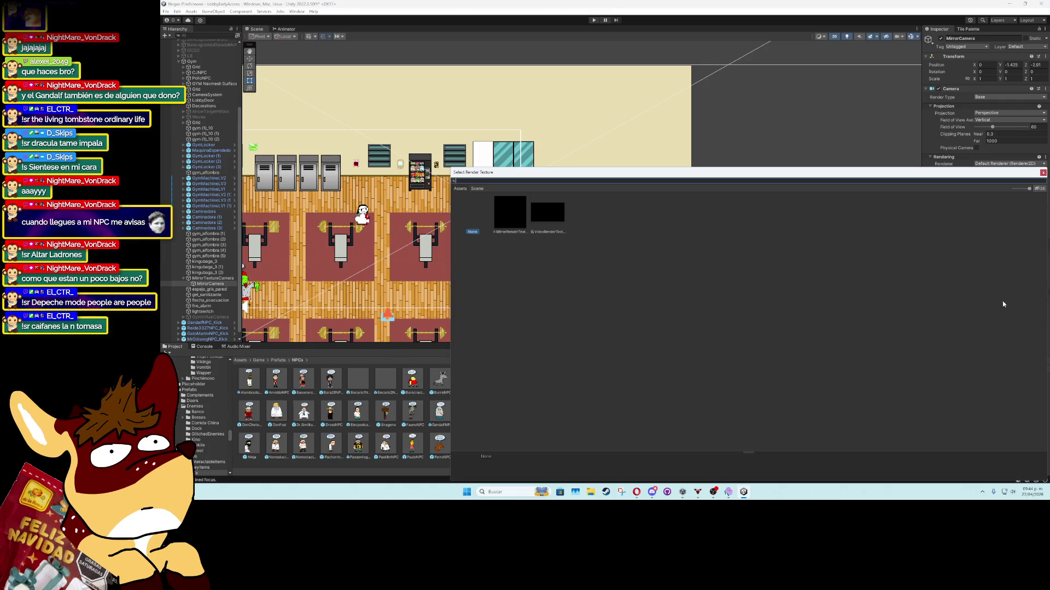
{"action": "double_click", "coordinate": [520, 213]}
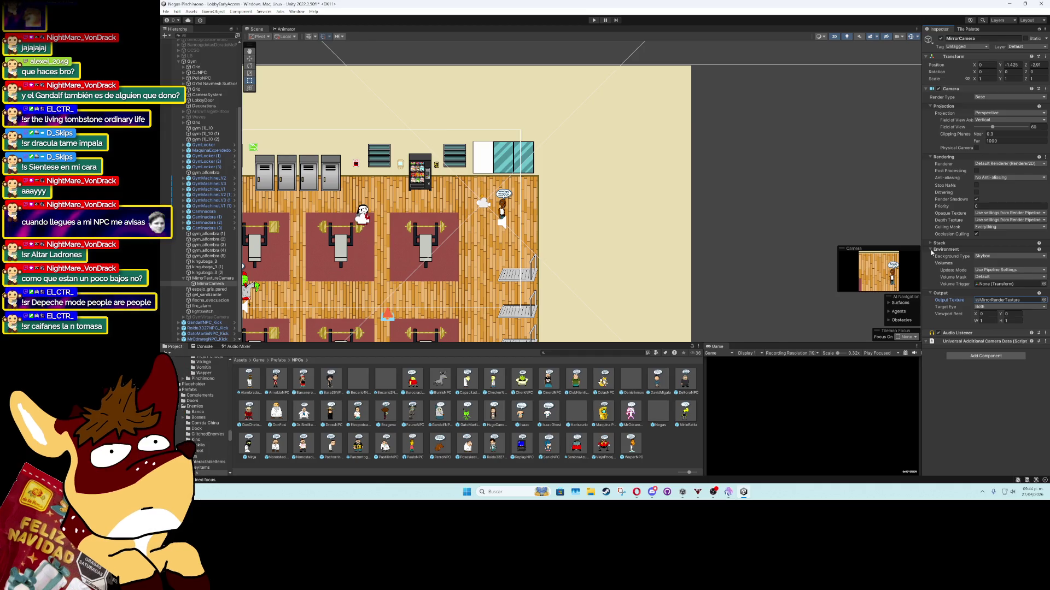
{"action": "left_click", "coordinate": [931, 250]}
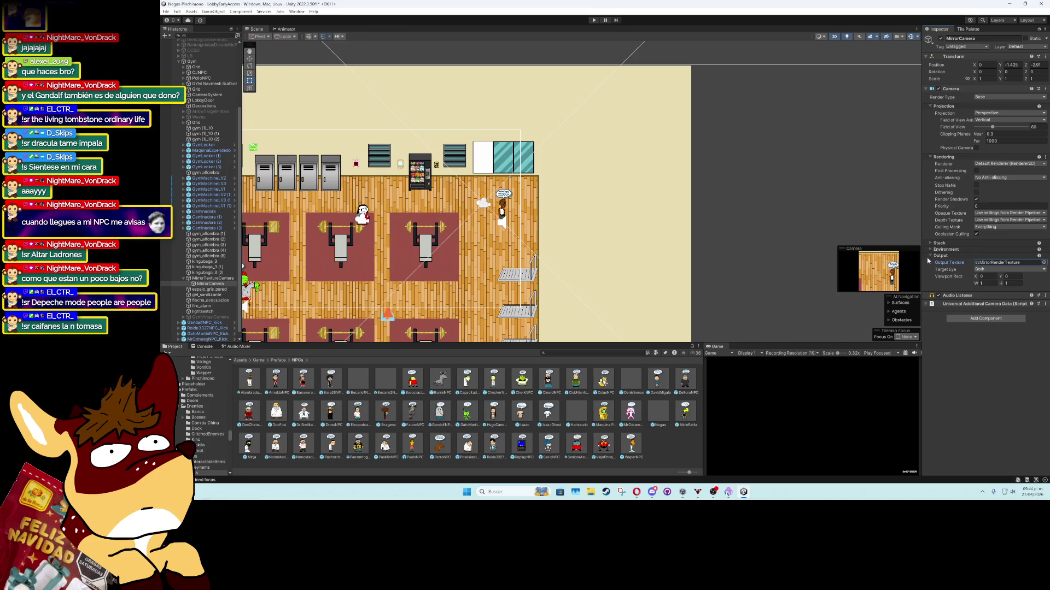
{"action": "left_click", "coordinate": [930, 256]}
Adjust the field of view axis, keep Perspective projection, then reselect MirrorTextureCamera
{"action": "left_click", "coordinate": [980, 121]}
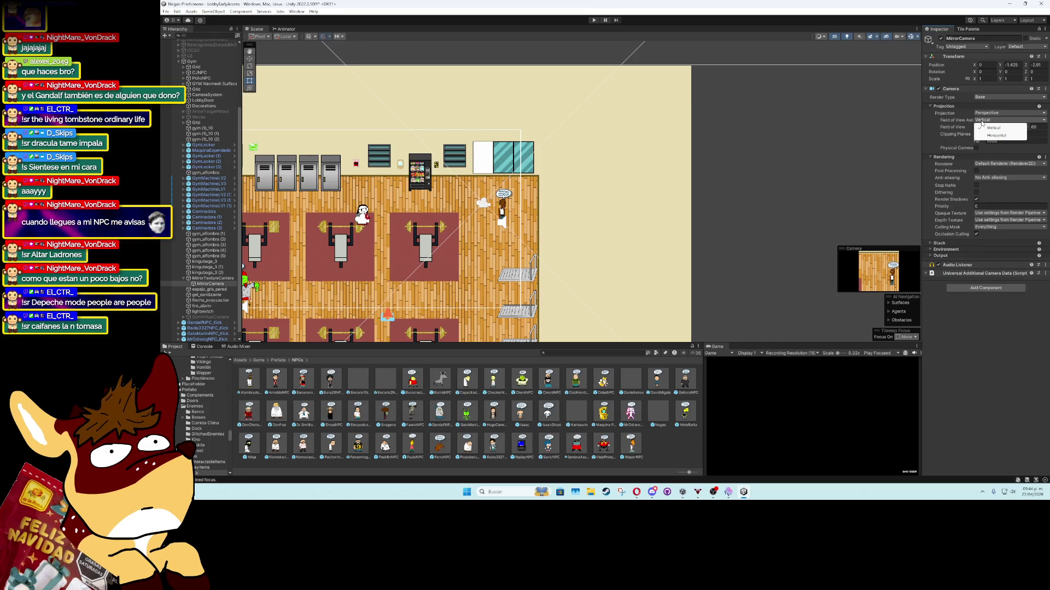
{"action": "left_click", "coordinate": [982, 127]}
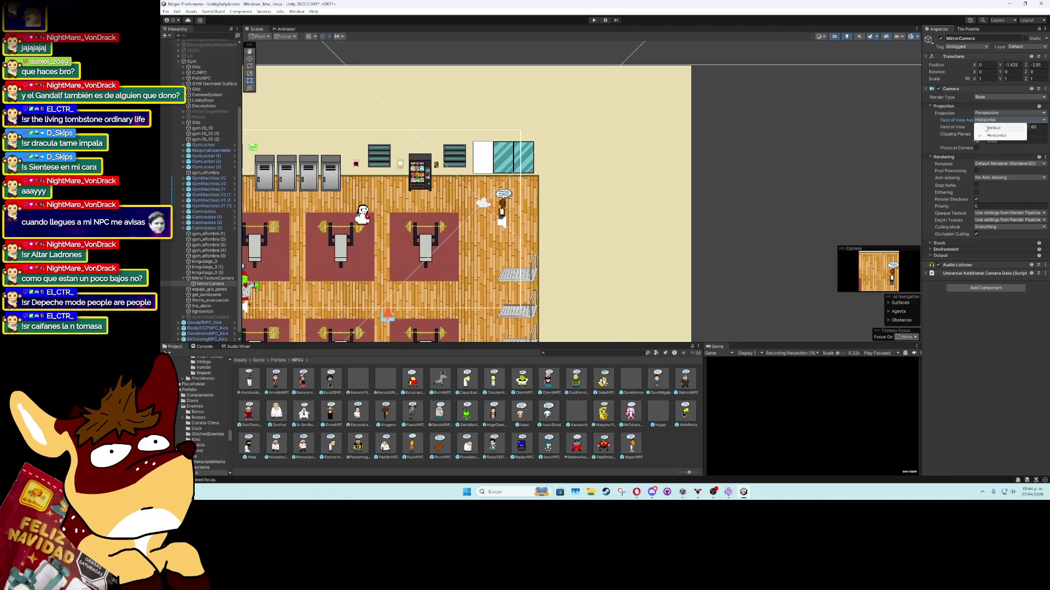
{"action": "left_click", "coordinate": [982, 121]}
{"action": "left_click", "coordinate": [984, 128]}
{"action": "left_click", "coordinate": [986, 112]}
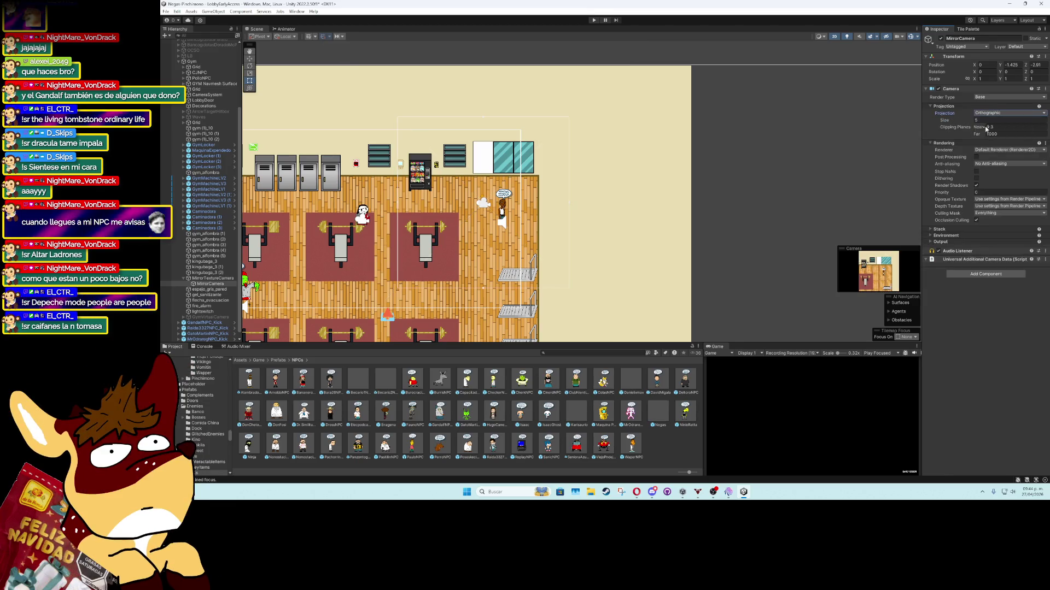
{"action": "left_click", "coordinate": [986, 121]}
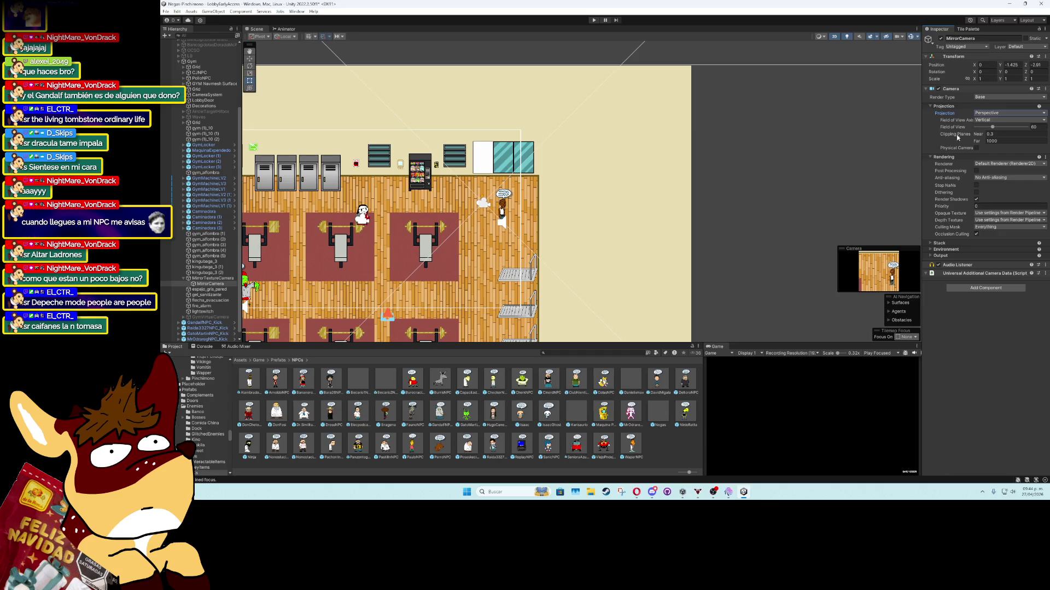
{"action": "left_click", "coordinate": [213, 279]}
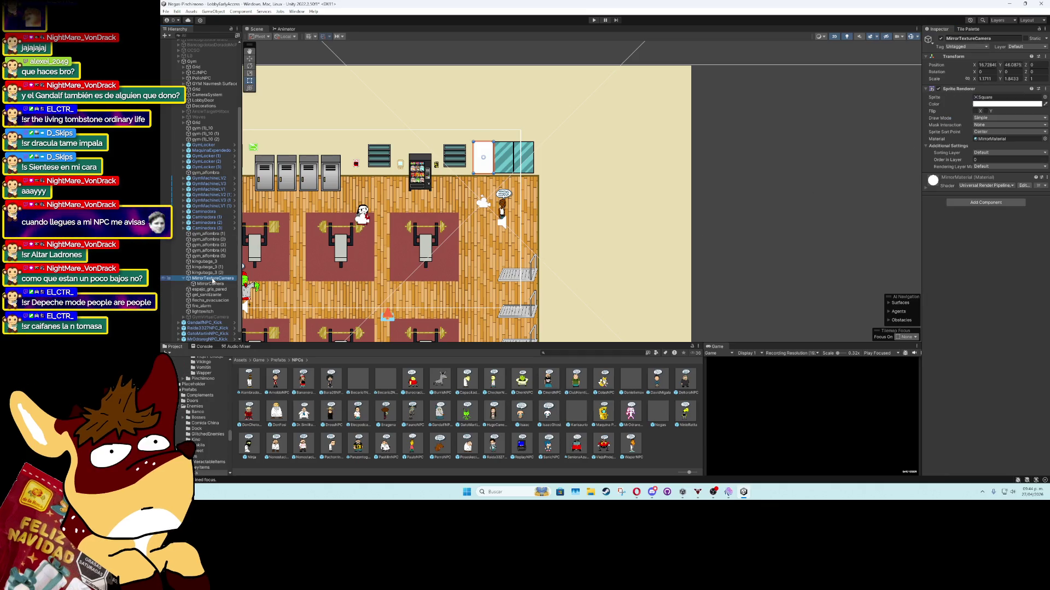
Locate MirrorMaterial and drag the wood texture into its Diffuse, Mask and normal map slots
{"action": "left_click", "coordinate": [991, 140]}
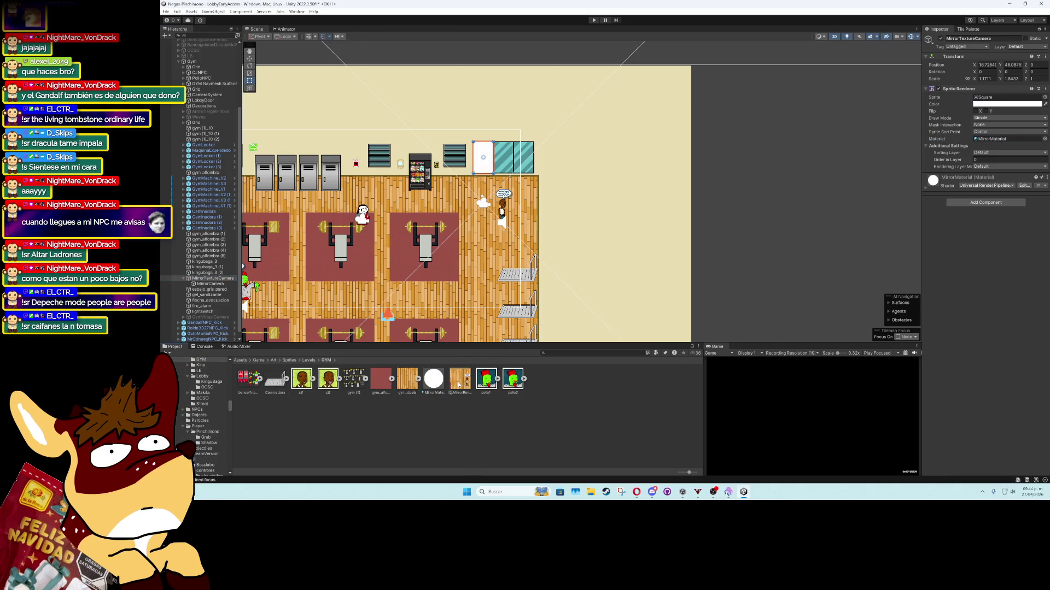
{"action": "left_click", "coordinate": [435, 380]}
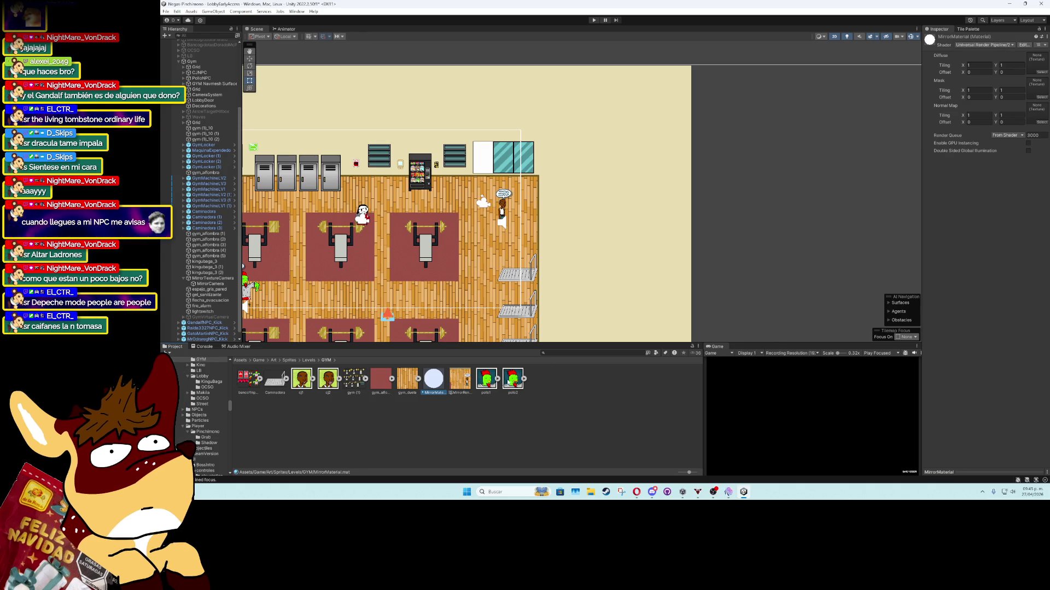
{"action": "left_click_drag", "start_coordinate": [459, 378], "coordinate": [1037, 63]}
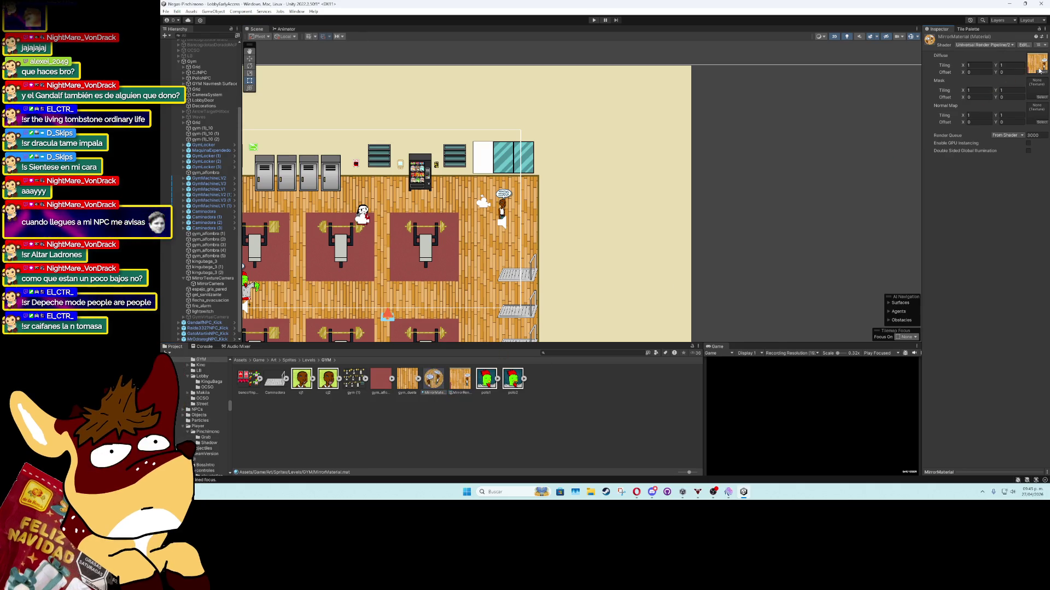
{"action": "mouse_move", "coordinate": [459, 379]}
{"action": "left_mouse_down"}
{"action": "mouse_move", "coordinate": [956, 187]}
{"action": "mouse_move", "coordinate": [1037, 89]}
{"action": "left_mouse_up"}
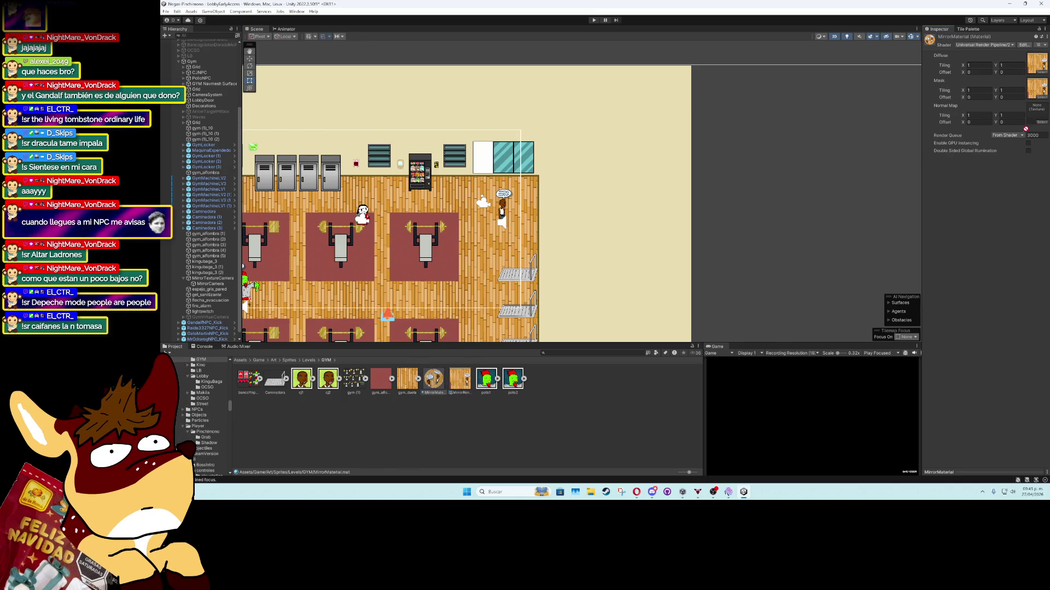
{"action": "left_click_drag", "start_coordinate": [460, 378], "coordinate": [1035, 118]}
{"action": "left_click", "coordinate": [477, 165]}
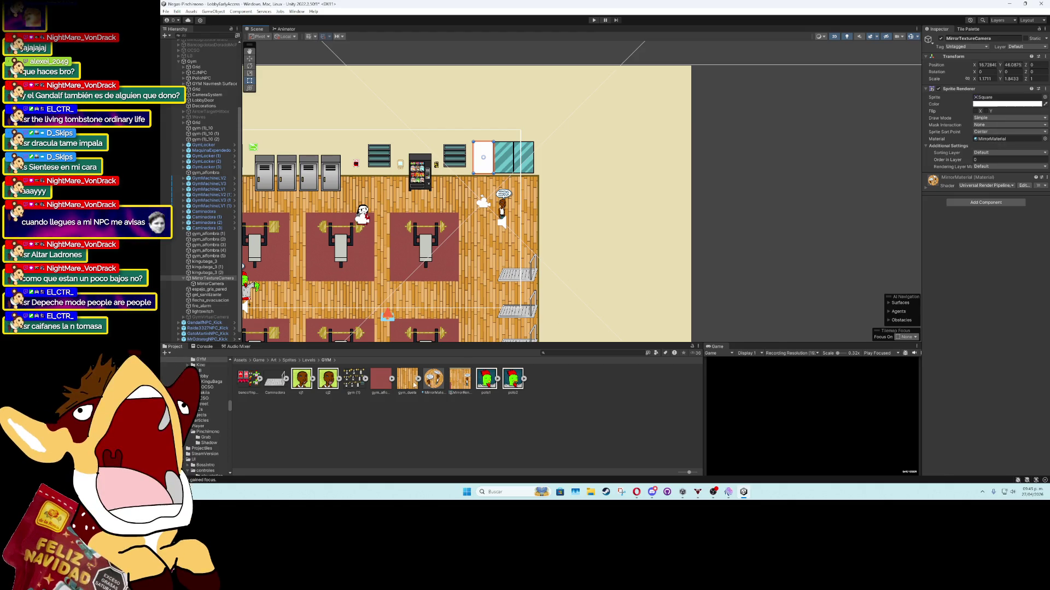
Switch MirrorMaterial to the URP Lit shader with MirrorRenderTexture as its base map
{"action": "left_click", "coordinate": [434, 379]}
{"action": "left_click", "coordinate": [1003, 44]}
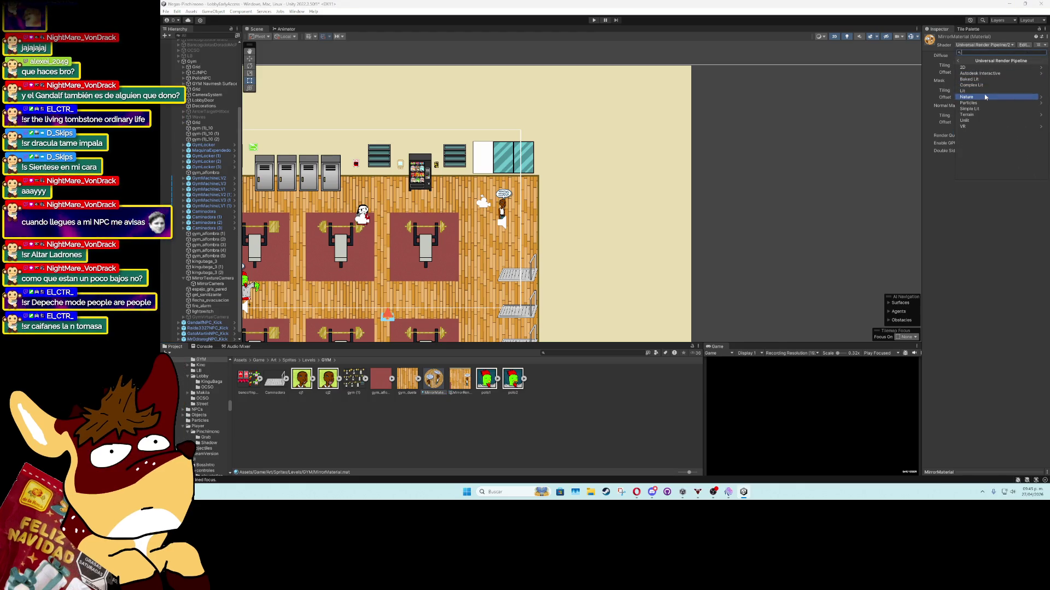
{"action": "left_click", "coordinate": [984, 91]}
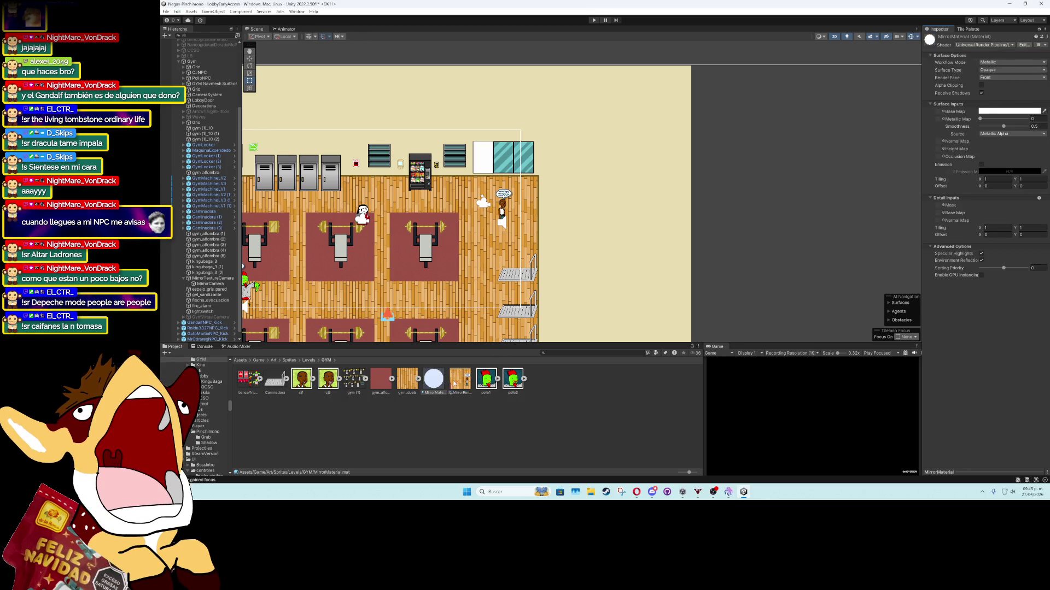
{"action": "mouse_move", "coordinate": [453, 384]}
{"action": "left_mouse_down"}
{"action": "mouse_move", "coordinate": [851, 202]}
{"action": "mouse_move", "coordinate": [937, 112]}
{"action": "left_mouse_up"}
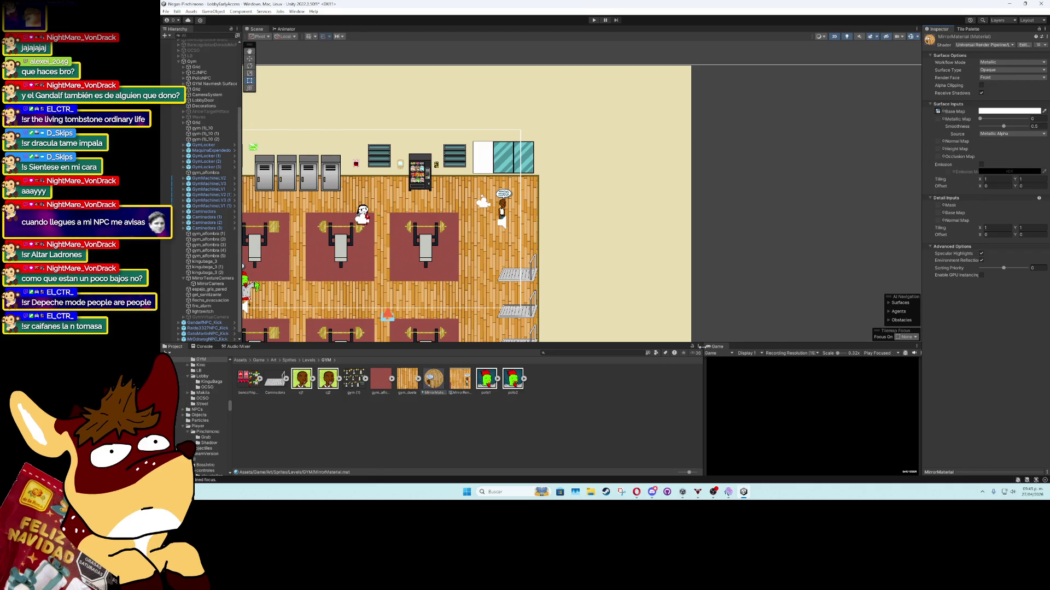
{"action": "left_click", "coordinate": [277, 439]}
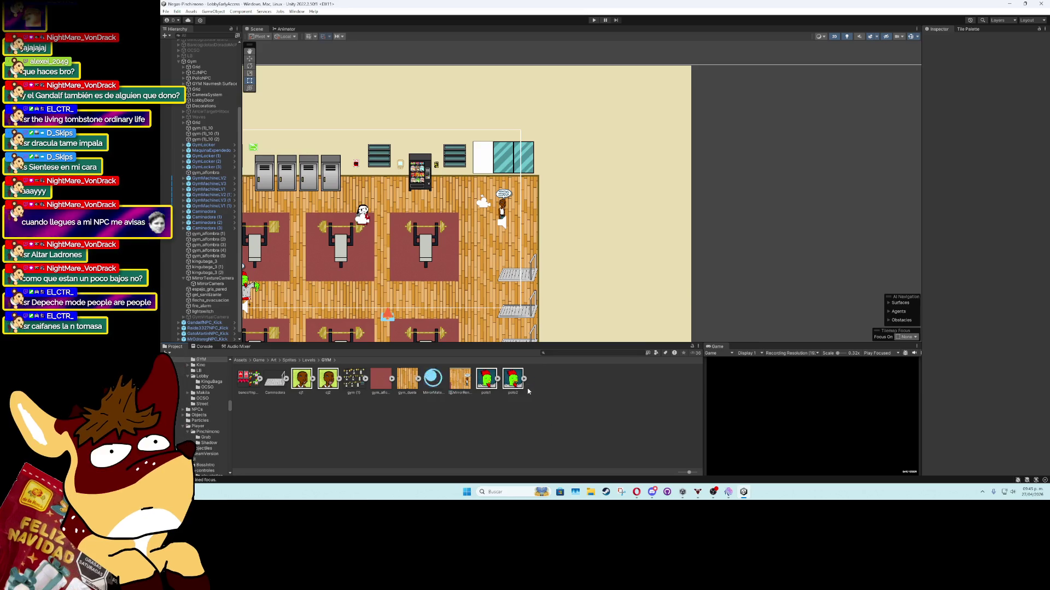
Assign MirrorMaterial to the mirror sprite and leave the material's metallic value at 0
{"action": "left_click", "coordinate": [488, 157]}
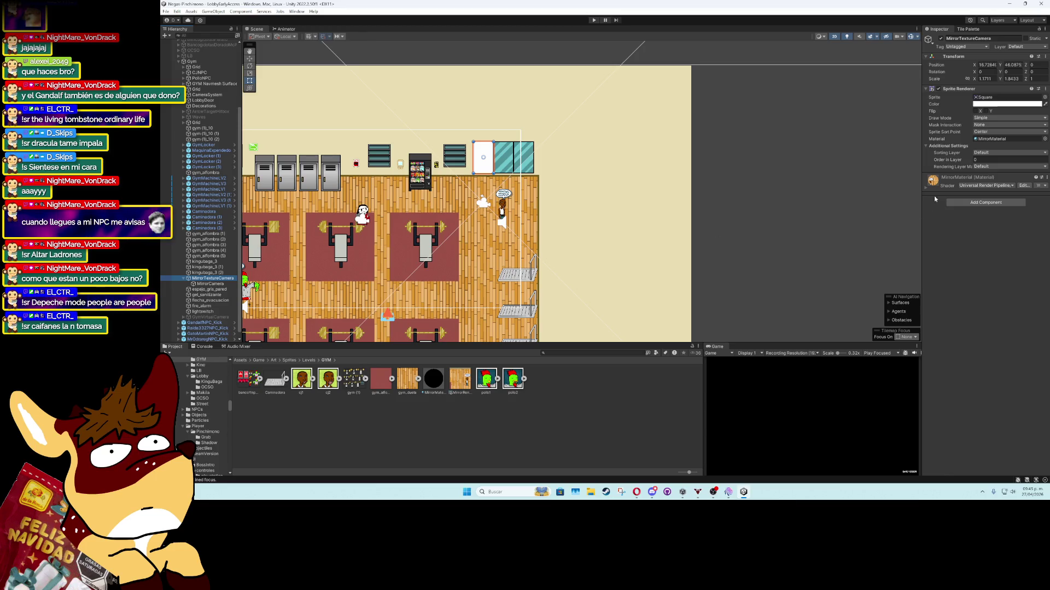
{"action": "left_click", "coordinate": [1043, 140]}
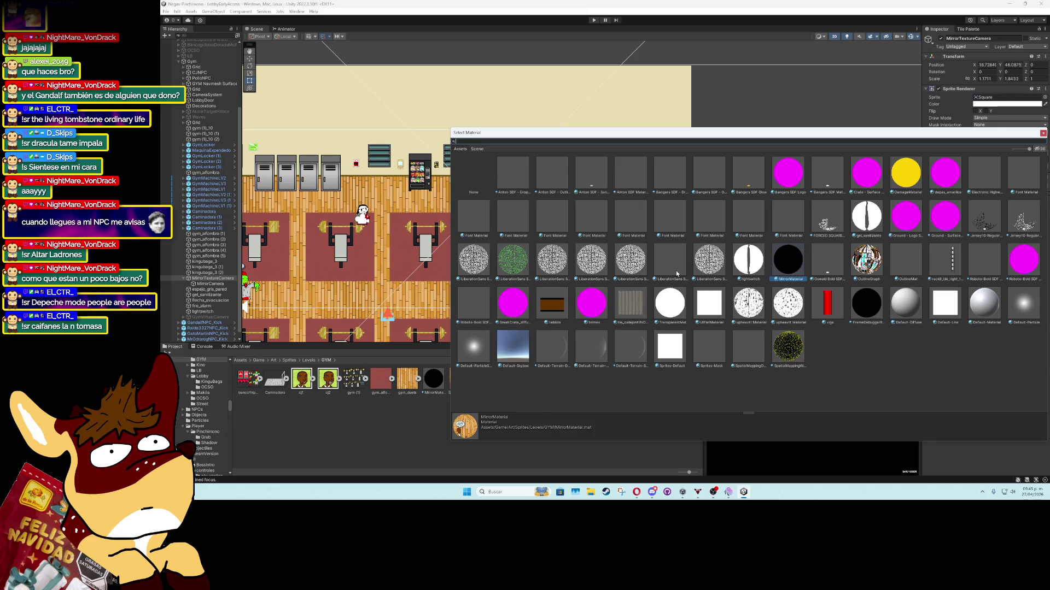
{"action": "left_click", "coordinate": [1043, 133]}
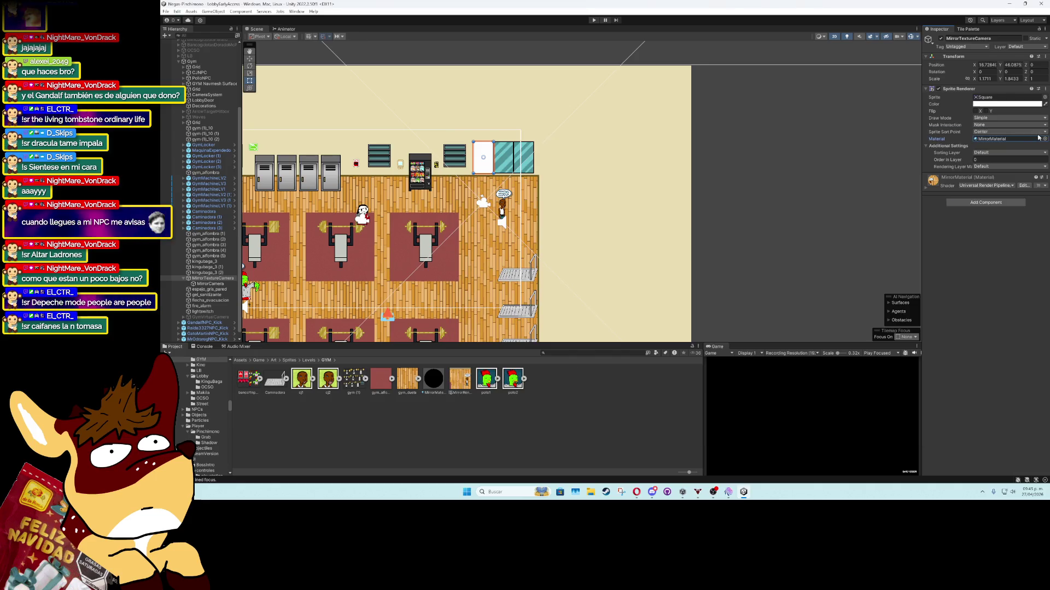
{"action": "left_click", "coordinate": [438, 383]}
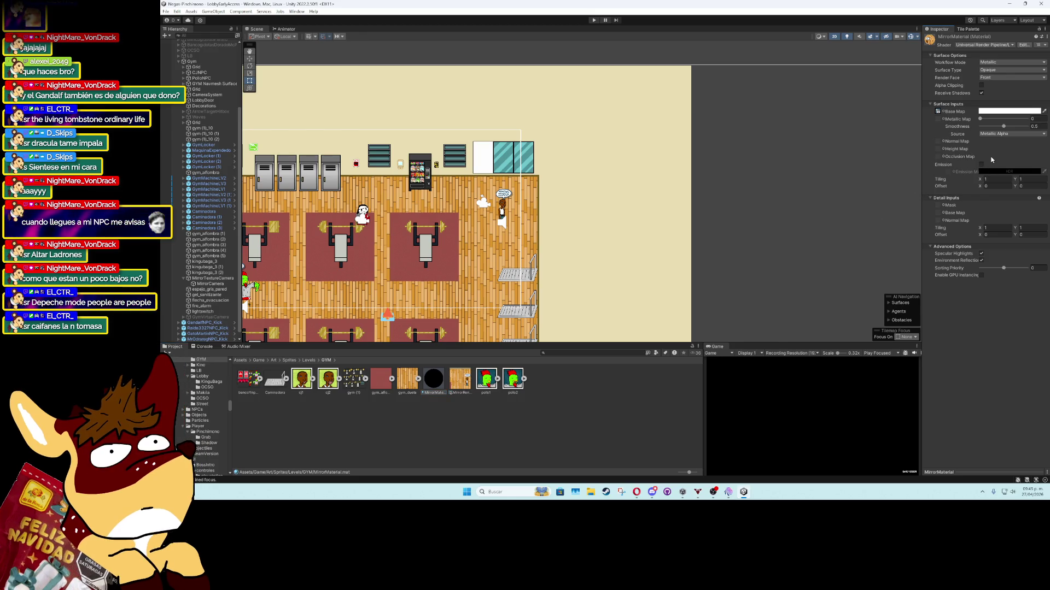
{"action": "left_click", "coordinate": [455, 379]}
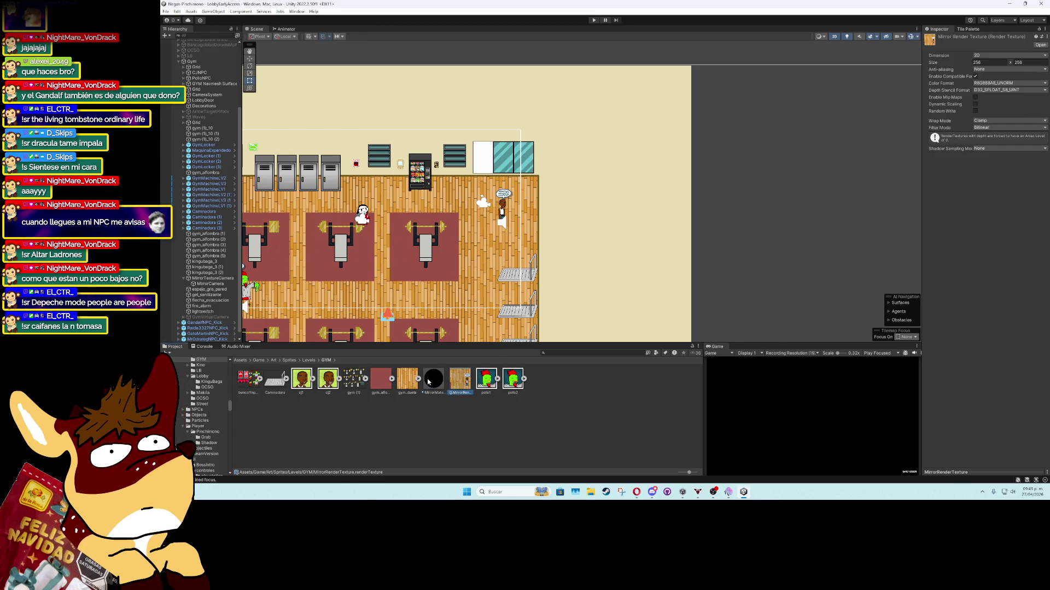
{"action": "left_click", "coordinate": [429, 382]}
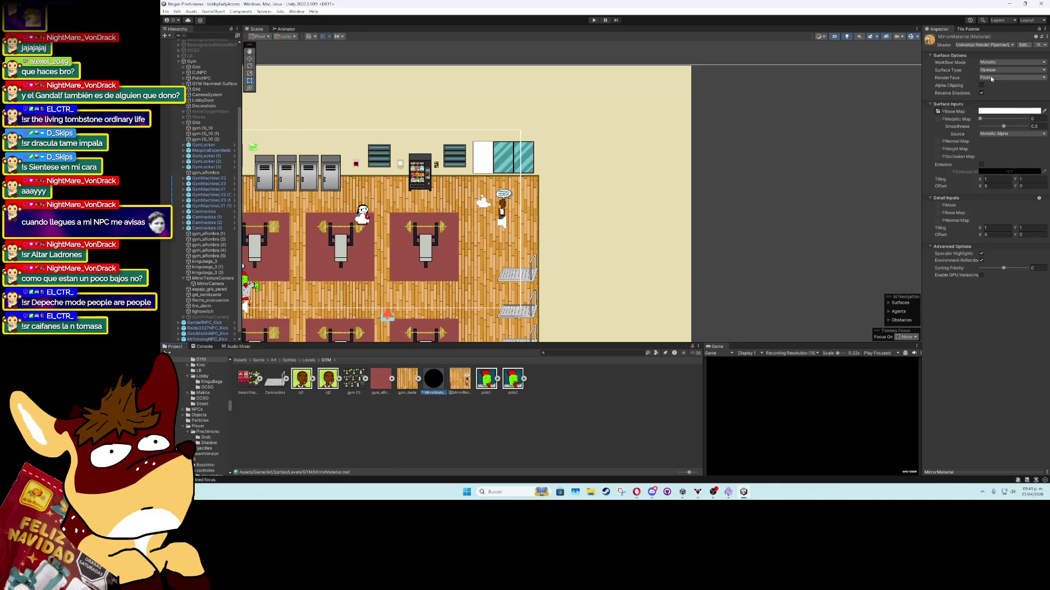
{"action": "left_click_drag", "start_coordinate": [980, 122], "coordinate": [1030, 126]}
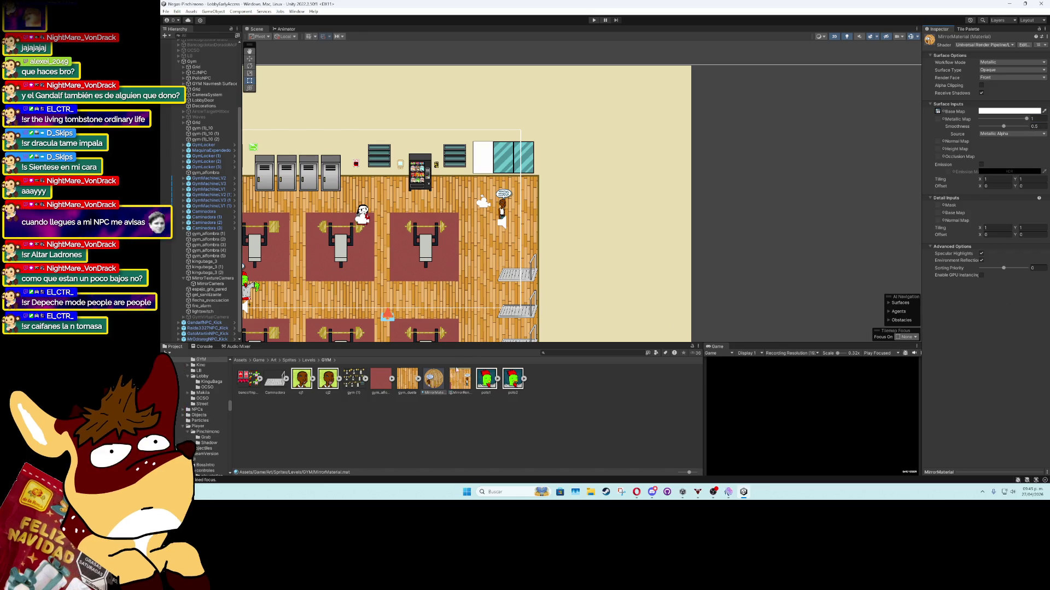
{"action": "left_click", "coordinate": [483, 159]}
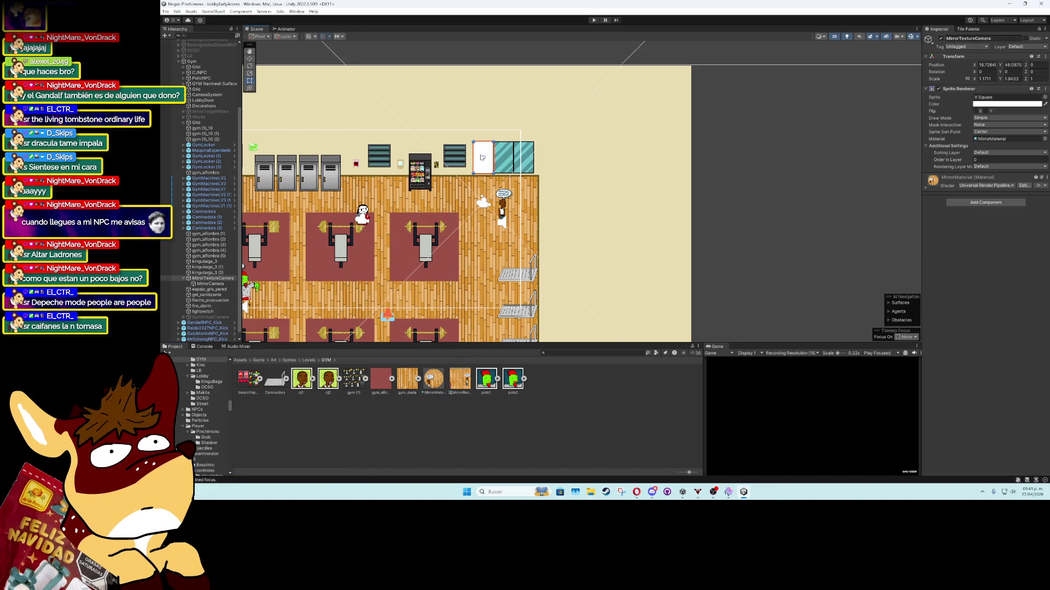
Keep the mirror Sprite Renderer tint pure white after trying a pink tint
{"action": "left_click", "coordinate": [1011, 104]}
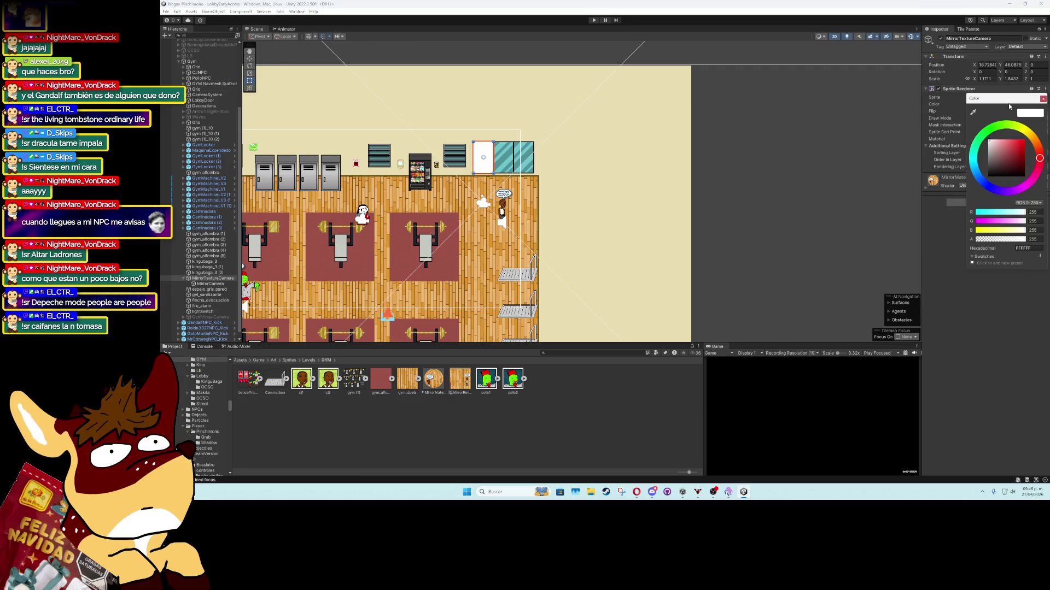
{"action": "left_click", "coordinate": [1001, 148]}
{"action": "left_click_drag", "start_coordinate": [1001, 153], "coordinate": [979, 139]}
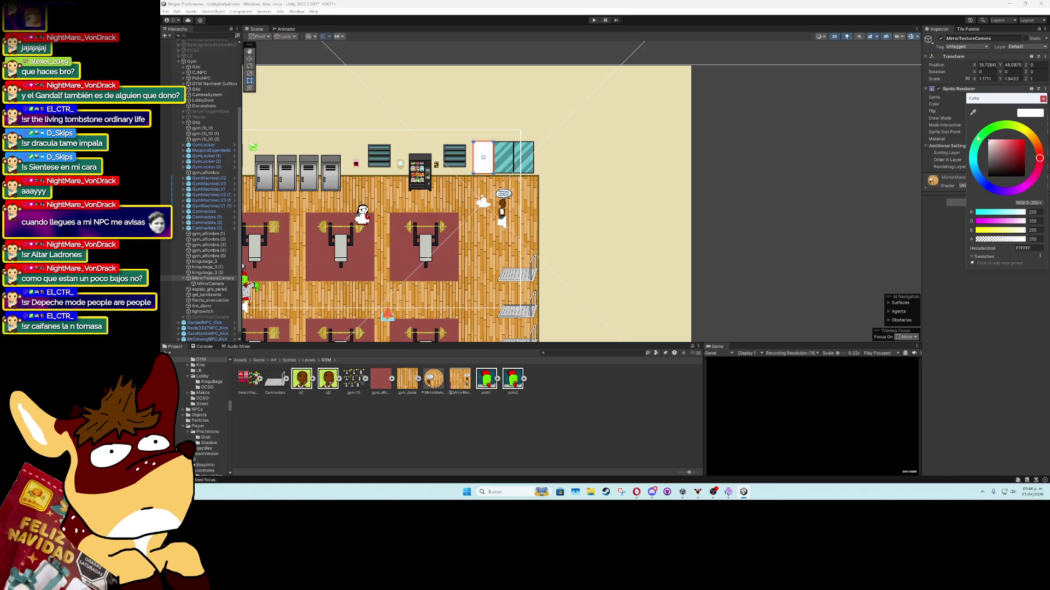
{"action": "left_click", "coordinate": [1043, 99]}
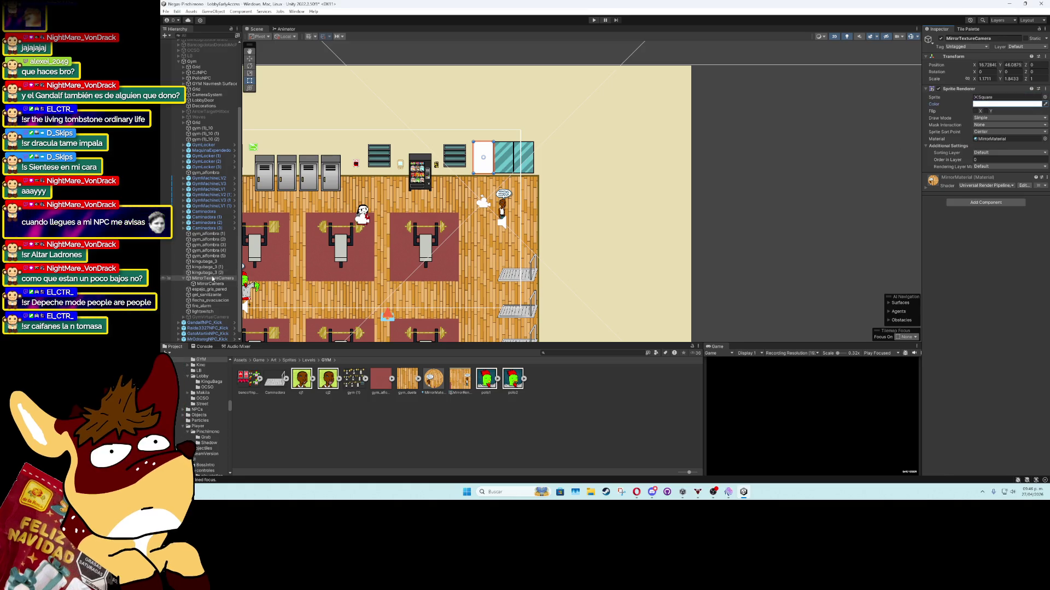
Shift the mirror sprite right along the gym wall with the move gizmo, then select its Material field
{"action": "left_click", "coordinate": [211, 284]}
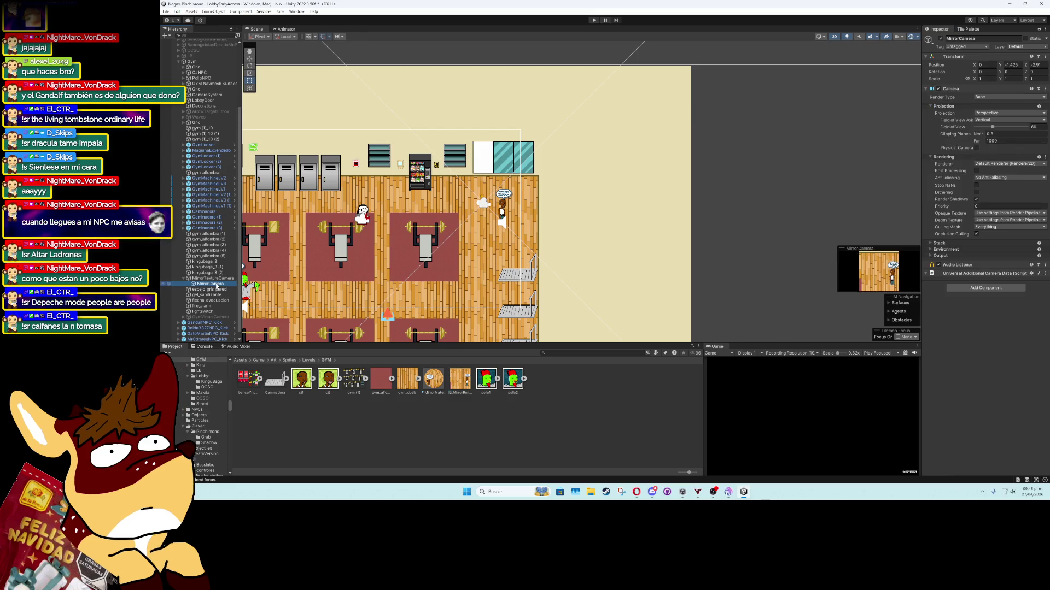
{"action": "left_click", "coordinate": [213, 279]}
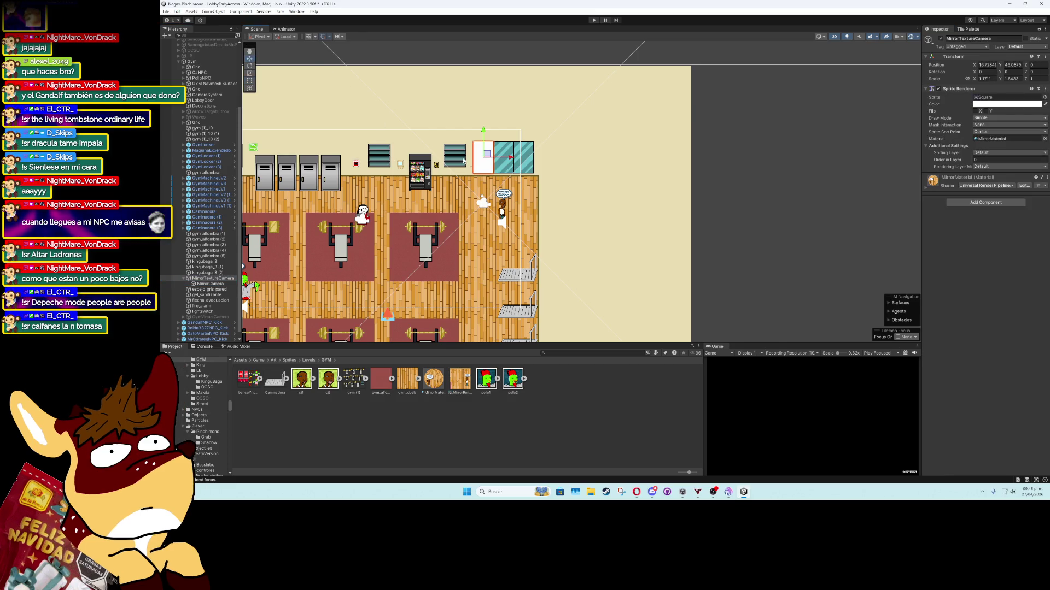
{"action": "mouse_move", "coordinate": [510, 157]}
{"action": "left_mouse_down"}
{"action": "mouse_move", "coordinate": [518, 164]}
{"action": "mouse_move", "coordinate": [493, 171]}
{"action": "mouse_move", "coordinate": [505, 158]}
{"action": "left_mouse_up"}
{"action": "scroll", "coordinate": [465, 181], "scroll_direction": "up", "scroll_amount": 2}
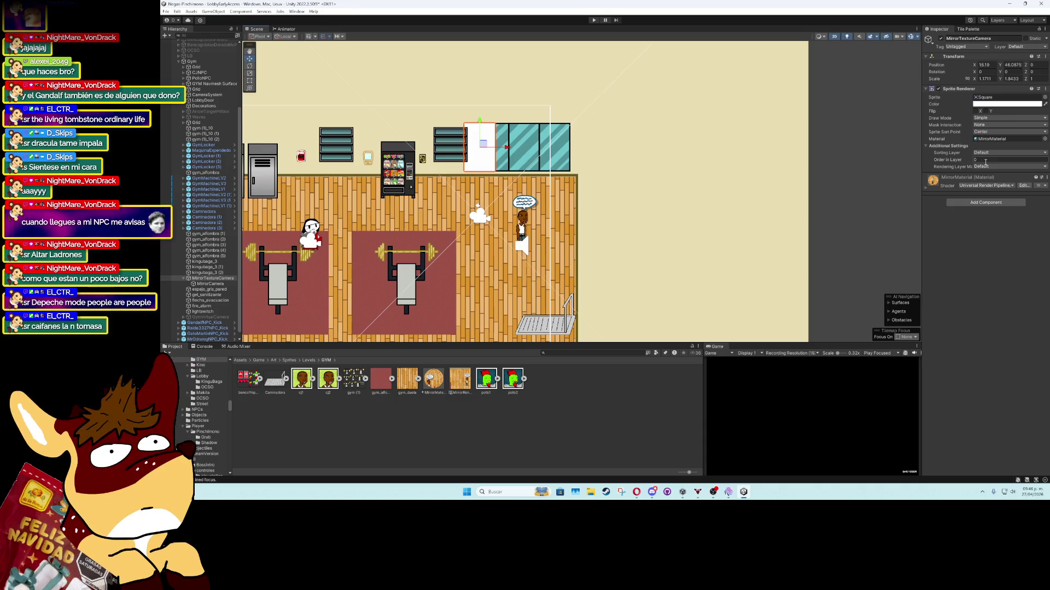
{"action": "mouse_move", "coordinate": [508, 147]}
{"action": "left_mouse_down"}
{"action": "mouse_move", "coordinate": [843, 164]}
{"action": "mouse_move", "coordinate": [523, 164]}
{"action": "mouse_move", "coordinate": [513, 179]}
{"action": "mouse_move", "coordinate": [524, 179]}
{"action": "left_mouse_up"}
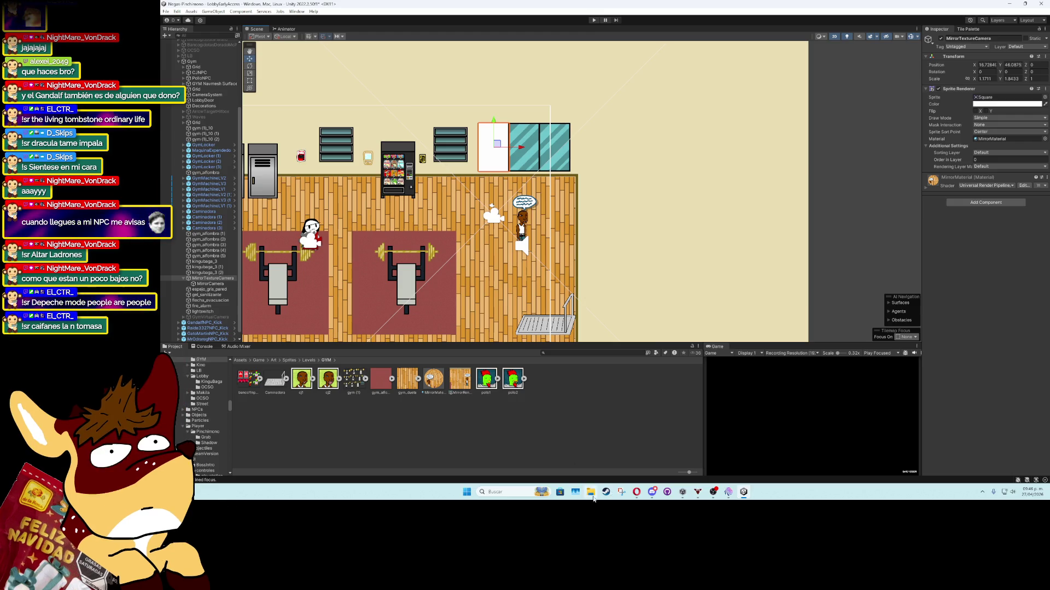
{"action": "mouse_move", "coordinate": [634, 496]}
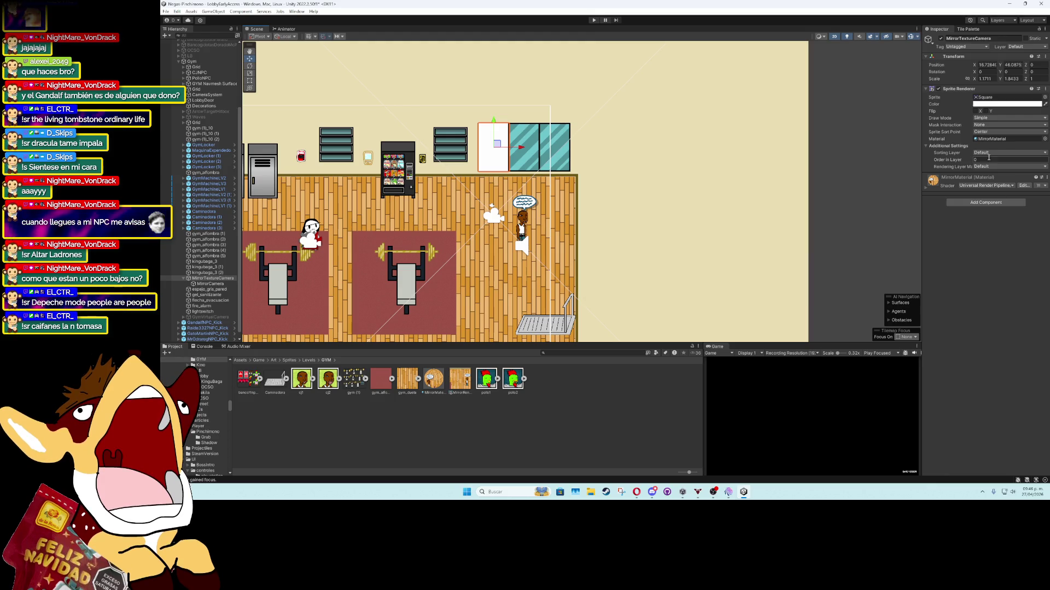
{"action": "left_click", "coordinate": [990, 139]}
In MirrorMaterial, set Metallic to about 0.015, enter 0.5, and keep smoothness source Metallic Alpha
{"action": "double_click", "coordinate": [989, 139]}
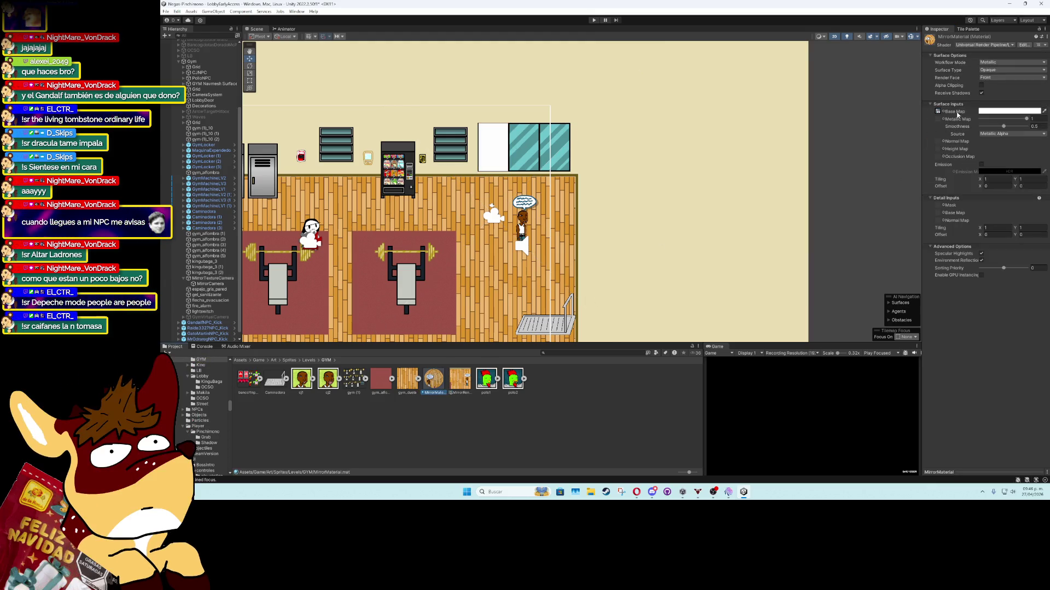
{"action": "left_click", "coordinate": [982, 95]}
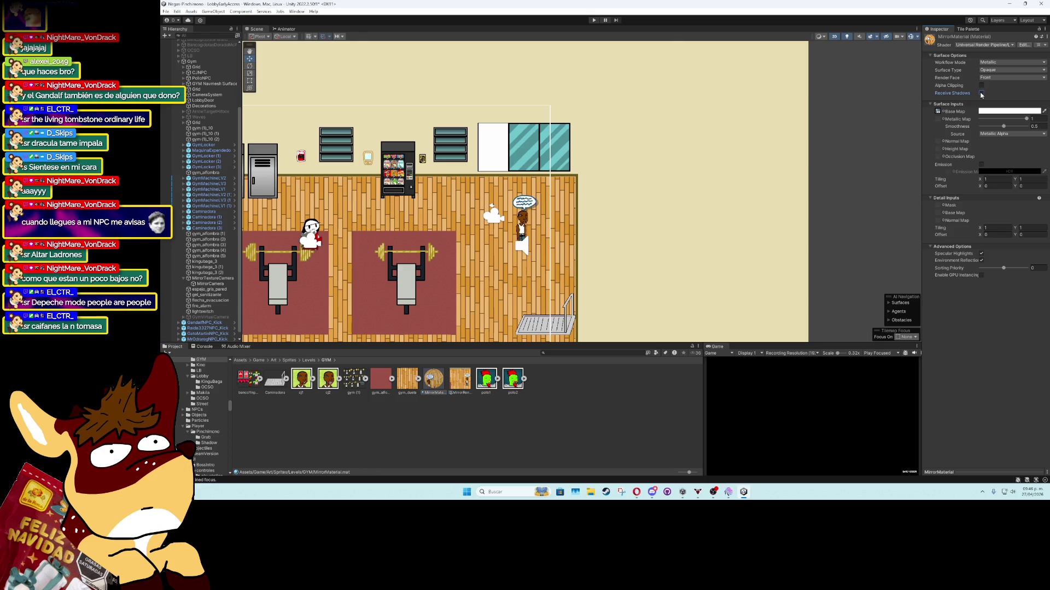
{"action": "left_click_drag", "start_coordinate": [1026, 119], "coordinate": [974, 120]}
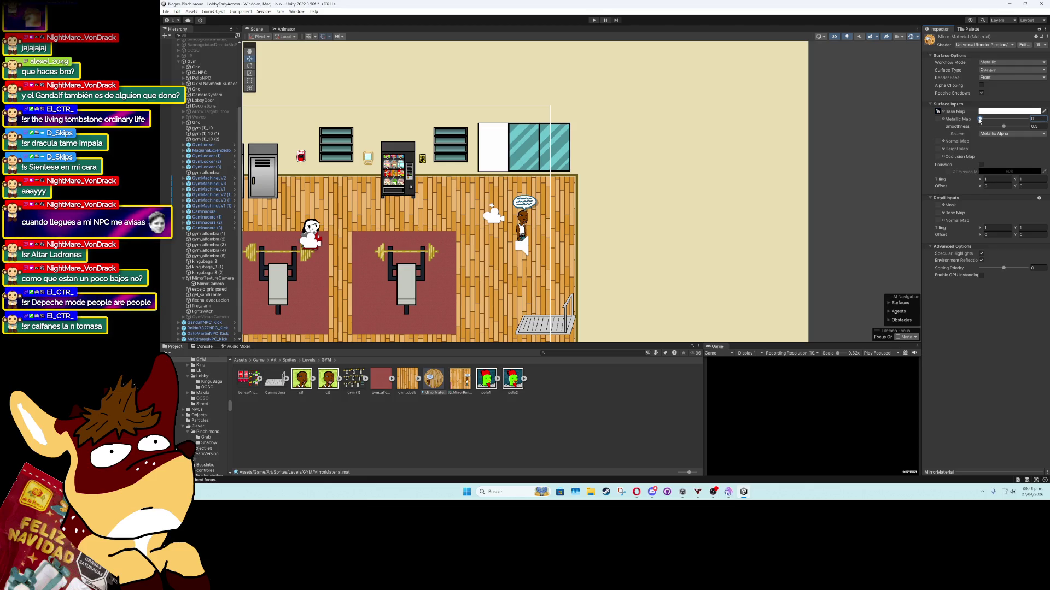
{"action": "left_click_drag", "start_coordinate": [980, 120], "coordinate": [1009, 128]}
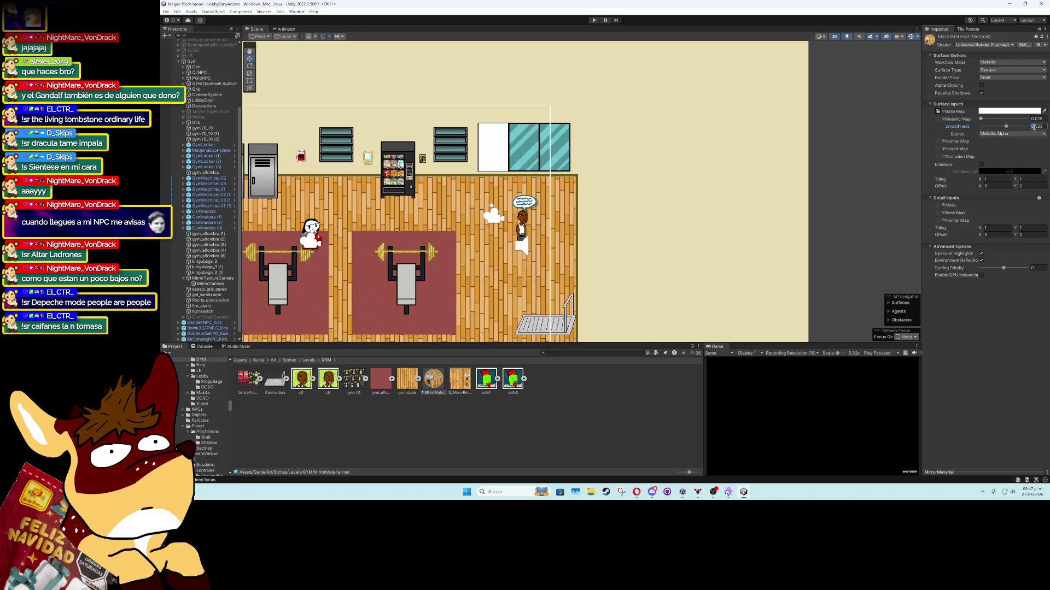
{"action": "type", "text": "0.5"}
{"action": "left_click", "coordinate": [1015, 133]}
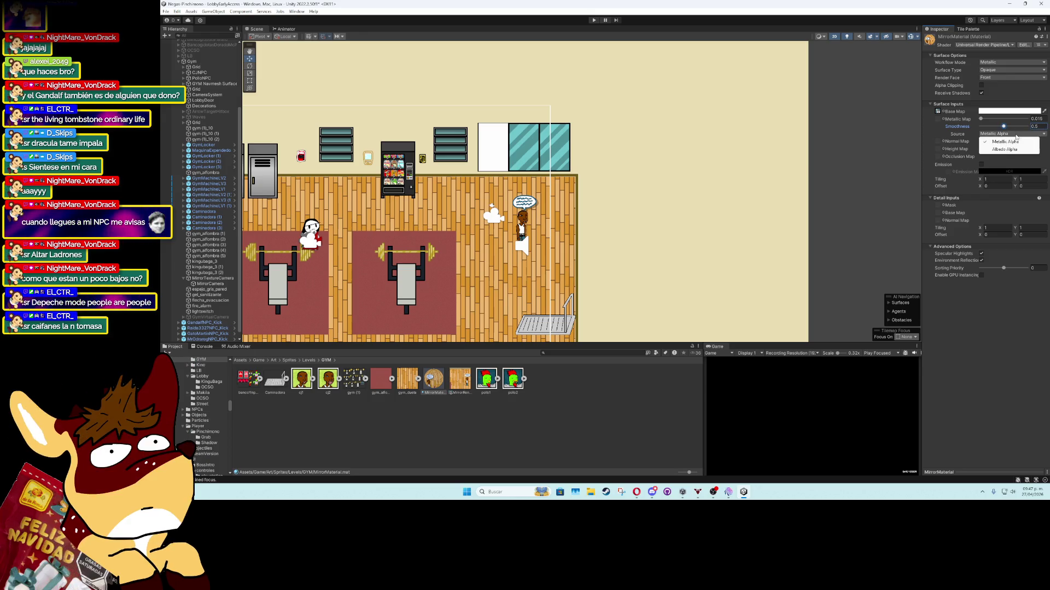
{"action": "left_click", "coordinate": [1015, 149]}
{"action": "left_click", "coordinate": [1009, 142]}
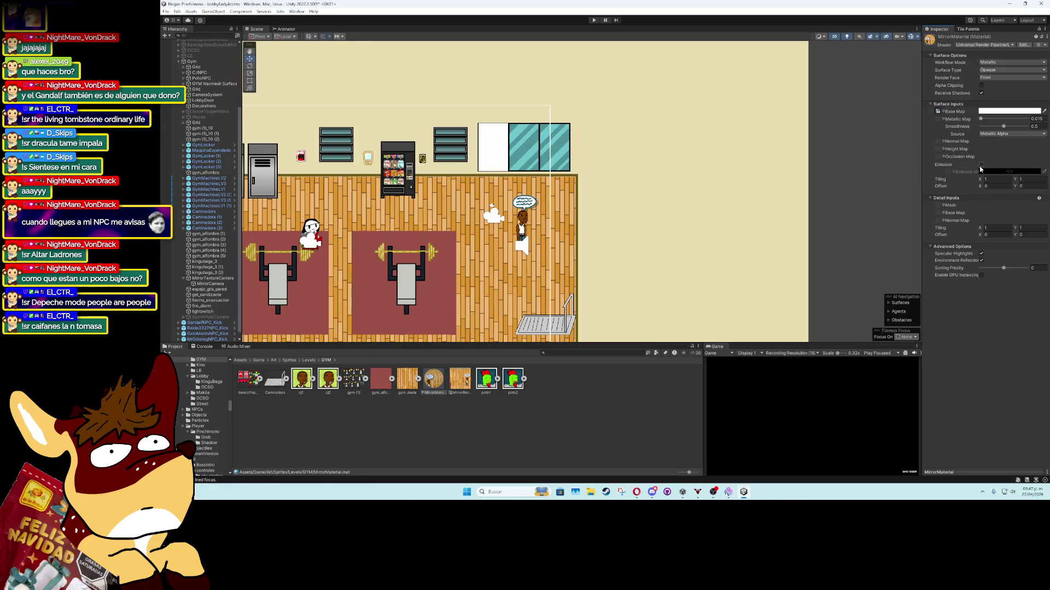
Set the emission global illumination to None and leave Emission unticked
{"action": "left_click", "coordinate": [982, 164]}
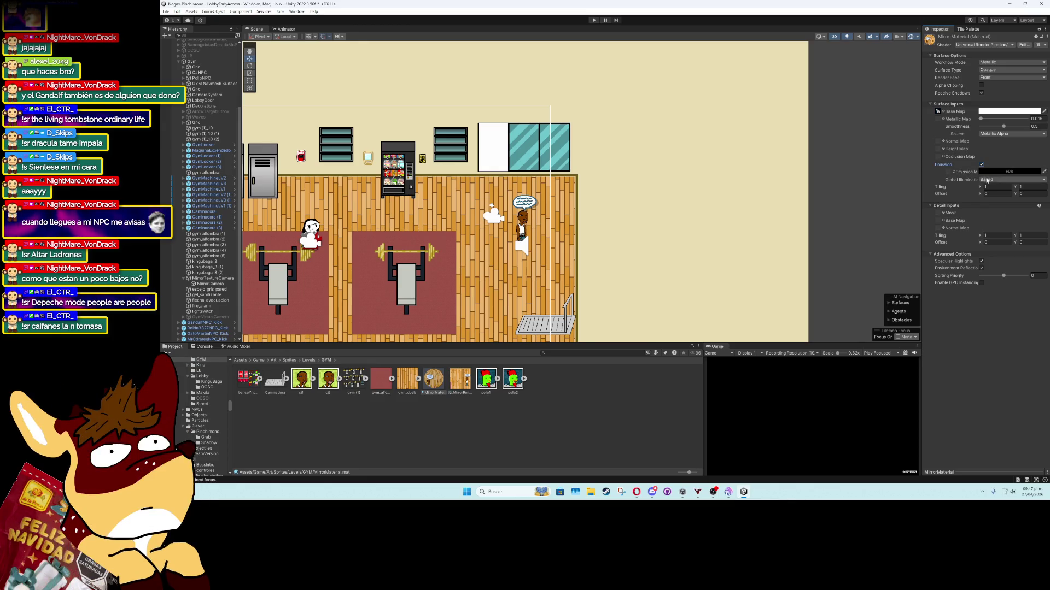
{"action": "left_click", "coordinate": [991, 179]}
{"action": "left_click", "coordinate": [998, 188]}
{"action": "left_click", "coordinate": [987, 179]}
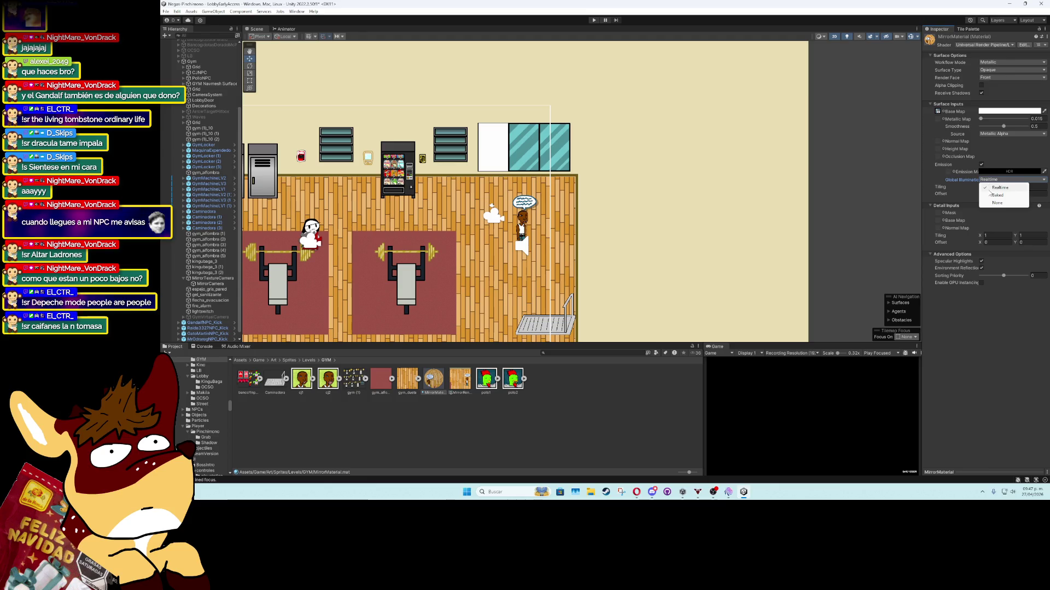
{"action": "left_click", "coordinate": [997, 203]}
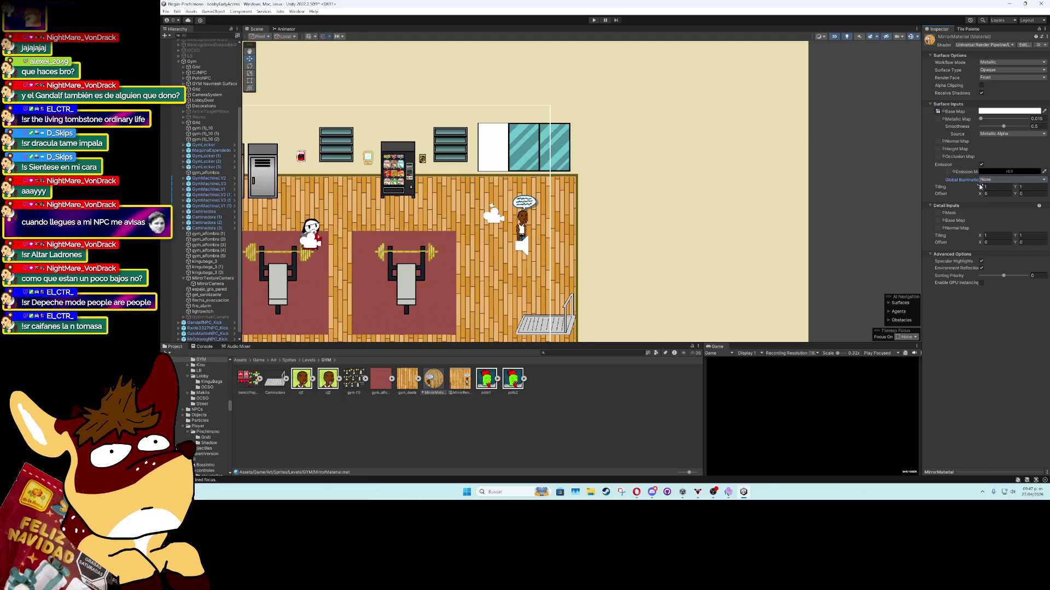
{"action": "left_click", "coordinate": [980, 165]}
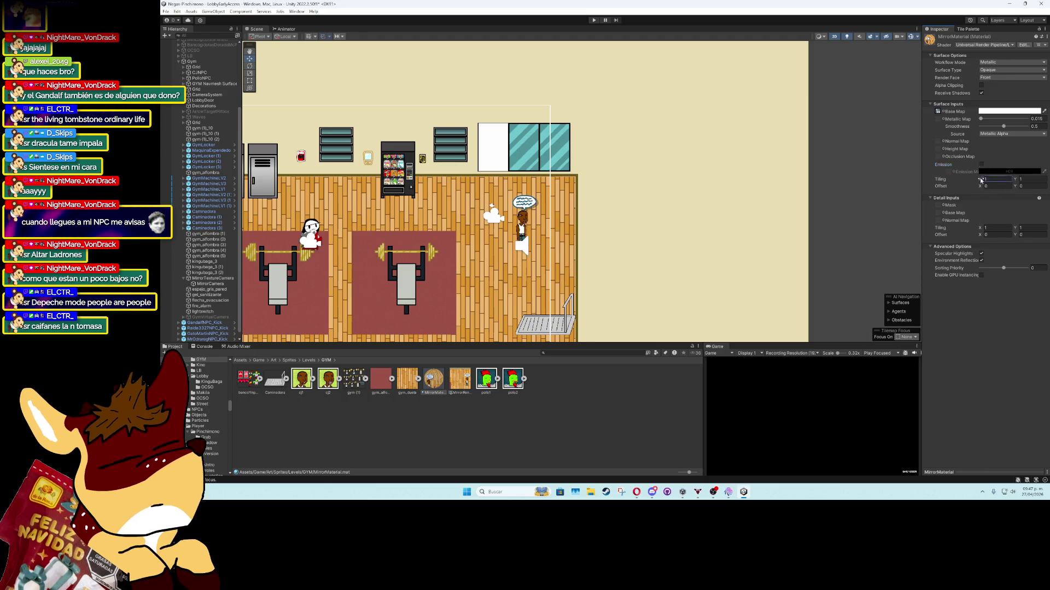
Drag the base map Tiling X toward 0.48 and leave GPU instancing off
{"action": "mouse_move", "coordinate": [980, 179]}
{"action": "left_mouse_down"}
{"action": "mouse_move", "coordinate": [992, 180]}
{"action": "mouse_move", "coordinate": [976, 187]}
{"action": "left_mouse_up"}
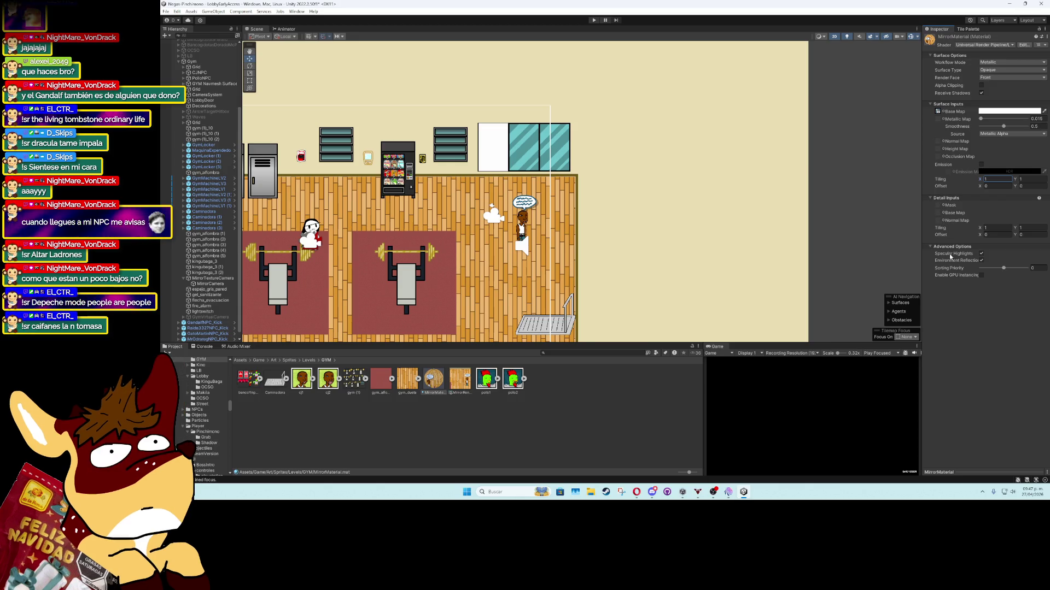
{"action": "left_click", "coordinate": [982, 275]}
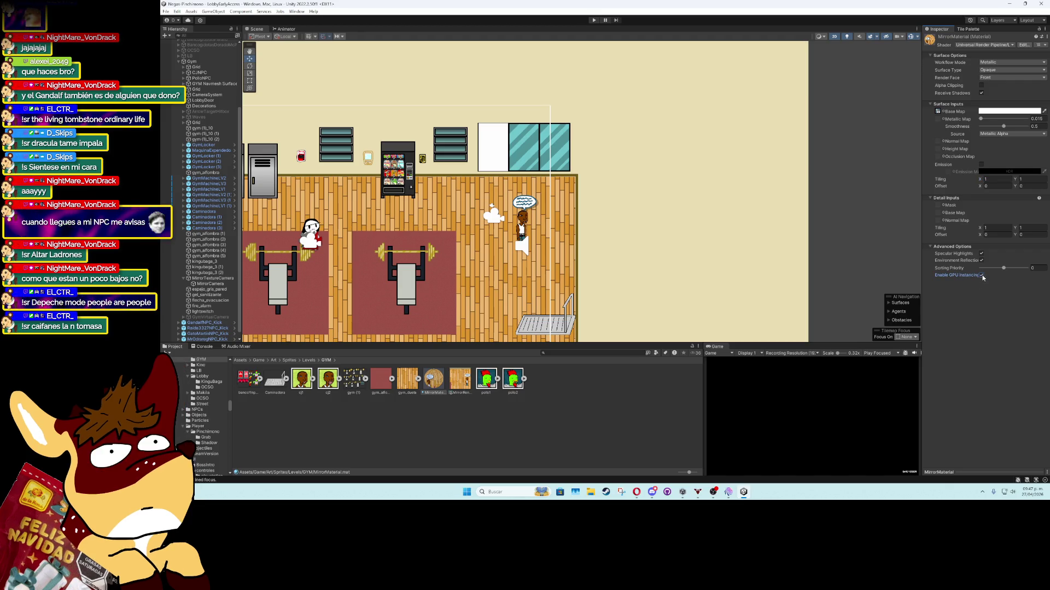
{"action": "left_click", "coordinate": [982, 276]}
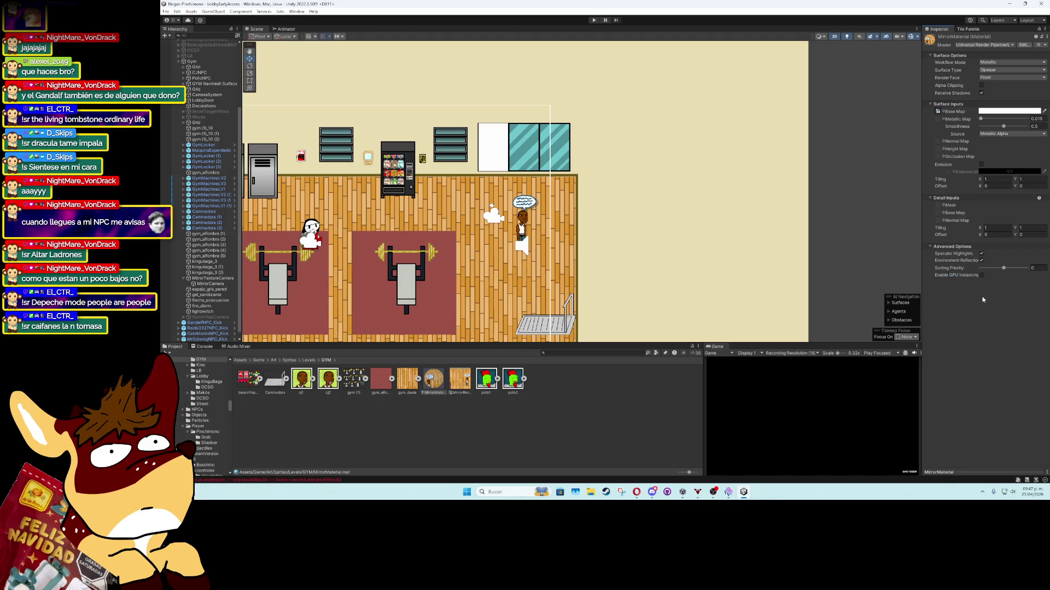
Select MirrorRenderTexture, keeping its 2D dimension and anti-aliasing at None
{"action": "left_click", "coordinate": [451, 383]}
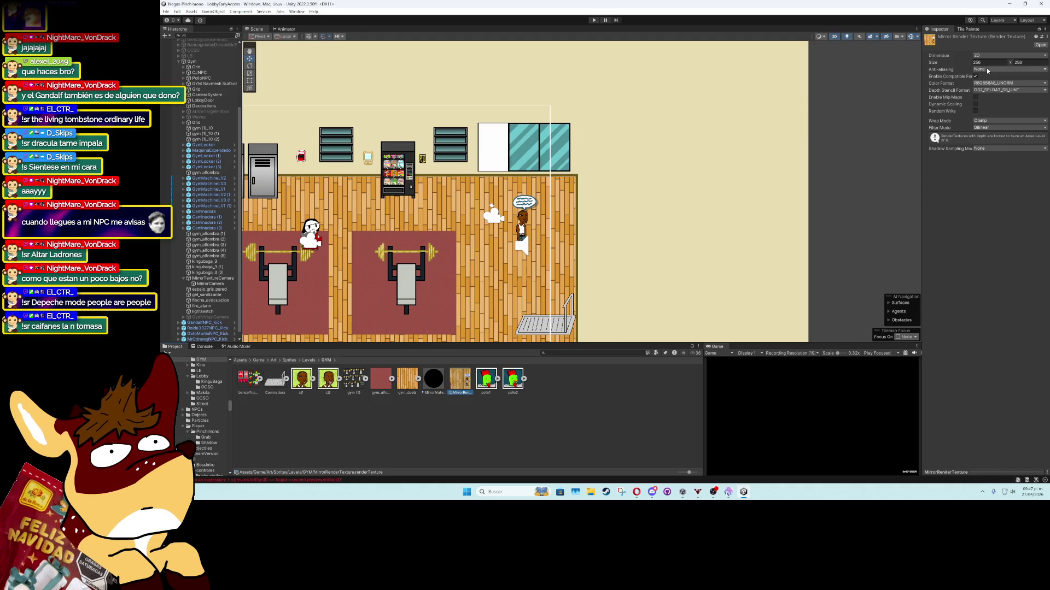
{"action": "left_click", "coordinate": [993, 55]}
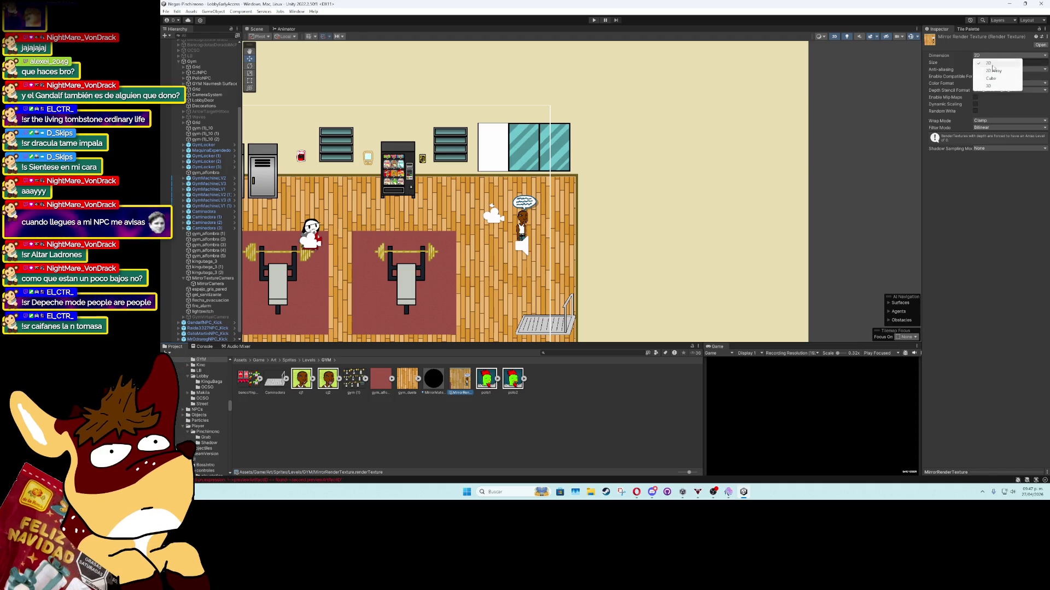
{"action": "left_click", "coordinate": [992, 153]}
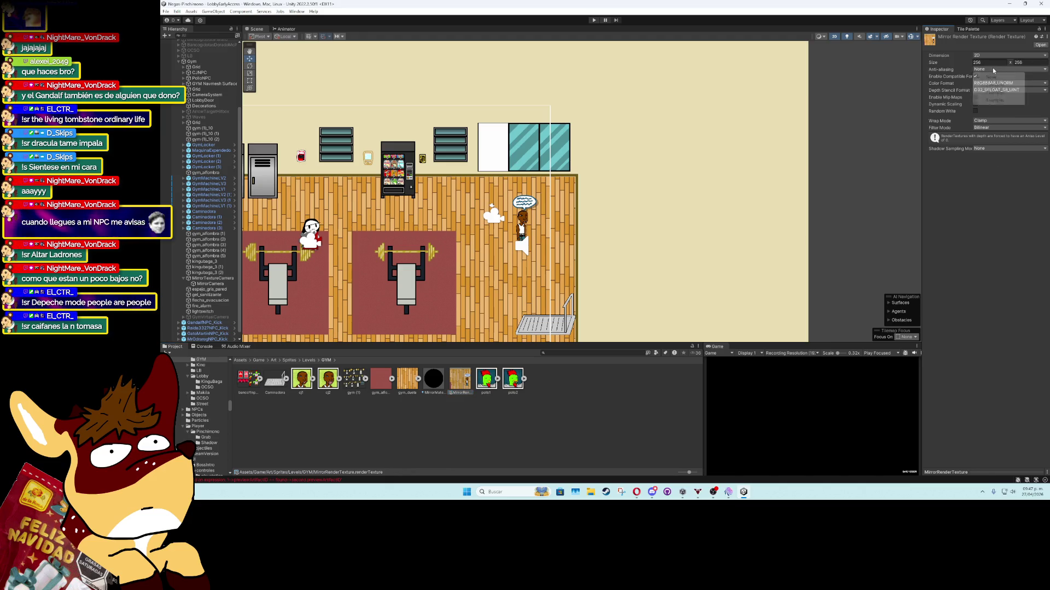
{"action": "left_click", "coordinate": [994, 85]}
{"action": "left_click", "coordinate": [993, 70]}
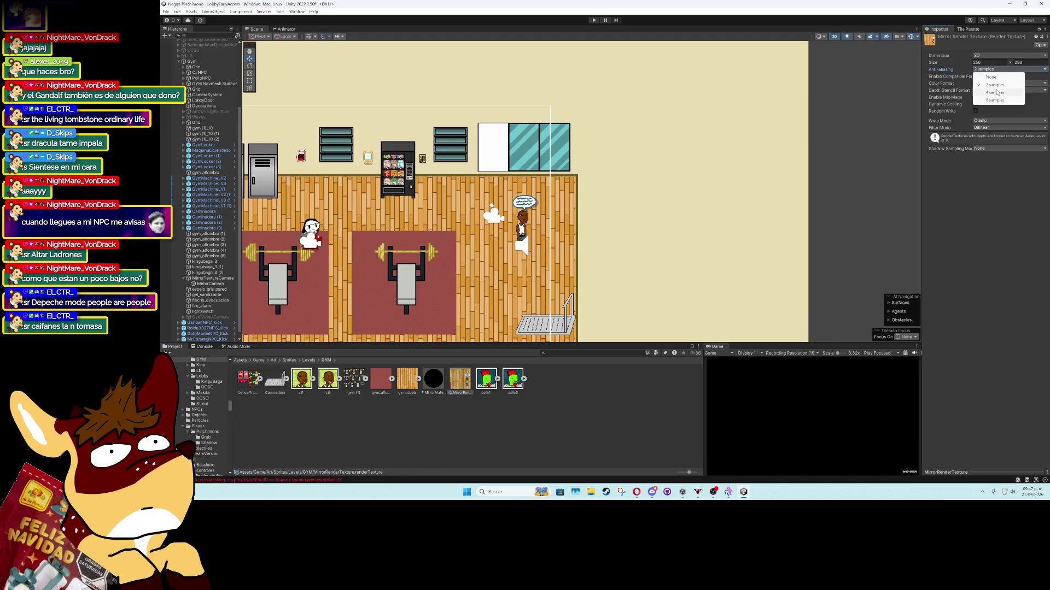
{"action": "left_click", "coordinate": [995, 78]}
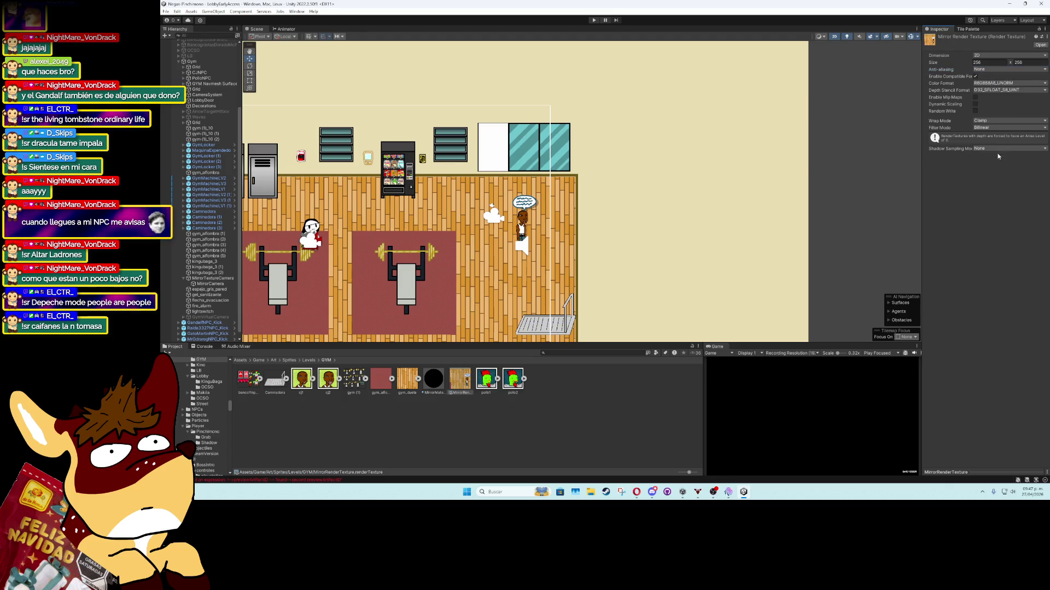
Try the None, R8G8_UNORM and R32G32_UINT colour formats, ending on R8G8B8A8_UNORM
{"action": "left_click", "coordinate": [999, 86]}
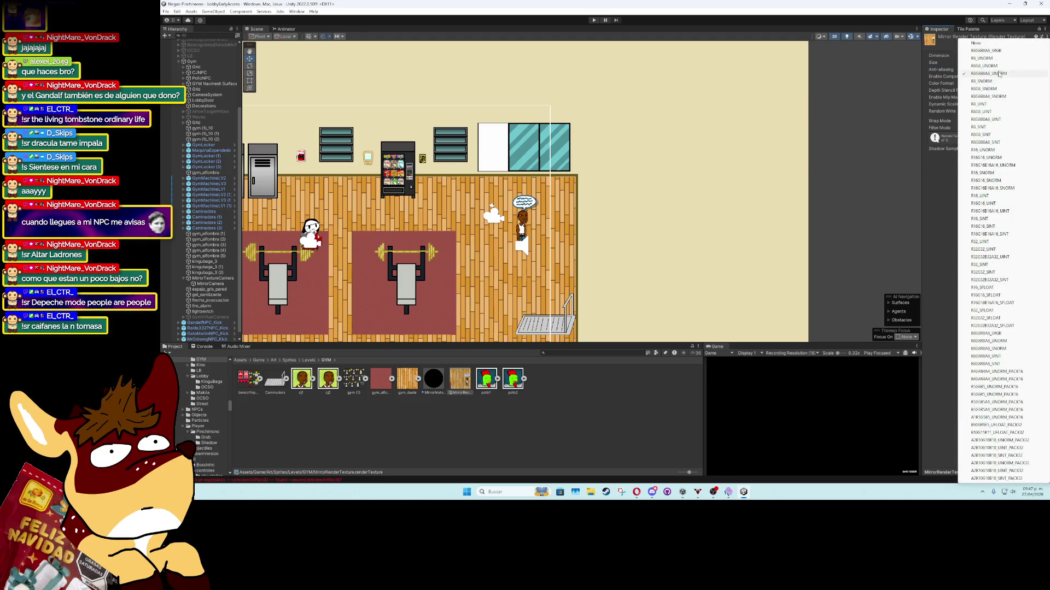
{"action": "left_click", "coordinate": [999, 44]}
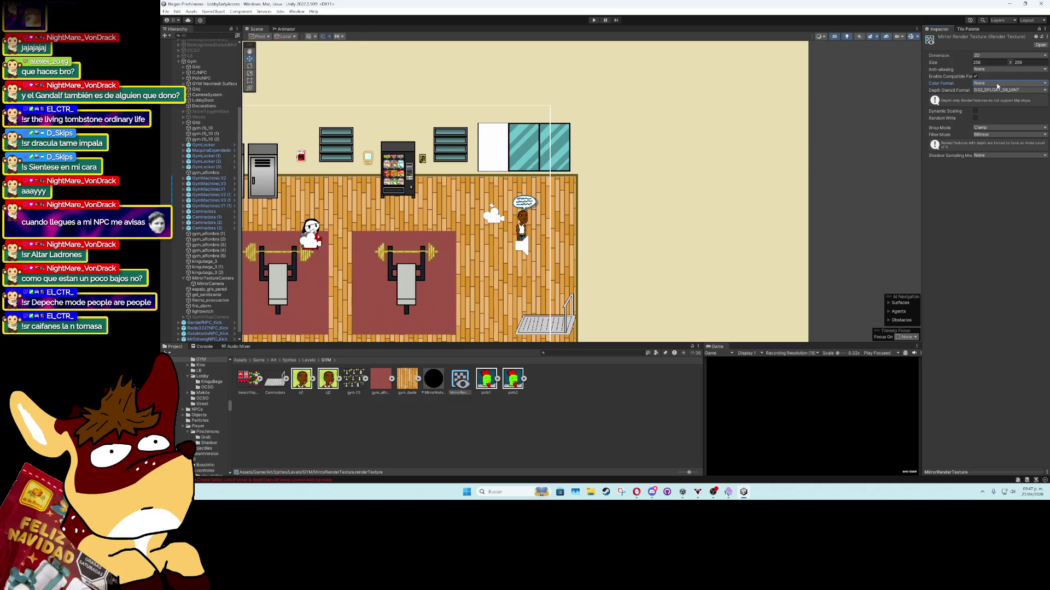
{"action": "left_click", "coordinate": [998, 86]}
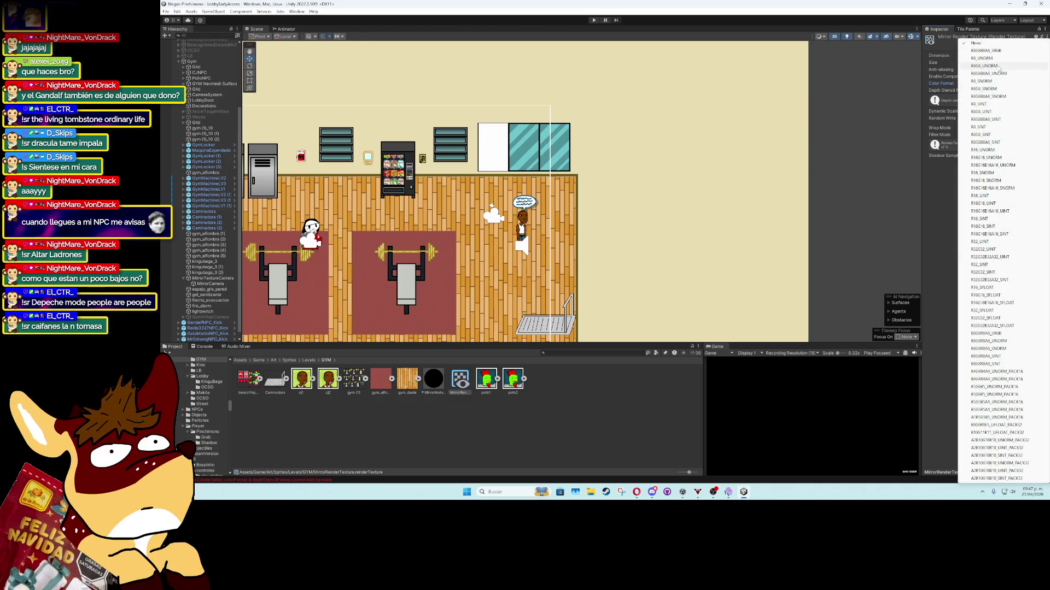
{"action": "left_click", "coordinate": [999, 66]}
{"action": "left_click", "coordinate": [995, 85]}
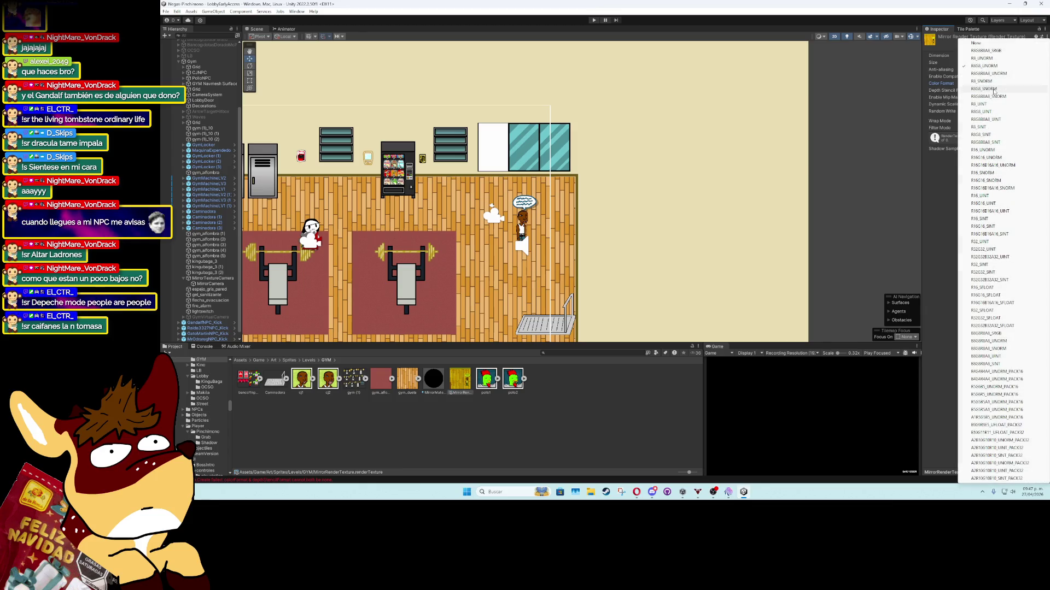
{"action": "left_click", "coordinate": [993, 73]}
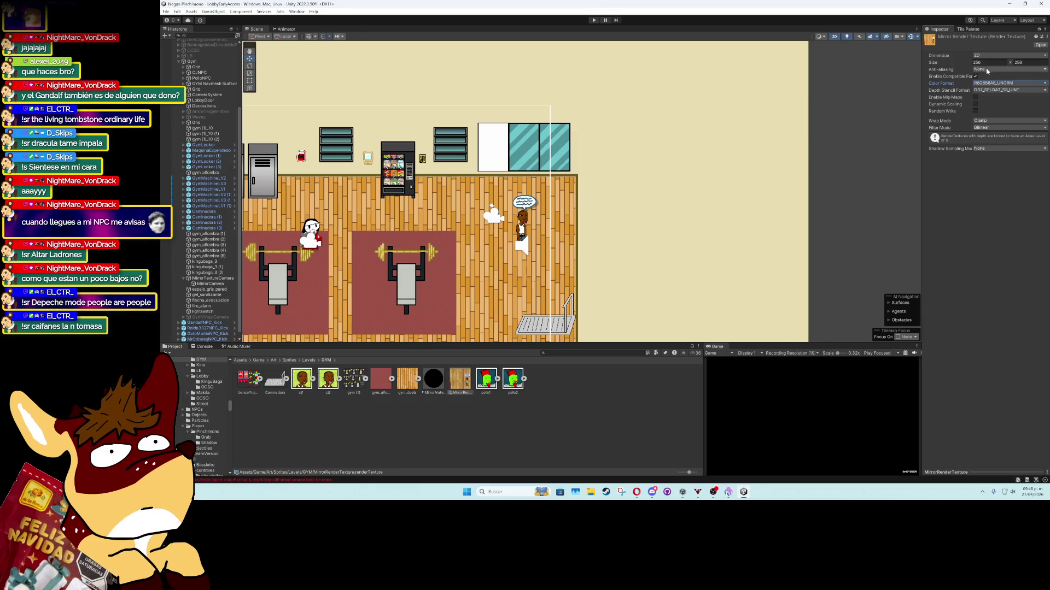
{"action": "left_click", "coordinate": [990, 84]}
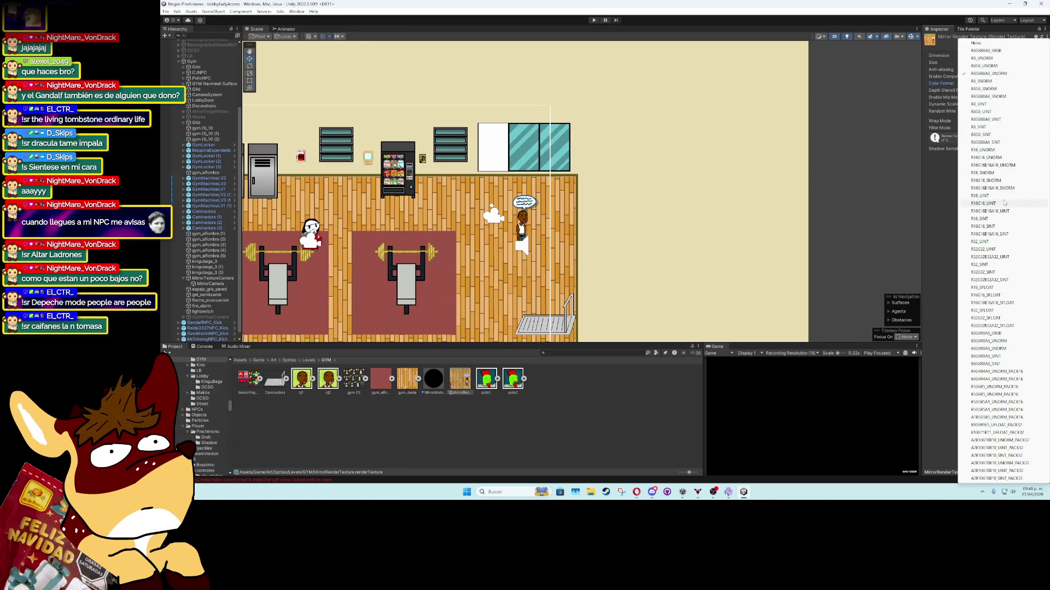
{"action": "left_click", "coordinate": [994, 250]}
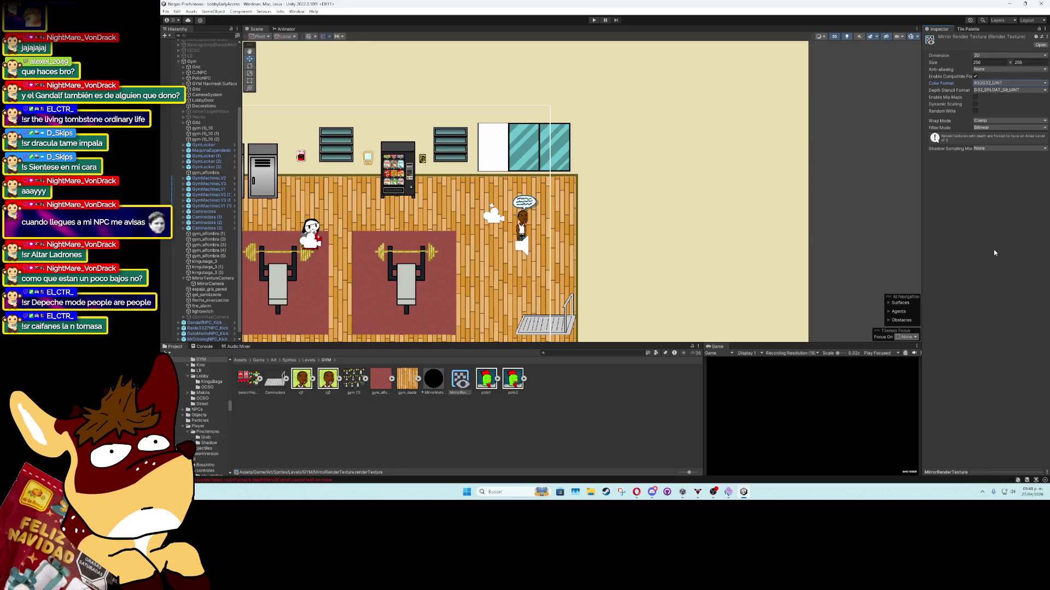
{"action": "left_click", "coordinate": [1005, 84]}
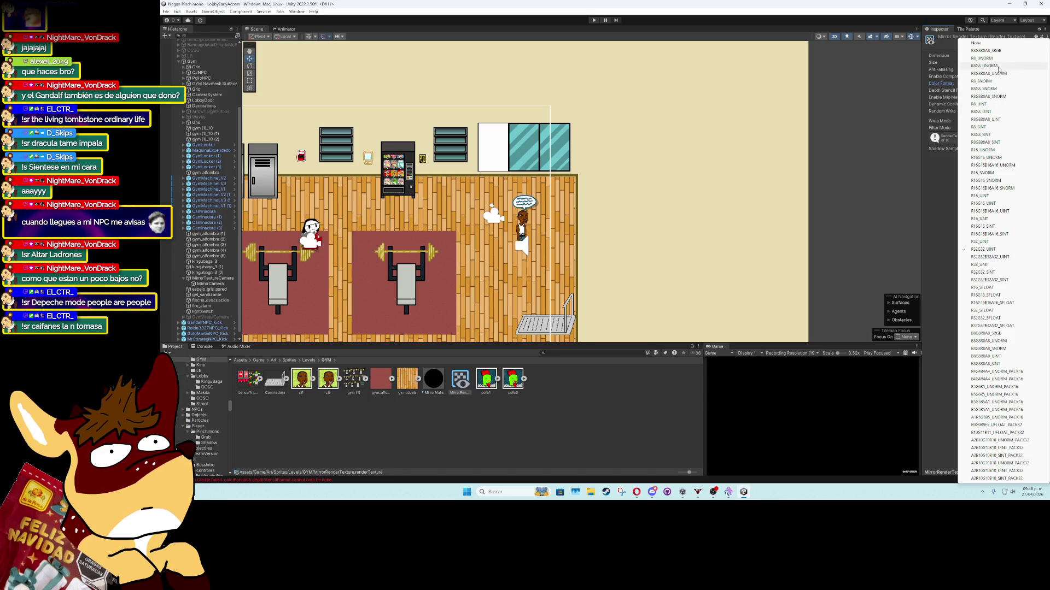
{"action": "left_click", "coordinate": [998, 74]}
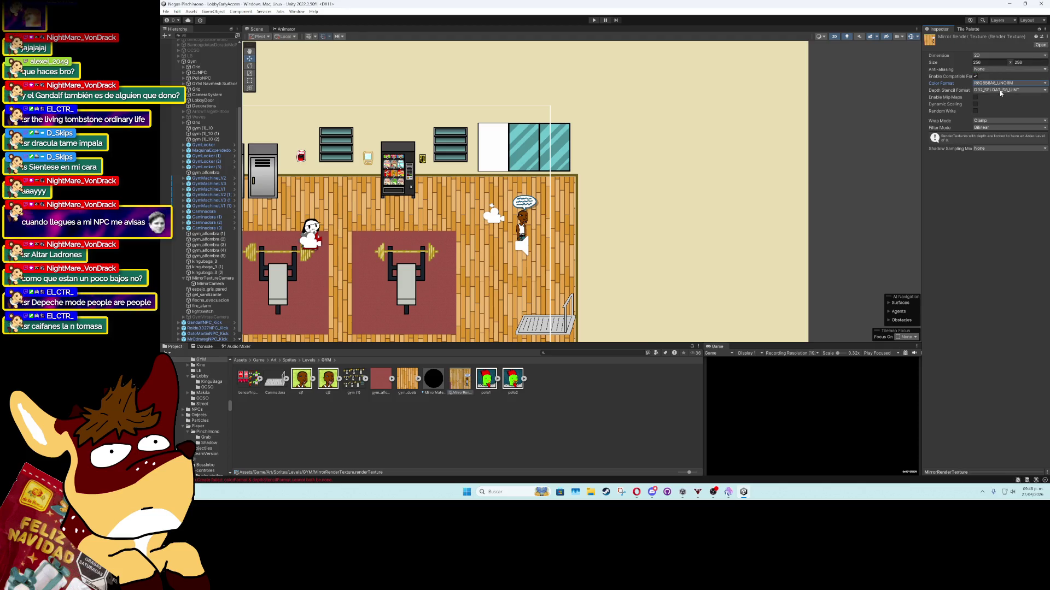
Test D16_UNORM and None depth stencil formats, then restore D32_SFLOAT_S8_UINT
{"action": "left_click", "coordinate": [1000, 90]}
{"action": "left_click", "coordinate": [998, 102]}
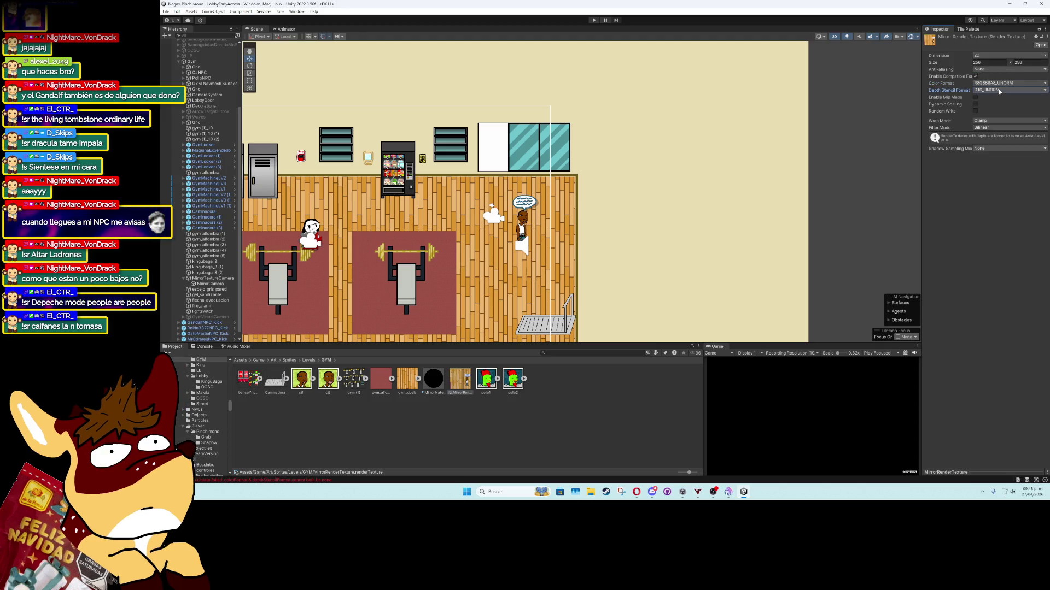
{"action": "left_click", "coordinate": [1000, 90]}
{"action": "left_click", "coordinate": [991, 98]}
{"action": "left_click", "coordinate": [1000, 90]}
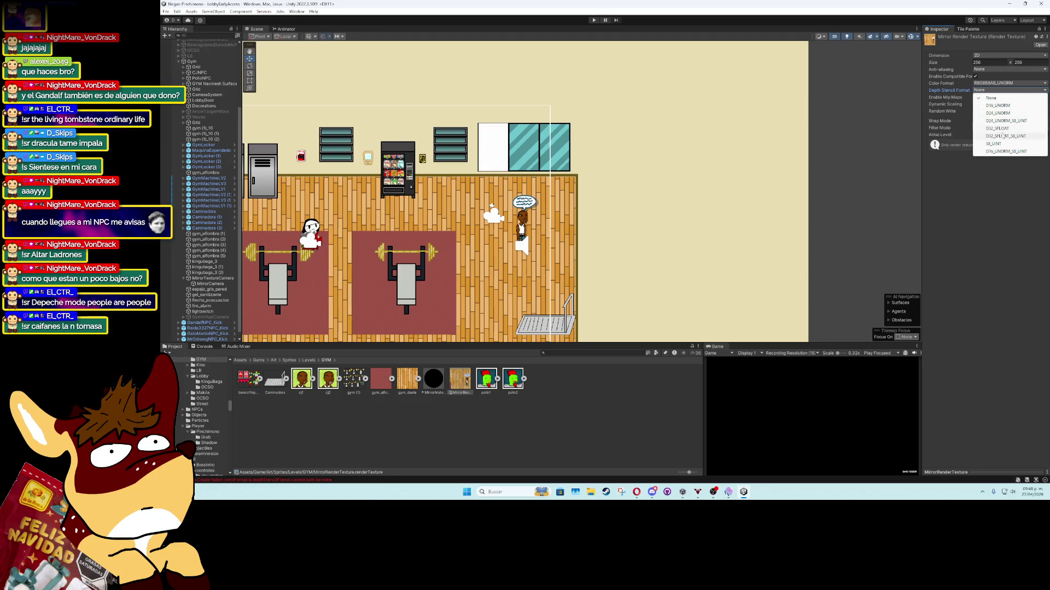
{"action": "left_click", "coordinate": [1003, 135]}
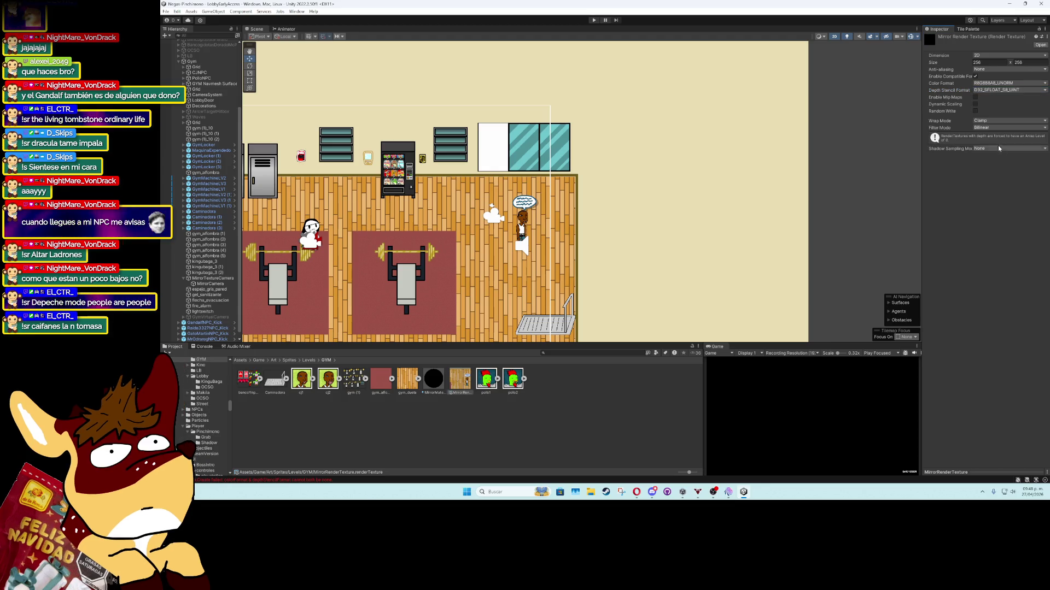
Try Mirror, Mirror Once and Repeat wrap modes, then set wrap mode back to Clamp
{"action": "left_click", "coordinate": [993, 120]}
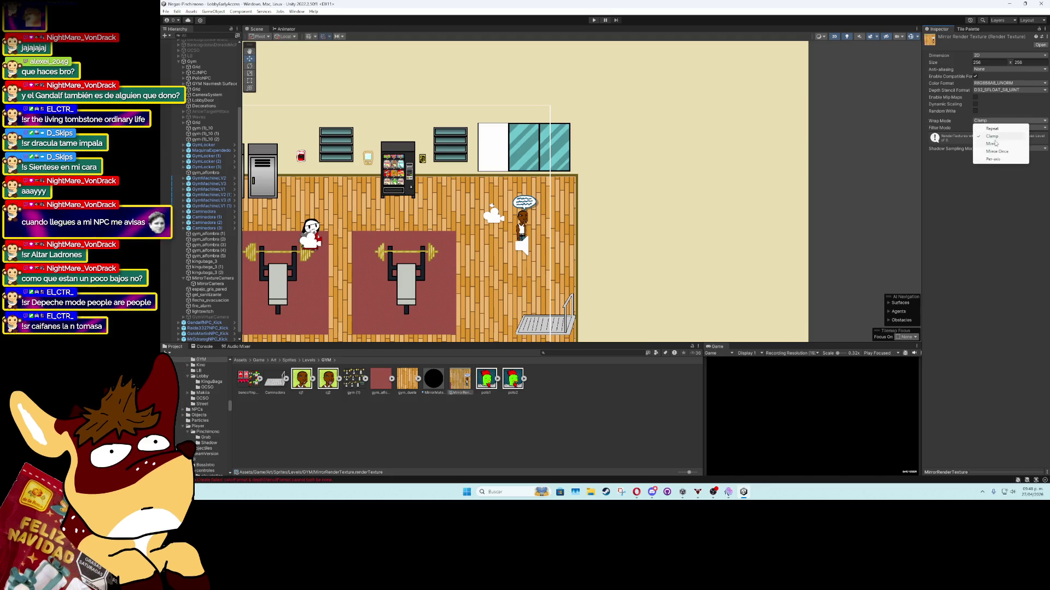
{"action": "left_click", "coordinate": [996, 144]}
{"action": "left_click", "coordinate": [995, 120]}
{"action": "left_click", "coordinate": [996, 152]}
{"action": "left_click", "coordinate": [995, 120]}
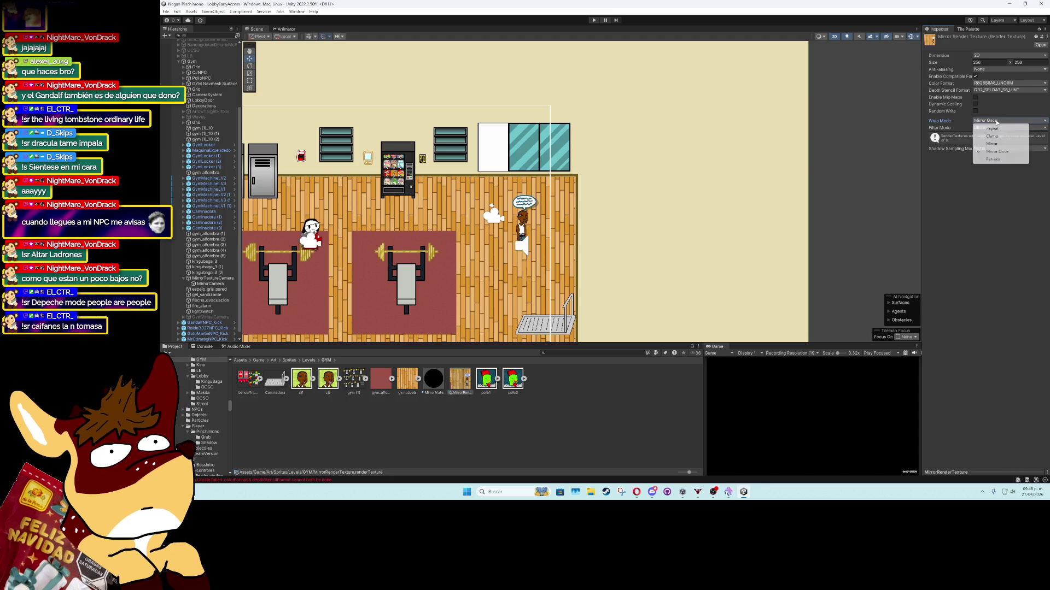
{"action": "left_click", "coordinate": [996, 158]}
{"action": "left_click", "coordinate": [995, 120]}
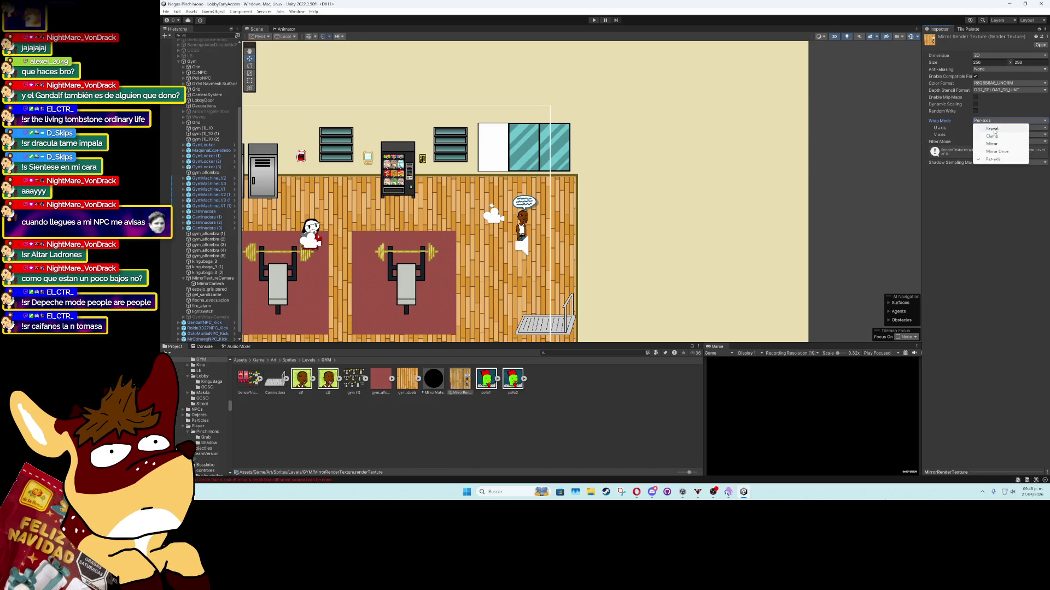
{"action": "left_click", "coordinate": [992, 127]}
{"action": "left_click", "coordinate": [994, 121]}
Set the filter mode to Point and enable Random Write
{"action": "left_click", "coordinate": [993, 135]}
{"action": "left_click", "coordinate": [993, 127]}
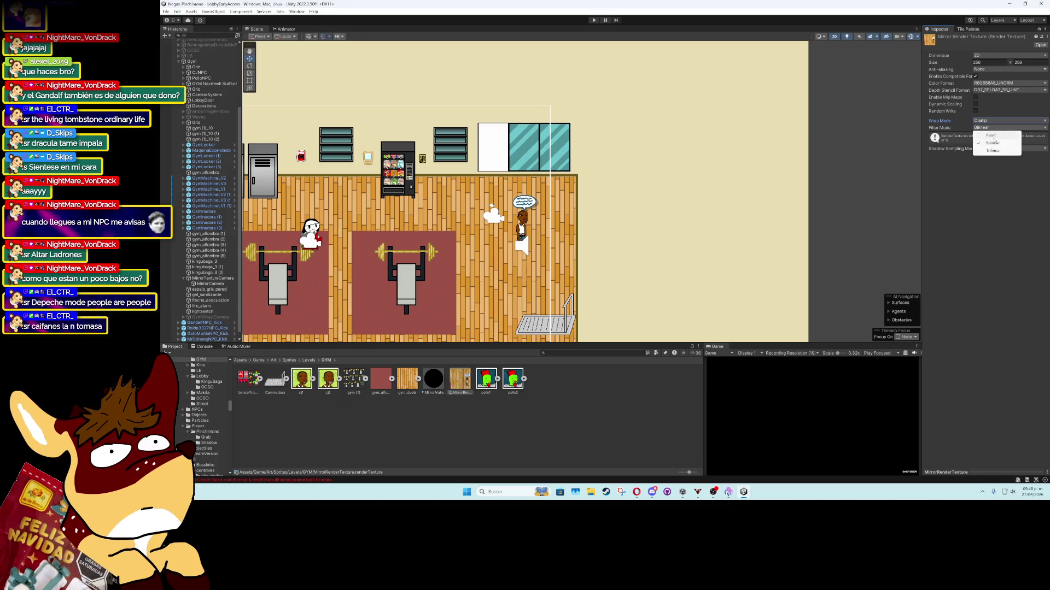
{"action": "left_click", "coordinate": [993, 135]}
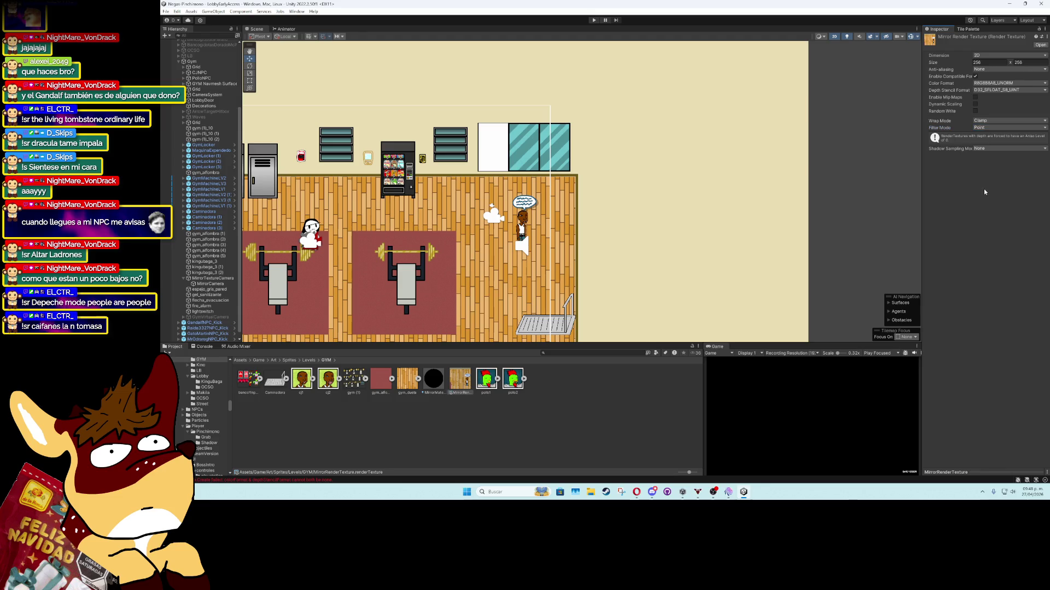
{"action": "left_click", "coordinate": [975, 111]}
Keep shadow sampling at None and leave mip maps off after testing both
{"action": "left_click", "coordinate": [983, 147]}
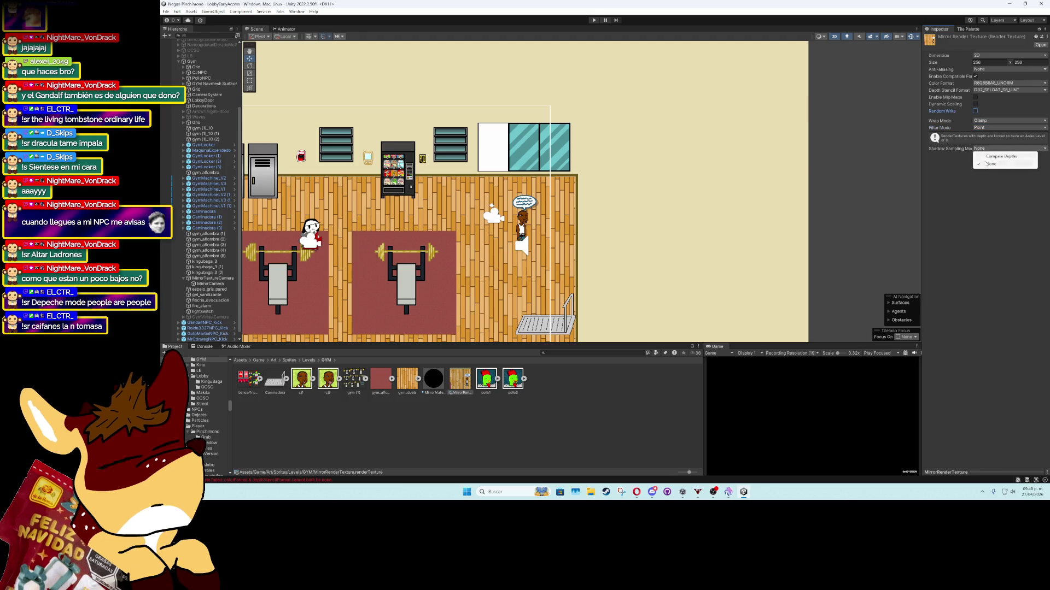
{"action": "left_click", "coordinate": [995, 157]}
{"action": "left_click", "coordinate": [984, 148]}
{"action": "left_click", "coordinate": [989, 164]}
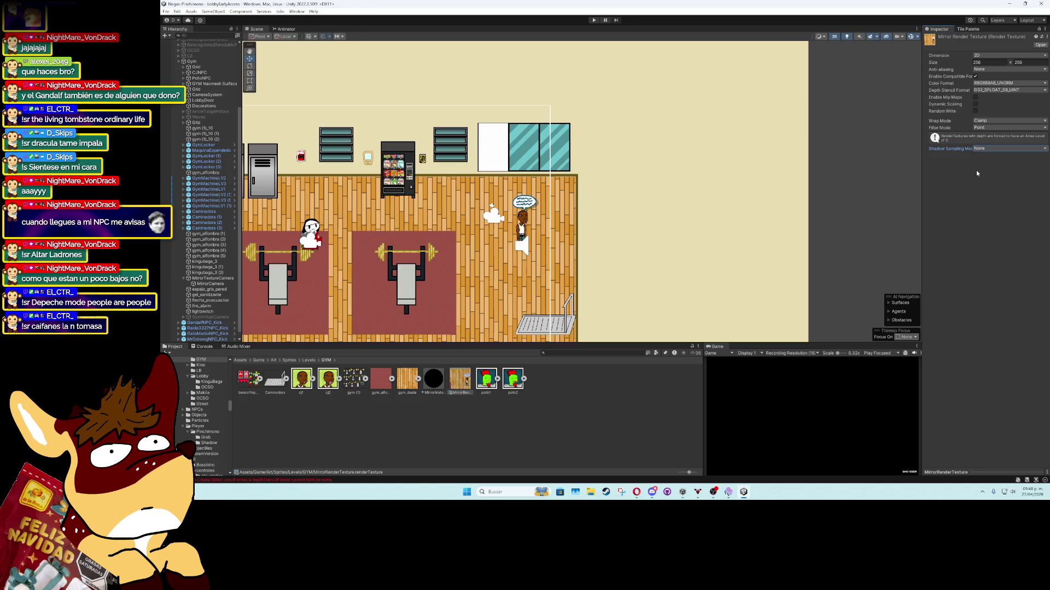
{"action": "left_click", "coordinate": [975, 97]}
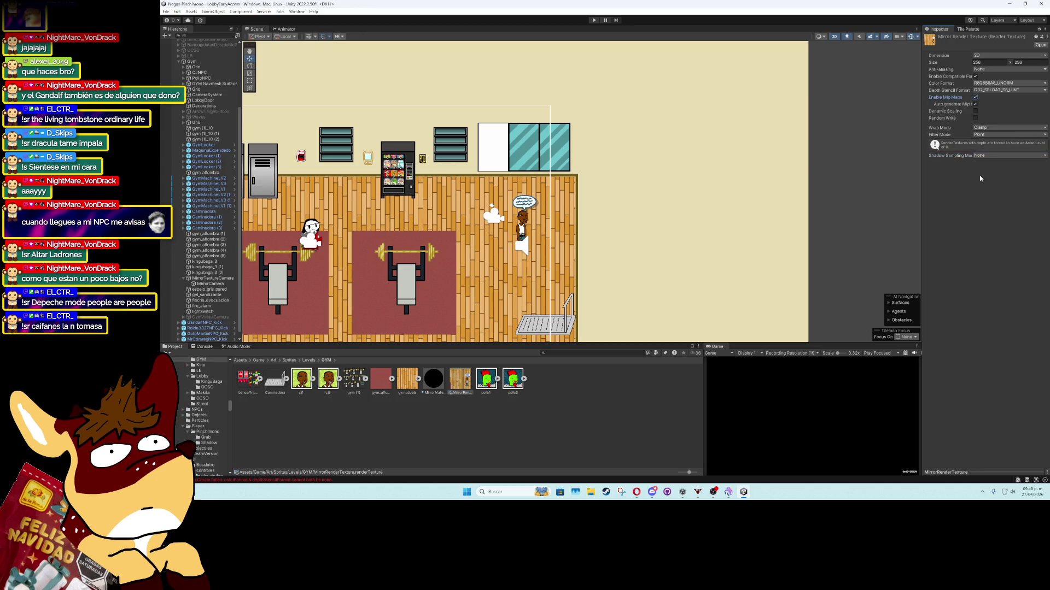
{"action": "left_click", "coordinate": [975, 97]}
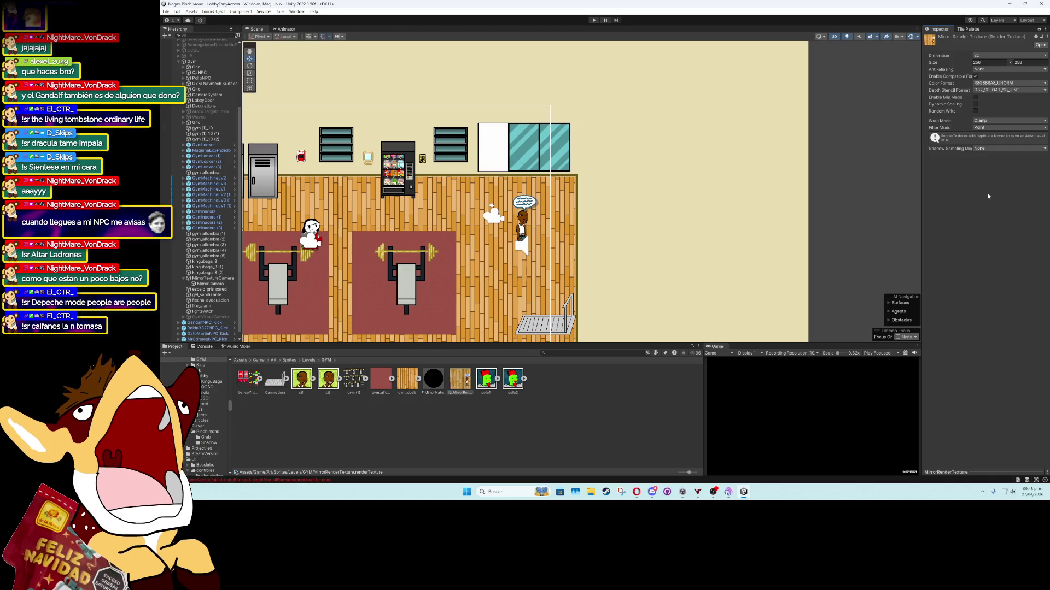
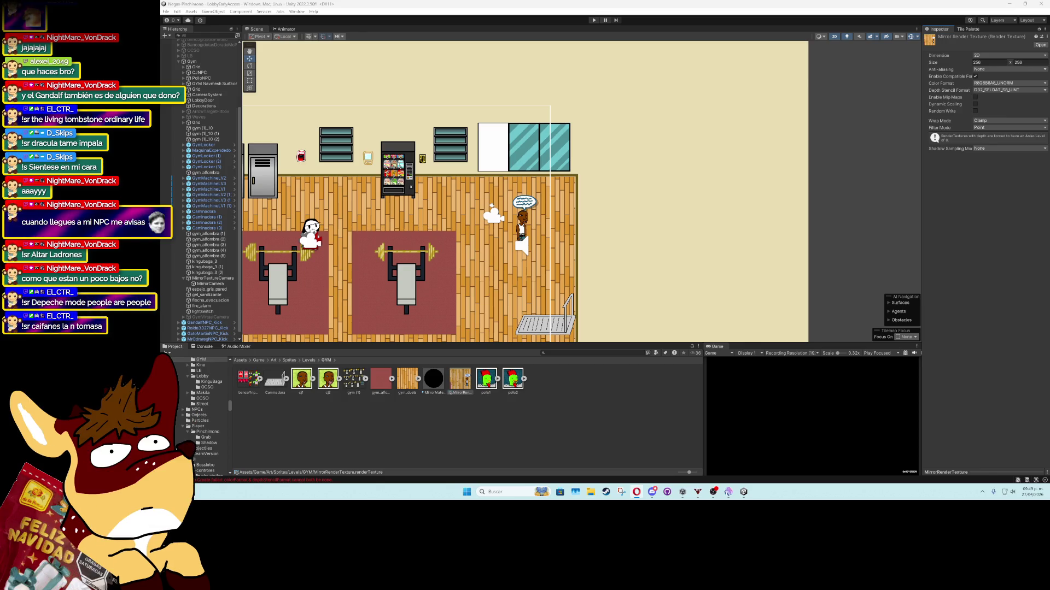
Select MirrorCamera and expand its Camera Output section, showing it renders into MirrorRenderTexture
{"action": "left_click", "coordinate": [203, 284]}
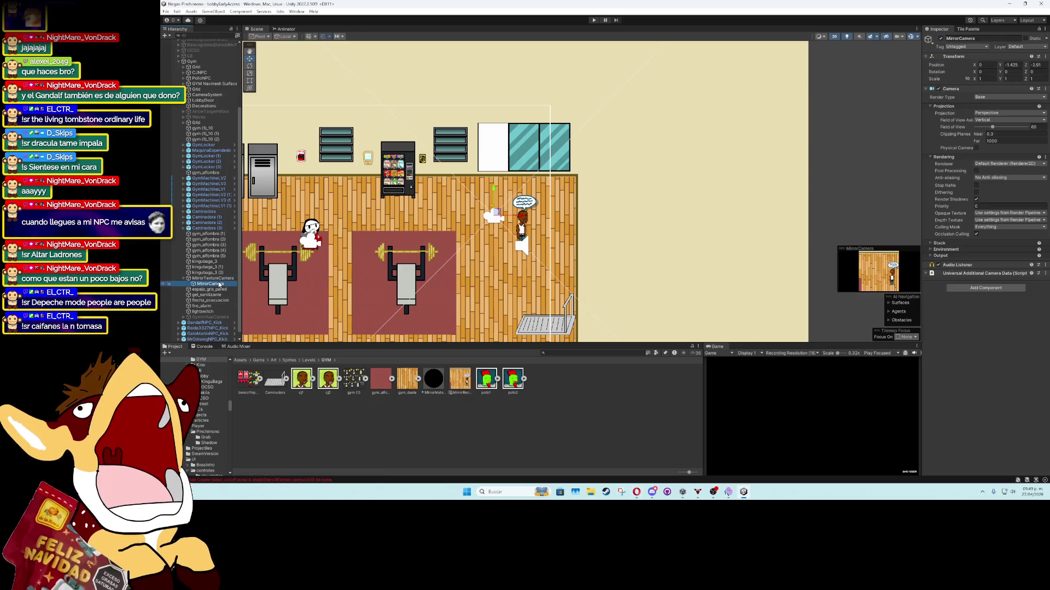
{"action": "left_click", "coordinate": [959, 255]}
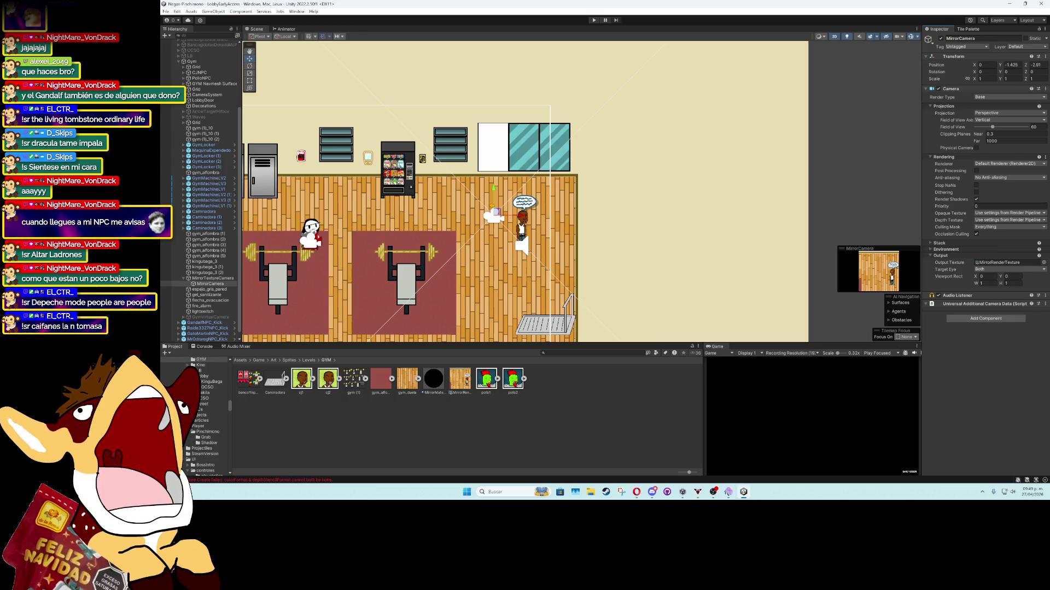
Create a new Quad under Gym via 3D Object > Quad, keeping the default name
{"action": "right_click", "coordinate": [200, 64]}
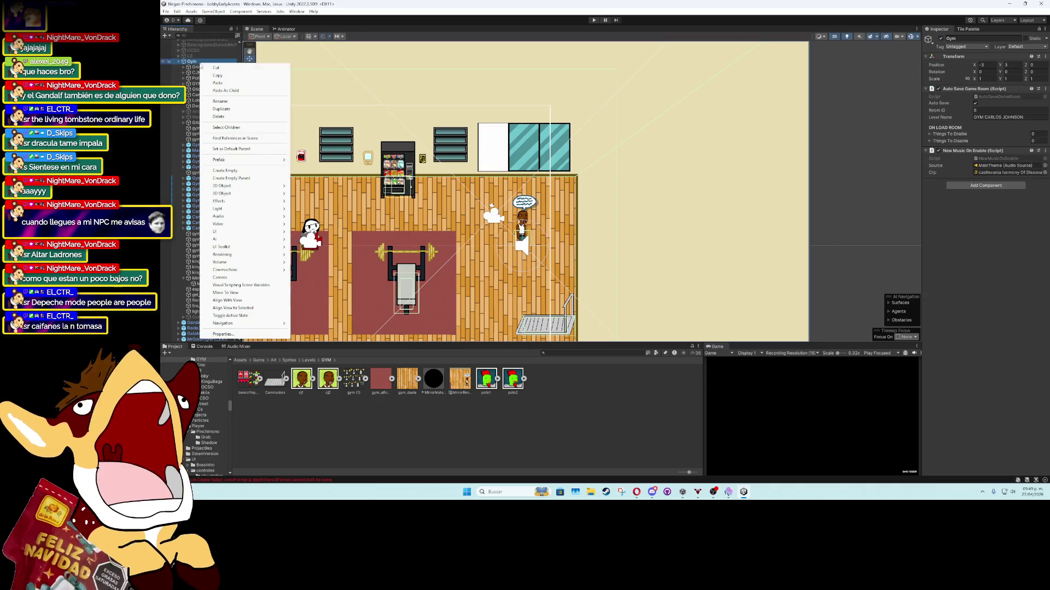
{"action": "mouse_move", "coordinate": [270, 196]}
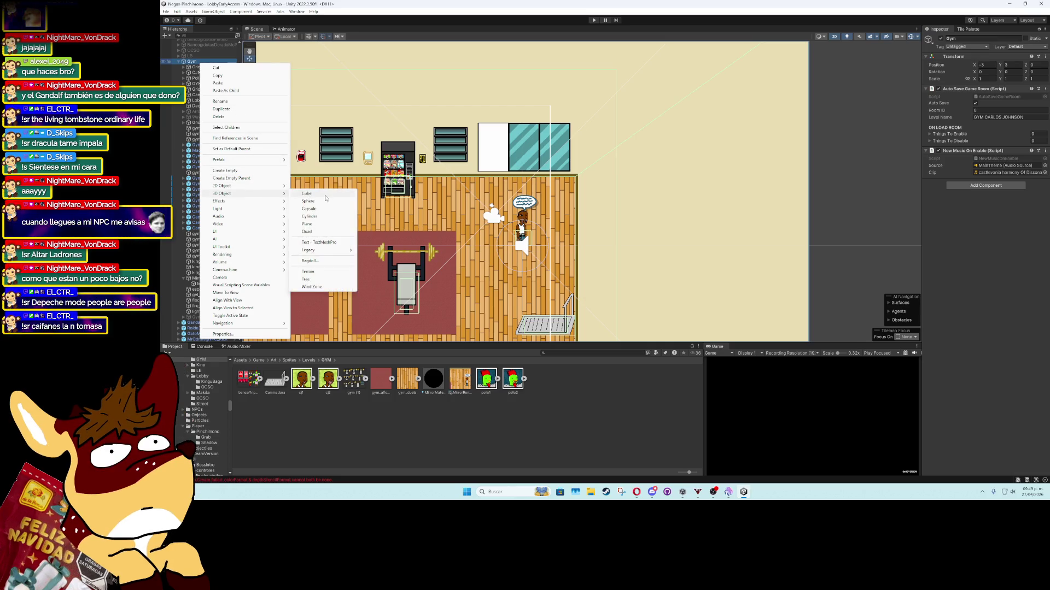
{"action": "left_click", "coordinate": [322, 232]}
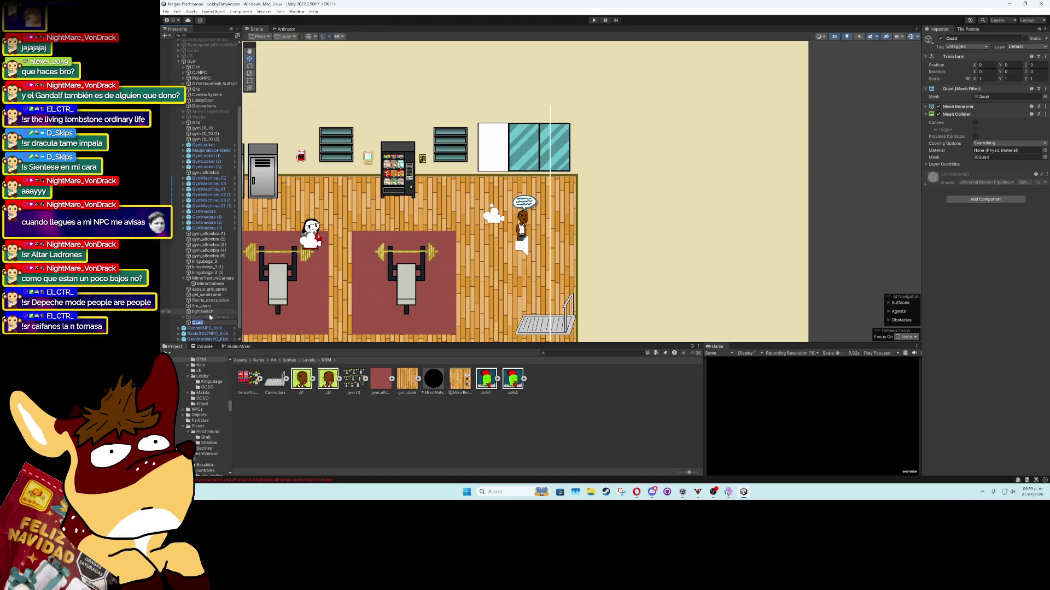
{"action": "key", "text": "Return"}
Drag the Quad up and to the right to about 30.7, 45.7
{"action": "scroll", "coordinate": [527, 190], "scroll_direction": "down", "scroll_amount": 5}
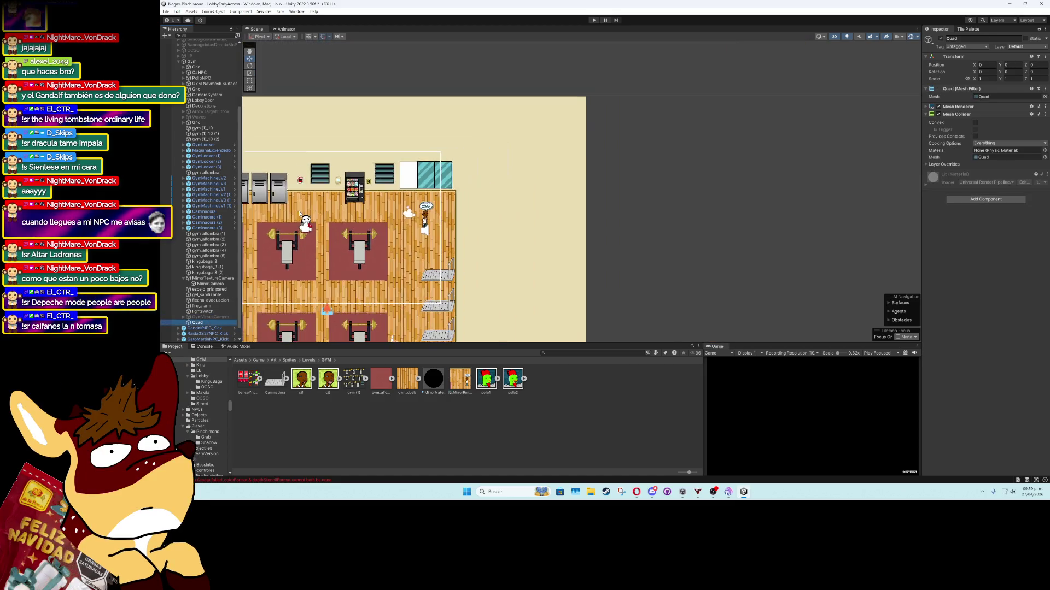
{"action": "scroll", "coordinate": [527, 190], "scroll_direction": "down", "scroll_amount": 3}
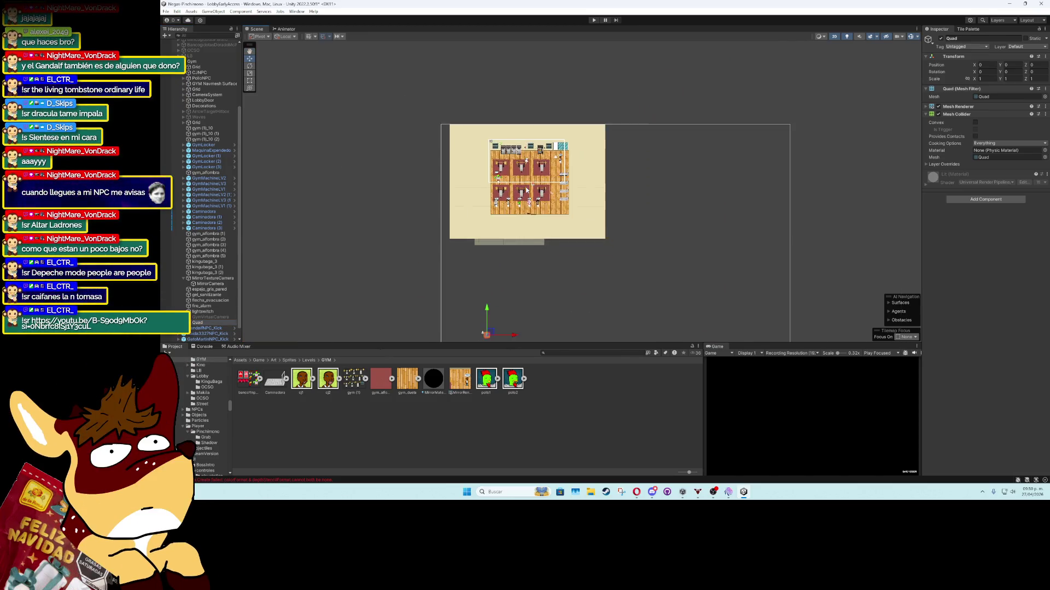
{"action": "left_click_drag", "start_coordinate": [495, 293], "coordinate": [590, 155]}
{"action": "scroll", "coordinate": [590, 156], "scroll_direction": "up", "scroll_amount": 6}
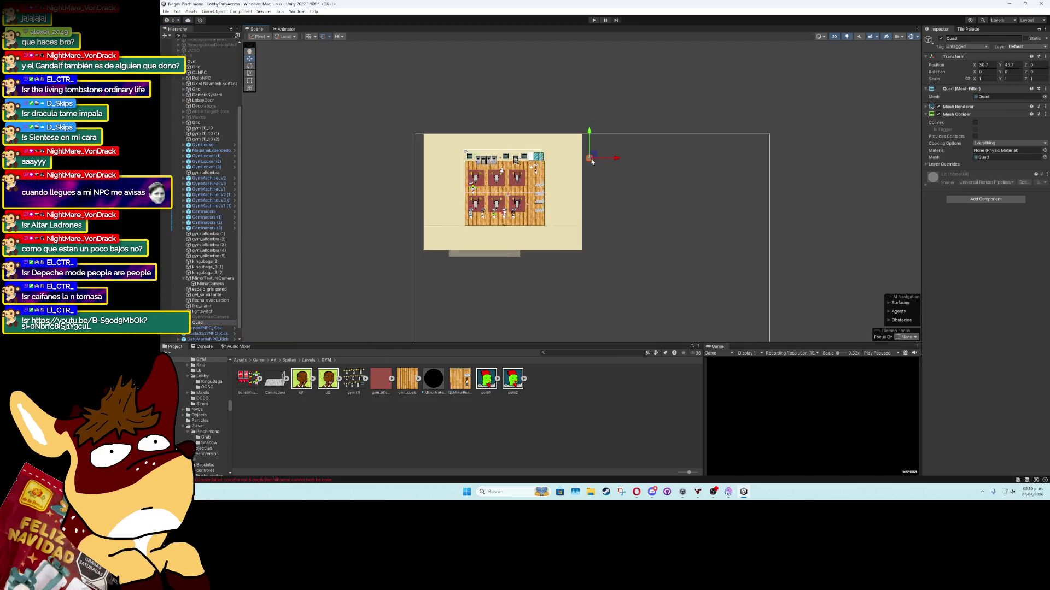
{"action": "scroll", "coordinate": [820, 136], "scroll_direction": "up", "scroll_amount": 1}
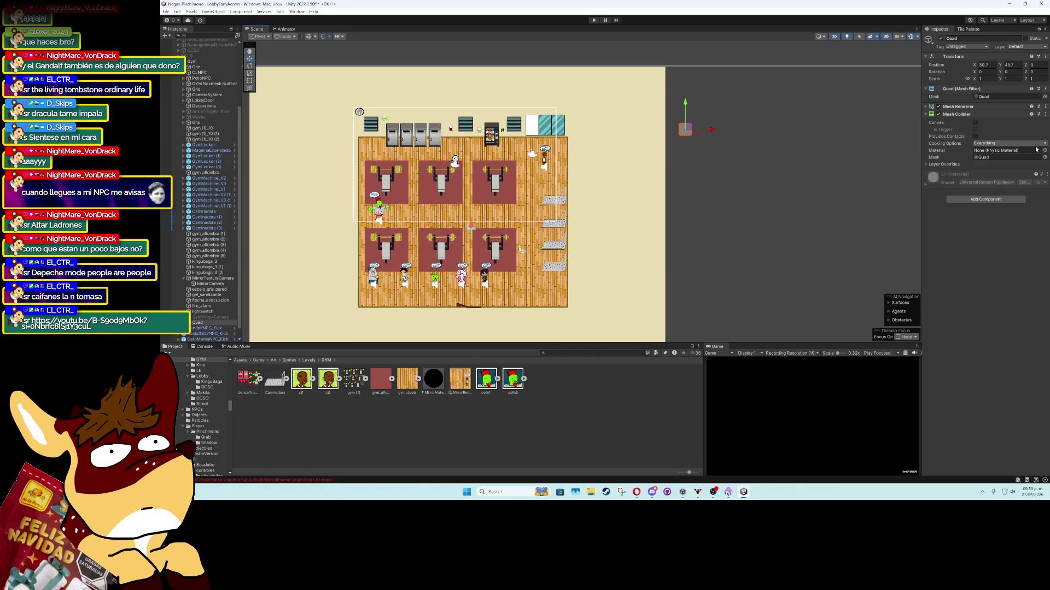
{"action": "left_click", "coordinate": [1044, 150]}
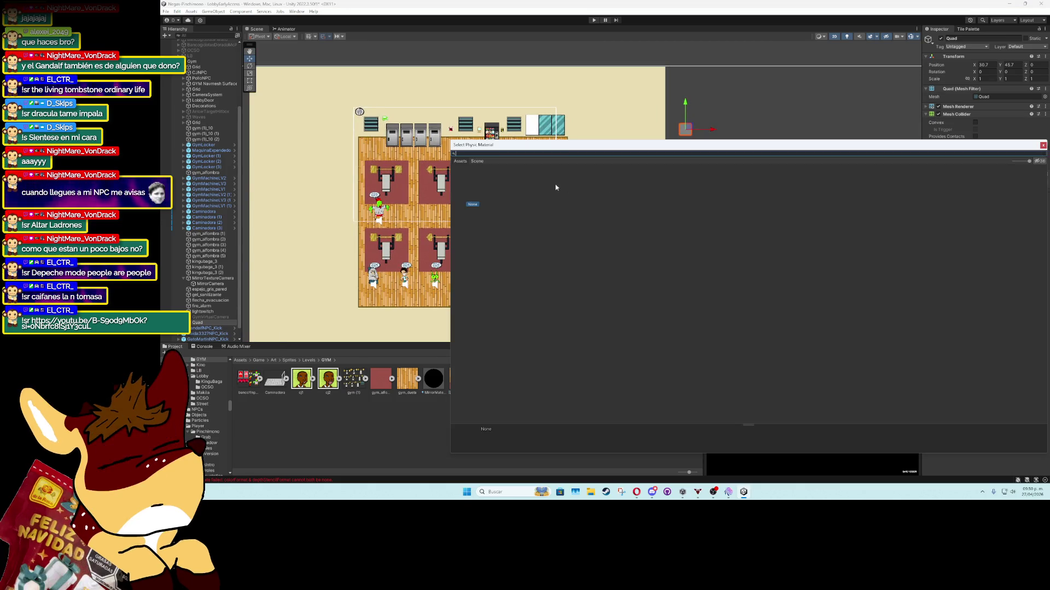
Put MirrorMaterial in the Quad's Mesh Renderer Materials Element 0 so it shows the mirrored view
{"action": "key", "text": "Escape"}
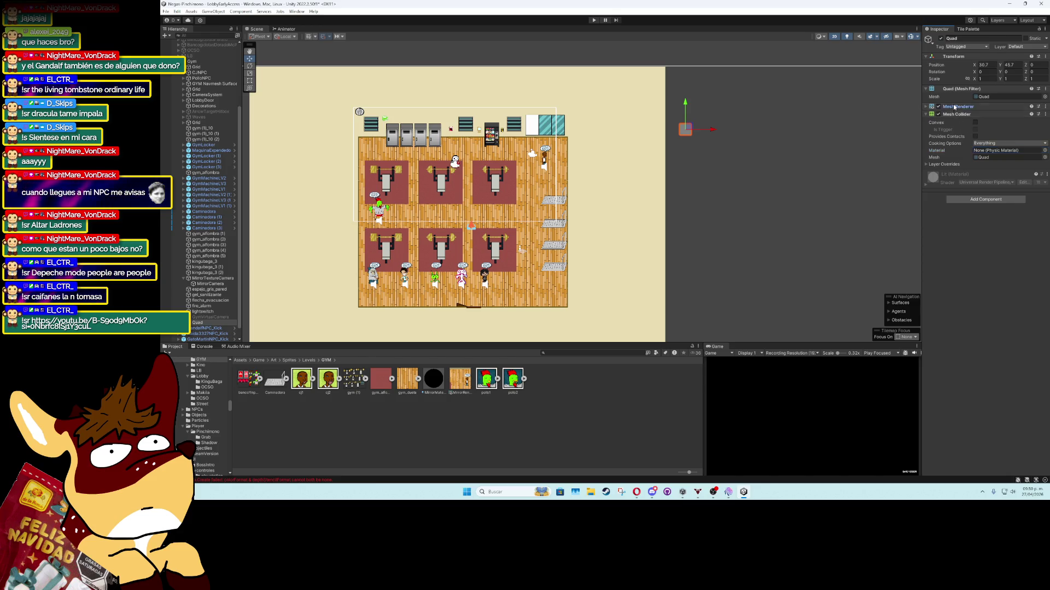
{"action": "left_click", "coordinate": [989, 107]}
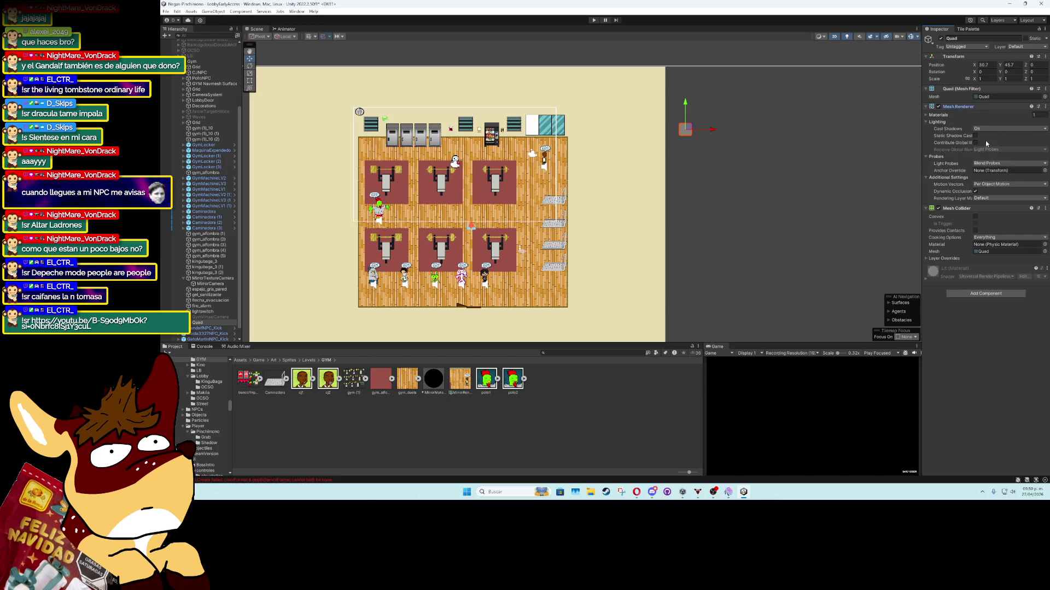
{"action": "left_click", "coordinate": [940, 115]}
{"action": "left_click", "coordinate": [1045, 124]}
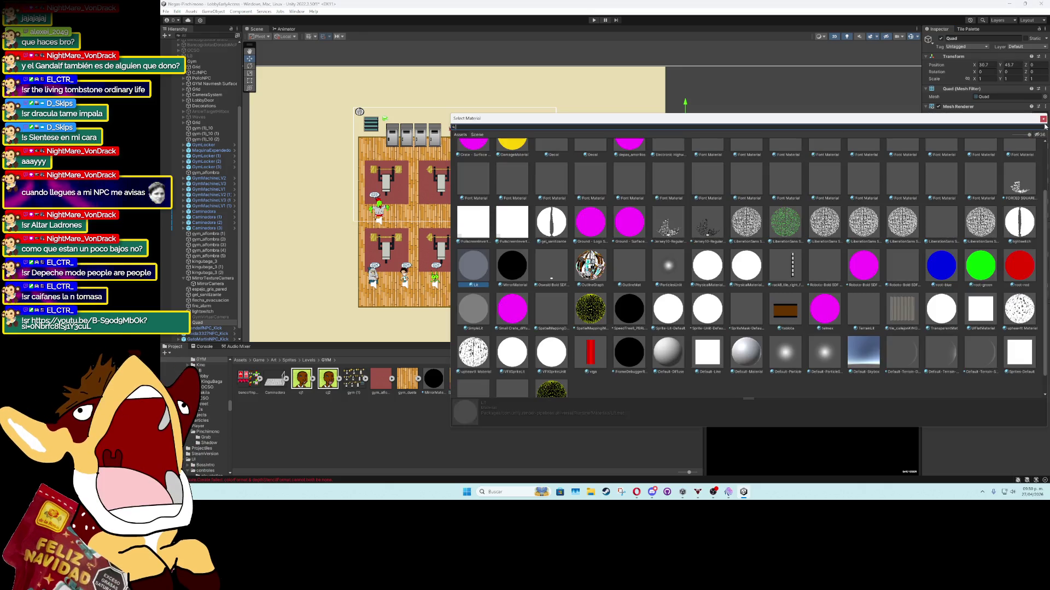
{"action": "scroll", "coordinate": [769, 227], "scroll_direction": "up", "scroll_amount": 2}
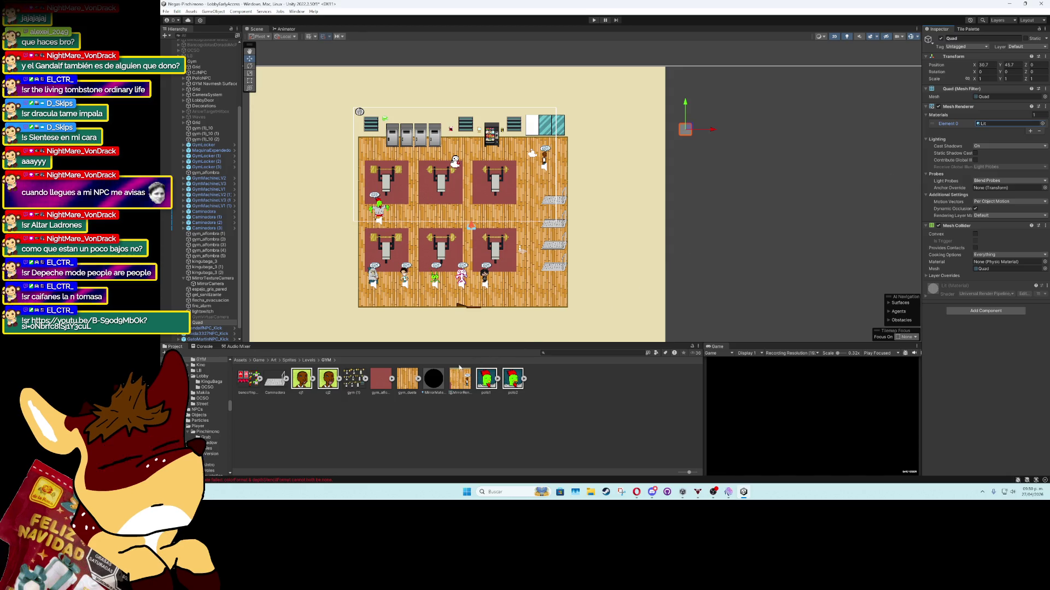
{"action": "left_click", "coordinate": [1000, 125]}
{"action": "left_click_drag", "start_coordinate": [1000, 125], "coordinate": [346, 125]}
{"action": "scroll", "coordinate": [709, 125], "scroll_direction": "up", "scroll_amount": 4}
{"action": "scroll", "coordinate": [346, 125], "scroll_direction": "up", "scroll_amount": 5}
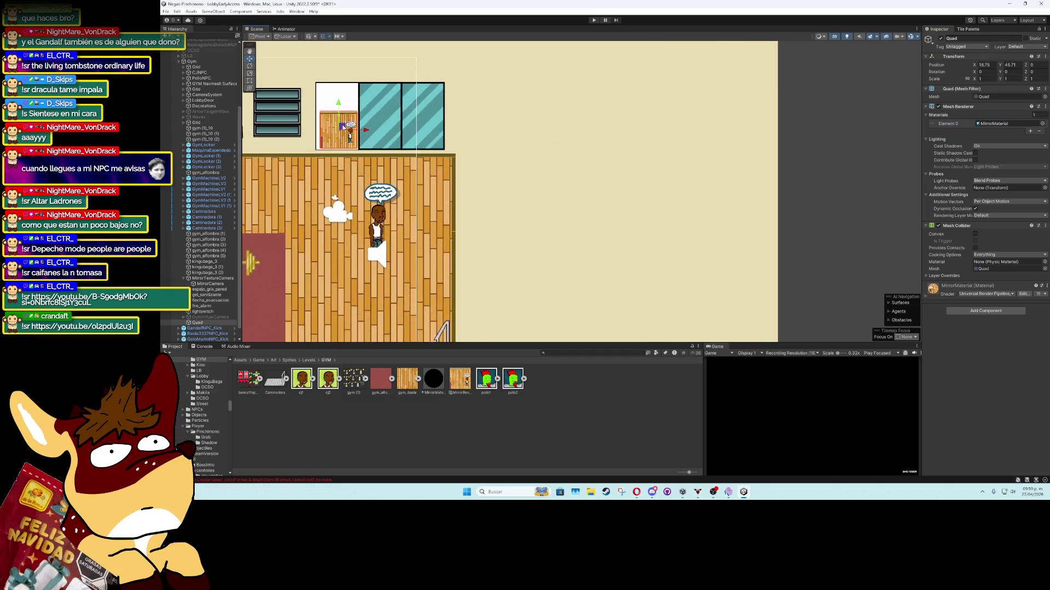
{"action": "scroll", "coordinate": [509, 169], "scroll_direction": "up", "scroll_amount": 2}
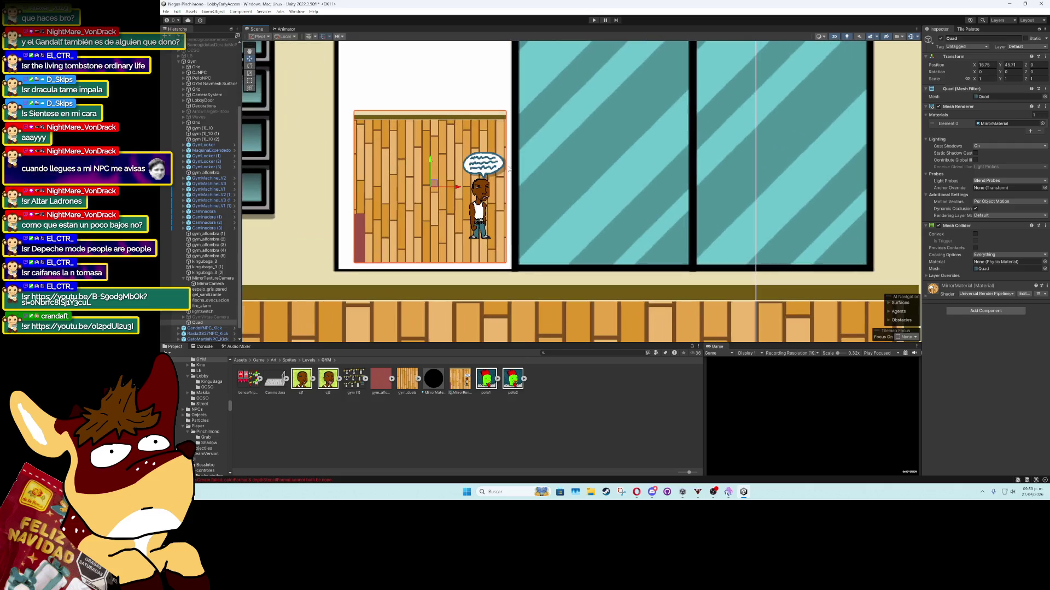
{"action": "scroll", "coordinate": [508, 168], "scroll_direction": "down", "scroll_amount": 5}
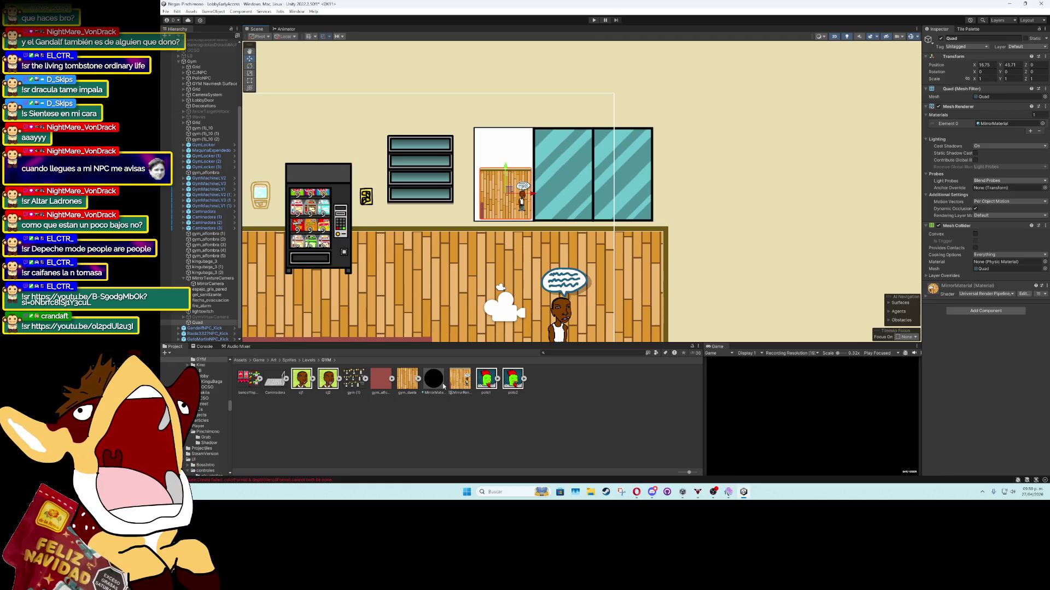
Set both MirrorRenderTexture Size fields to 500, replacing 256 x 256
{"action": "left_click", "coordinate": [460, 380]}
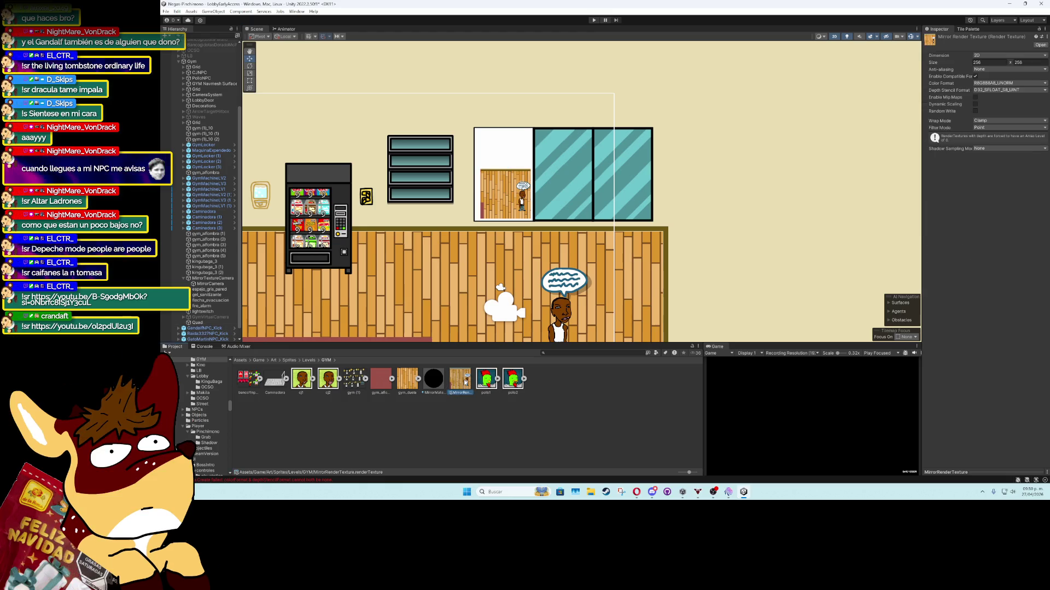
{"action": "left_click", "coordinate": [1000, 61]}
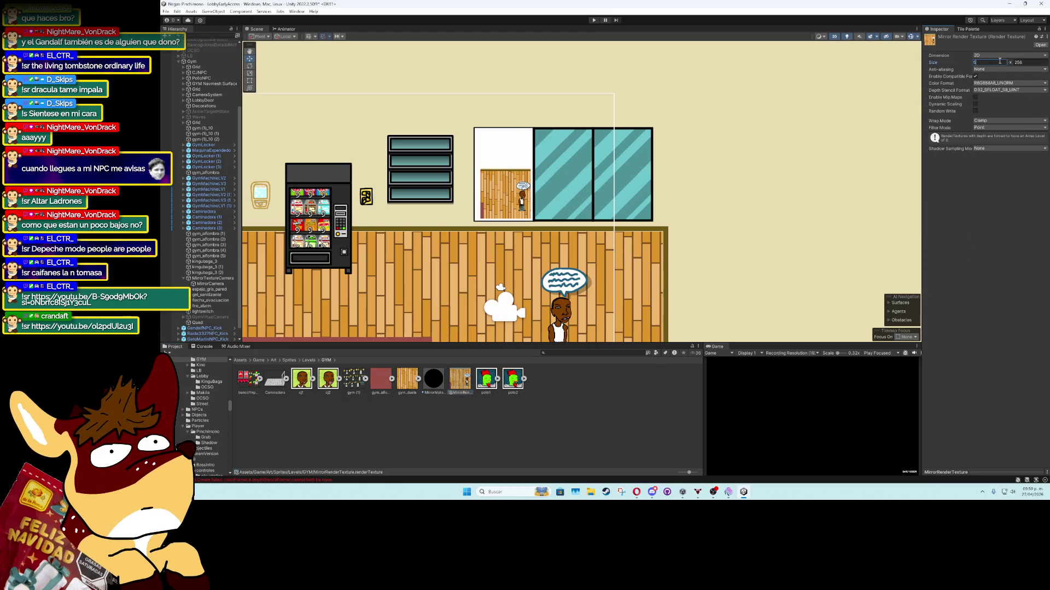
{"action": "type", "text": "500"}
{"action": "left_click", "coordinate": [1025, 63]}
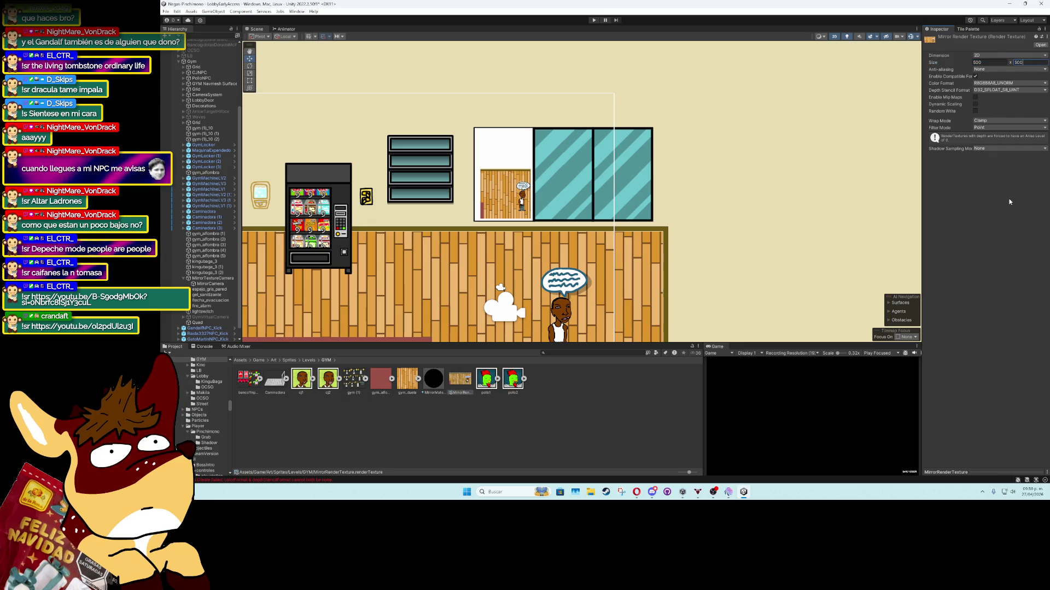
{"action": "key", "text": "Return"}
{"action": "scroll", "coordinate": [524, 186], "scroll_direction": "up", "scroll_amount": 3}
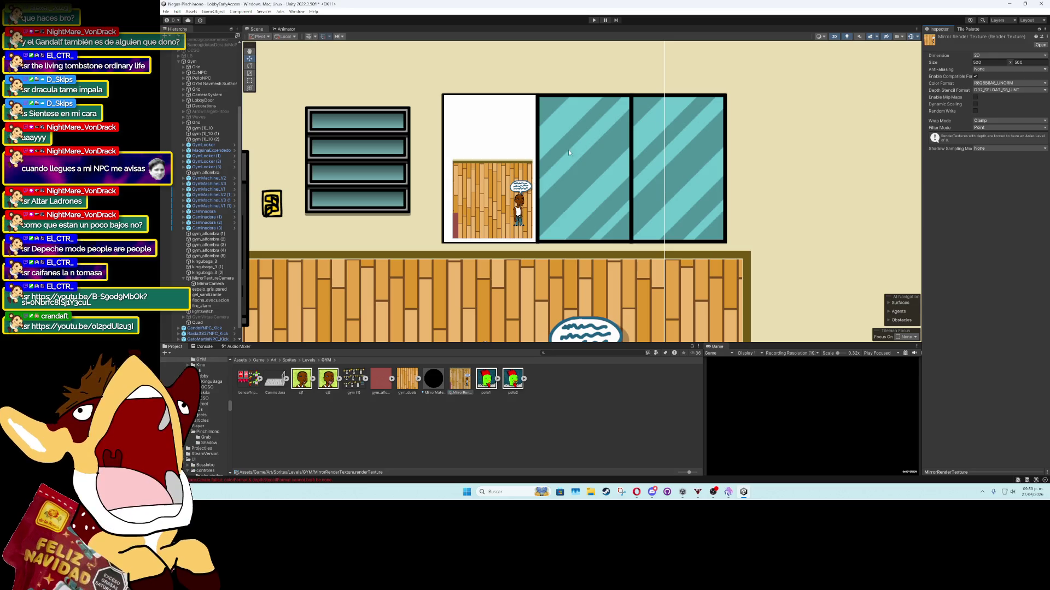
{"action": "left_click", "coordinate": [227, 291]}
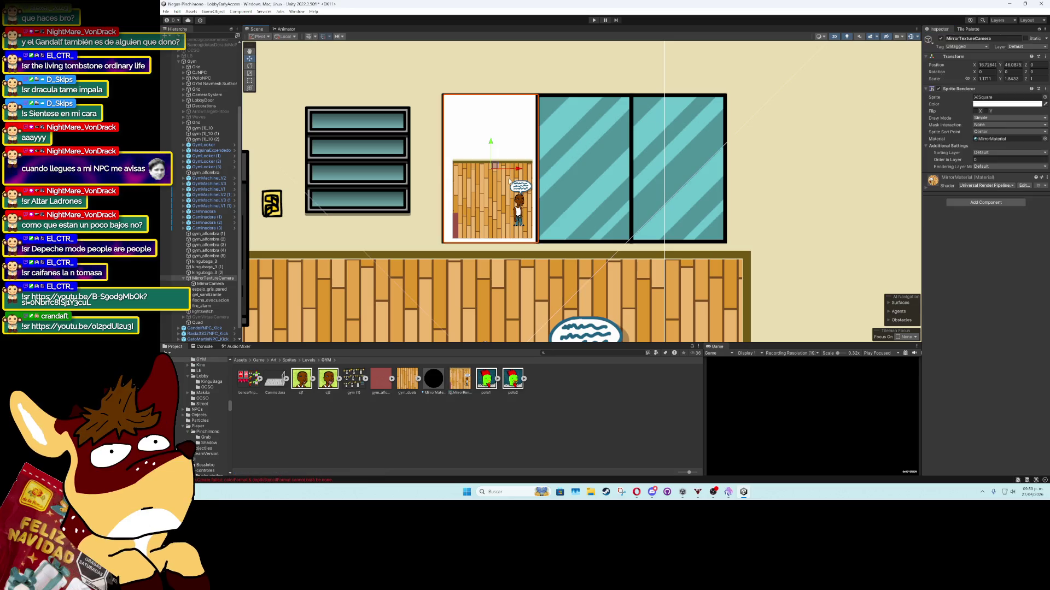
Parent the Quad under MirrorTextureCamera, frame that object, and nudge the Quad slightly
{"action": "left_click", "coordinate": [220, 284]}
{"action": "left_click", "coordinate": [219, 279]}
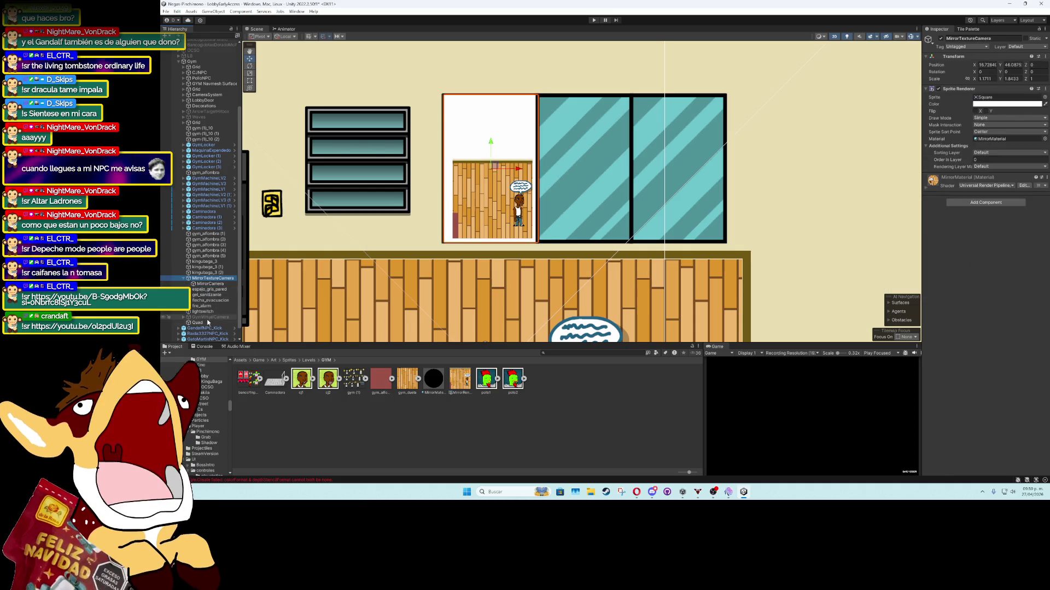
{"action": "left_click", "coordinate": [208, 323]}
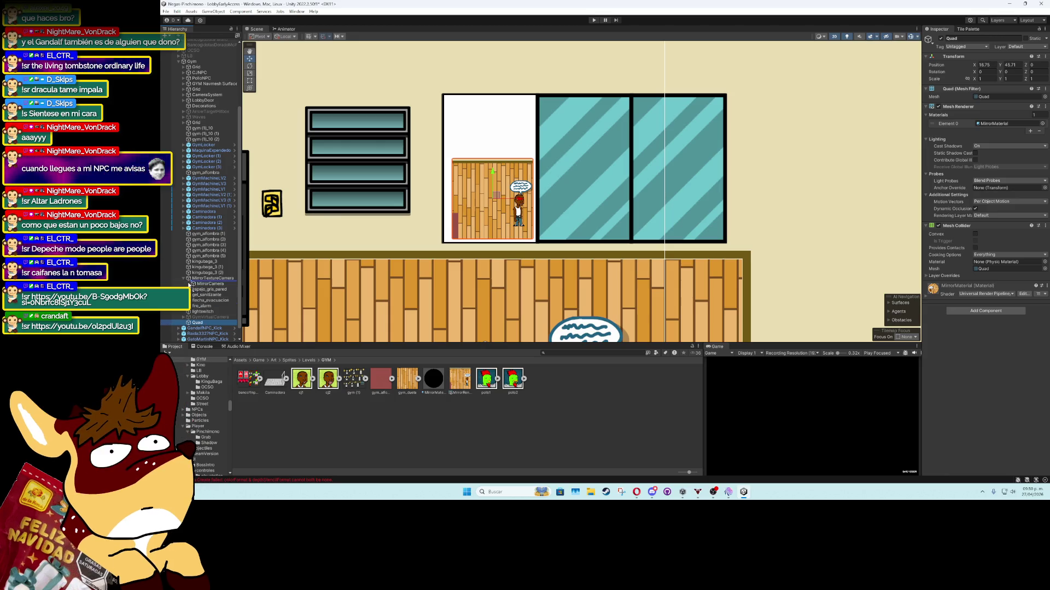
{"action": "left_click_drag", "start_coordinate": [189, 285], "coordinate": [189, 284]}
{"action": "left_click", "coordinate": [207, 279]}
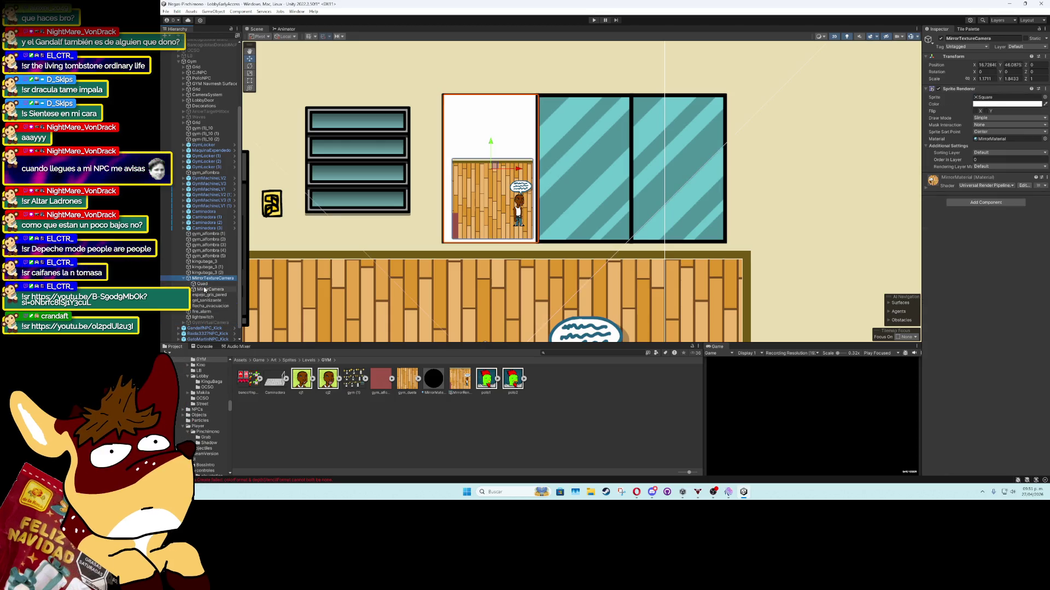
{"action": "key", "text": "f"}
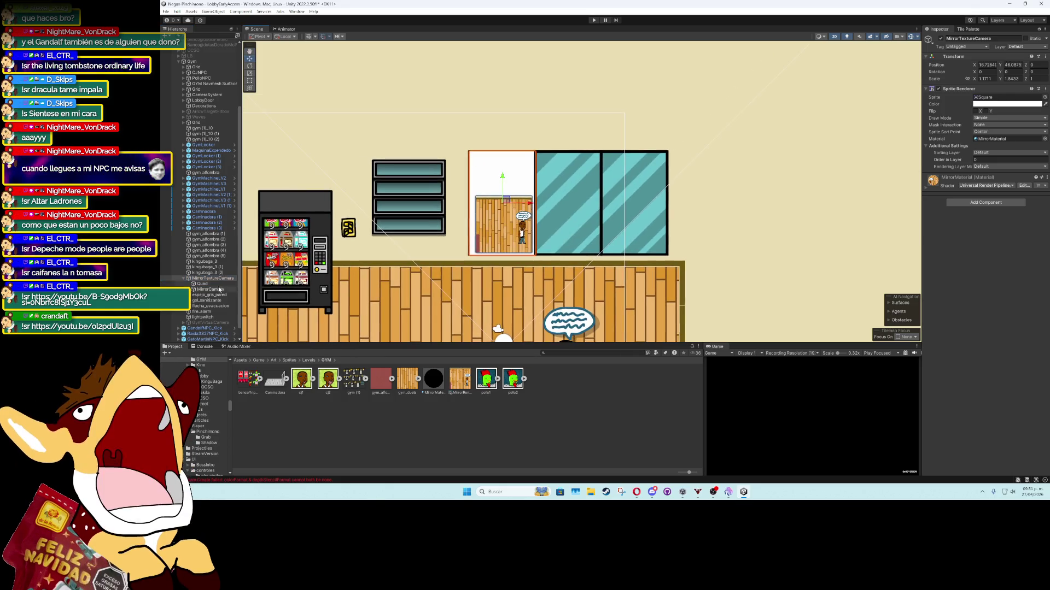
{"action": "left_click", "coordinate": [203, 284]}
{"action": "left_click_drag", "start_coordinate": [503, 222], "coordinate": [504, 224]}
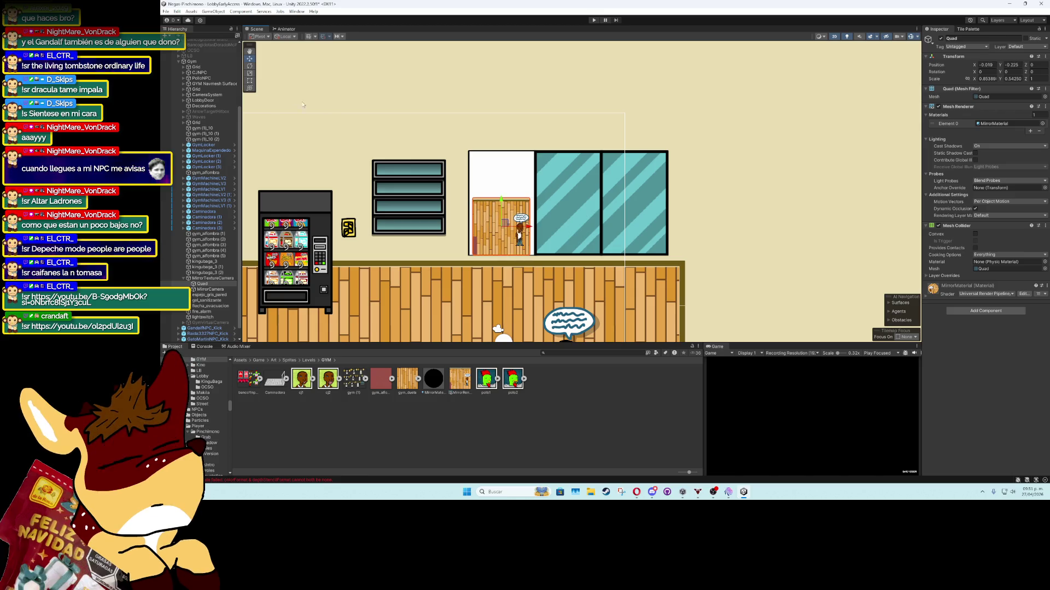
Set the Quad's scale to 1 x 1 and raise it slightly over the wall panel
{"action": "left_click", "coordinate": [249, 81]}
{"action": "left_click", "coordinate": [987, 79]}
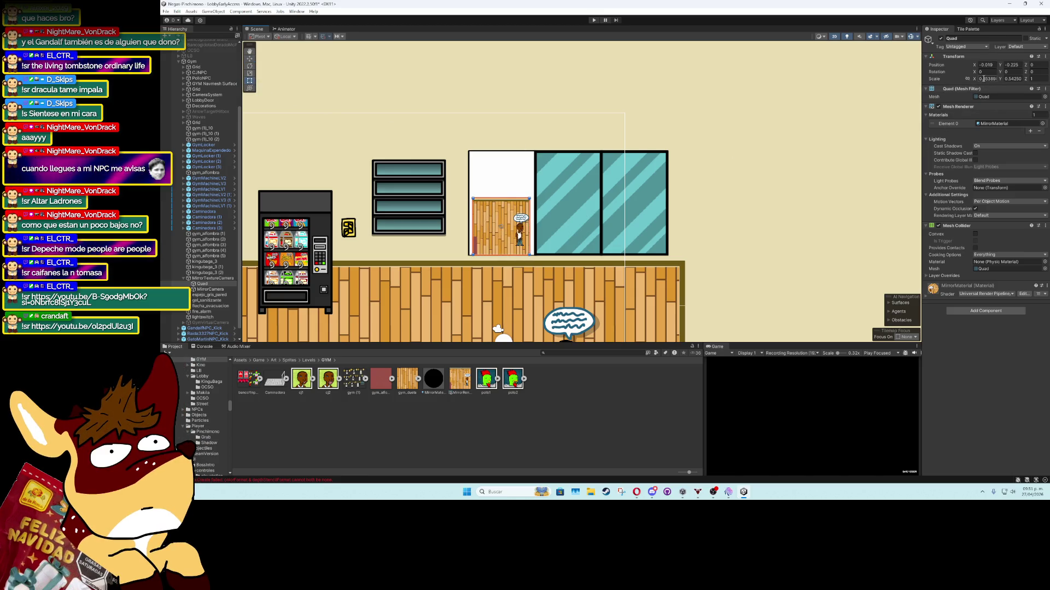
{"action": "type", "text": "1"}
{"action": "left_click", "coordinate": [1010, 79]}
{"action": "type", "text": "1"}
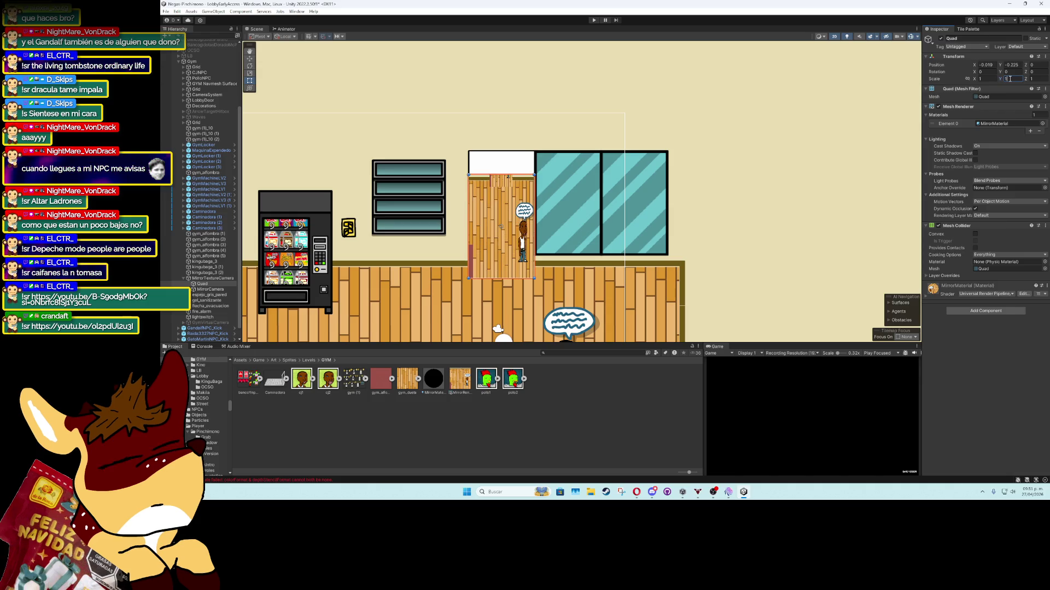
{"action": "scroll", "coordinate": [542, 220], "scroll_direction": "up", "scroll_amount": 2}
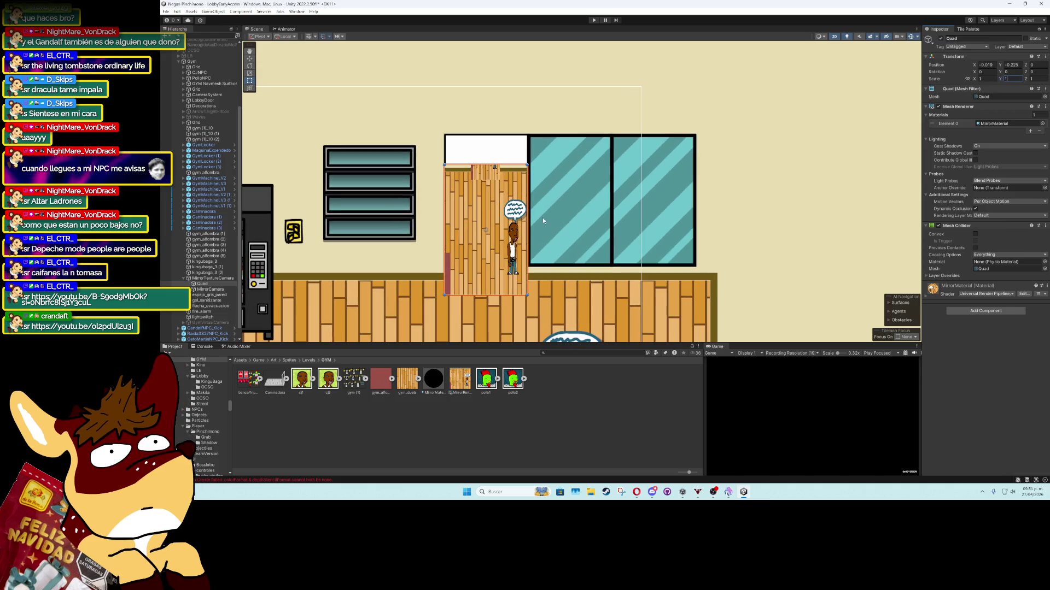
{"action": "left_click", "coordinate": [250, 58]}
{"action": "left_click_drag", "start_coordinate": [489, 227], "coordinate": [492, 198]}
Check MirrorTextureCamera's sprite, then drag the Quad out of MirrorTextureCamera to unparent it
{"action": "left_click", "coordinate": [212, 278]}
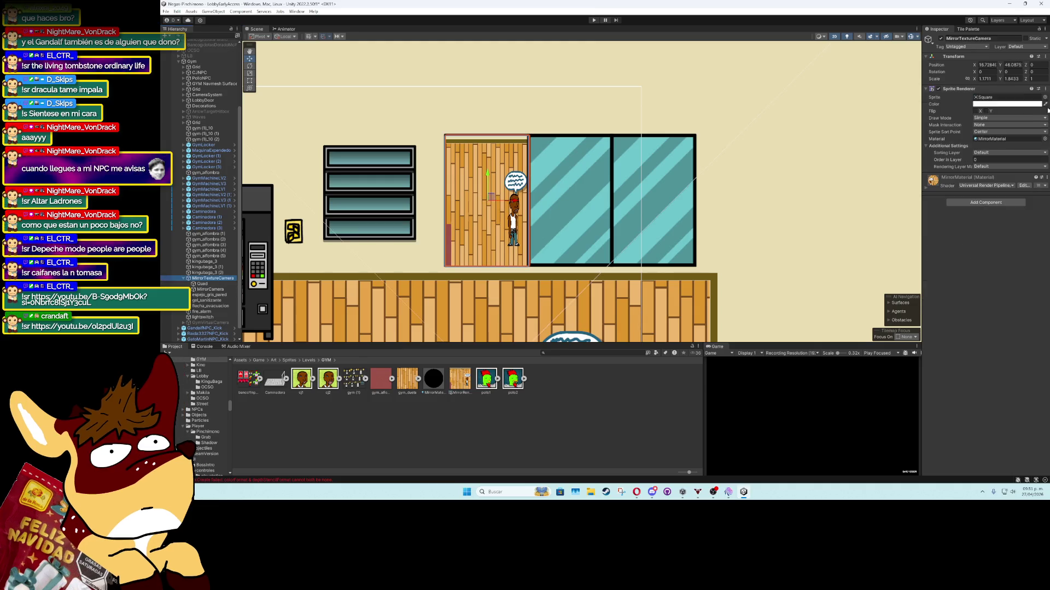
{"action": "left_click", "coordinate": [1042, 99]}
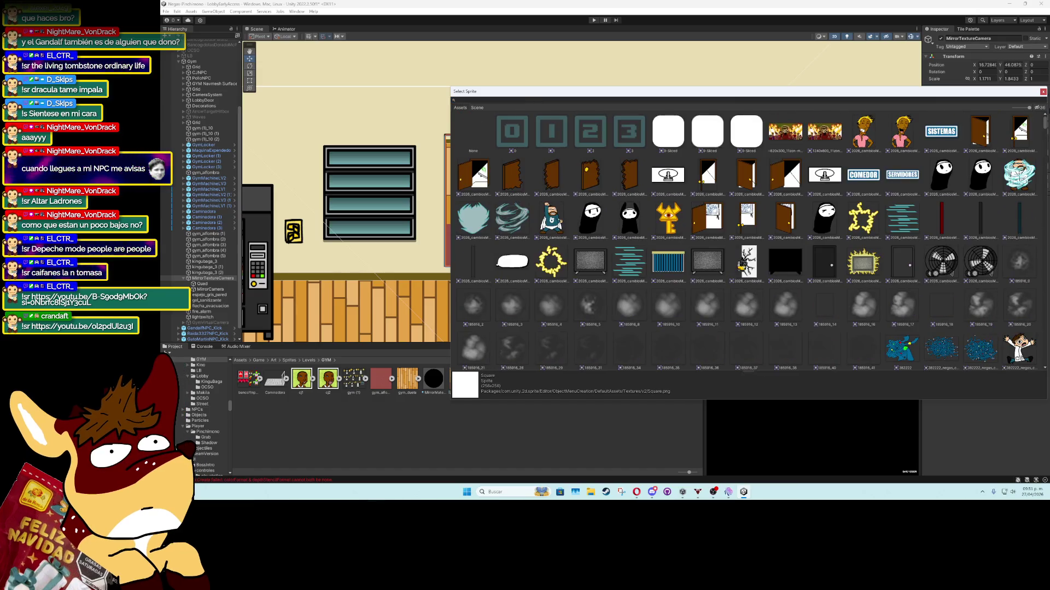
{"action": "left_click", "coordinate": [478, 138]}
{"action": "left_click", "coordinate": [201, 284]}
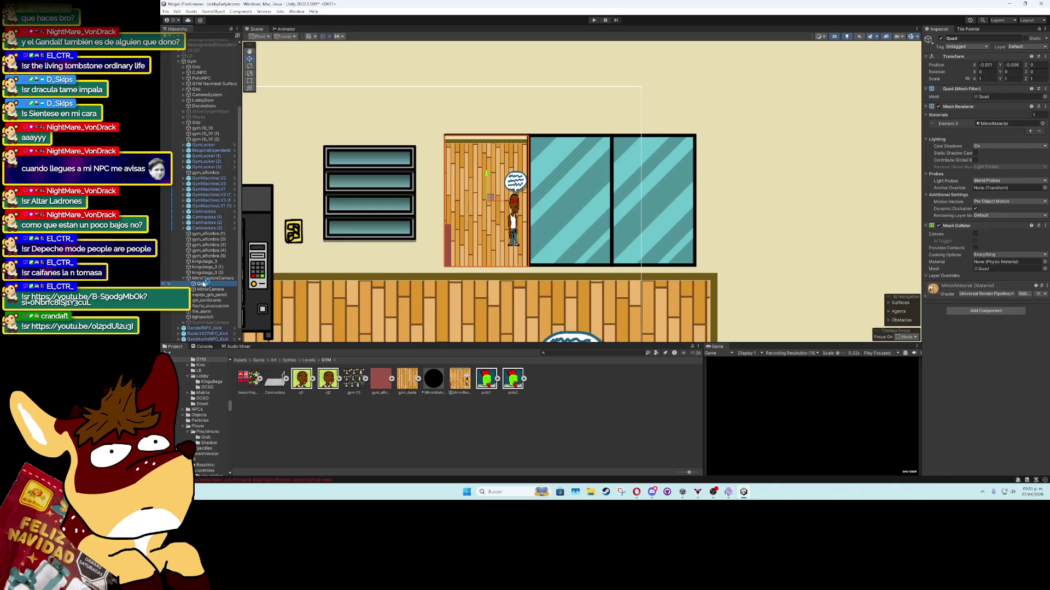
{"action": "left_click_drag", "start_coordinate": [198, 282], "coordinate": [197, 279]}
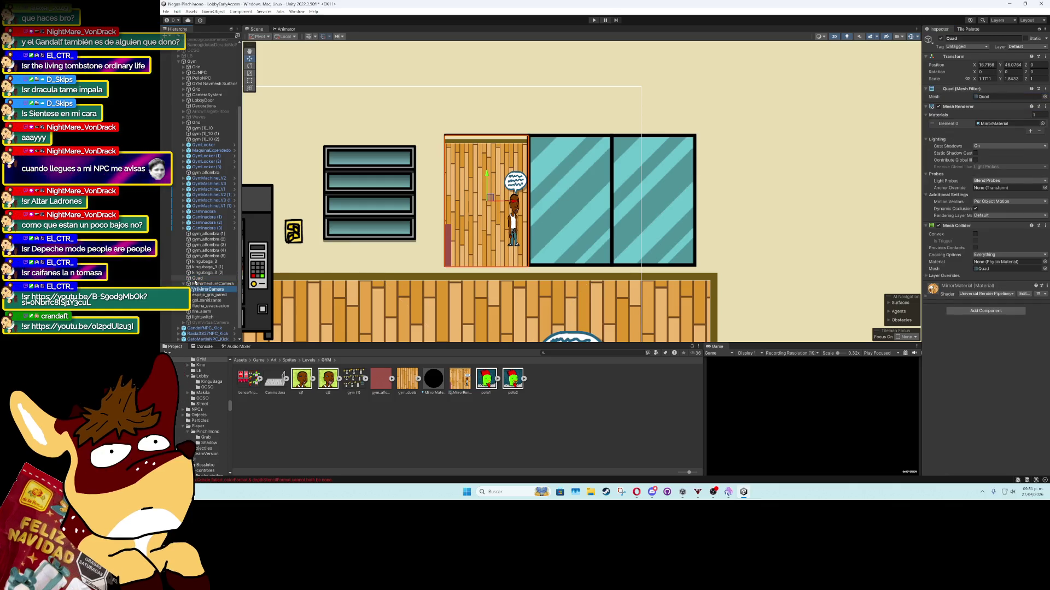
Delete MirrorTextureCamera and rename the Quad to MirrorReflectEffect
{"action": "left_click", "coordinate": [196, 285]}
{"action": "key", "text": "ctrl+z"}
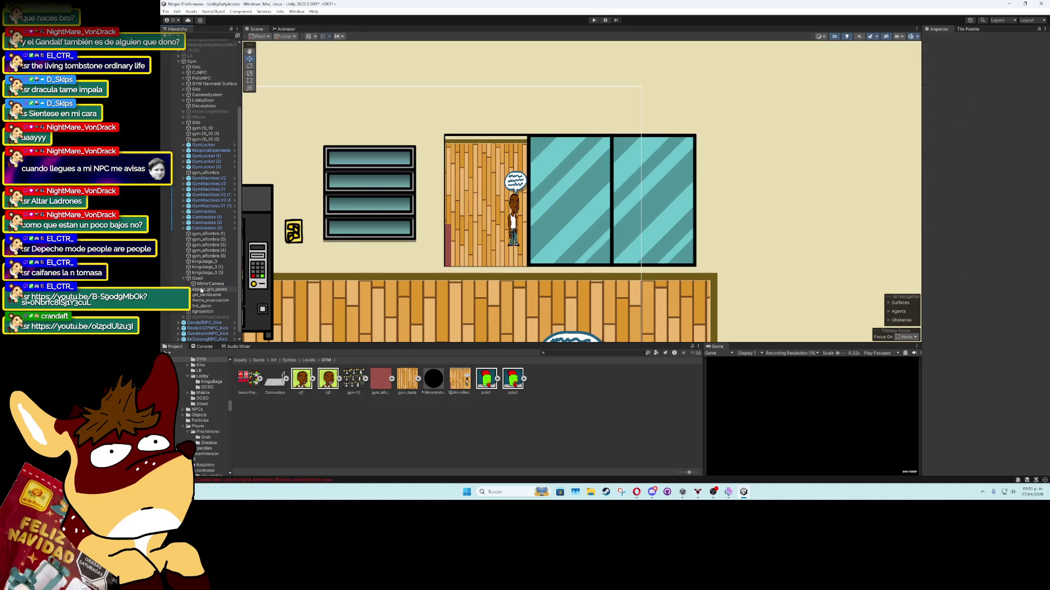
{"action": "left_click", "coordinate": [205, 279]}
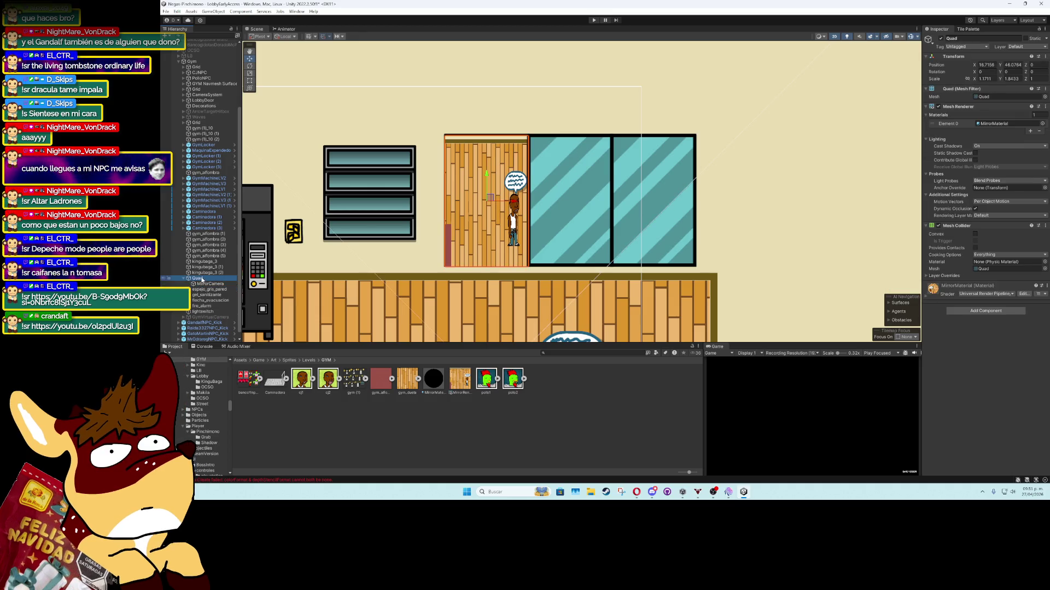
{"action": "left_click", "coordinate": [202, 280]}
{"action": "type", "text": "MirrorReflec"}
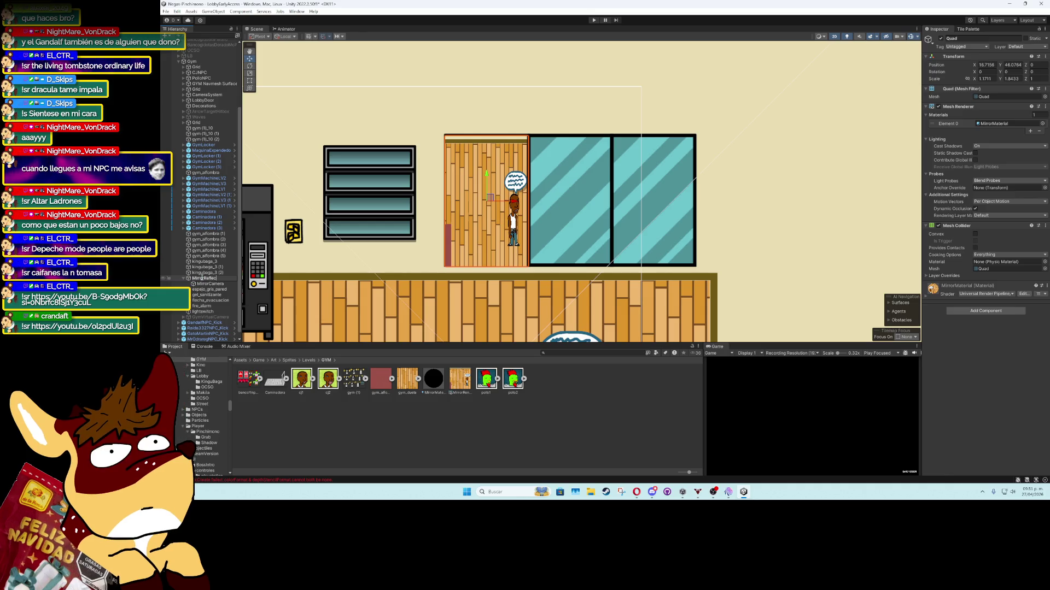
{"action": "type", "text": "tEffect"}
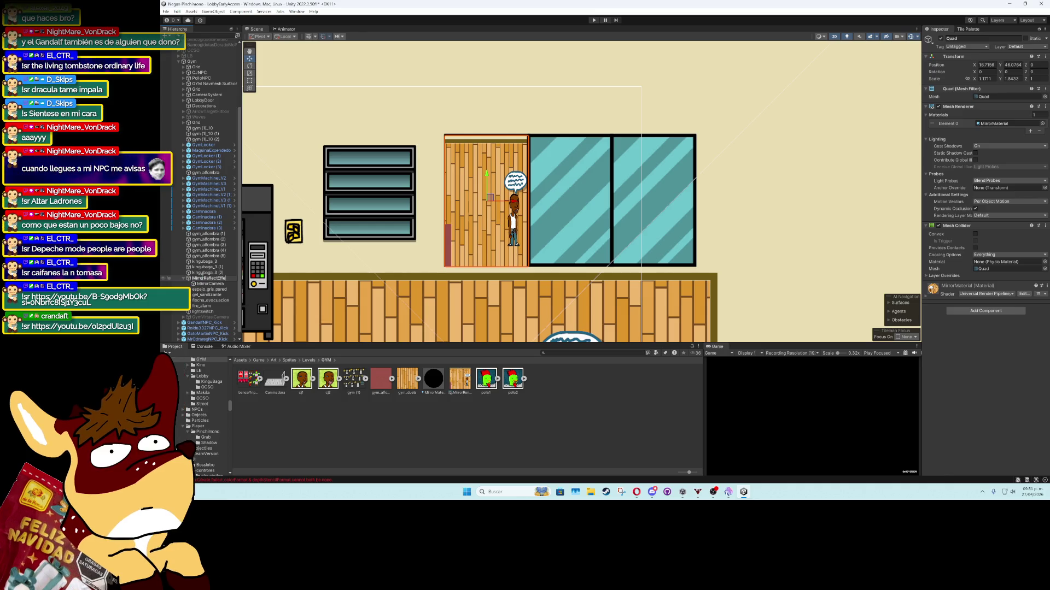
{"action": "key", "text": "Return"}
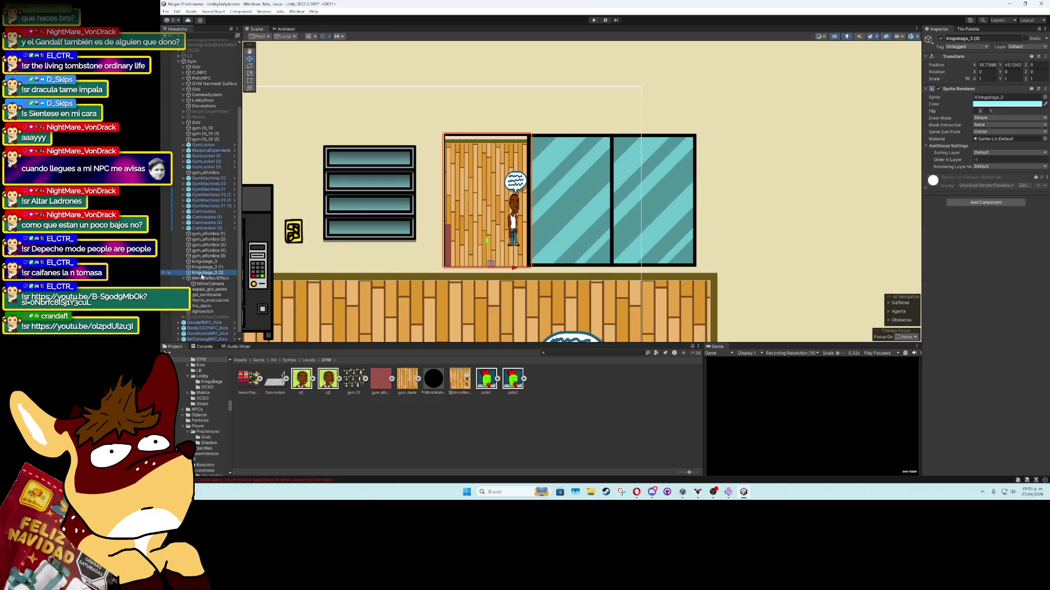
Nudge MirrorReflectEffect up to about 16.71, 46.10 over the wall panel
{"action": "left_click", "coordinate": [207, 290]}
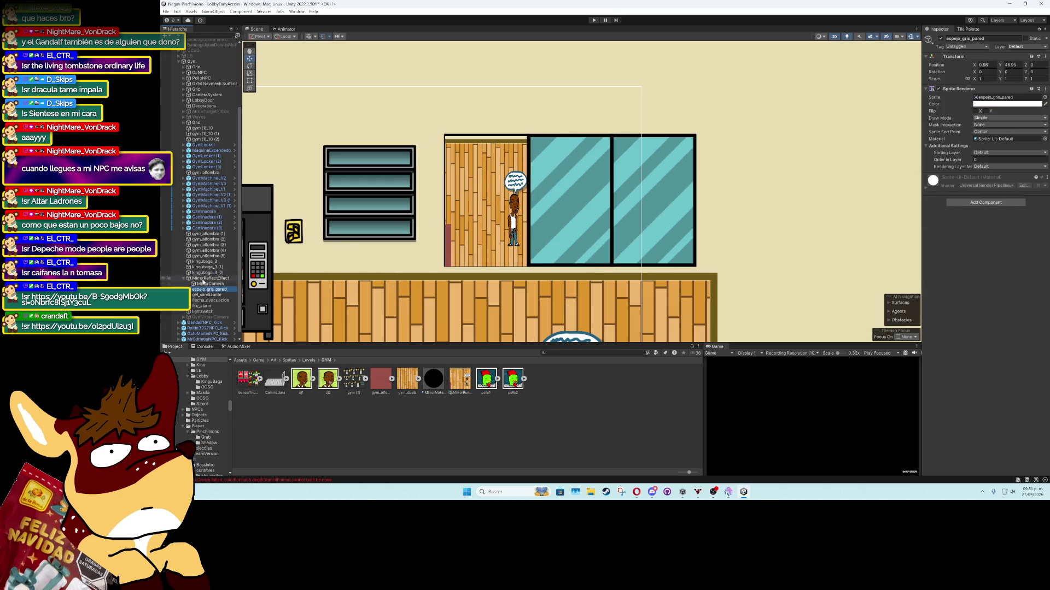
{"action": "left_click", "coordinate": [200, 279]}
{"action": "scroll", "coordinate": [480, 226], "scroll_direction": "up", "scroll_amount": 2}
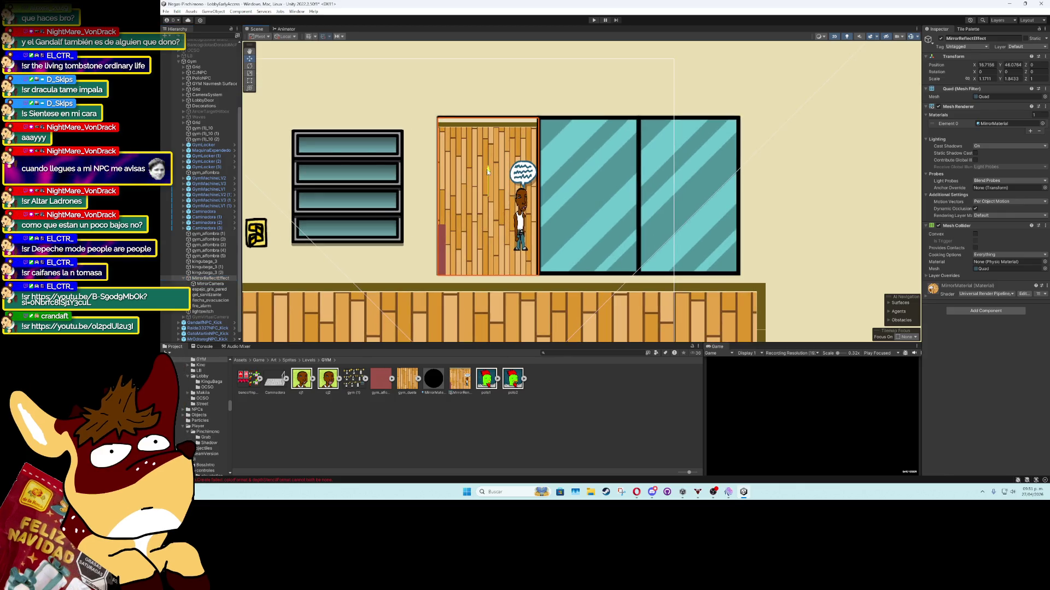
{"action": "left_click_drag", "start_coordinate": [487, 171], "coordinate": [486, 166]}
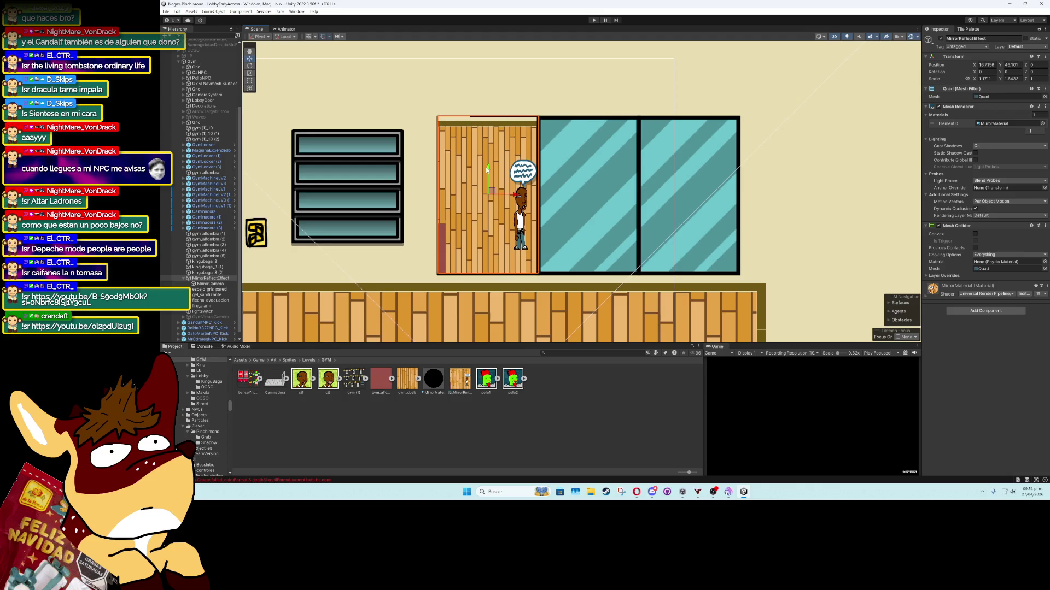
Duplicate the kingubaga_3 (1) glass panel, nest it under MirrorReflectEffect, and move it left
{"action": "scroll", "coordinate": [795, 230], "scroll_direction": "down", "scroll_amount": 3}
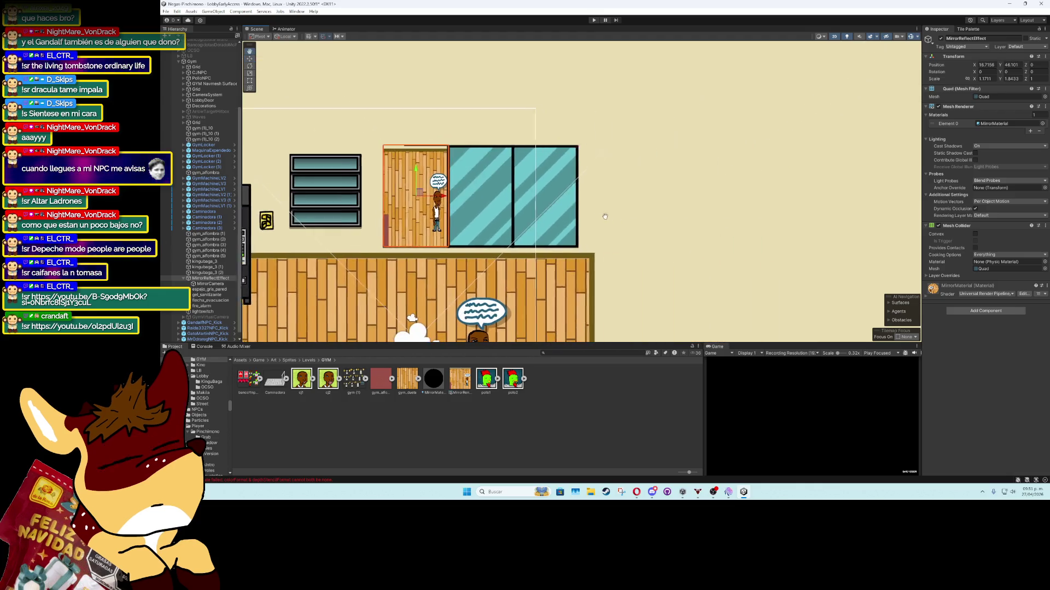
{"action": "left_click", "coordinate": [510, 226]}
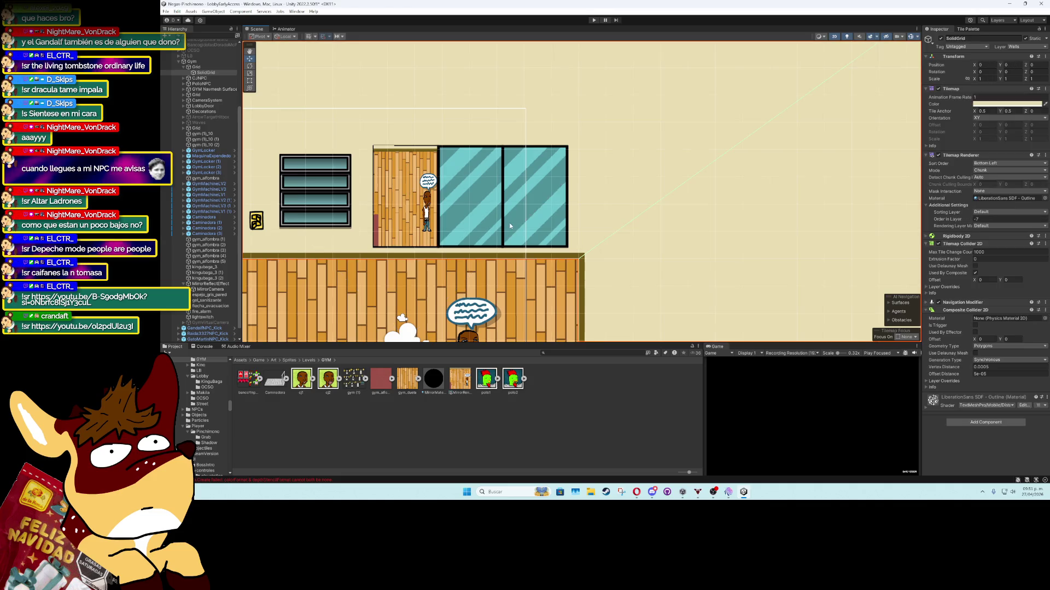
{"action": "left_click", "coordinate": [461, 210]}
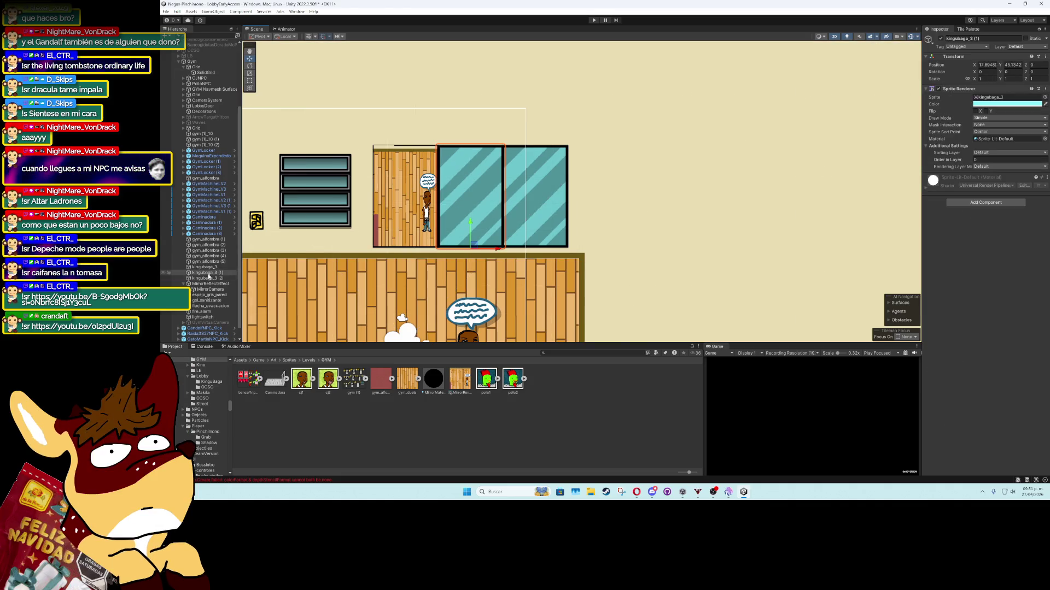
{"action": "left_click", "coordinate": [210, 273]}
{"action": "key", "text": "ctrl+d"}
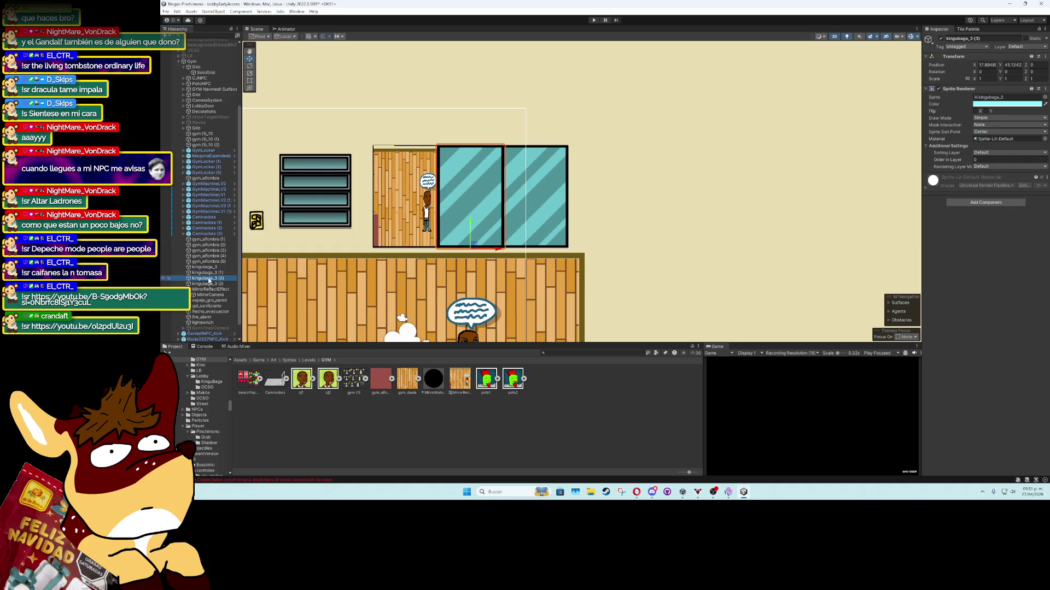
{"action": "left_click_drag", "start_coordinate": [211, 284], "coordinate": [211, 290]}
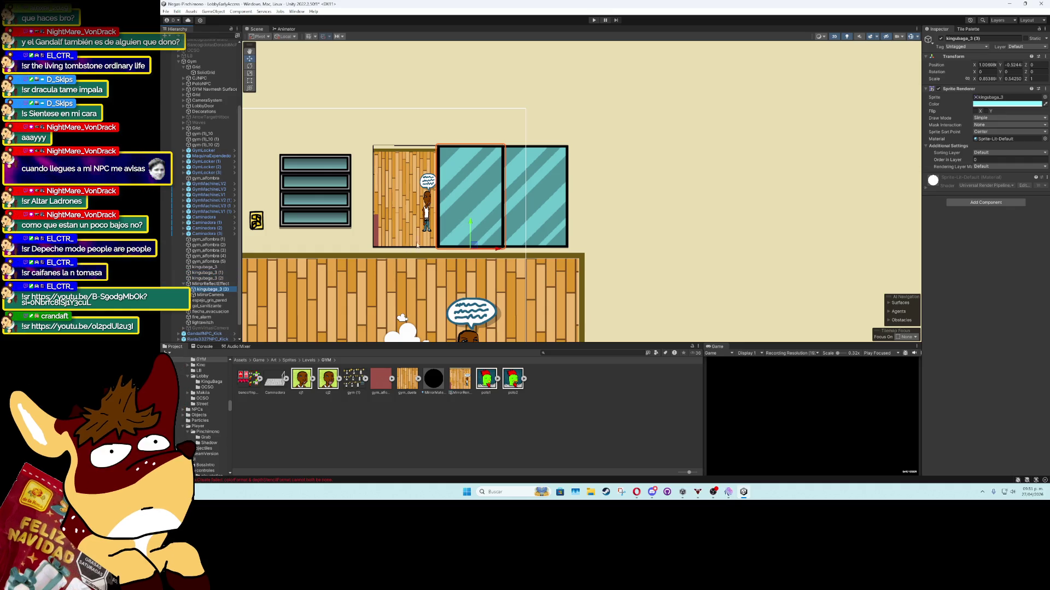
{"action": "left_click_drag", "start_coordinate": [507, 252], "coordinate": [435, 251]}
Tint the glass copy's Sprite Renderer color white with alpha 22
{"action": "left_click", "coordinate": [1008, 103]}
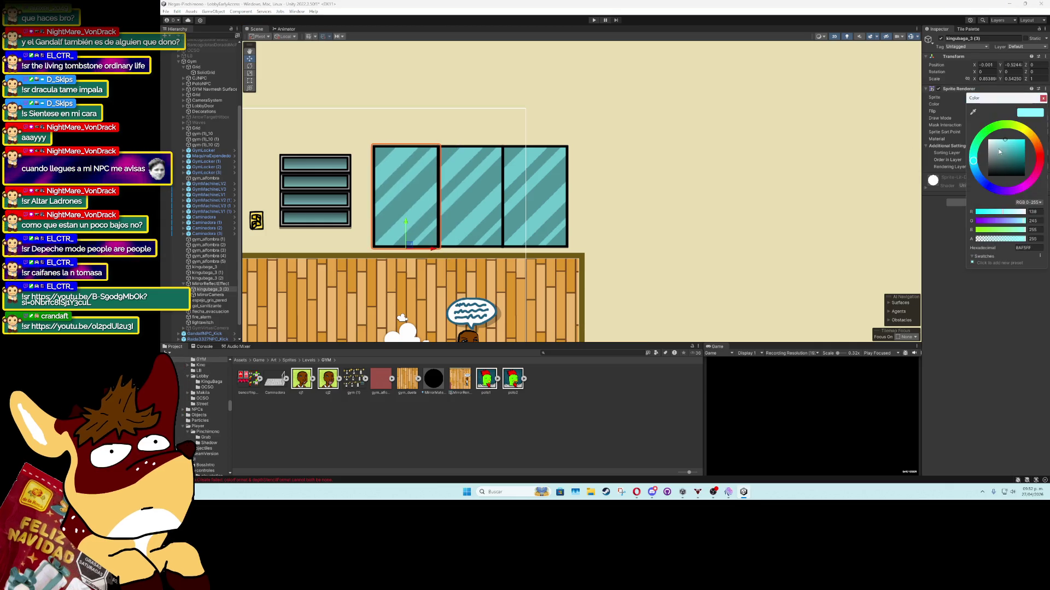
{"action": "left_click_drag", "start_coordinate": [999, 151], "coordinate": [973, 135]}
{"action": "left_click", "coordinate": [992, 241]}
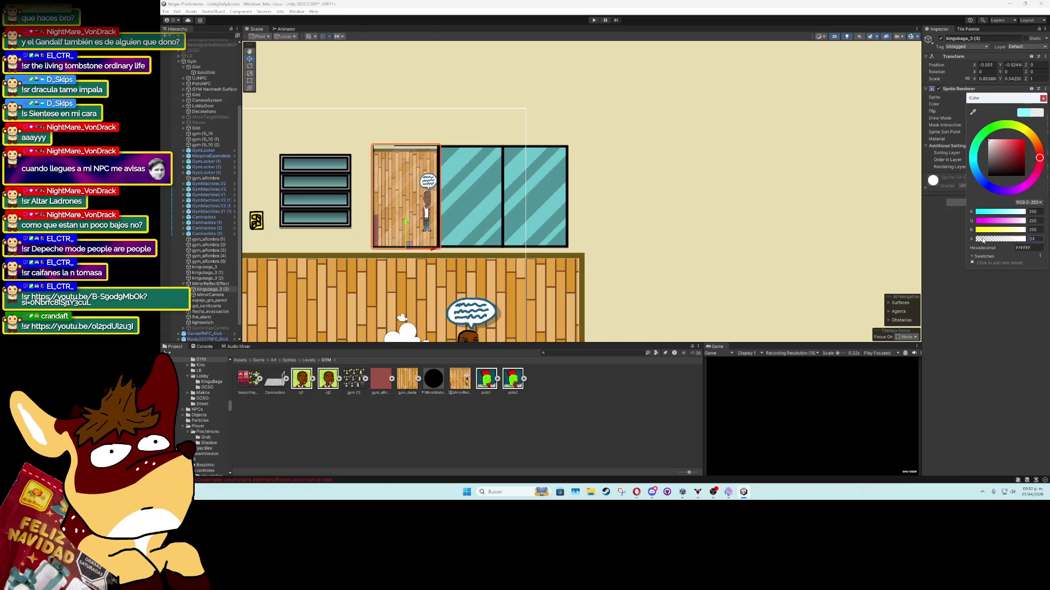
{"action": "left_click_drag", "start_coordinate": [993, 240], "coordinate": [984, 240]}
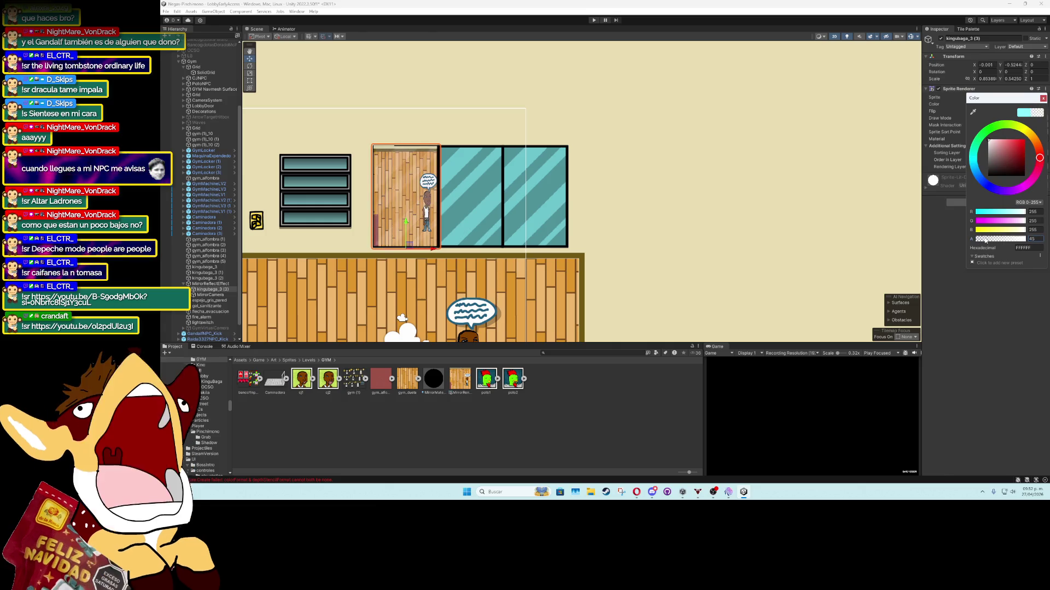
{"action": "left_click", "coordinate": [1045, 99]}
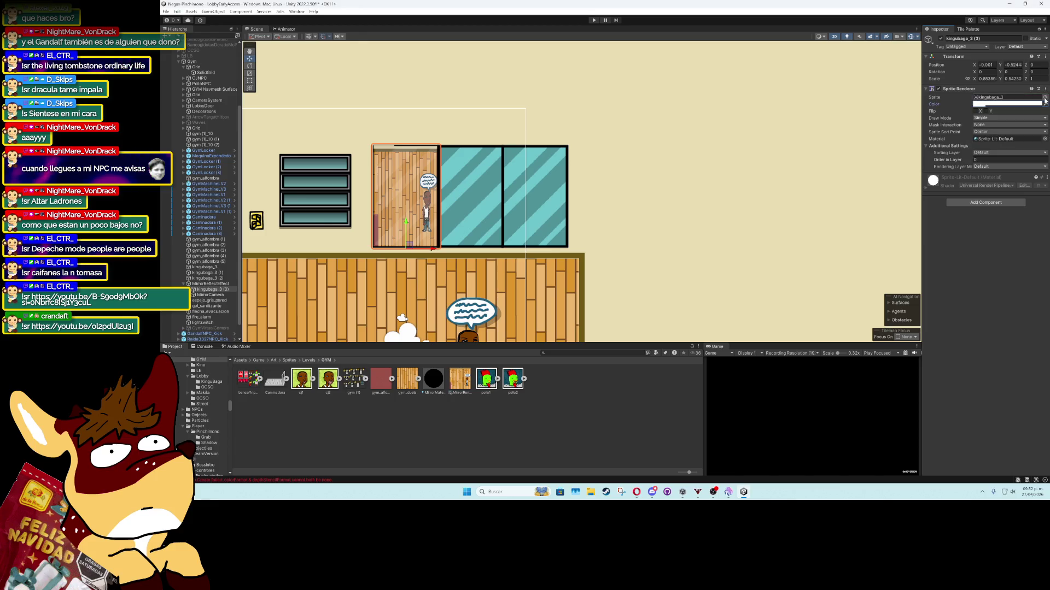
{"action": "left_click", "coordinate": [205, 296]}
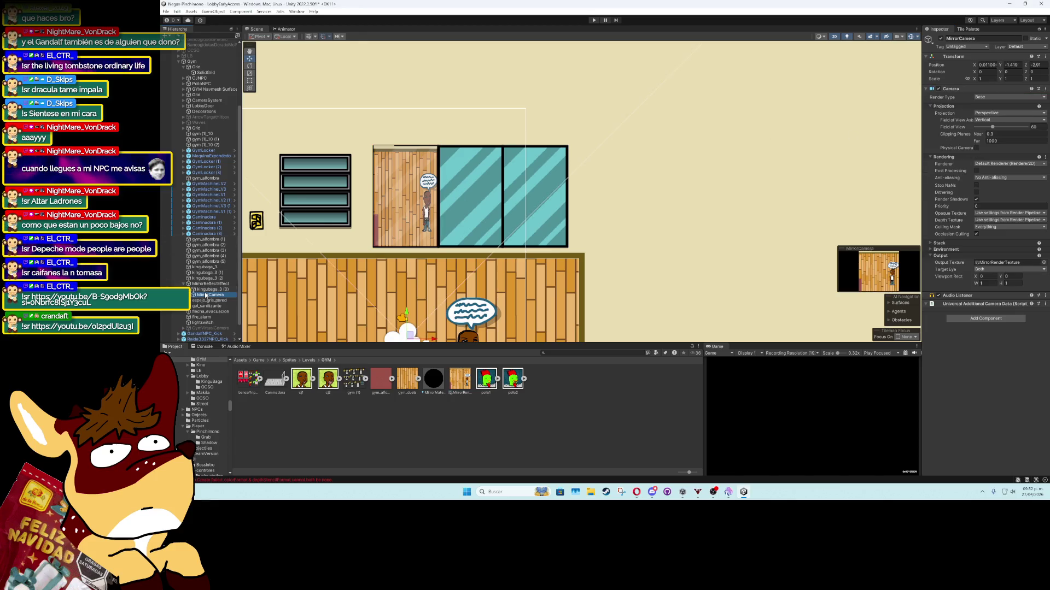
{"action": "left_click", "coordinate": [206, 285]}
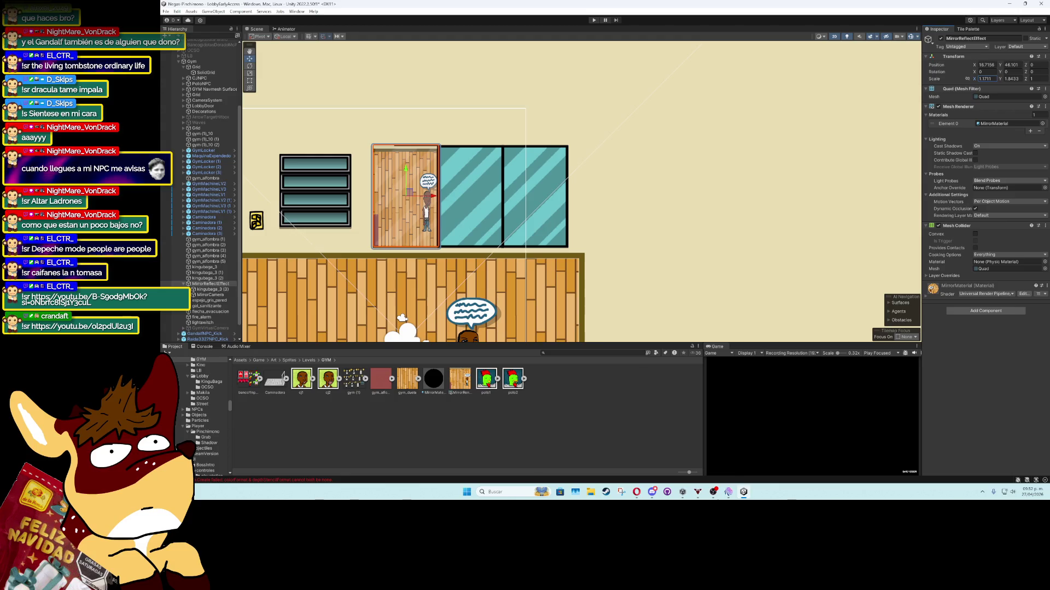
{"action": "left_click", "coordinate": [200, 291]}
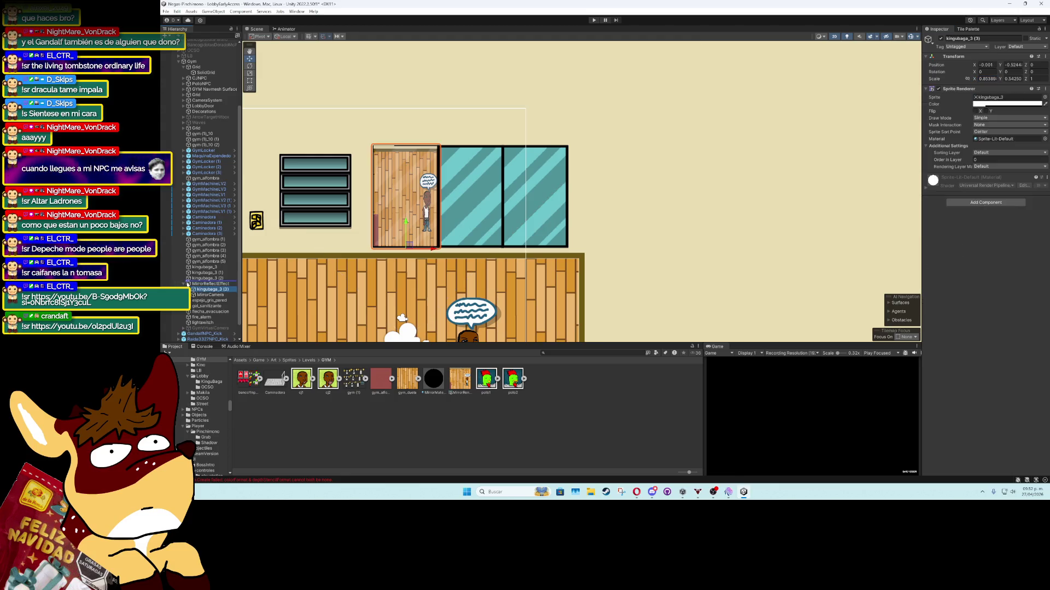
{"action": "left_click_drag", "start_coordinate": [192, 290], "coordinate": [198, 284]}
{"action": "left_click", "coordinate": [199, 290]}
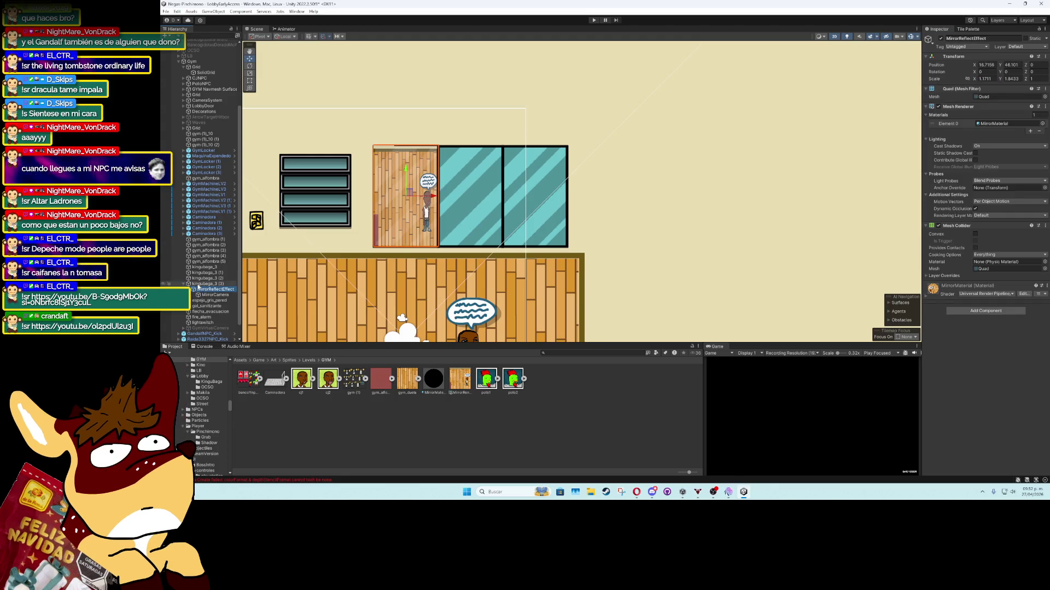
{"action": "left_click", "coordinate": [198, 284]}
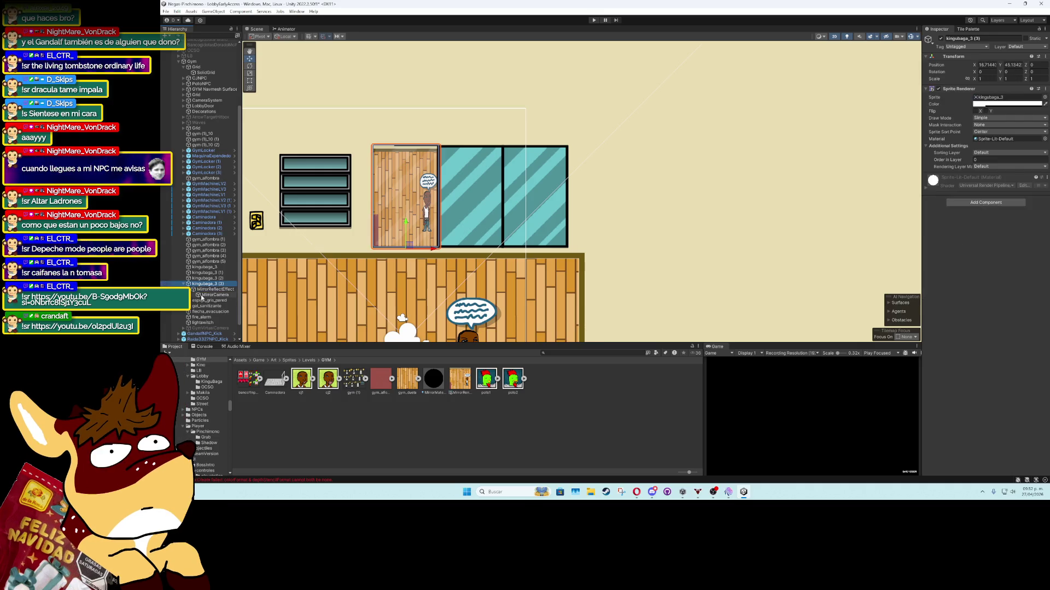
{"action": "left_click", "coordinate": [193, 294]}
{"action": "left_click", "coordinate": [198, 289]}
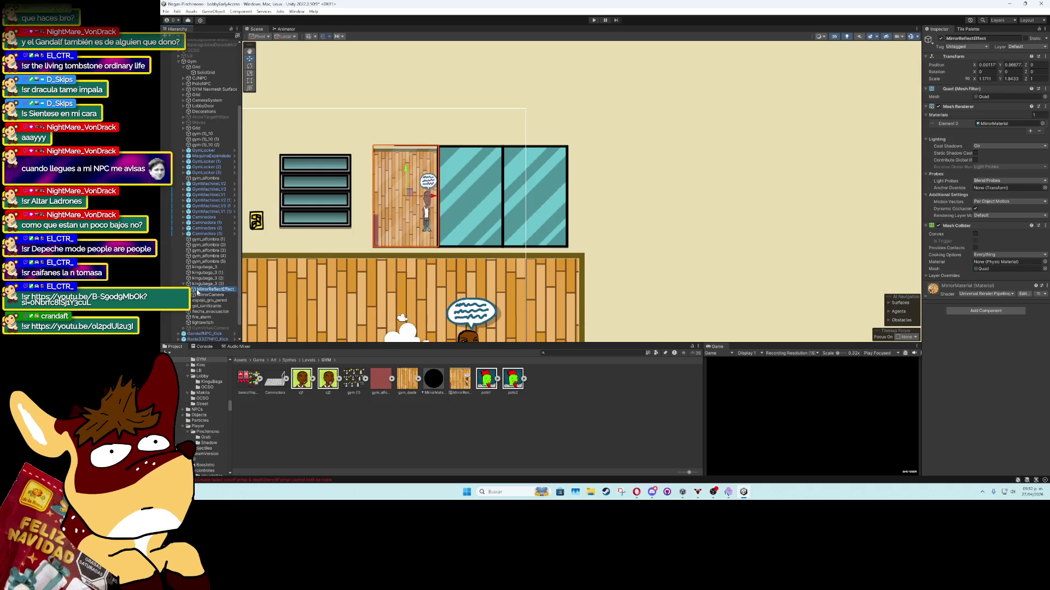
{"action": "left_click_drag", "start_coordinate": [973, 80], "coordinate": [985, 82]}
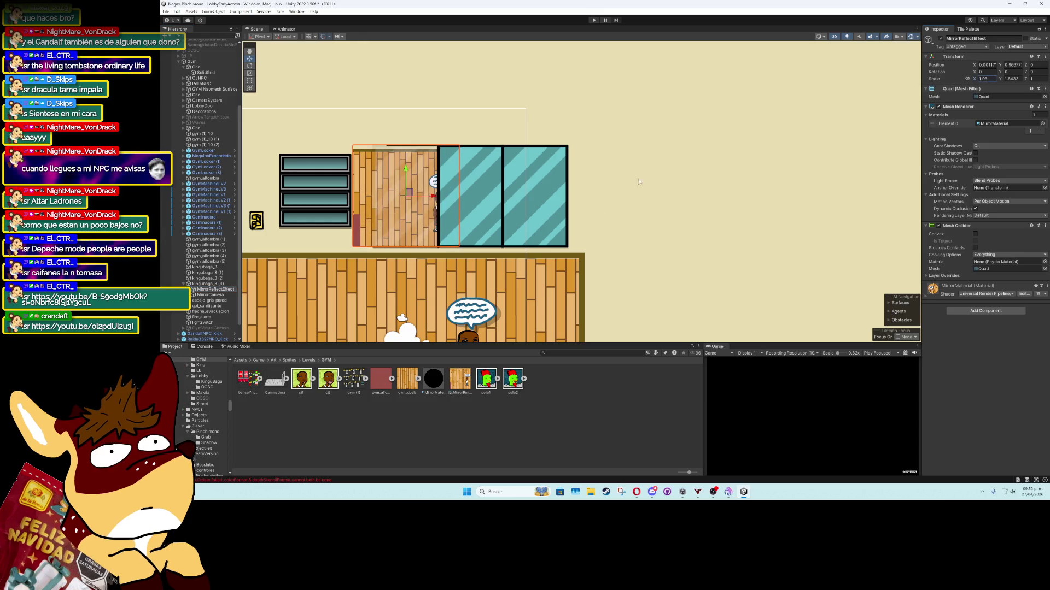
{"action": "left_click", "coordinate": [223, 284]}
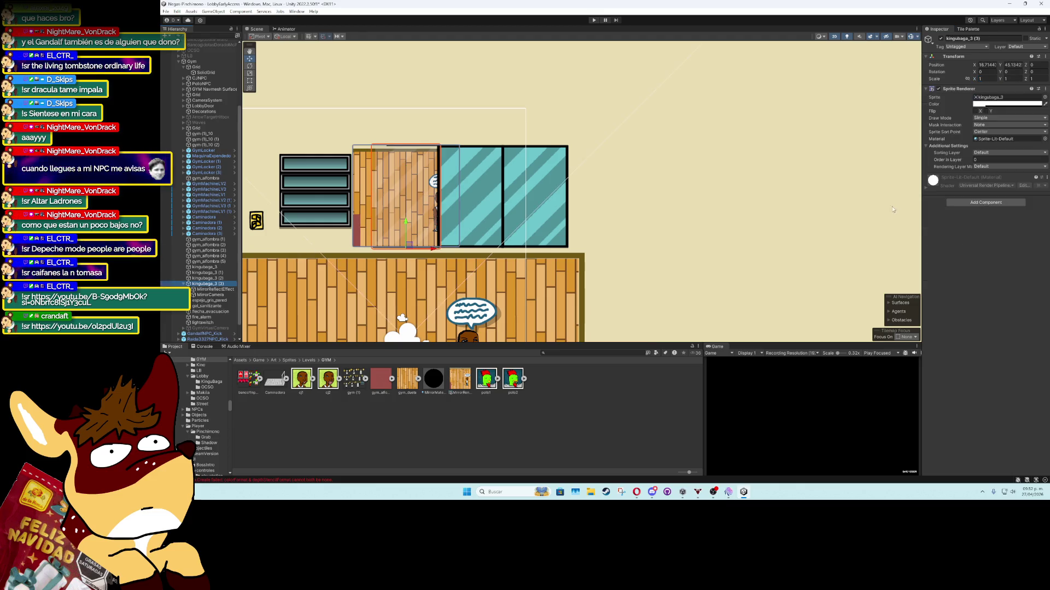
{"action": "left_click", "coordinate": [972, 201]}
{"action": "type", "text": "mas"}
{"action": "key", "text": "Return"}
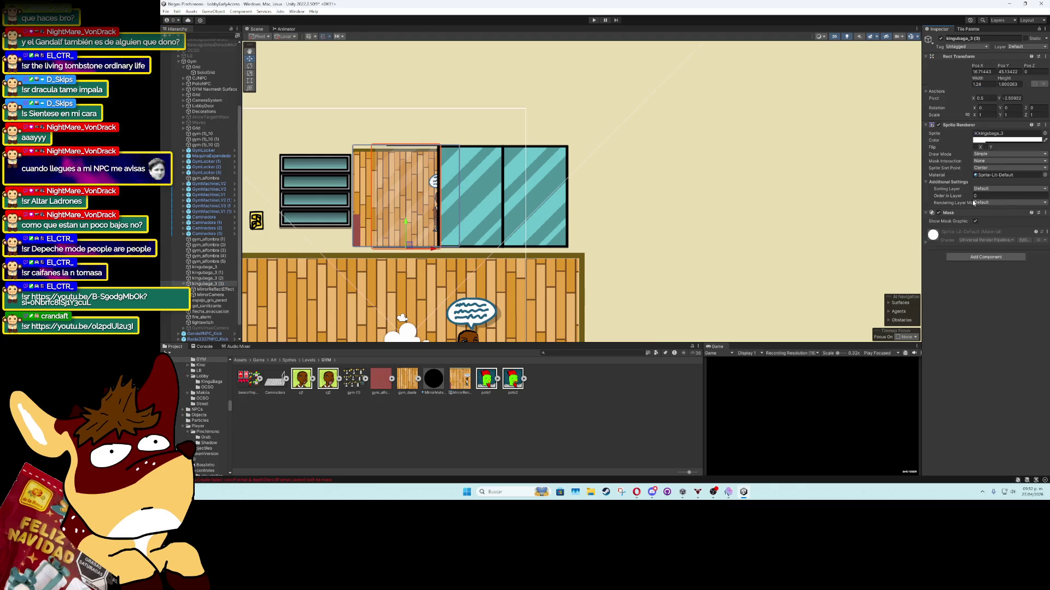
{"action": "key", "text": "ctrl+z"}
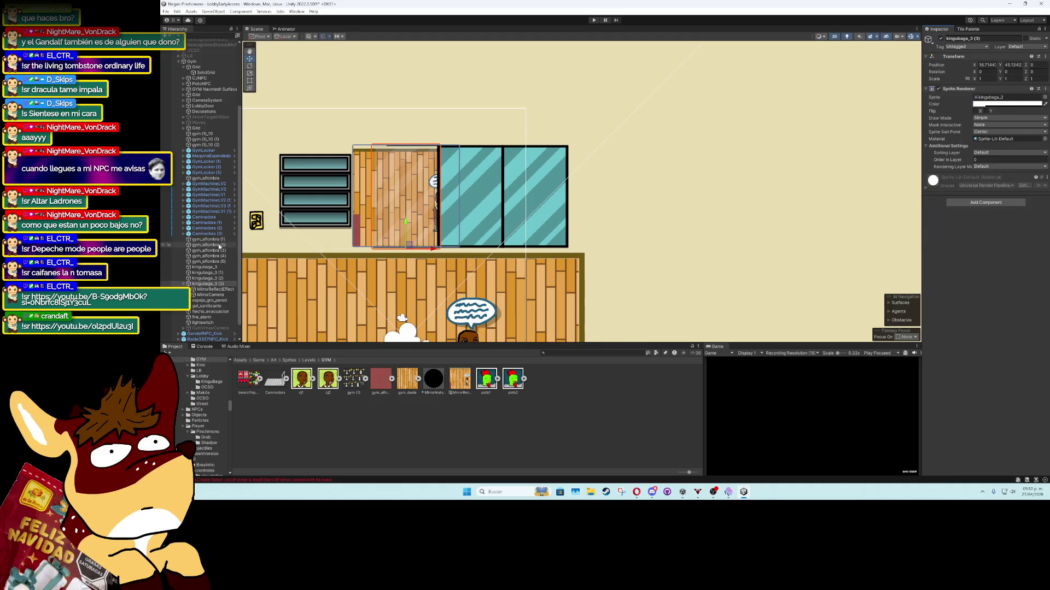
{"action": "left_click", "coordinate": [214, 289]}
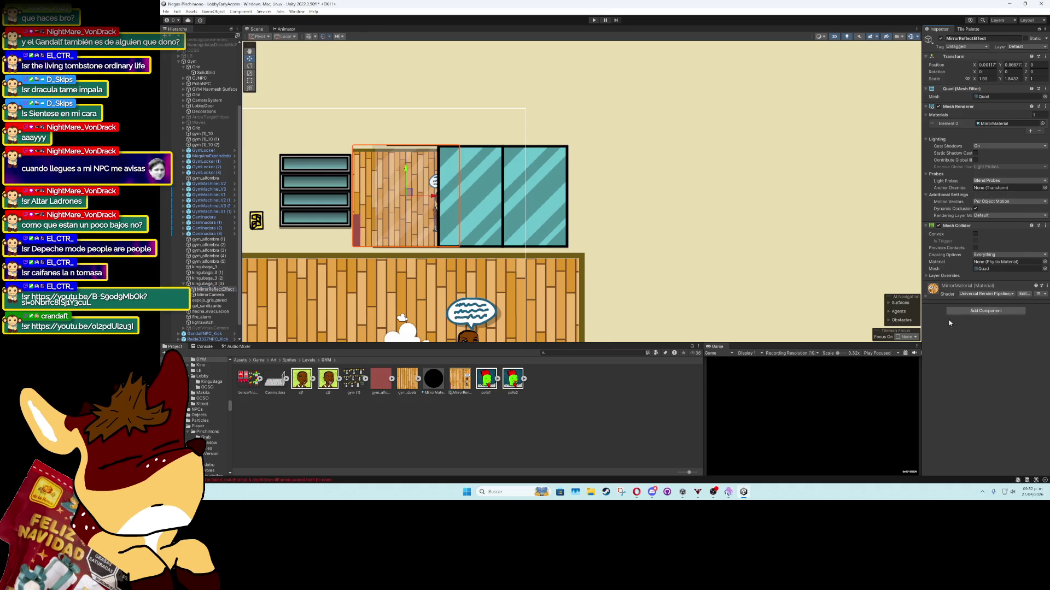
Add a Mask component to MirrorReflectEffect, then remove it again
{"action": "left_click", "coordinate": [975, 275]}
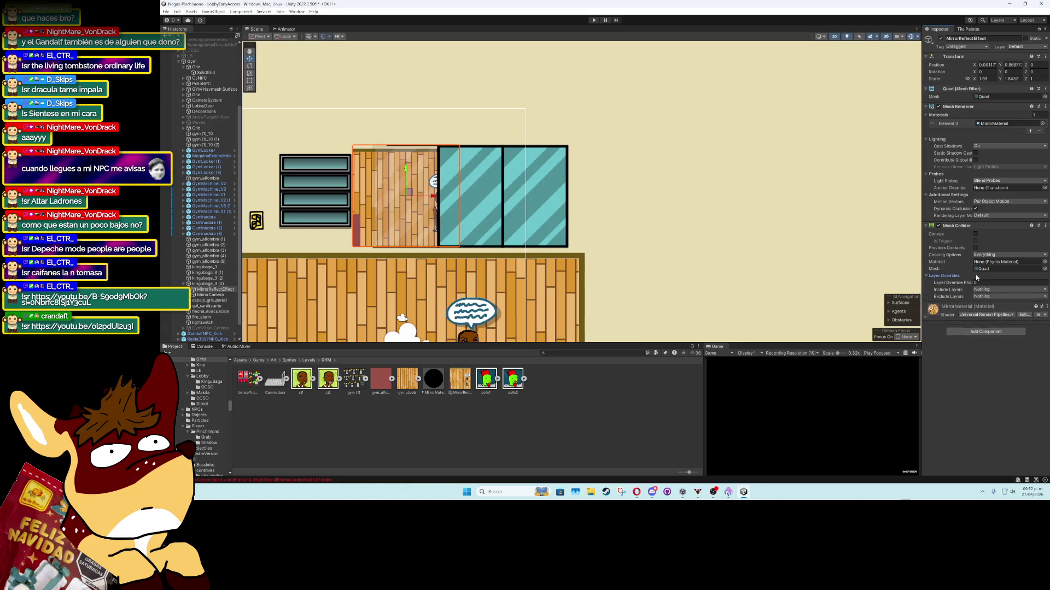
{"action": "left_click", "coordinate": [976, 276]}
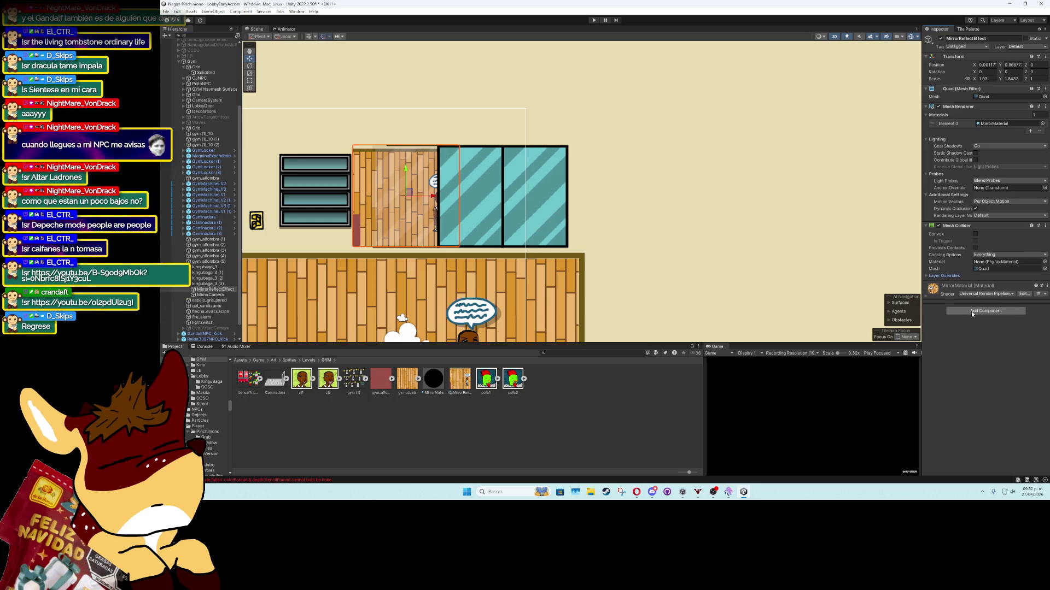
{"action": "left_click", "coordinate": [971, 310]}
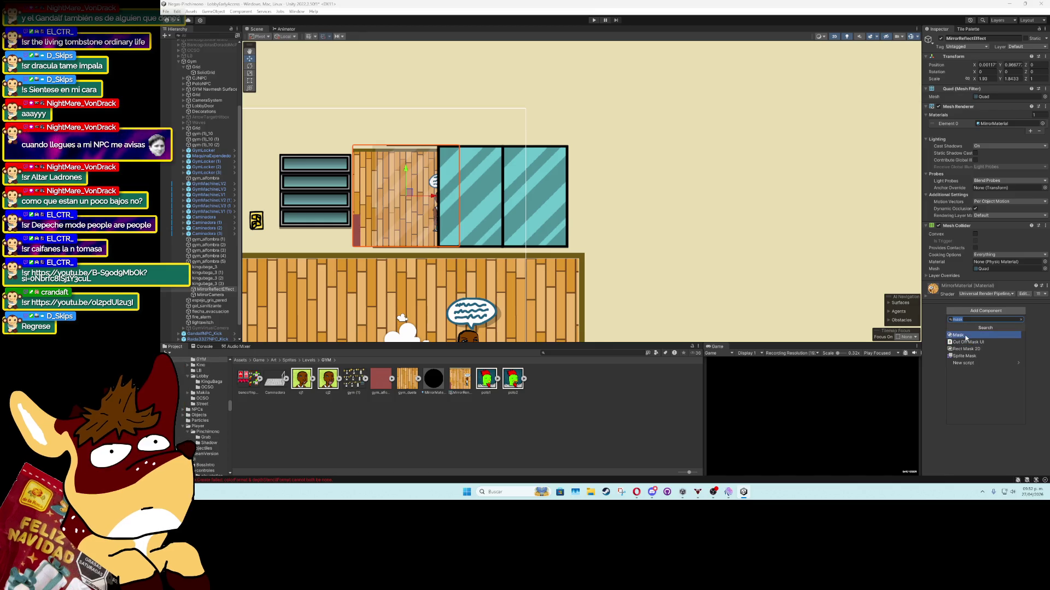
{"action": "left_click", "coordinate": [965, 336]}
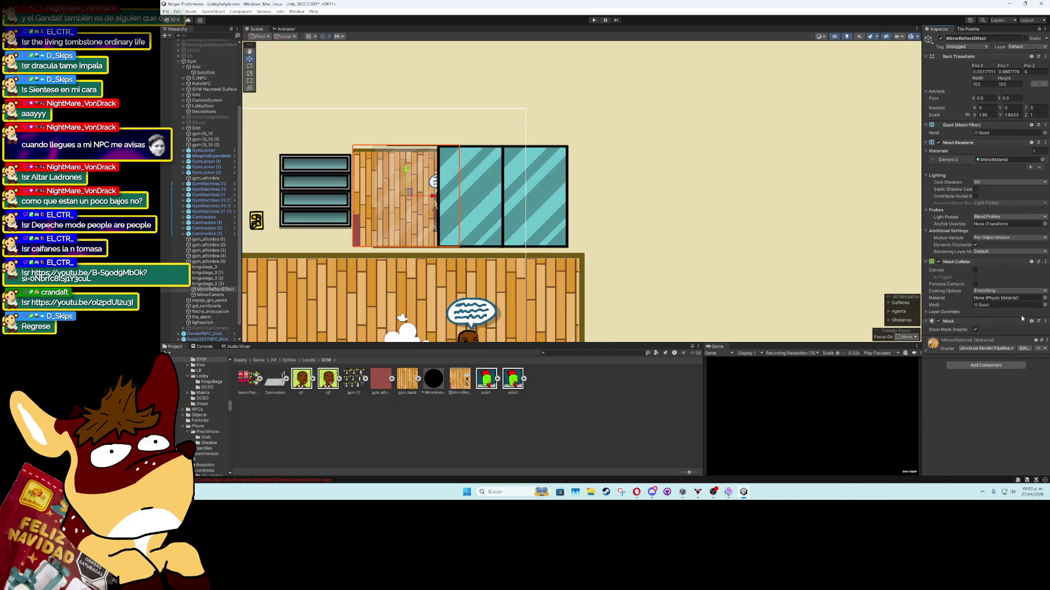
{"action": "left_click", "coordinate": [1044, 321]}
{"action": "left_click", "coordinate": [990, 339]}
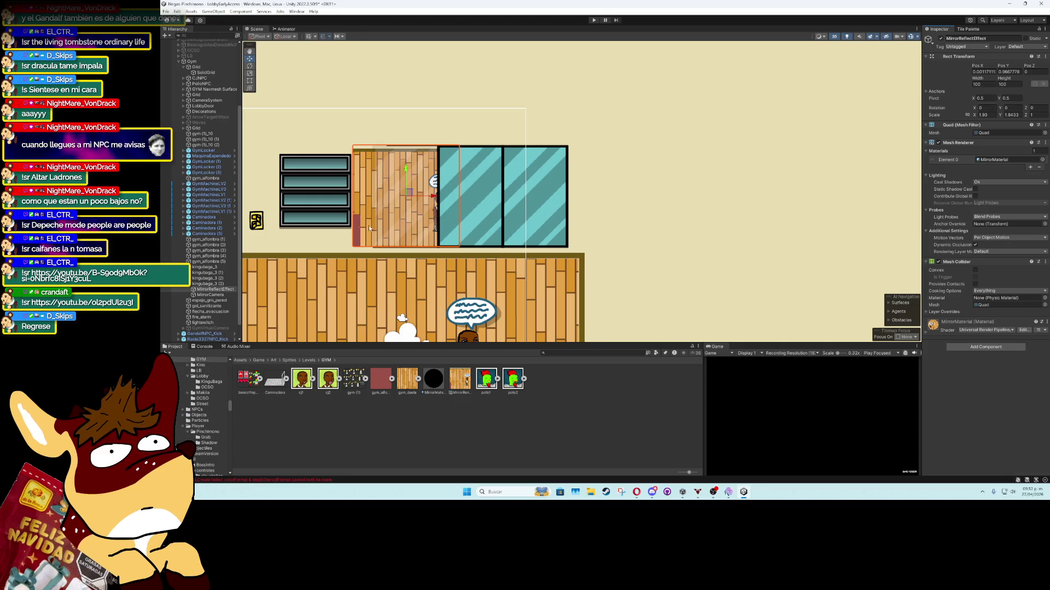
{"action": "left_click", "coordinate": [222, 289]}
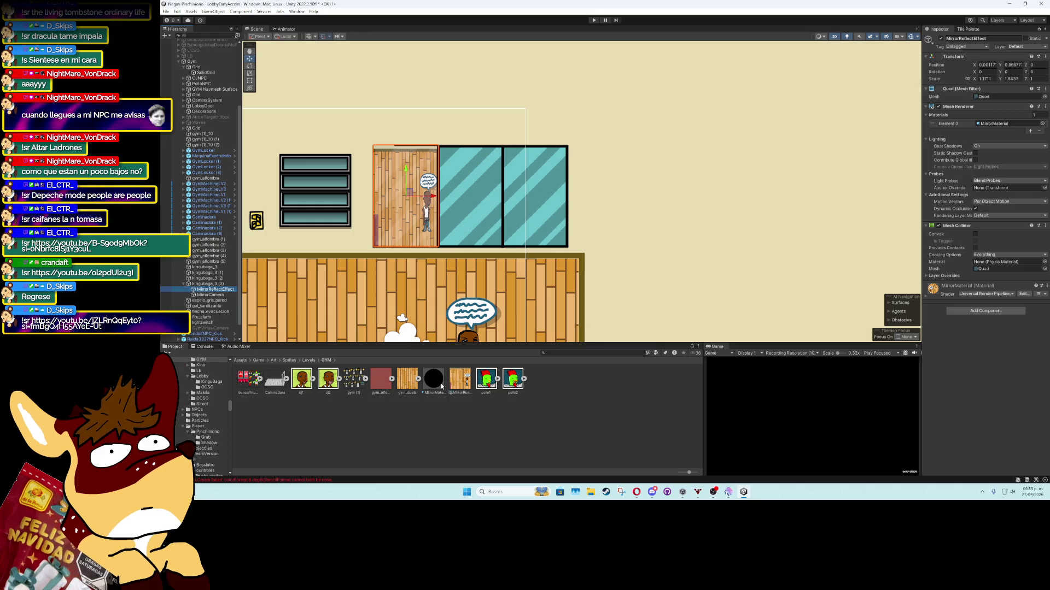
Frame the kingubaga_3 (3) door sprite, reselect MirrorReflectEffect, zoom out, and enter Play mode
{"action": "left_click", "coordinate": [215, 285]}
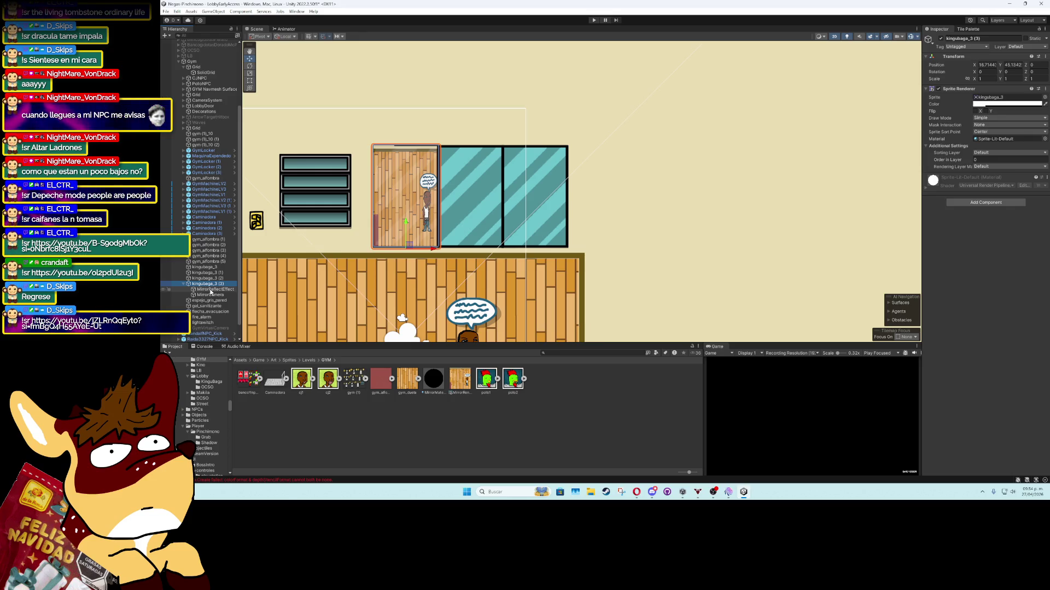
{"action": "key", "text": "f"}
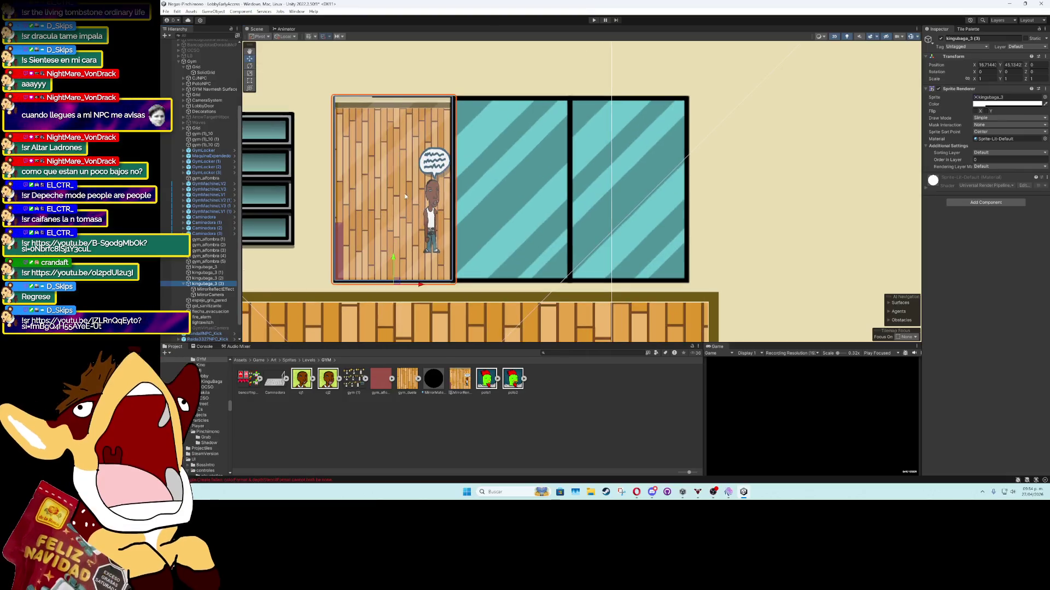
{"action": "left_click", "coordinate": [214, 289]}
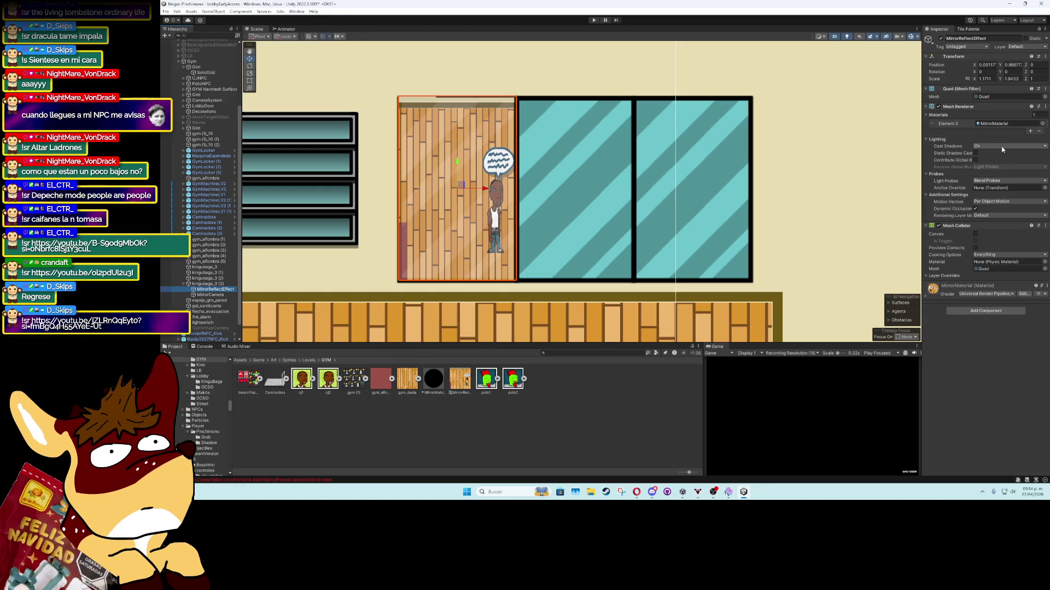
{"action": "scroll", "coordinate": [721, 229], "scroll_direction": "down", "scroll_amount": 5}
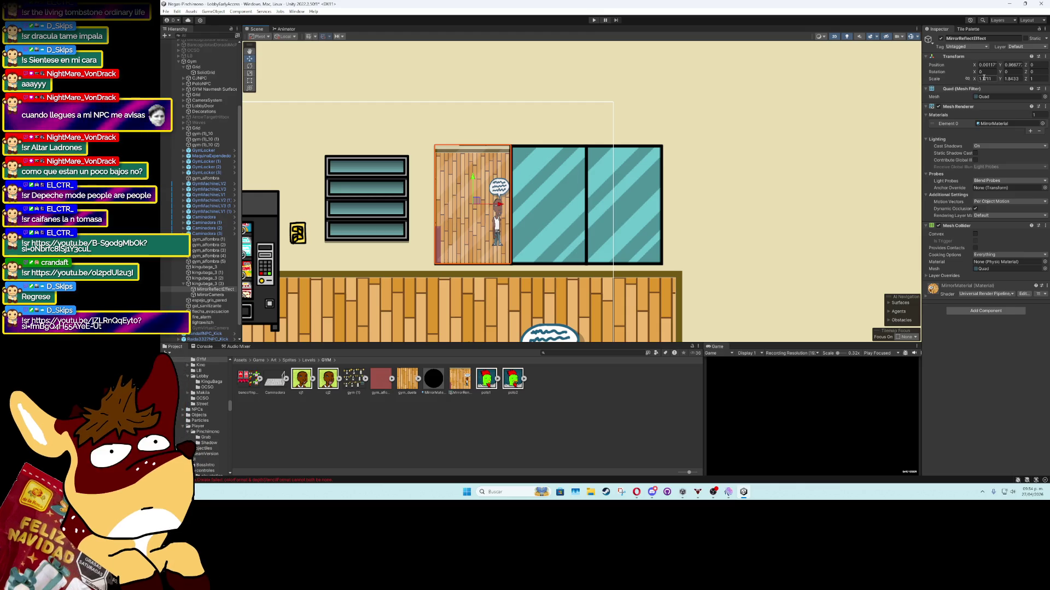
{"action": "scroll", "coordinate": [635, 231], "scroll_direction": "down", "scroll_amount": 2}
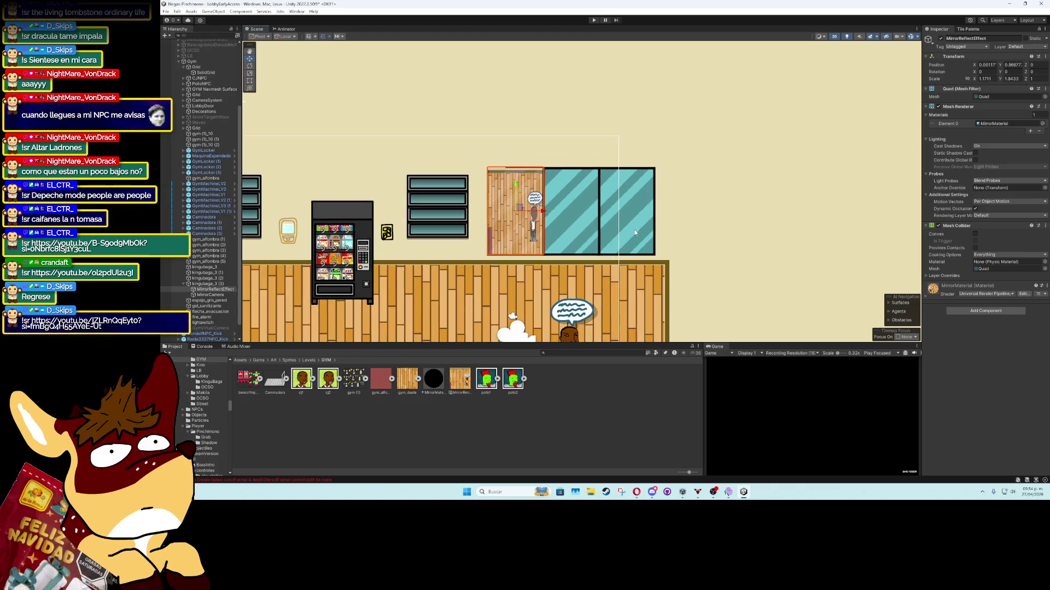
{"action": "left_click", "coordinate": [594, 20]}
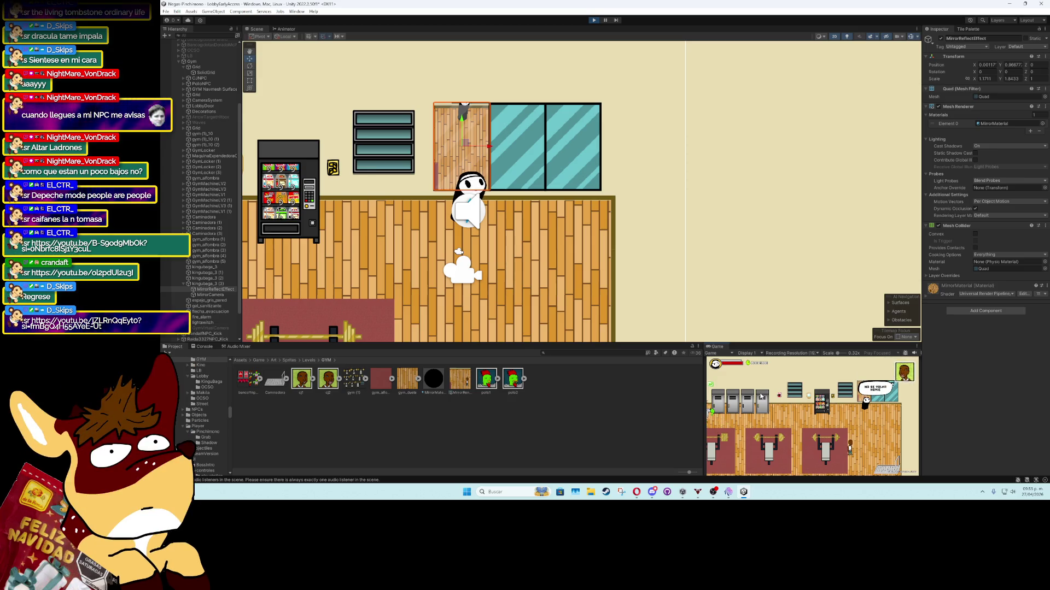
{"action": "key", "text": "s"}
{"action": "key", "text": "s"}
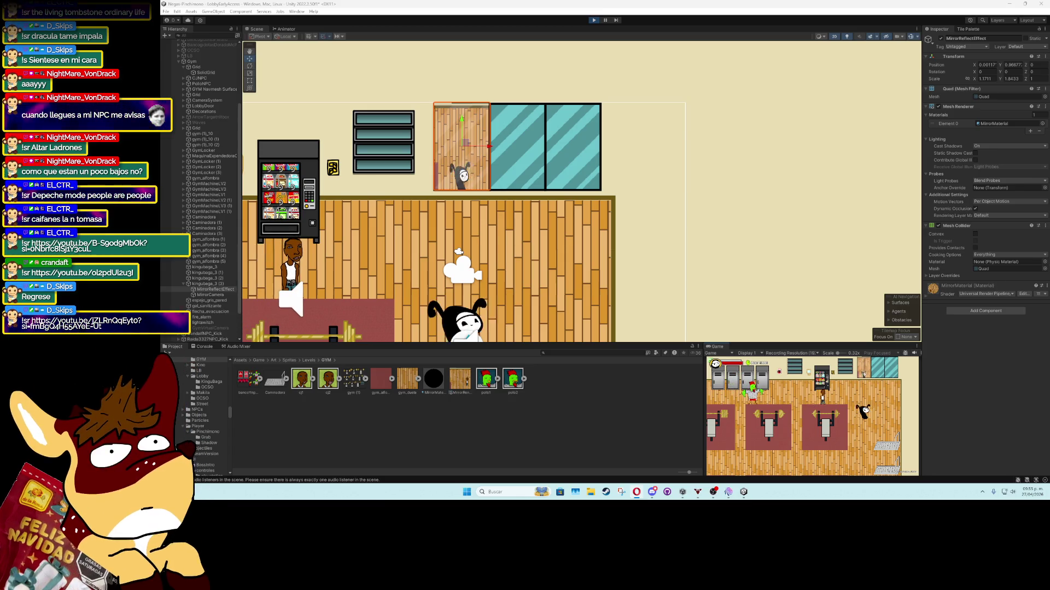
{"action": "scroll", "coordinate": [485, 314], "scroll_direction": "up", "scroll_amount": 2}
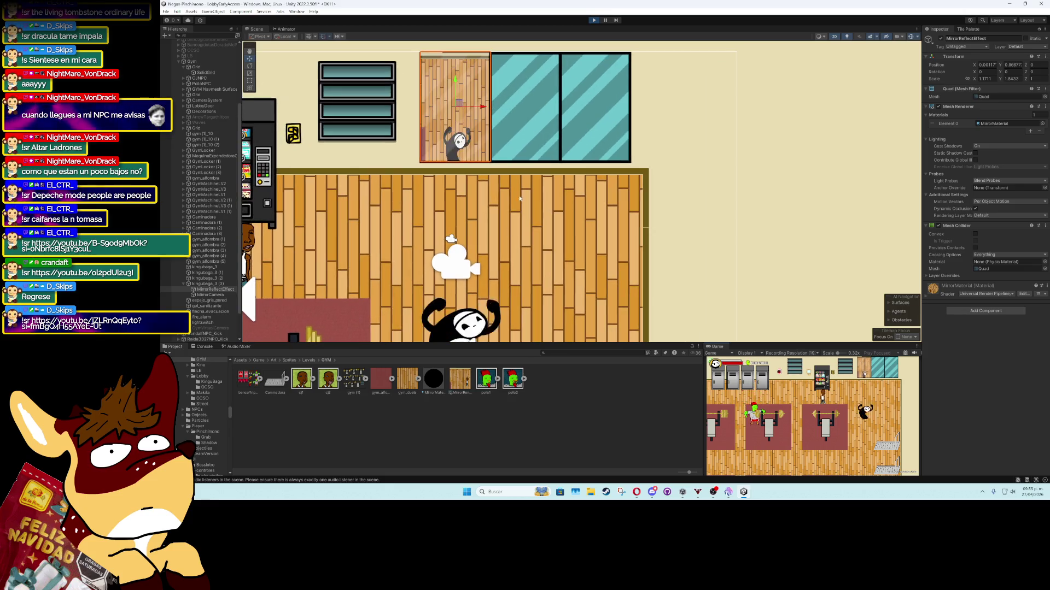
{"action": "left_click", "coordinate": [212, 294]}
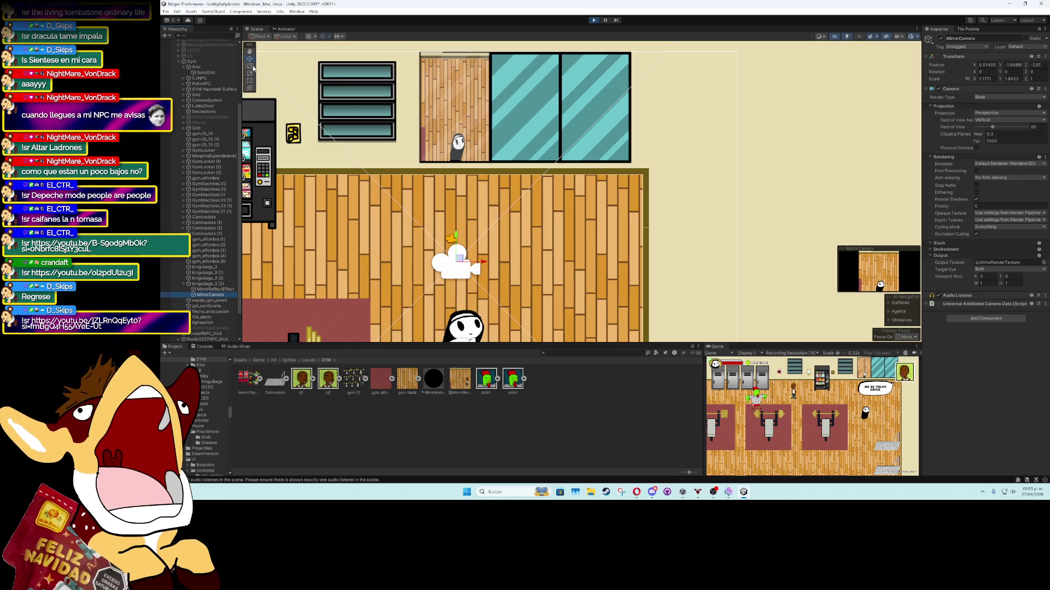
Switch the MirrorCamera's Field of View Axis to Horizontal and back to Vertical, keeping render type Base
{"action": "scroll", "coordinate": [523, 273], "scroll_direction": "down", "scroll_amount": 2}
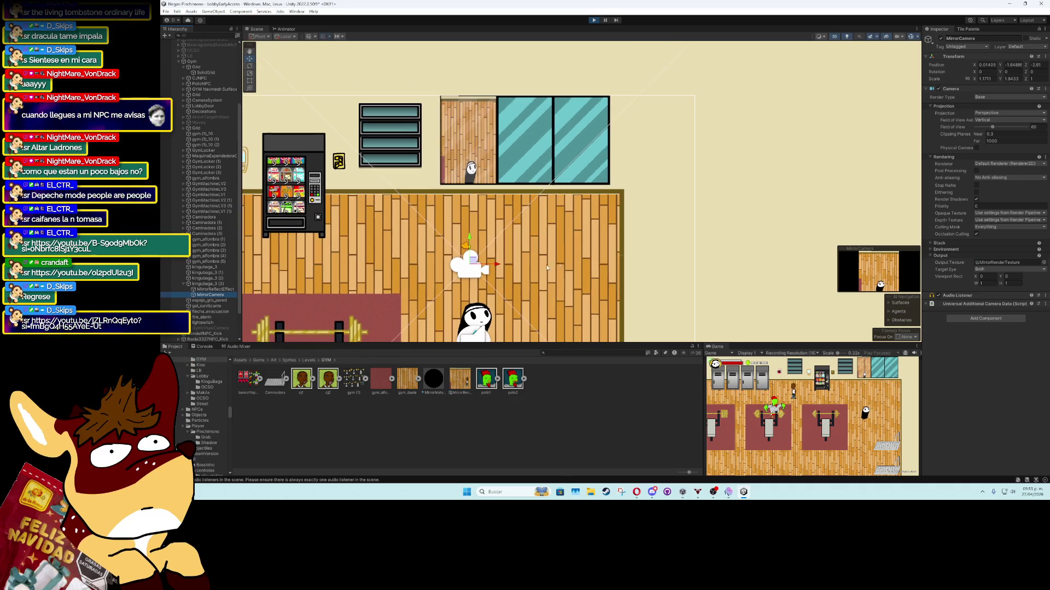
{"action": "left_click", "coordinate": [989, 120]}
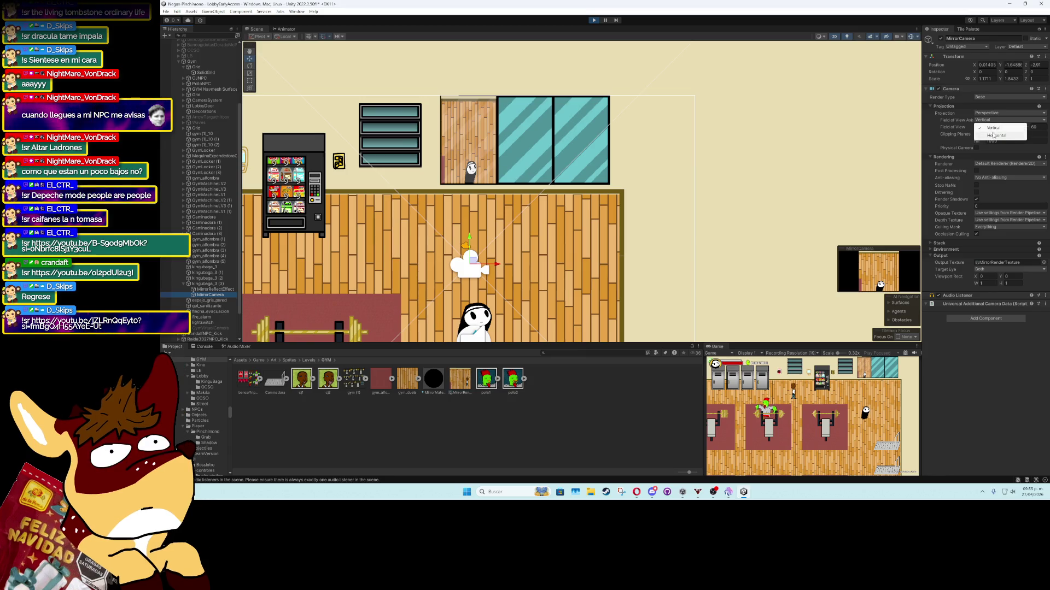
{"action": "left_click", "coordinate": [994, 135]}
{"action": "left_click", "coordinate": [991, 120]}
{"action": "left_click", "coordinate": [992, 127]}
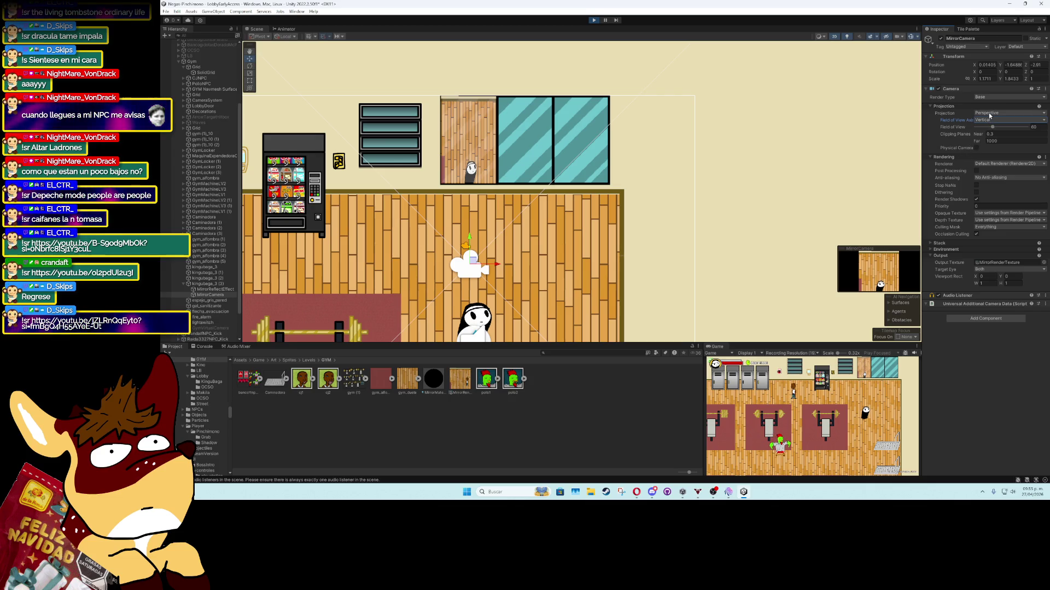
{"action": "left_click", "coordinate": [987, 98]}
{"action": "left_click", "coordinate": [1006, 346]}
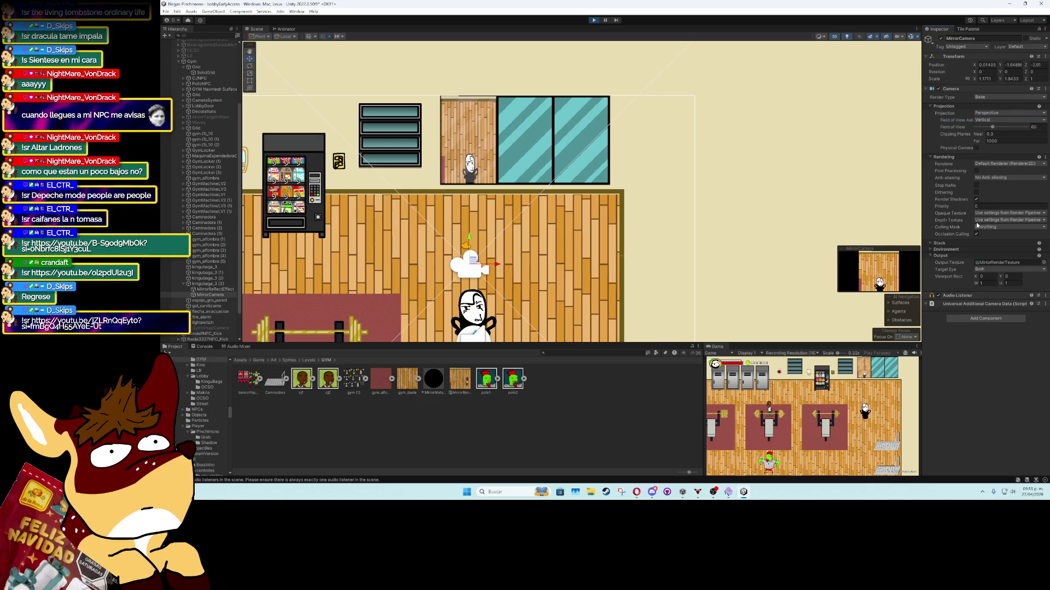
Expand Stack and Environment, then set Viewport Rect W to 0.46, X to -1.02 and Y to 0
{"action": "left_click", "coordinate": [958, 244]}
{"action": "left_click", "coordinate": [958, 280]}
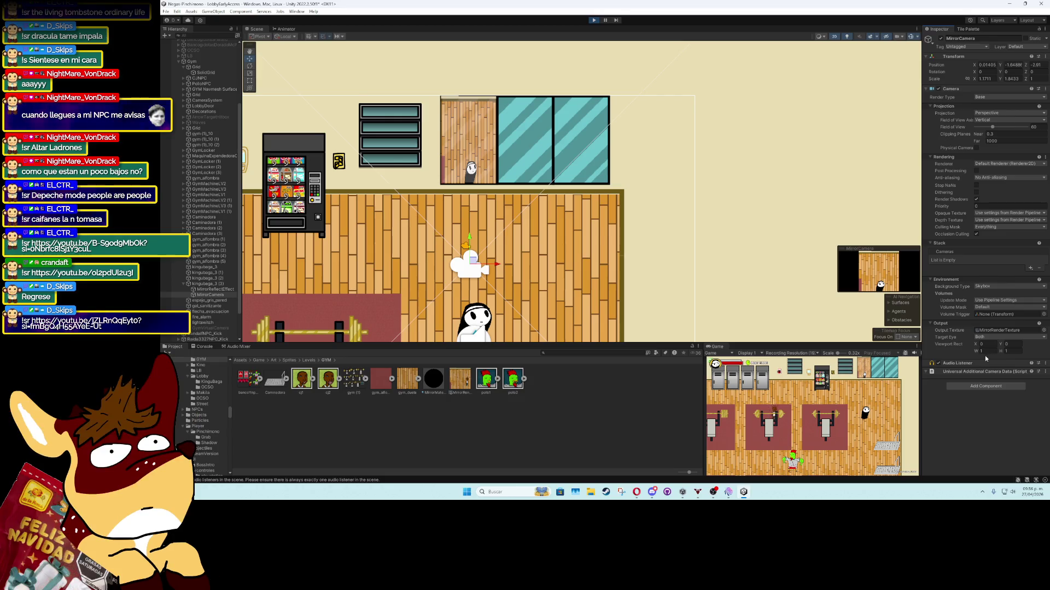
{"action": "left_click_drag", "start_coordinate": [977, 354], "coordinate": [217, 350]}
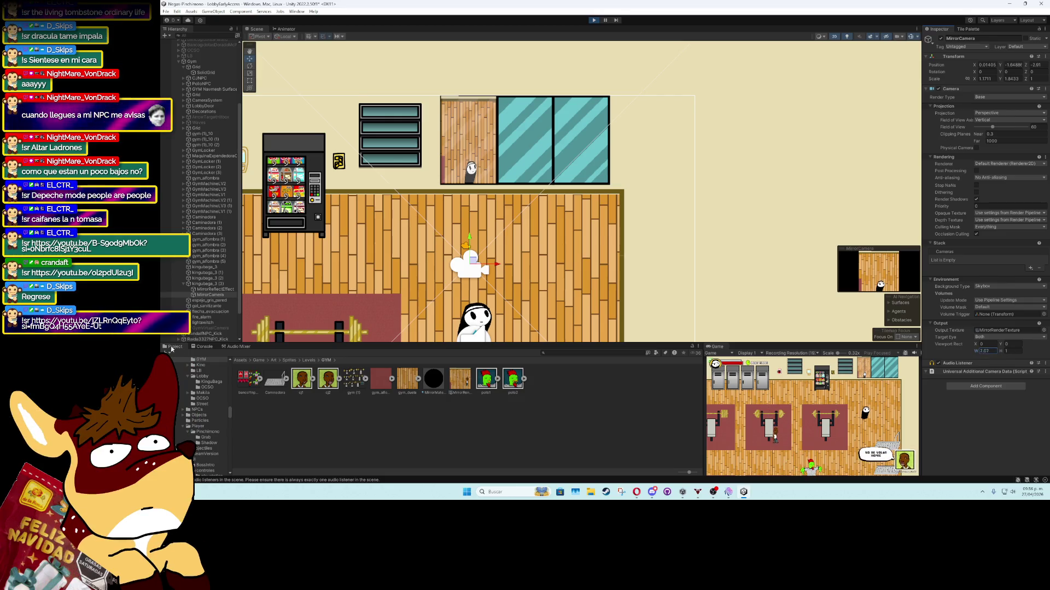
{"action": "type", "text": "0.46"}
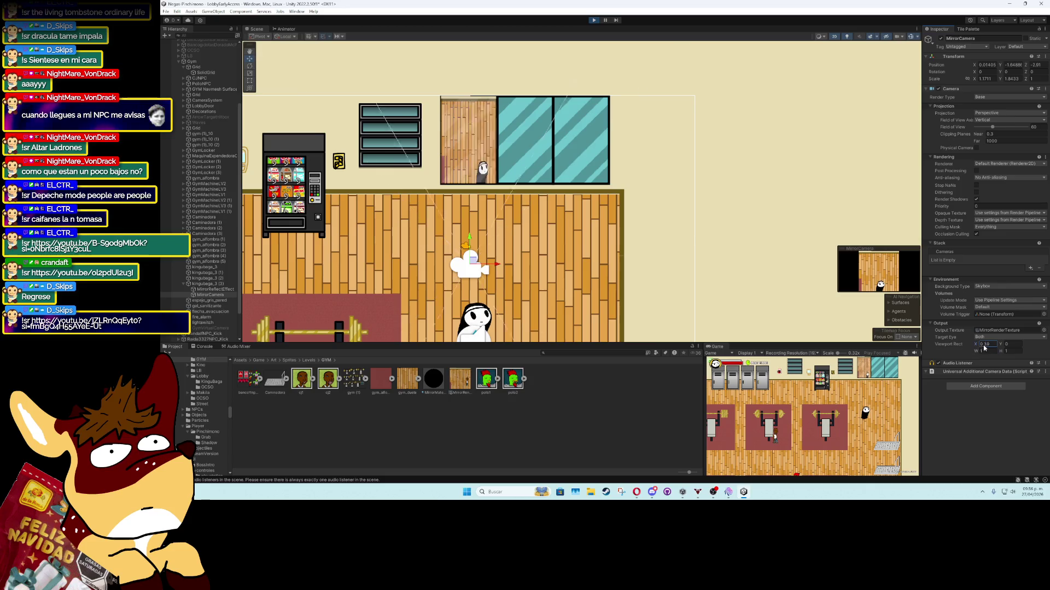
{"action": "mouse_move", "coordinate": [985, 348]}
{"action": "left_mouse_down"}
{"action": "mouse_move", "coordinate": [966, 348]}
{"action": "mouse_move", "coordinate": [1011, 346]}
{"action": "left_mouse_up"}
{"action": "type", "text": "0"}
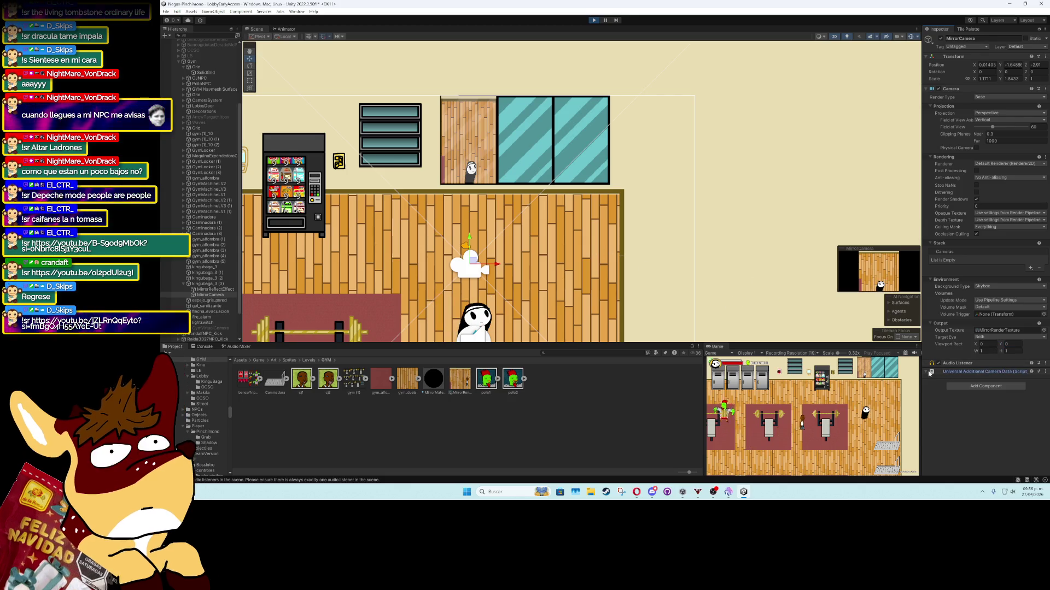
{"action": "left_click", "coordinate": [947, 374]}
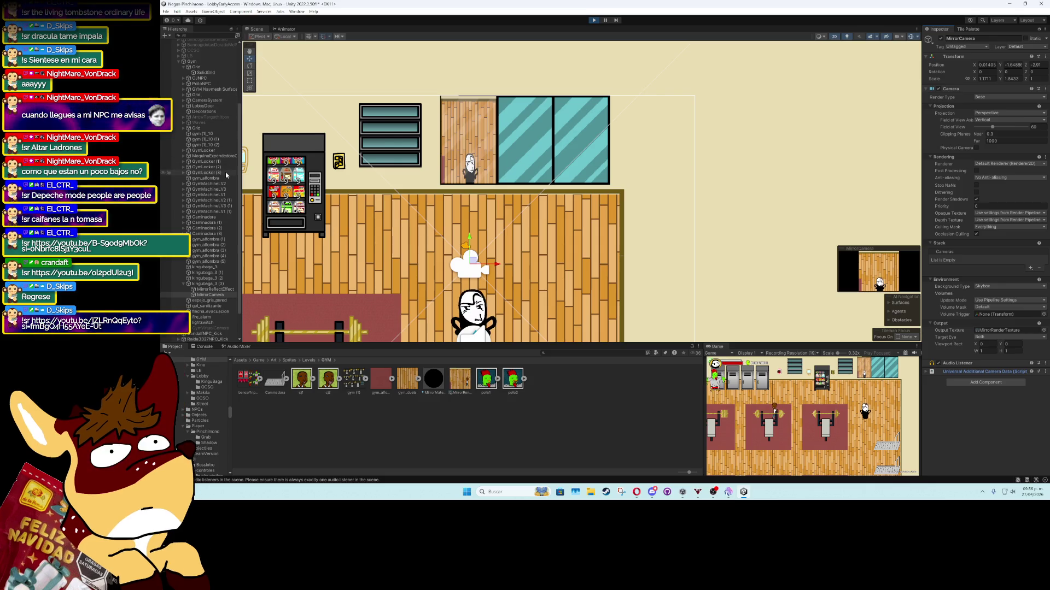
{"action": "left_click", "coordinate": [216, 289]}
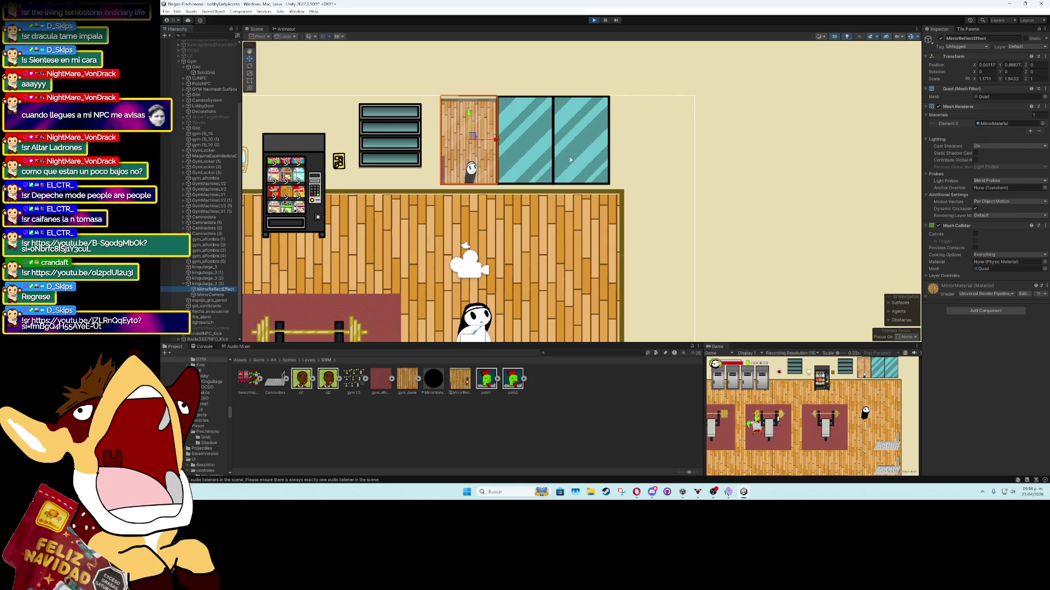
Frame the MirrorCamera in the Scene view and drag it upward to the player's height
{"action": "scroll", "coordinate": [620, 157], "scroll_direction": "up", "scroll_amount": 2}
{"action": "scroll", "coordinate": [608, 202], "scroll_direction": "up", "scroll_amount": 2}
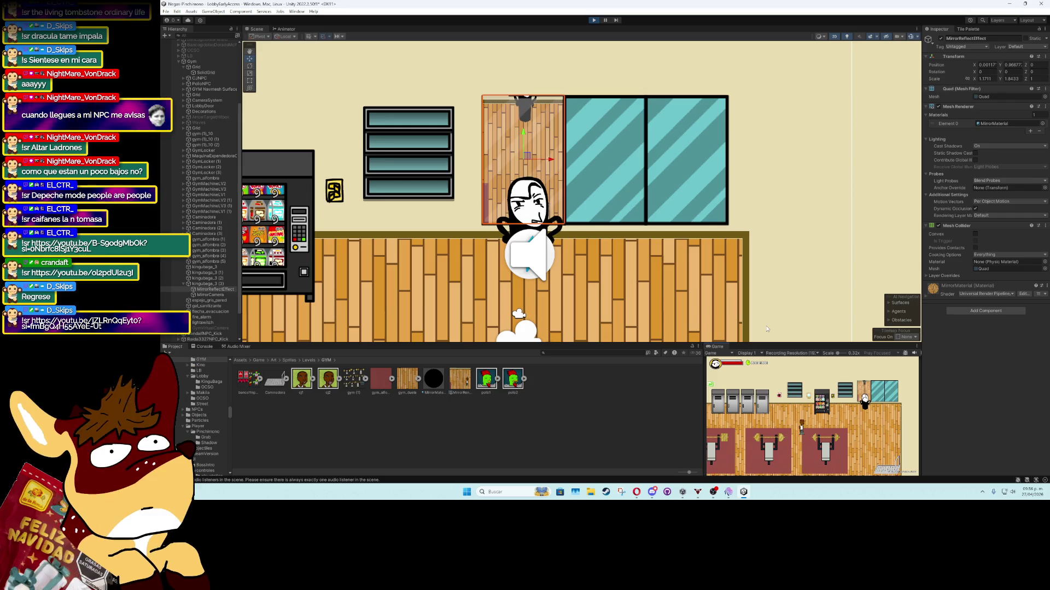
{"action": "left_click", "coordinate": [211, 295]}
{"action": "key", "text": "f"}
{"action": "mouse_move", "coordinate": [522, 315]}
{"action": "left_mouse_down"}
{"action": "mouse_move", "coordinate": [516, 164]}
{"action": "mouse_move", "coordinate": [528, 94]}
{"action": "mouse_move", "coordinate": [530, 165]}
{"action": "mouse_move", "coordinate": [528, 126]}
{"action": "left_mouse_up"}
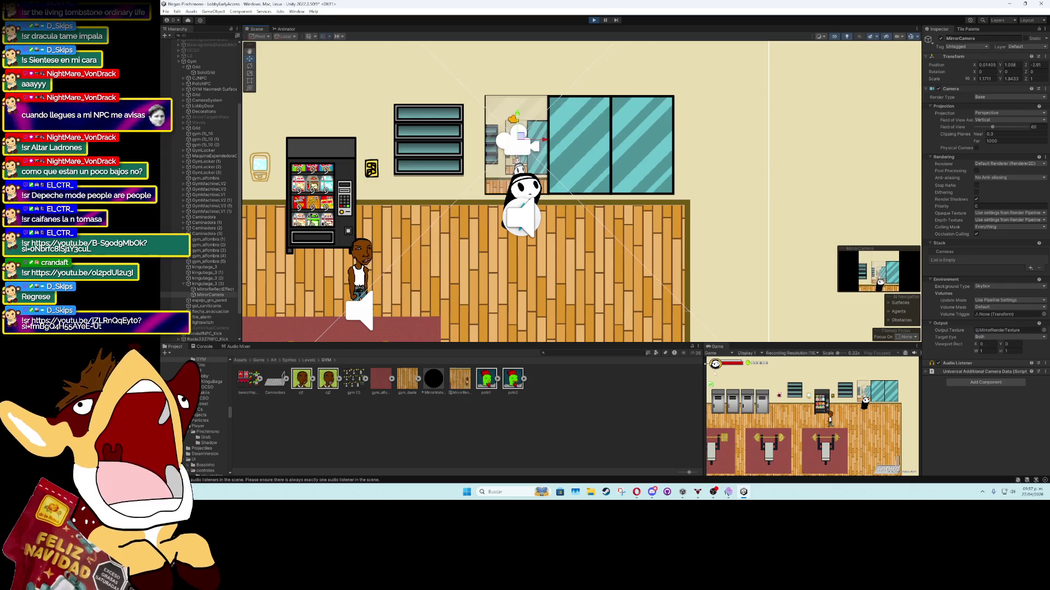
Walk the player past the mirror, narrow the MirrorCamera's field of view to 34, and lower it
{"action": "key", "text": "Right"}
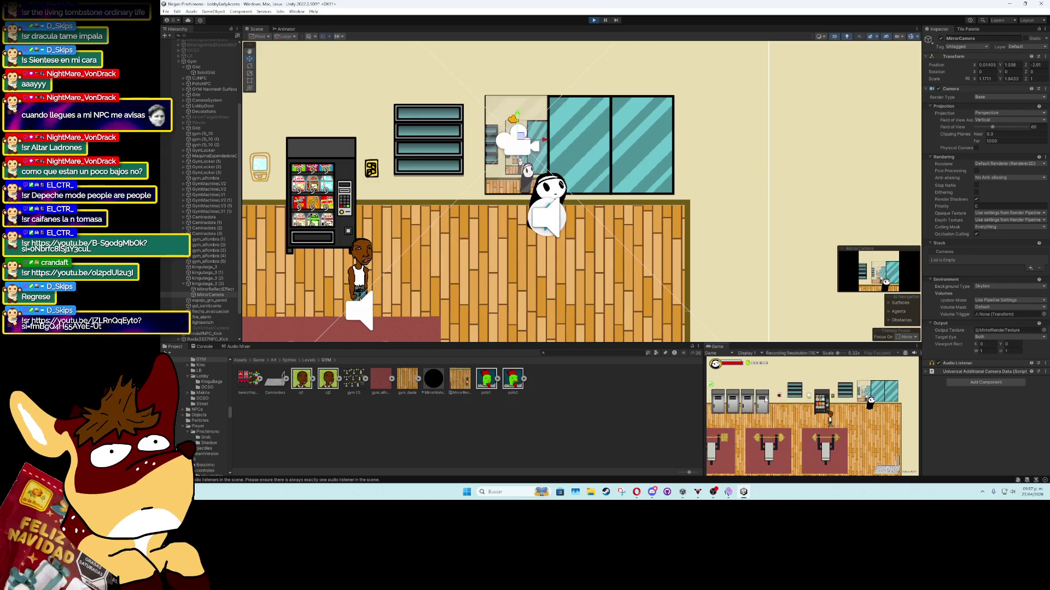
{"action": "key", "text": "Left"}
{"action": "key", "text": "Right"}
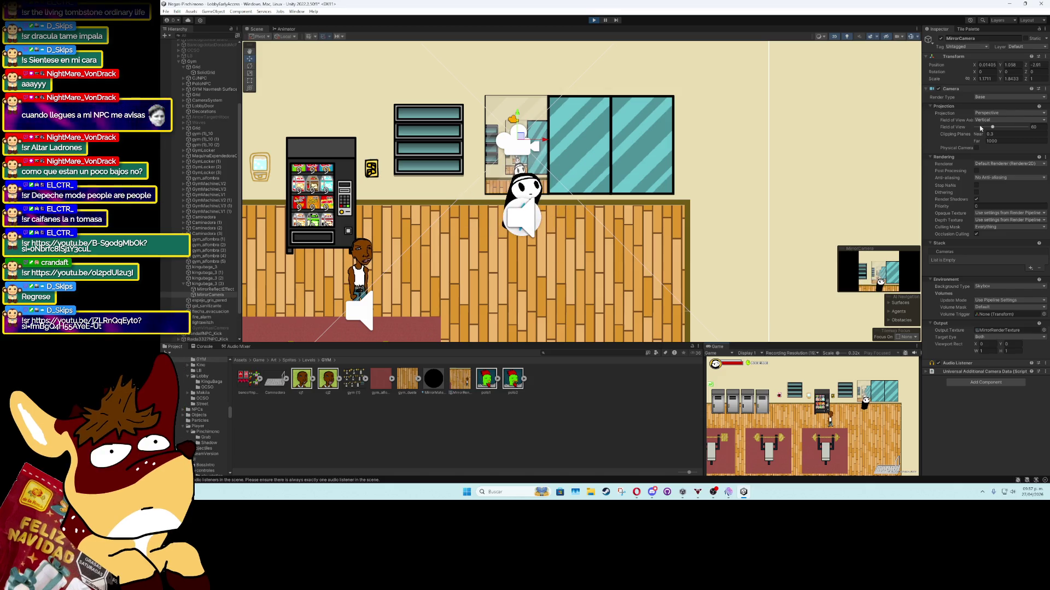
{"action": "left_click_drag", "start_coordinate": [979, 127], "coordinate": [982, 129]}
{"action": "left_click_drag", "start_coordinate": [516, 115], "coordinate": [528, 161]}
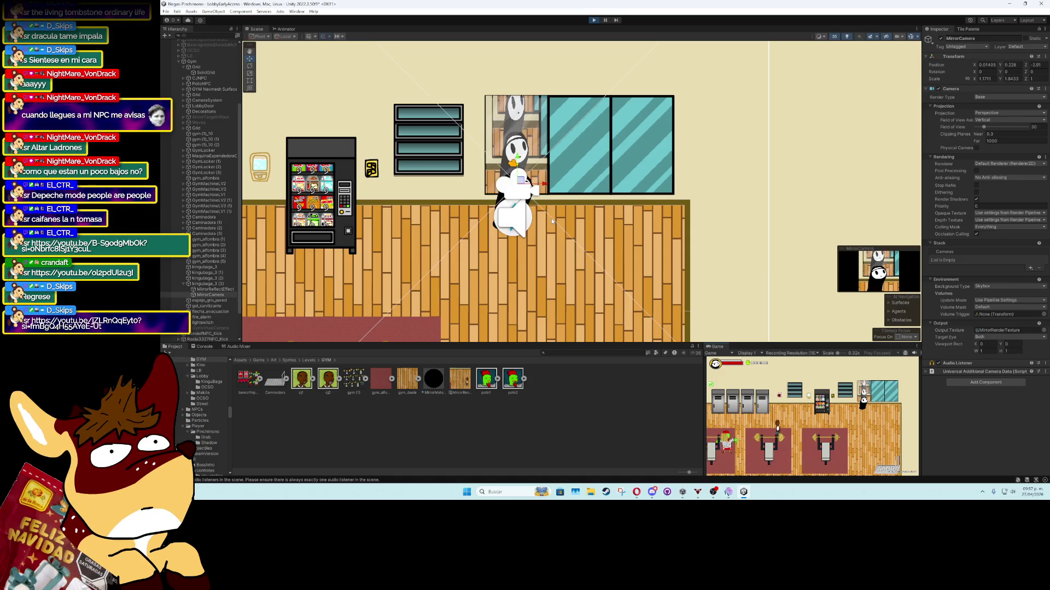
Hide the scene gizmos, pan to the vending machine, and lower the MirrorCamera slightly further
{"action": "scroll", "coordinate": [552, 221], "scroll_direction": "up", "scroll_amount": 4}
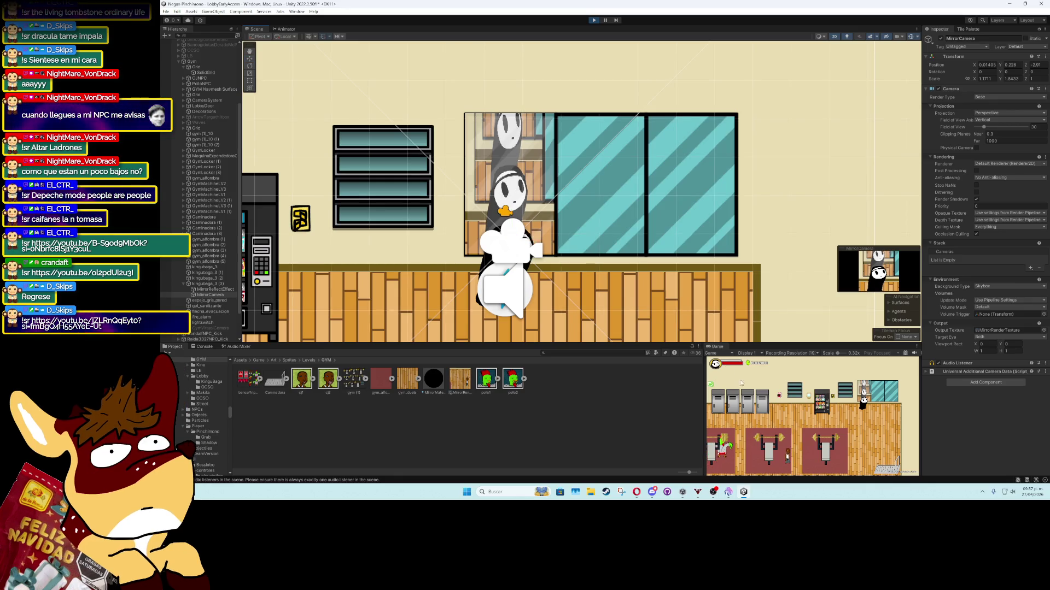
{"action": "left_click_drag", "start_coordinate": [830, 311], "coordinate": [794, 279]}
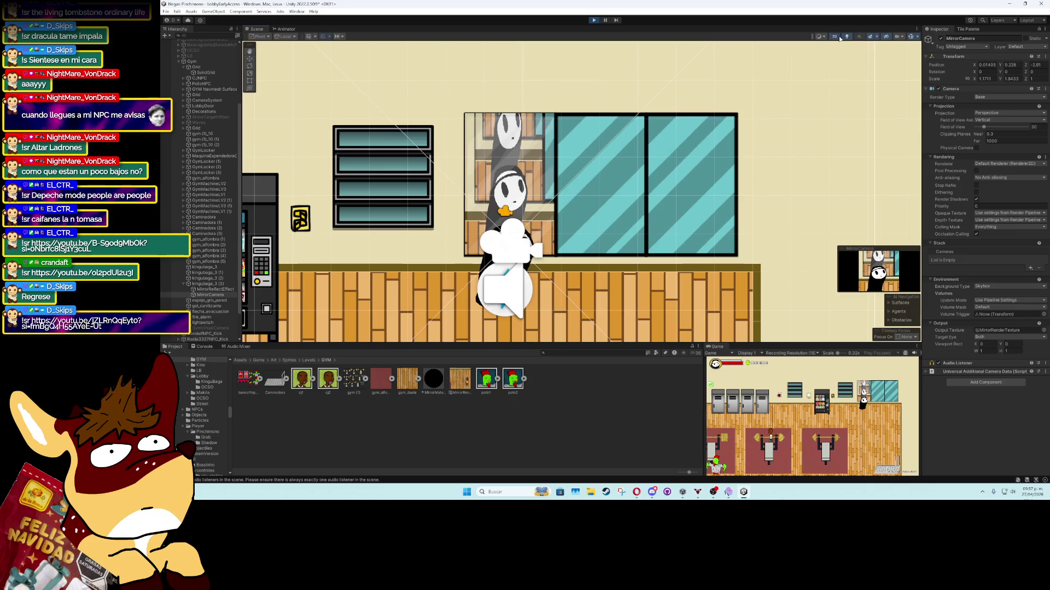
{"action": "left_click", "coordinate": [910, 36]}
{"action": "scroll", "coordinate": [730, 281], "scroll_direction": "down", "scroll_amount": 3}
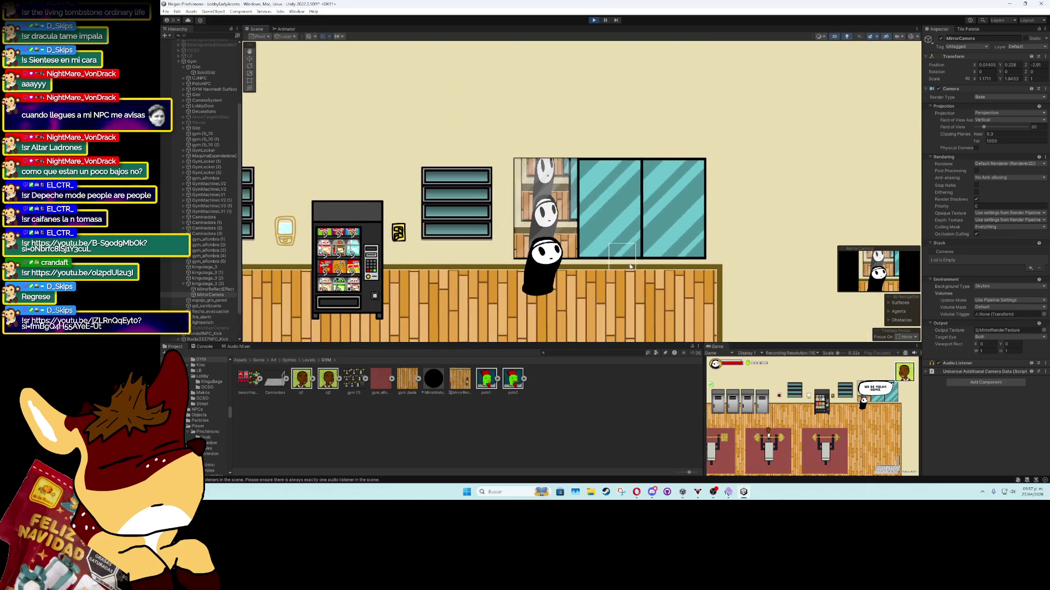
{"action": "left_click_drag", "start_coordinate": [367, 166], "coordinate": [431, 118]}
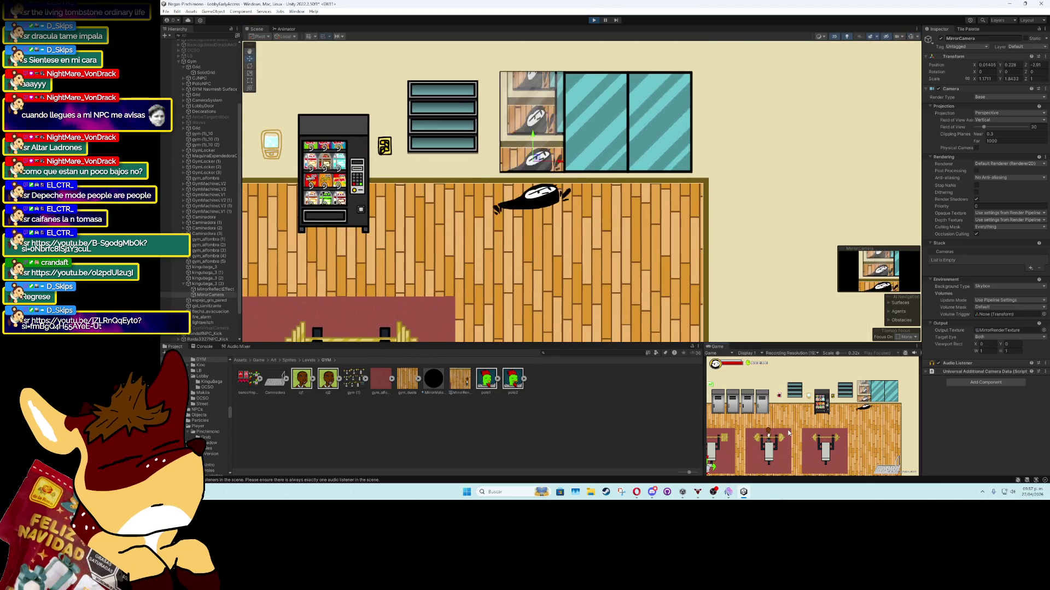
{"action": "left_click_drag", "start_coordinate": [543, 138], "coordinate": [539, 146]}
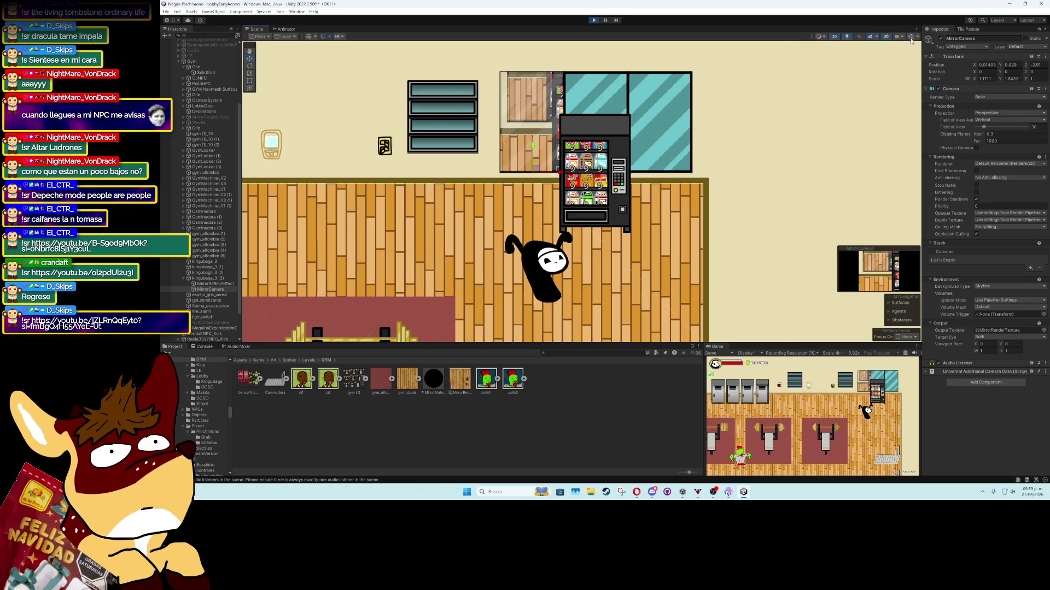
Turn the Scene view gizmos back on so camera icons and frustum lines show
{"action": "left_click", "coordinate": [911, 36]}
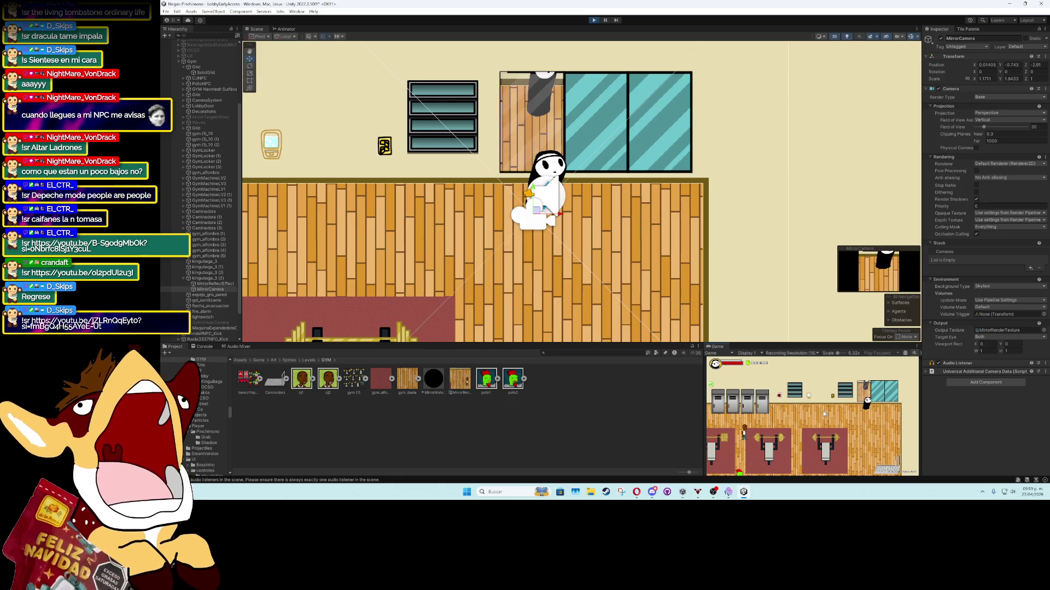
Raise the MirrorCamera slightly and adjust its rotation values in the Inspector
{"action": "mouse_move", "coordinate": [533, 200]}
{"action": "left_mouse_down"}
{"action": "mouse_move", "coordinate": [538, 173]}
{"action": "mouse_move", "coordinate": [538, 186]}
{"action": "left_mouse_up"}
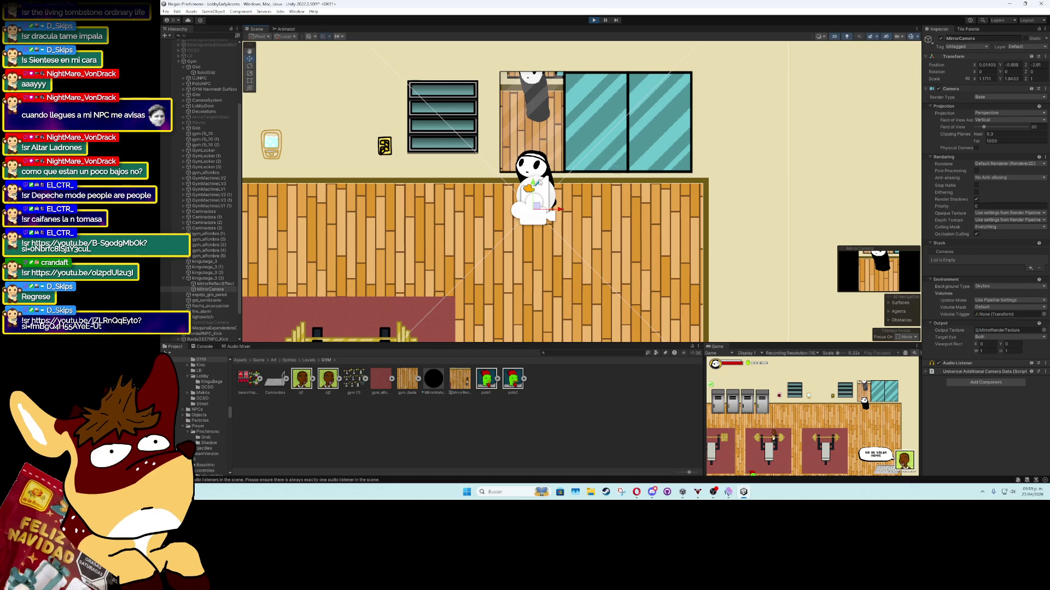
{"action": "left_click_drag", "start_coordinate": [974, 75], "coordinate": [1039, 76]}
{"action": "type", "text": "0"}
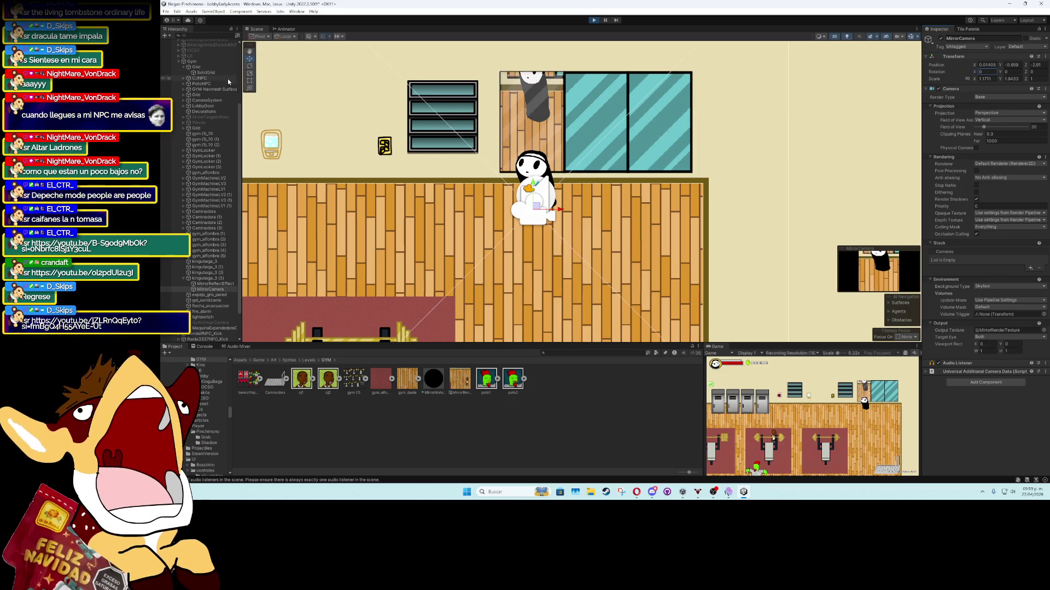
{"action": "type", "text": "141.09"}
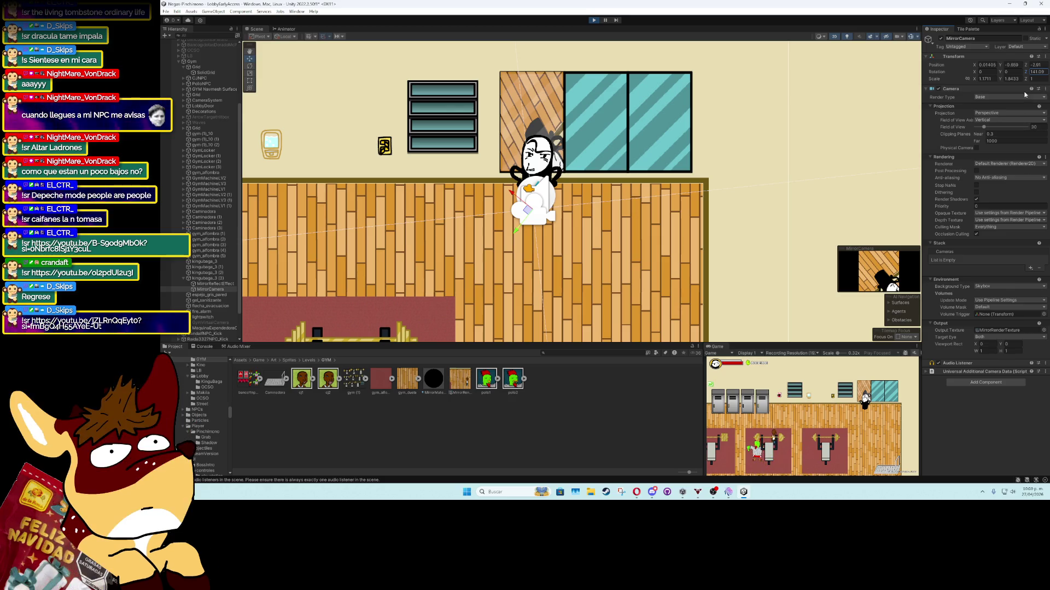
{"action": "type", "text": "179.48"}
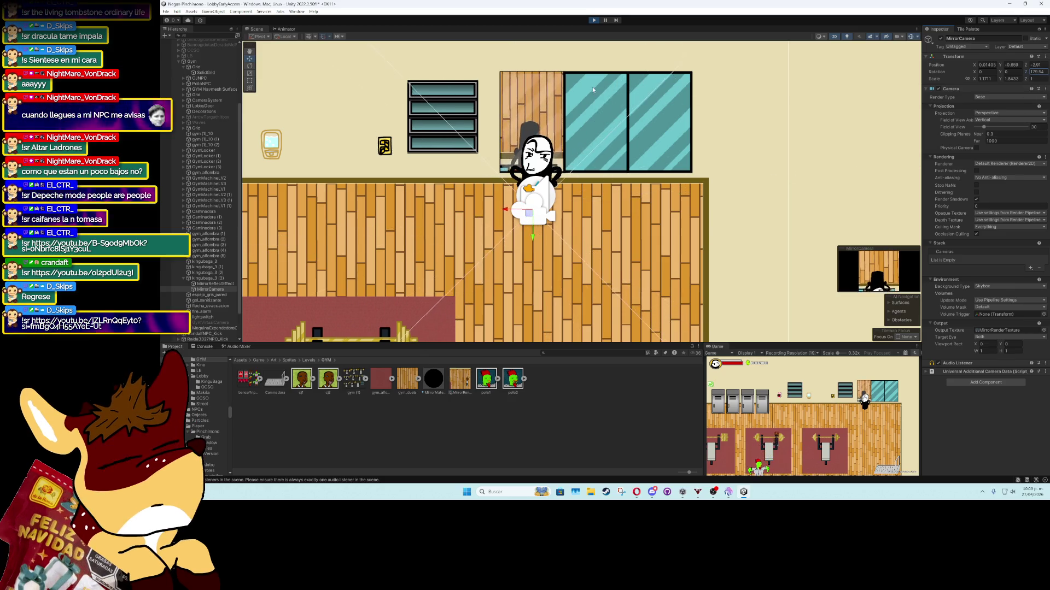
{"action": "key", "text": "Return"}
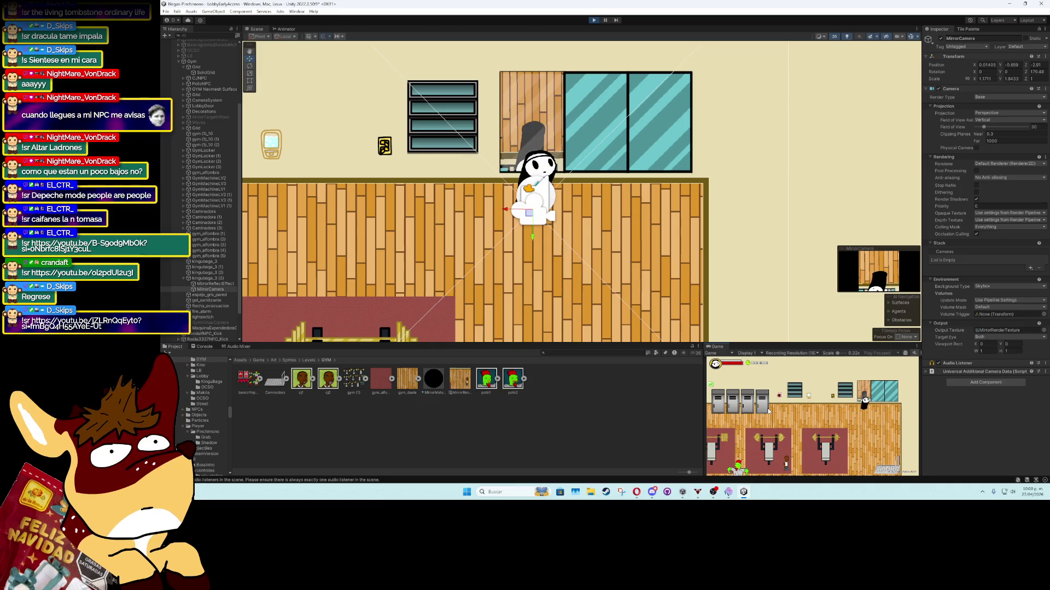
Flip the MirrorCamera's rotation, setting X to 180 and then editing Y
{"action": "left_click", "coordinate": [1004, 72]}
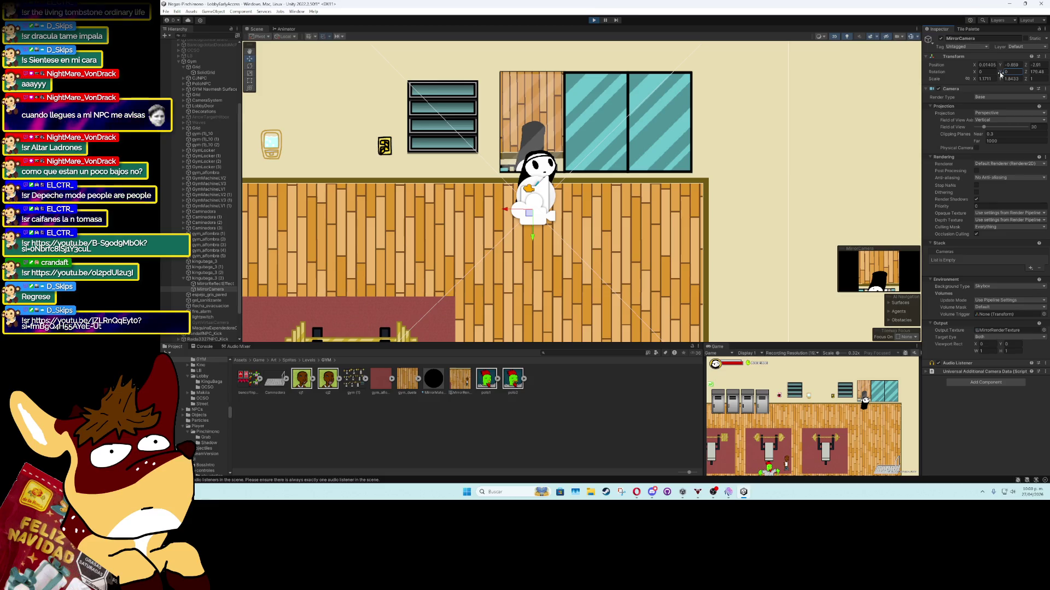
{"action": "type", "text": "-80.17"}
{"action": "key", "text": "Return"}
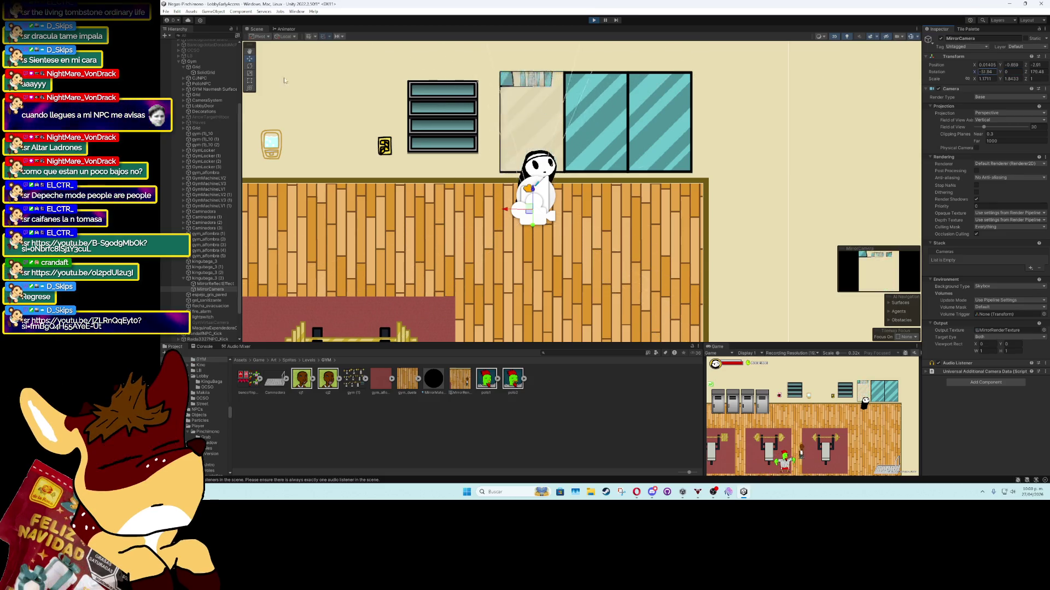
{"action": "type", "text": "180"}
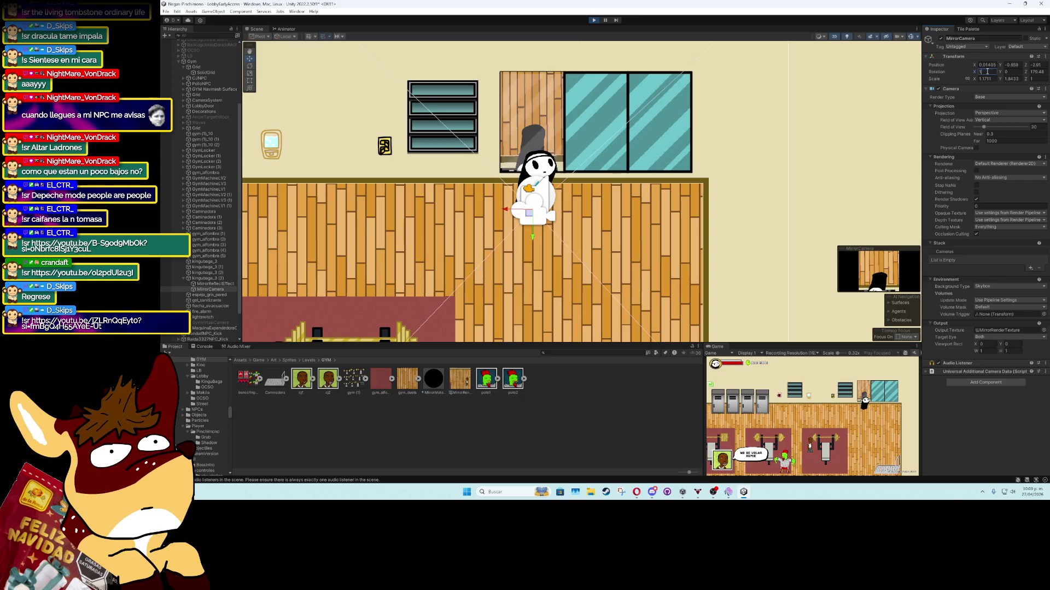
{"action": "key", "text": "Return"}
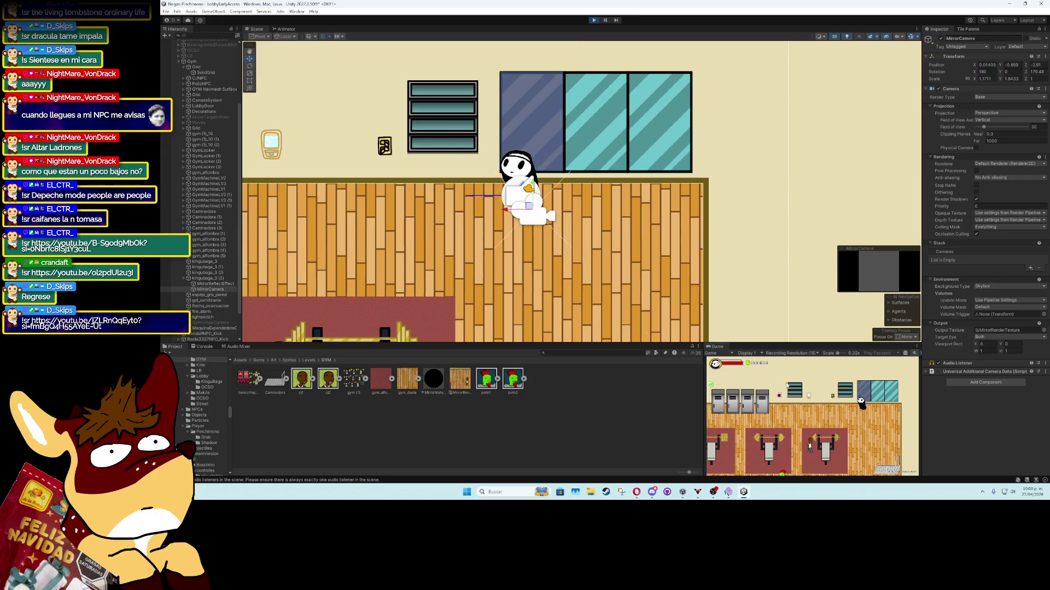
{"action": "left_click", "coordinate": [1009, 72]}
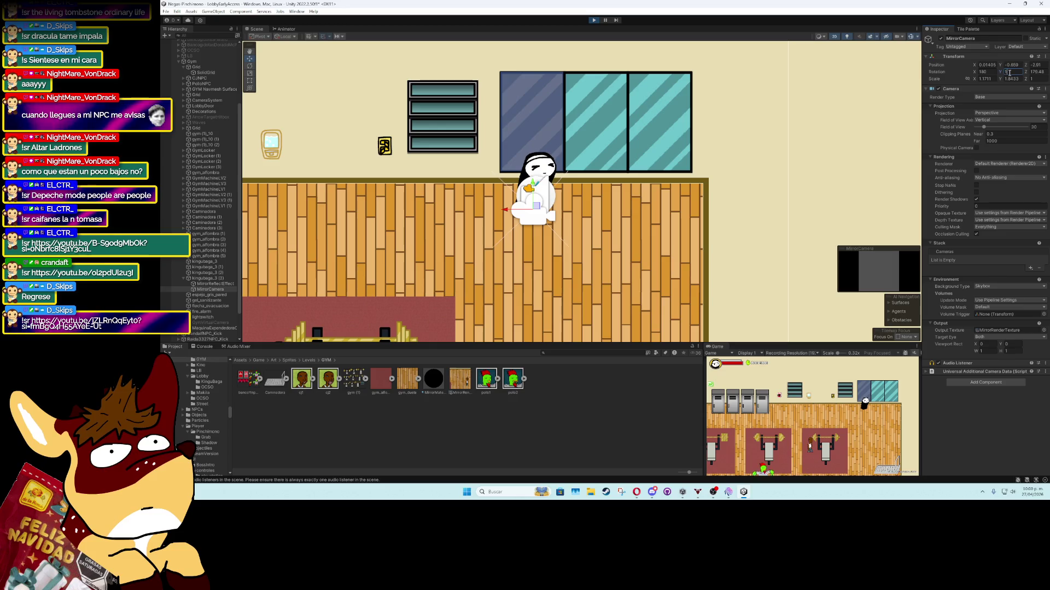
{"action": "type", "text": "80"}
{"action": "key", "text": "Return"}
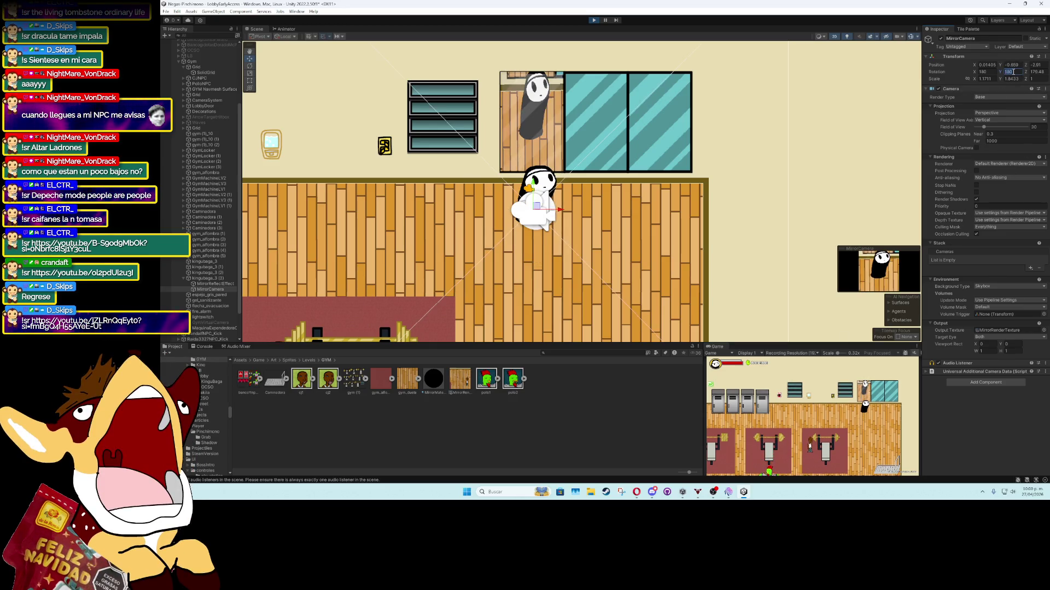
Reset the rotation to 0, attempt a Ctrl+S save, and stop play mode
{"action": "type", "text": "0"}
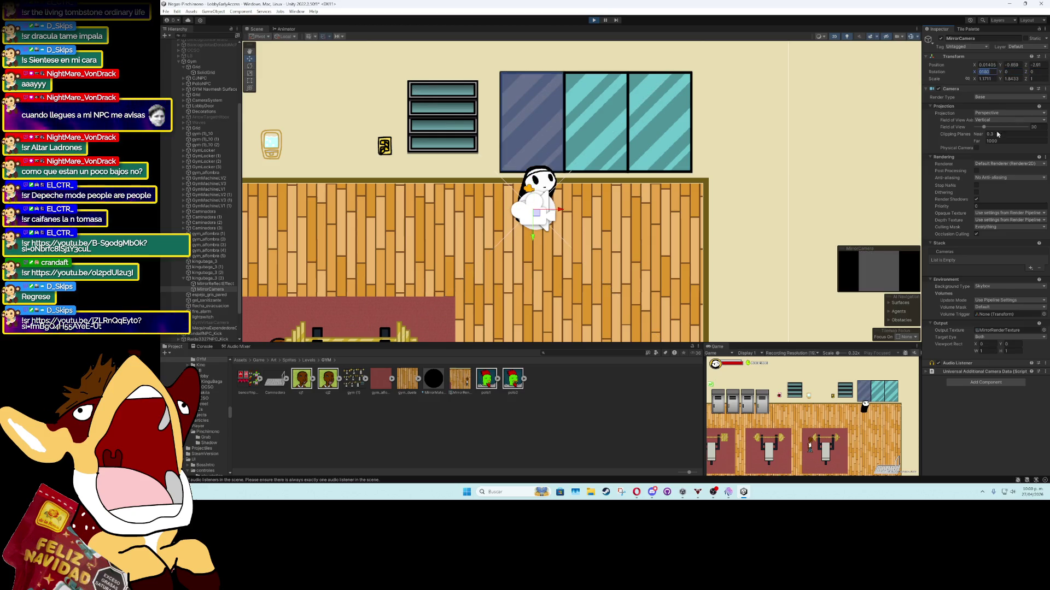
{"action": "key", "text": "ctrl+s"}
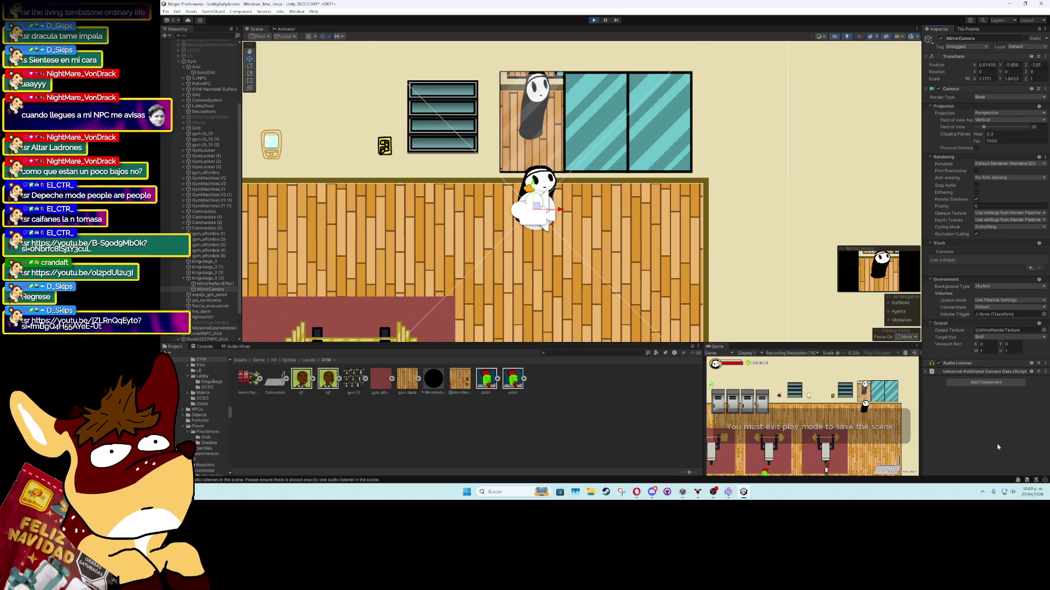
{"action": "left_click", "coordinate": [594, 20]}
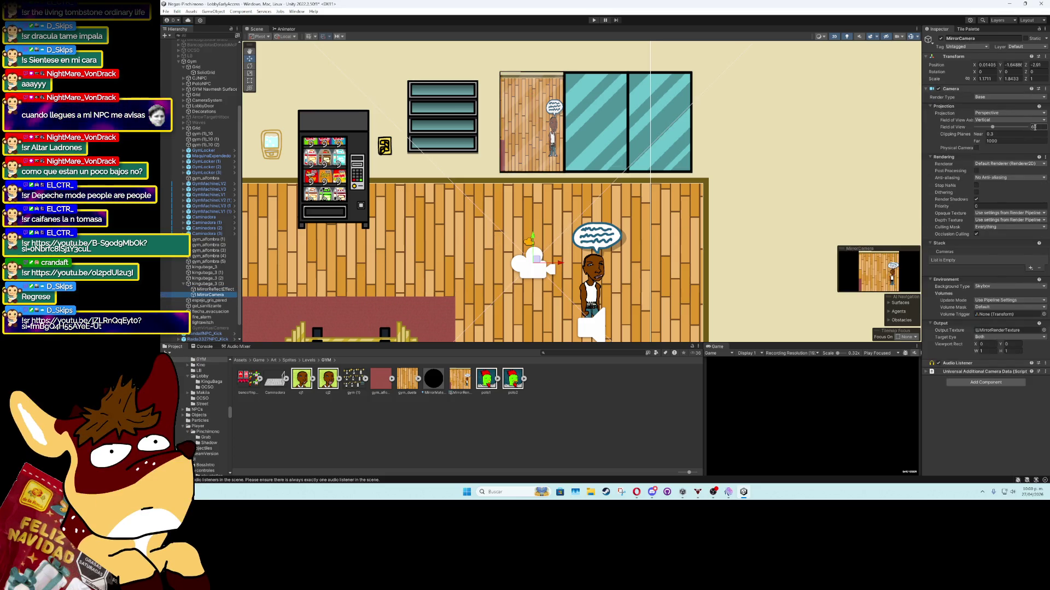
Narrow the MirrorCamera's field of view to 28 and raise it to Y 0.673
{"action": "left_click_drag", "start_coordinate": [992, 127], "coordinate": [983, 129]}
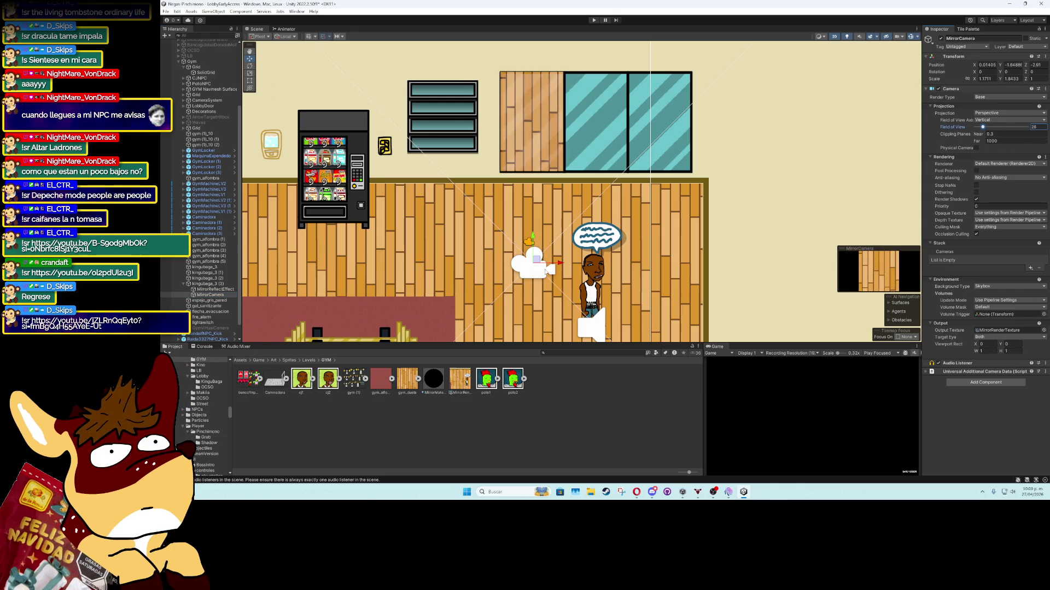
{"action": "mouse_move", "coordinate": [533, 239]}
{"action": "left_mouse_down"}
{"action": "mouse_move", "coordinate": [538, 168]}
{"action": "mouse_move", "coordinate": [544, 160]}
{"action": "mouse_move", "coordinate": [552, 186]}
{"action": "mouse_move", "coordinate": [559, 113]}
{"action": "left_mouse_up"}
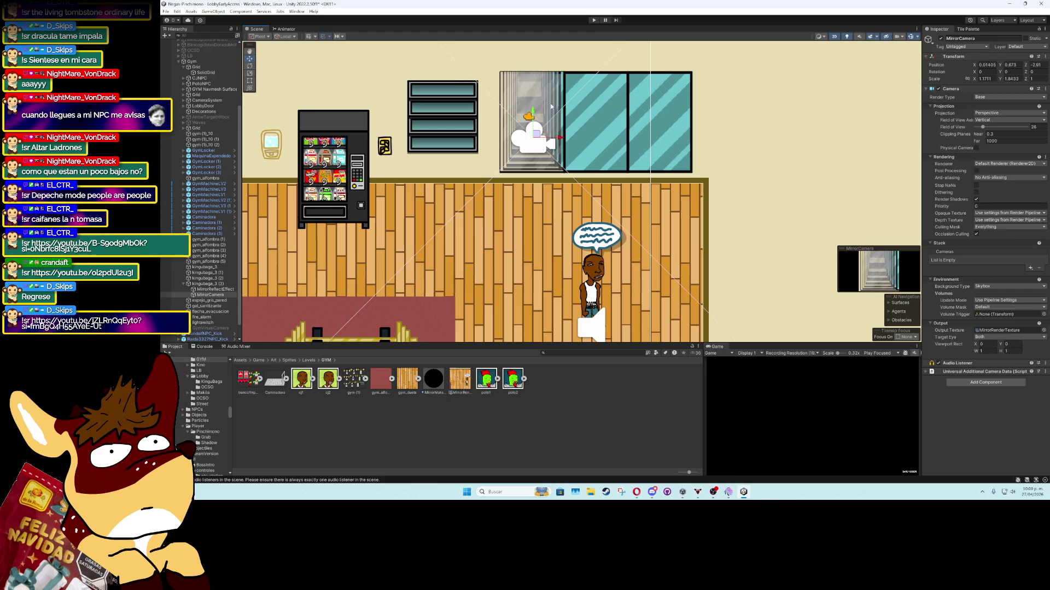
Set the MirrorReflectEffect quad's Rendering Layer Mask to Unused Layer 1
{"action": "left_click", "coordinate": [227, 290]}
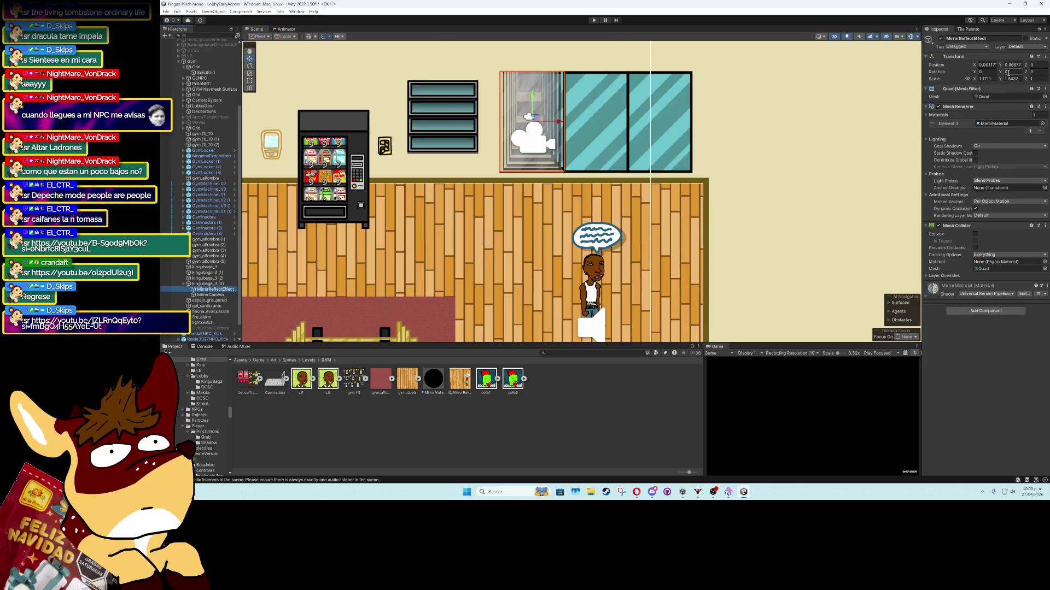
{"action": "left_click", "coordinate": [991, 217]}
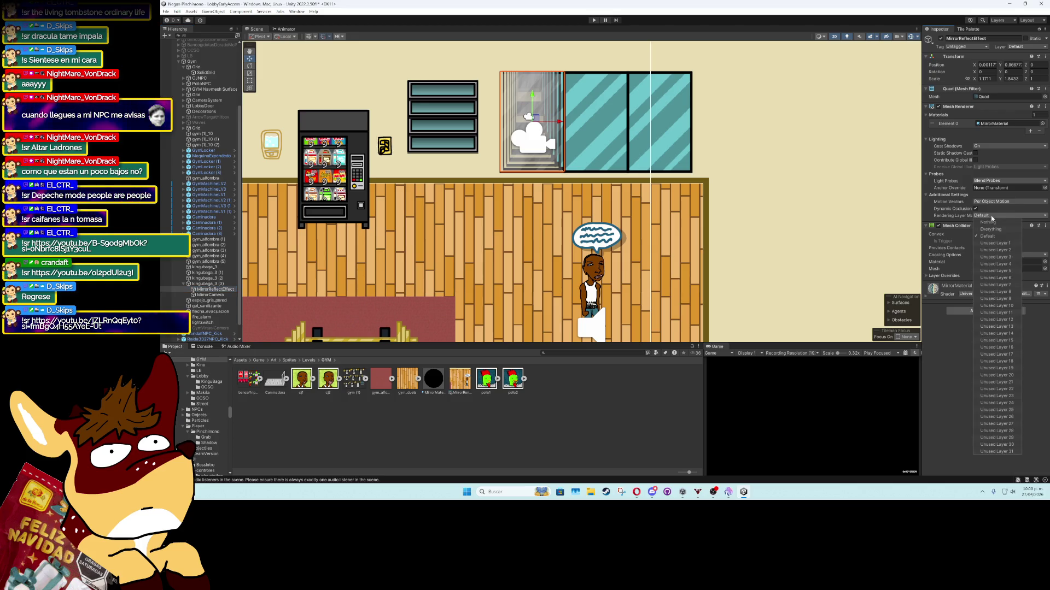
{"action": "left_click", "coordinate": [995, 222]}
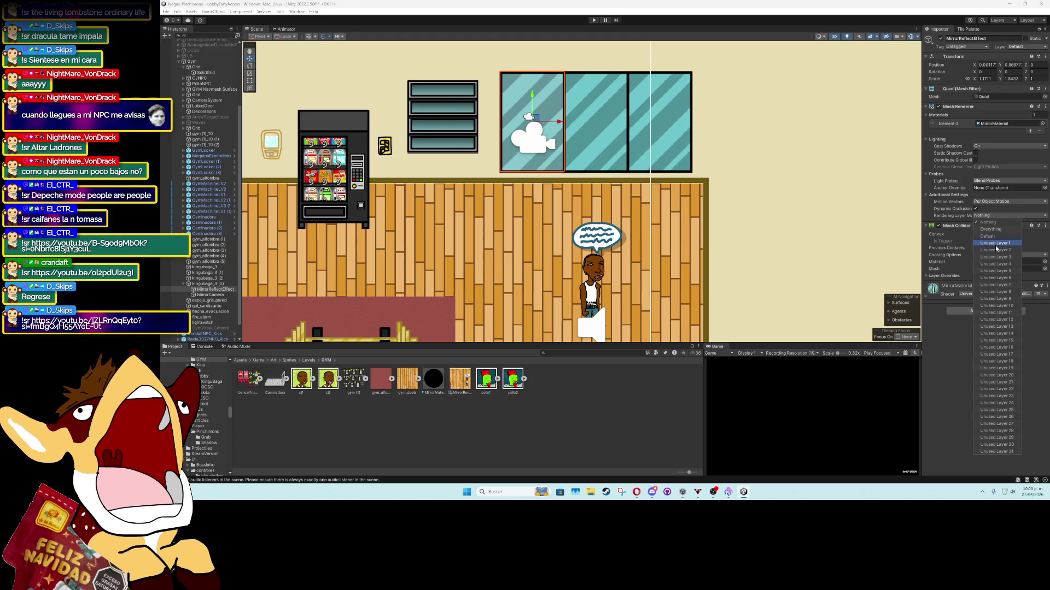
{"action": "left_click", "coordinate": [937, 359]}
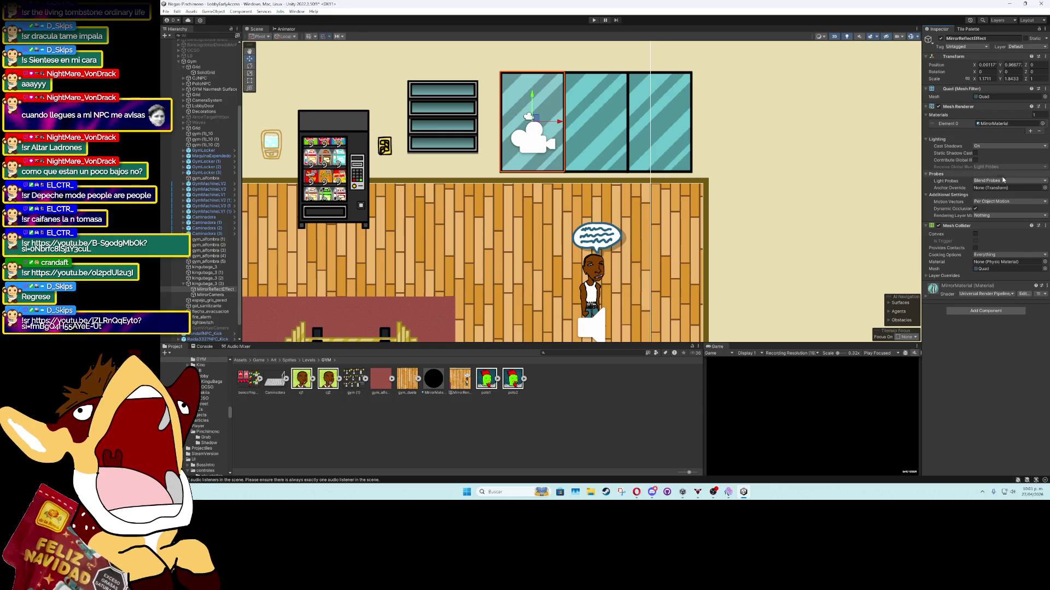
{"action": "left_click", "coordinate": [1001, 215]}
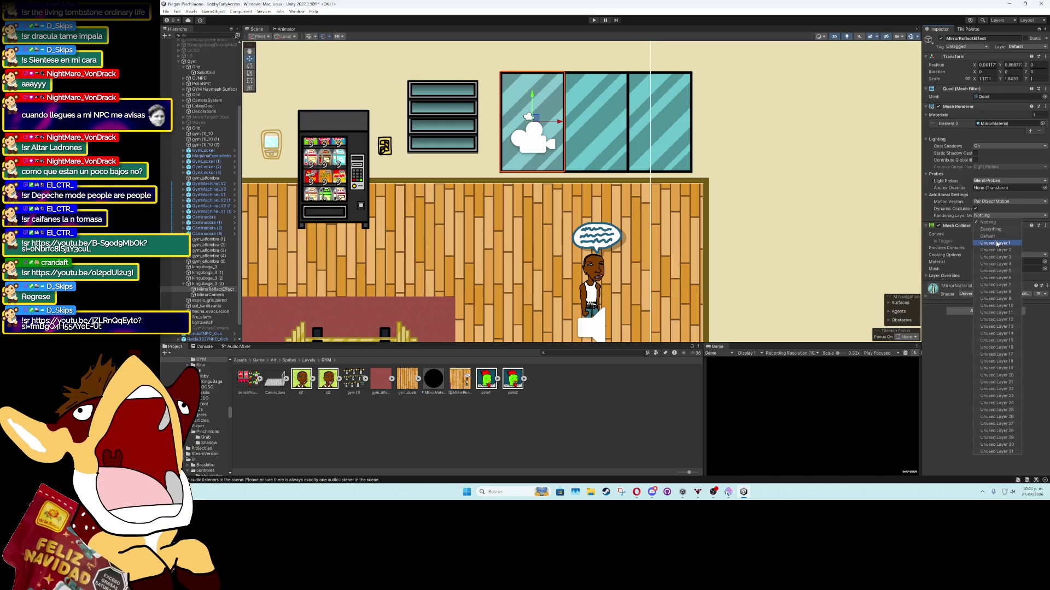
{"action": "left_click", "coordinate": [997, 244]}
{"action": "left_click", "coordinate": [948, 336]}
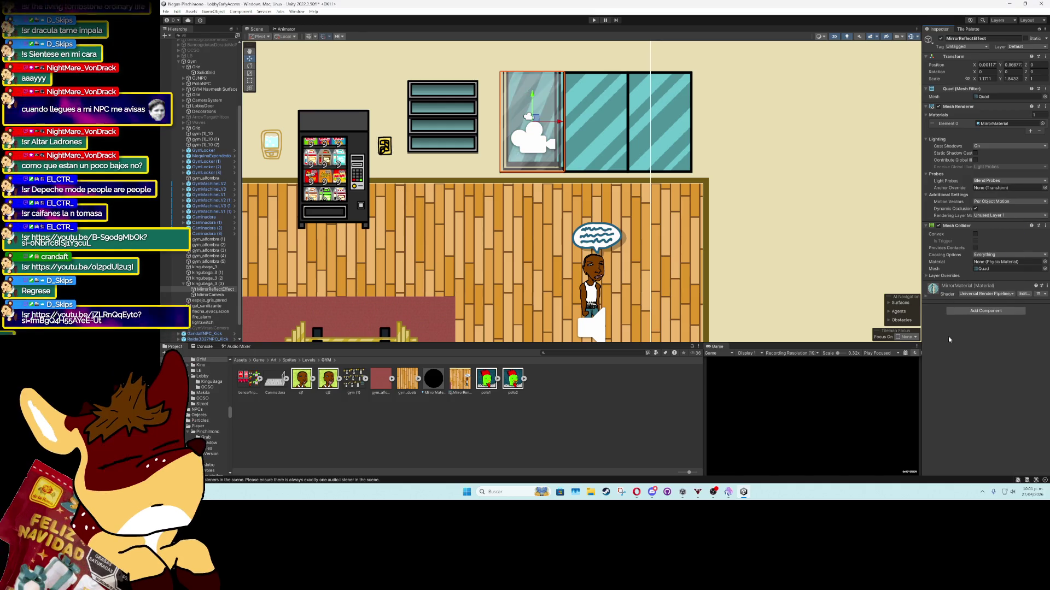
Enable Render Shadows on the MirrorCamera
{"action": "left_click", "coordinate": [227, 295]}
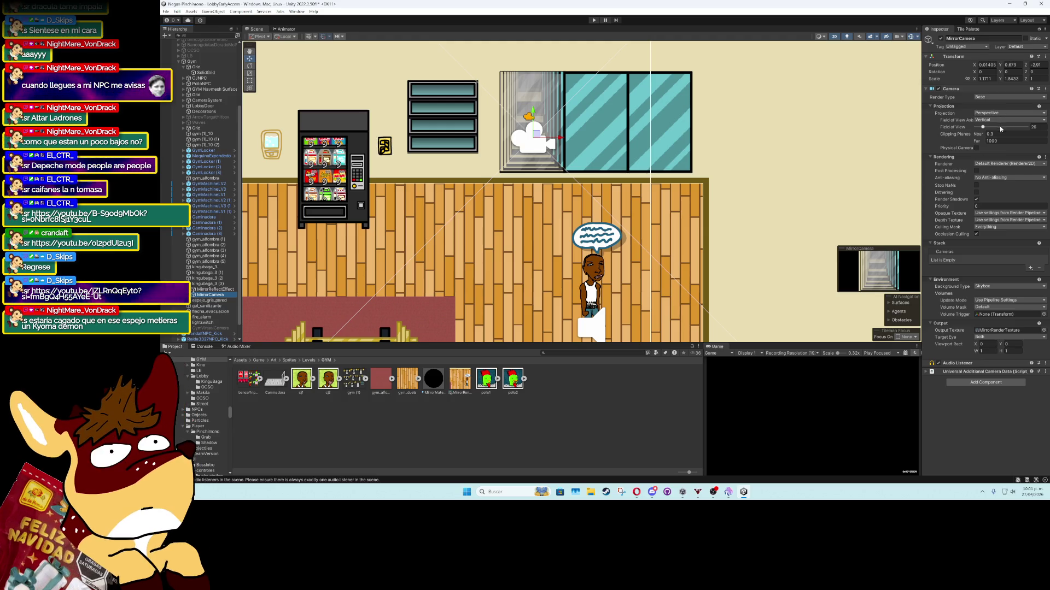
{"action": "left_click", "coordinate": [976, 199]}
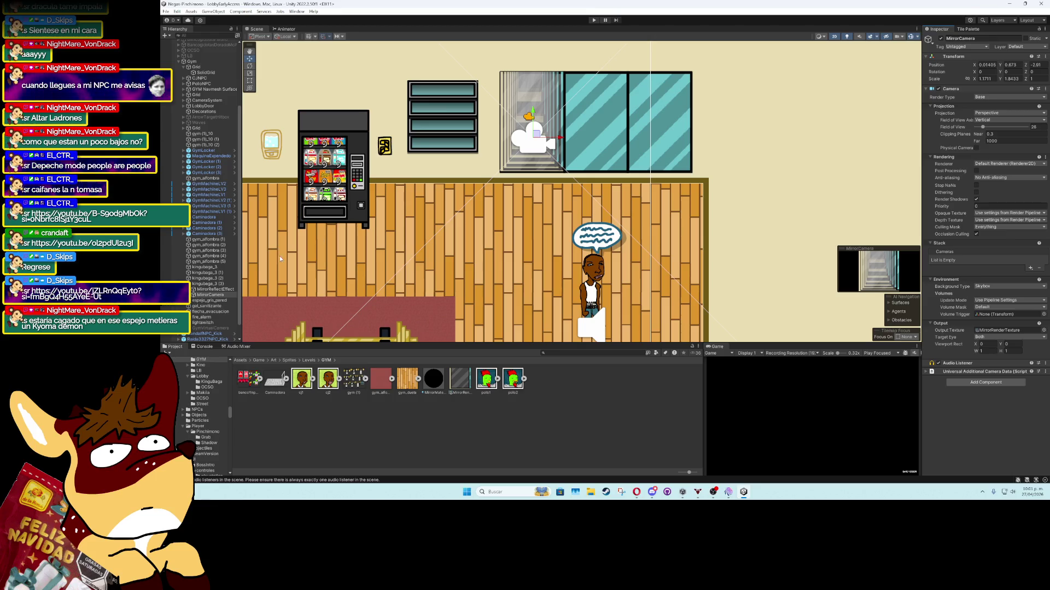
{"action": "left_click", "coordinate": [229, 289]}
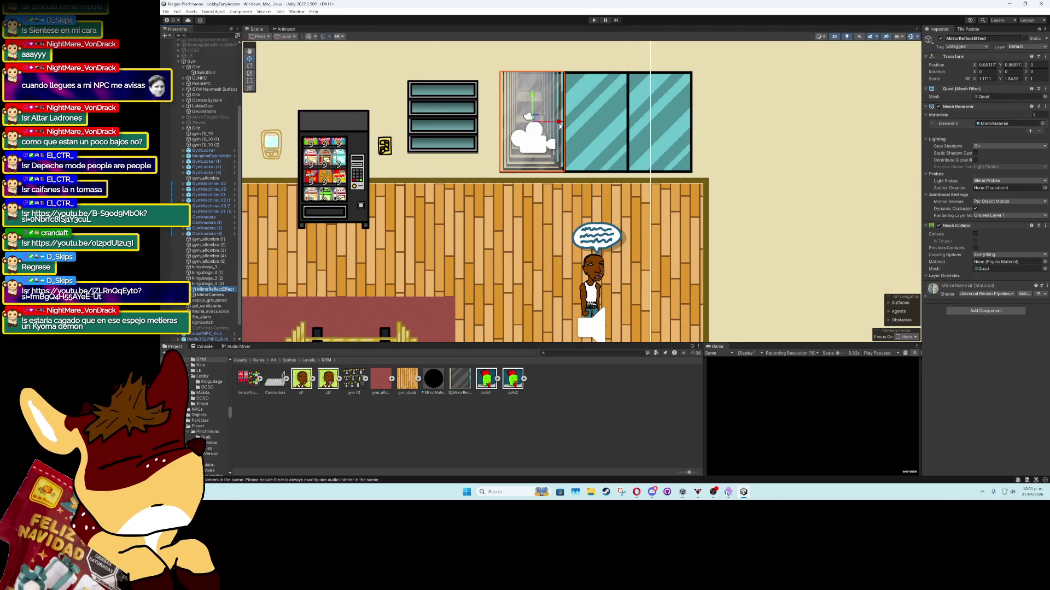
Slide the mirror quad right, then back over the leftmost pane at X about 0.0017
{"action": "mouse_move", "coordinate": [570, 123]}
{"action": "left_mouse_down"}
{"action": "mouse_move", "coordinate": [623, 123]}
{"action": "mouse_move", "coordinate": [583, 110]}
{"action": "mouse_move", "coordinate": [573, 109]}
{"action": "mouse_move", "coordinate": [668, 125]}
{"action": "mouse_move", "coordinate": [650, 122]}
{"action": "left_mouse_up"}
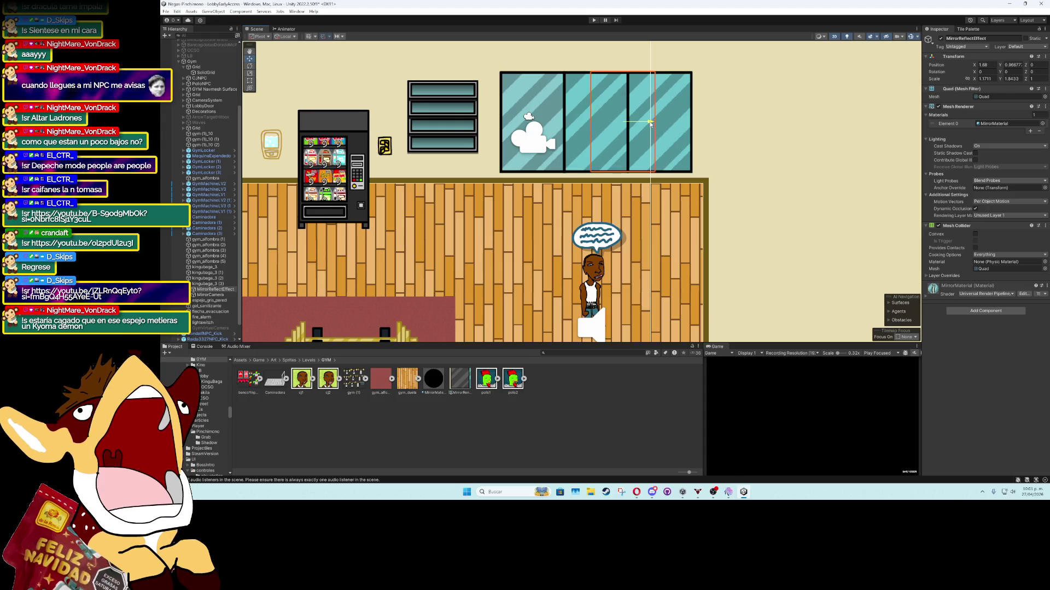
{"action": "mouse_move", "coordinate": [650, 122]}
{"action": "left_mouse_down"}
{"action": "mouse_move", "coordinate": [557, 126]}
{"action": "mouse_move", "coordinate": [609, 135]}
{"action": "mouse_move", "coordinate": [575, 133]}
{"action": "left_mouse_up"}
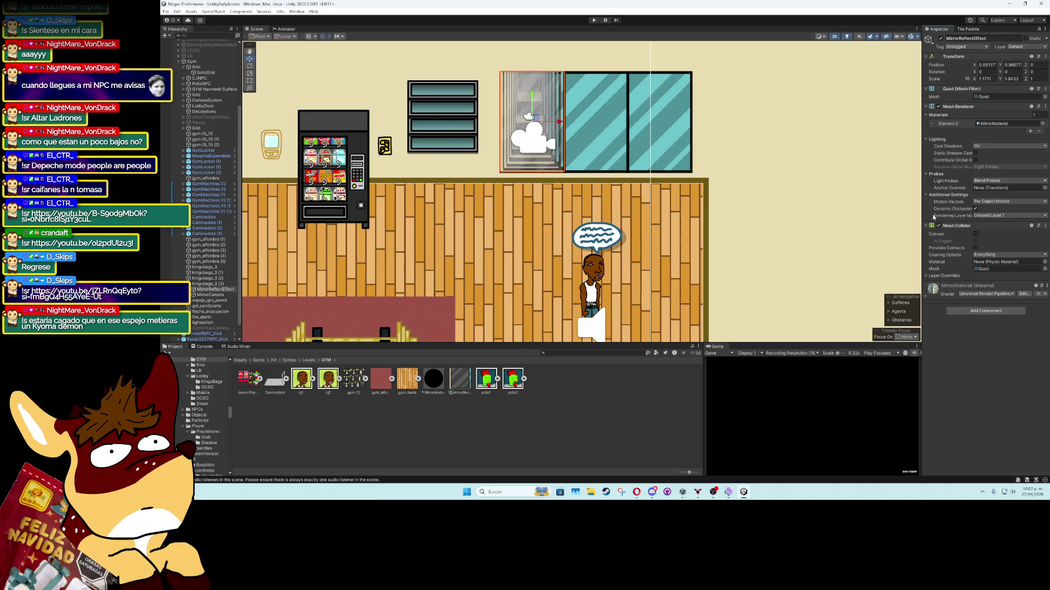
{"action": "left_click_drag", "start_coordinate": [922, 212], "coordinate": [895, 211]}
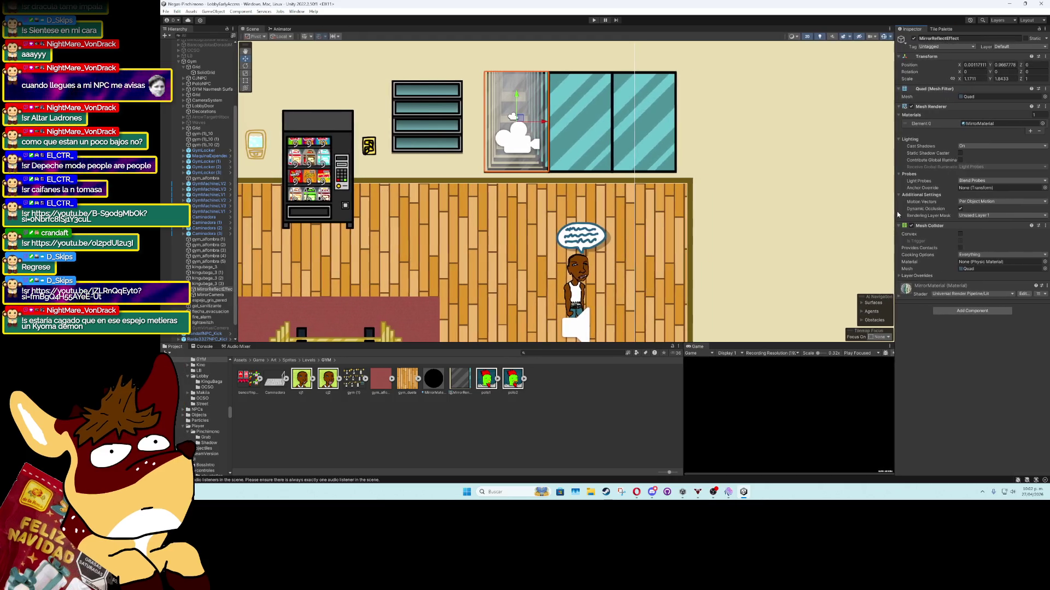
{"action": "left_click", "coordinate": [972, 216]}
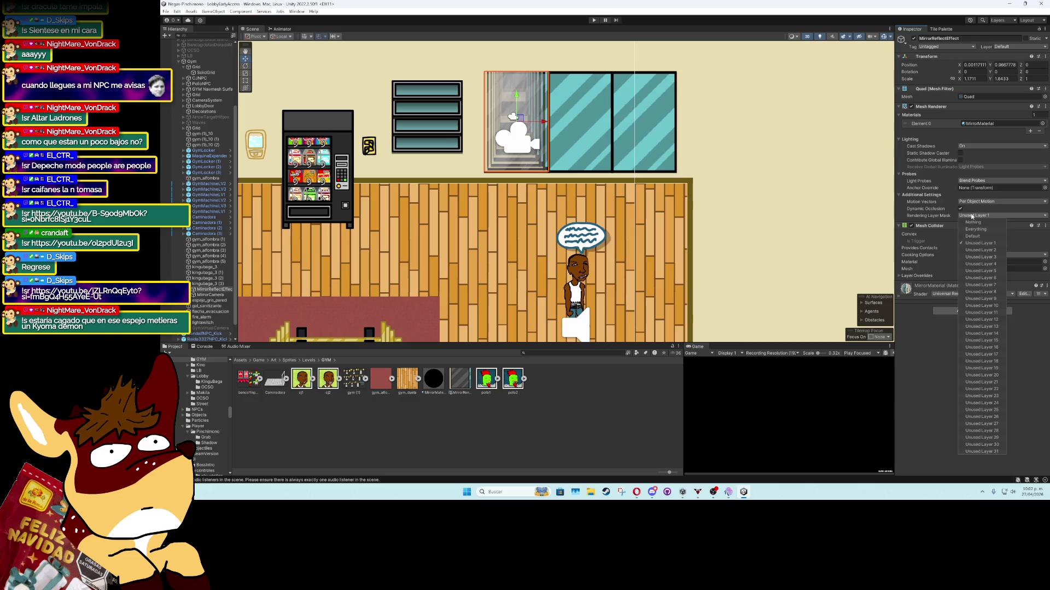
{"action": "left_click", "coordinate": [935, 323]}
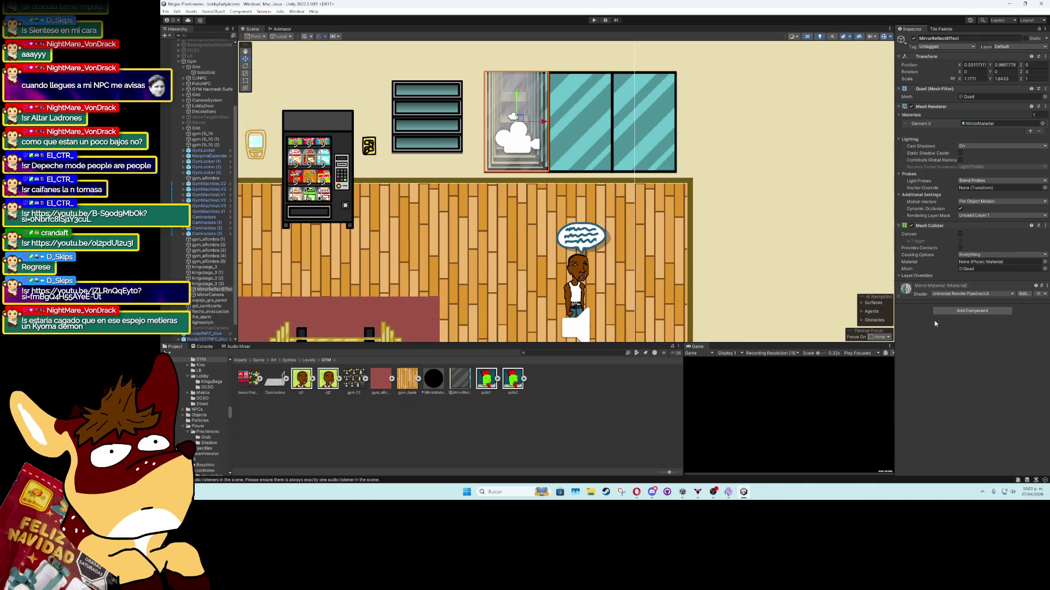
{"action": "left_click", "coordinate": [983, 255]}
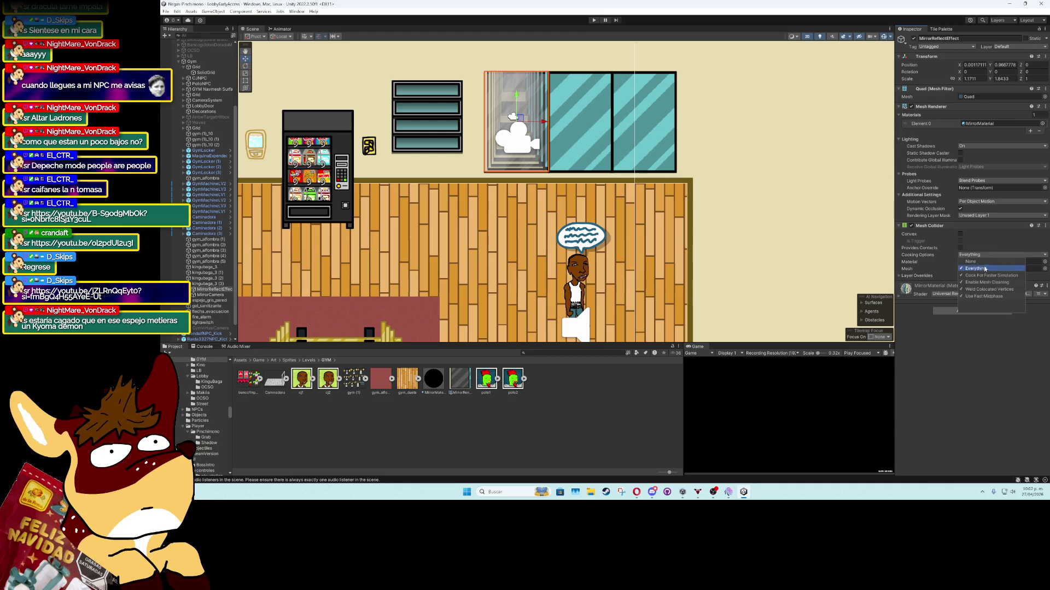
{"action": "left_click", "coordinate": [976, 333]}
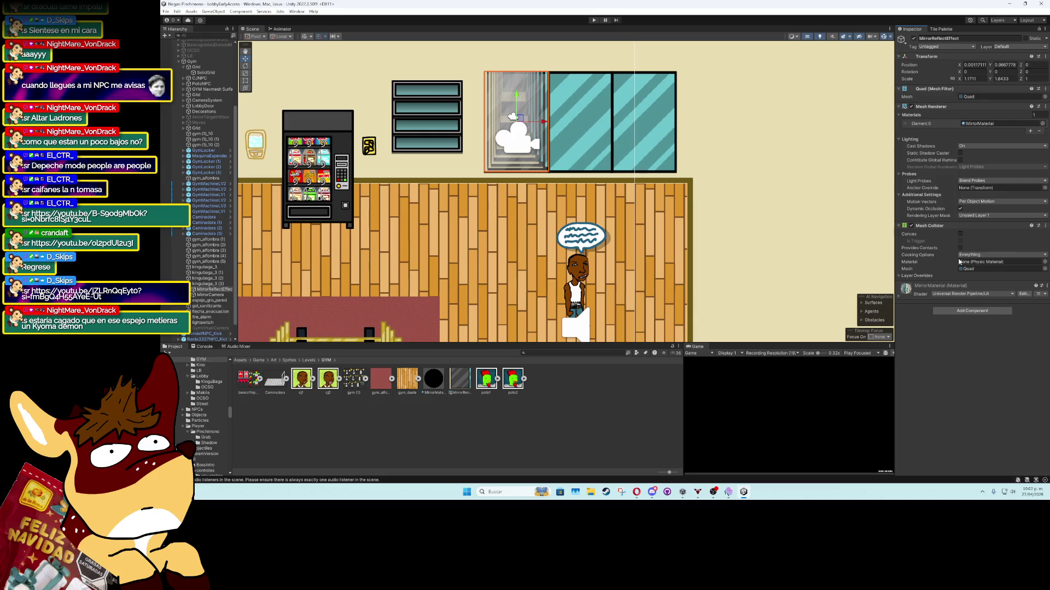
{"action": "left_click", "coordinate": [915, 277]}
{"action": "left_click", "coordinate": [915, 276]}
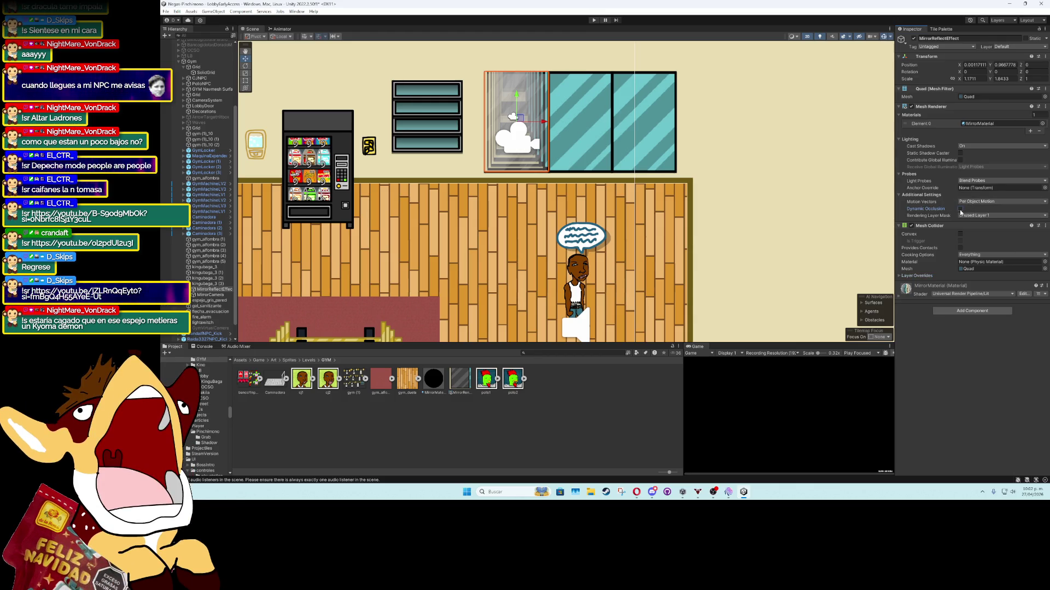
{"action": "left_click", "coordinate": [976, 201]}
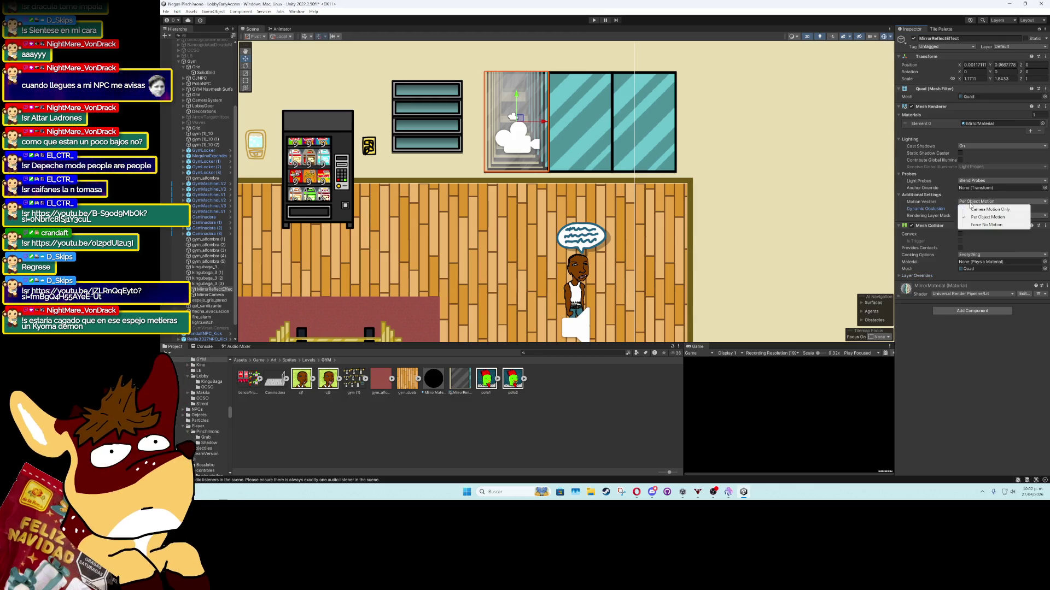
{"action": "left_click", "coordinate": [985, 344]}
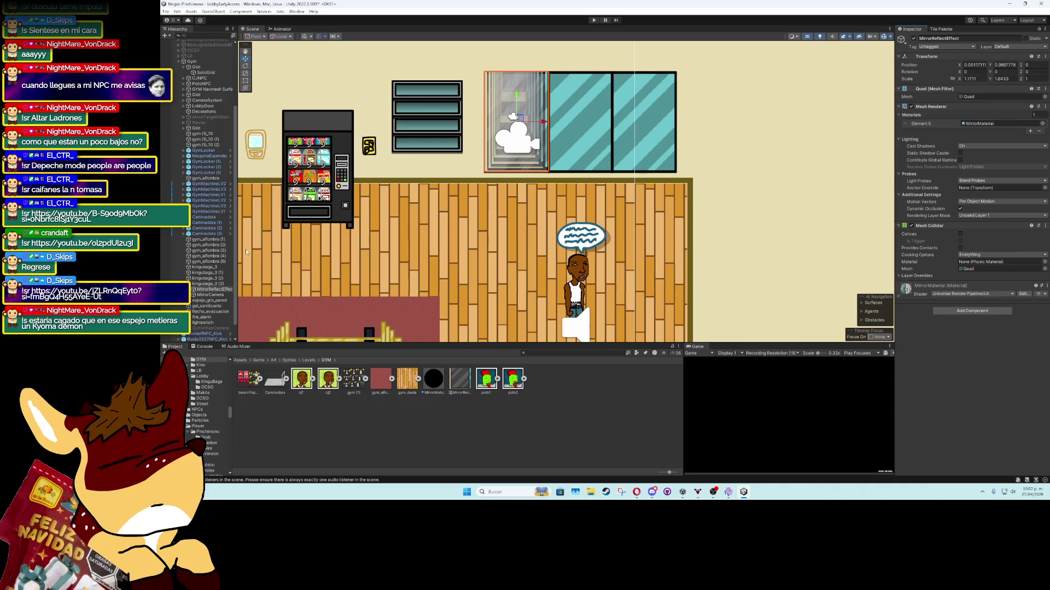
{"action": "left_click", "coordinate": [516, 139]}
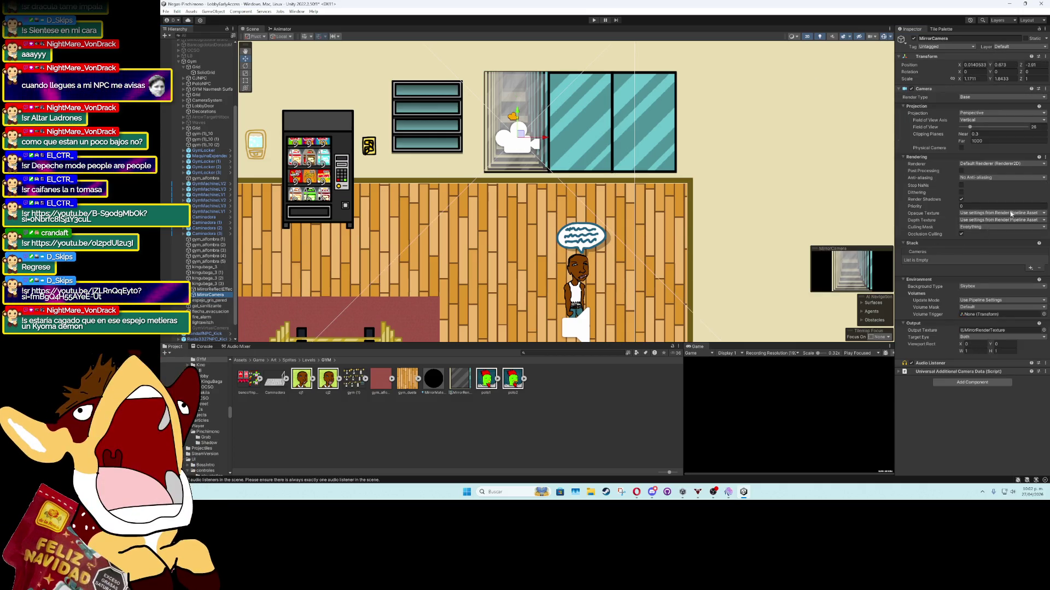
Set the MirrorCamera's Culling Mask to Nothing, then Everything, and open its Layer dropdown
{"action": "left_click", "coordinate": [991, 227]}
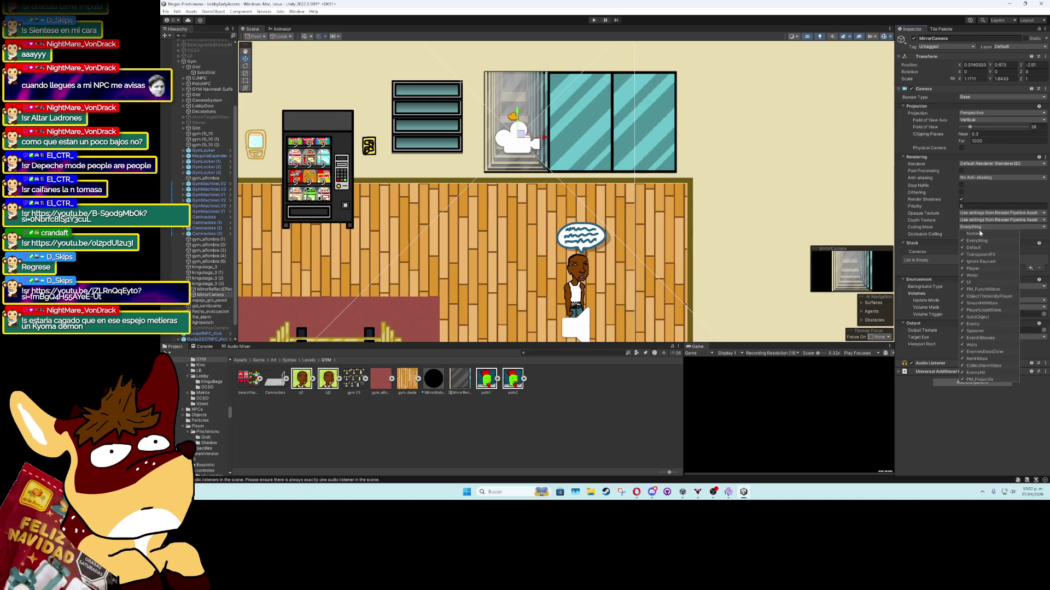
{"action": "left_click", "coordinate": [988, 235]}
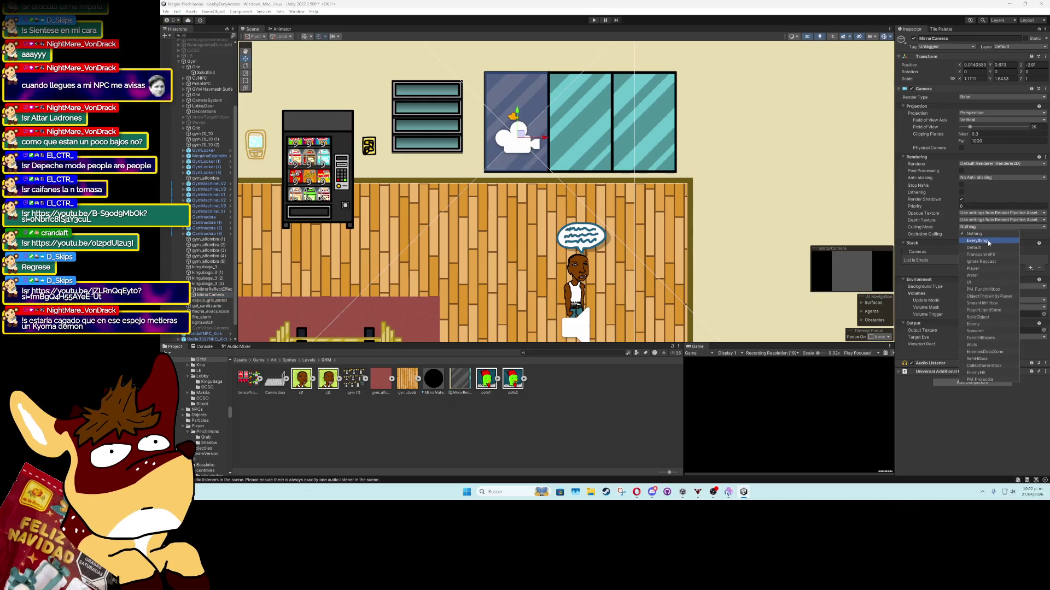
{"action": "left_click", "coordinate": [988, 241]}
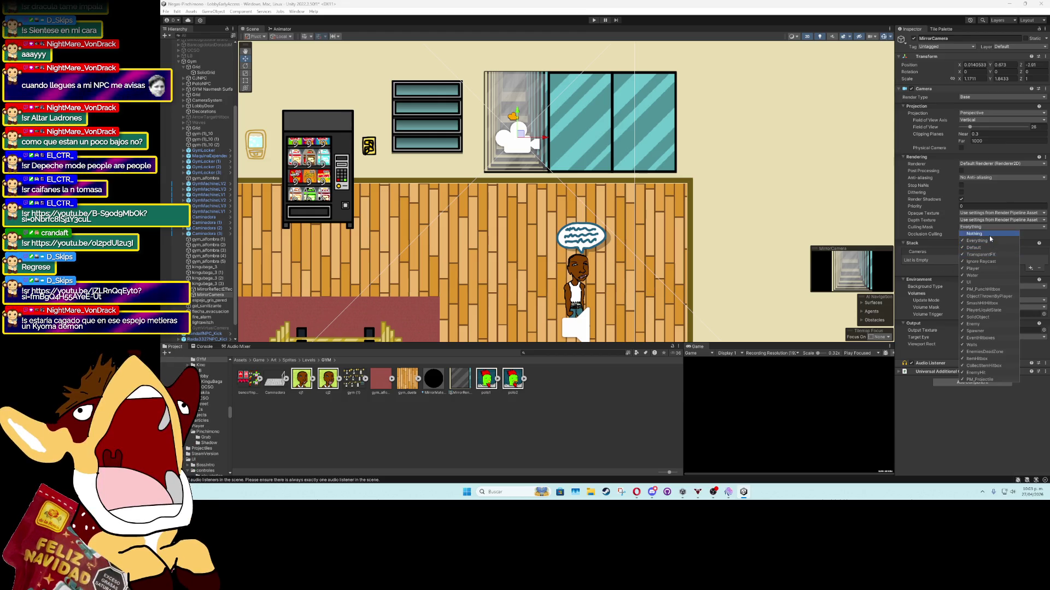
{"action": "left_click", "coordinate": [994, 395]}
{"action": "left_click", "coordinate": [1008, 48]}
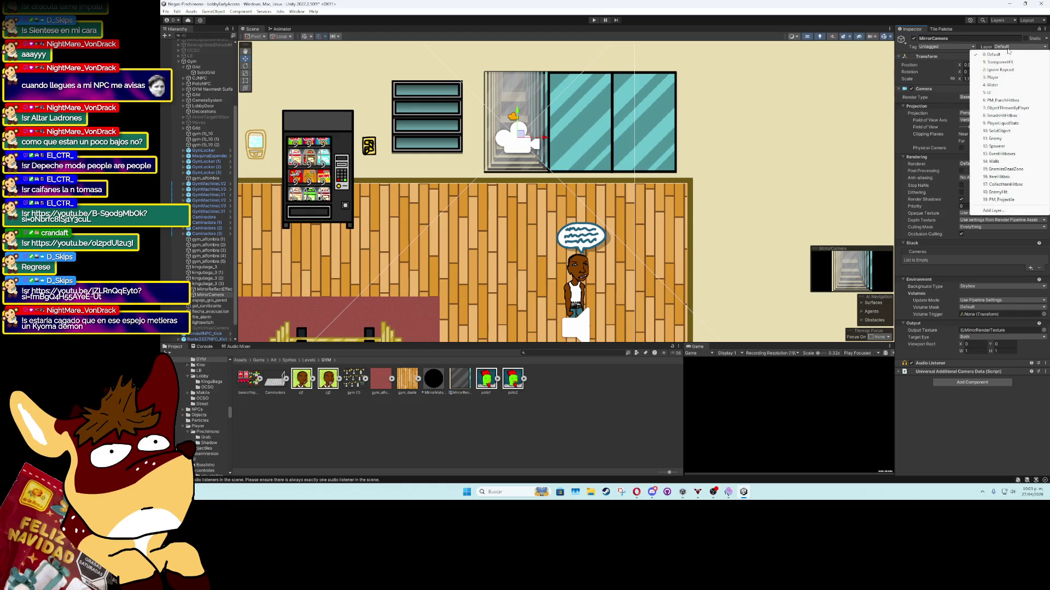
Add a 'Mirror' user layer and exclude it from the MirrorCamera's culling mask
{"action": "left_click", "coordinate": [993, 211]}
{"action": "type", "text": "Mirror"}
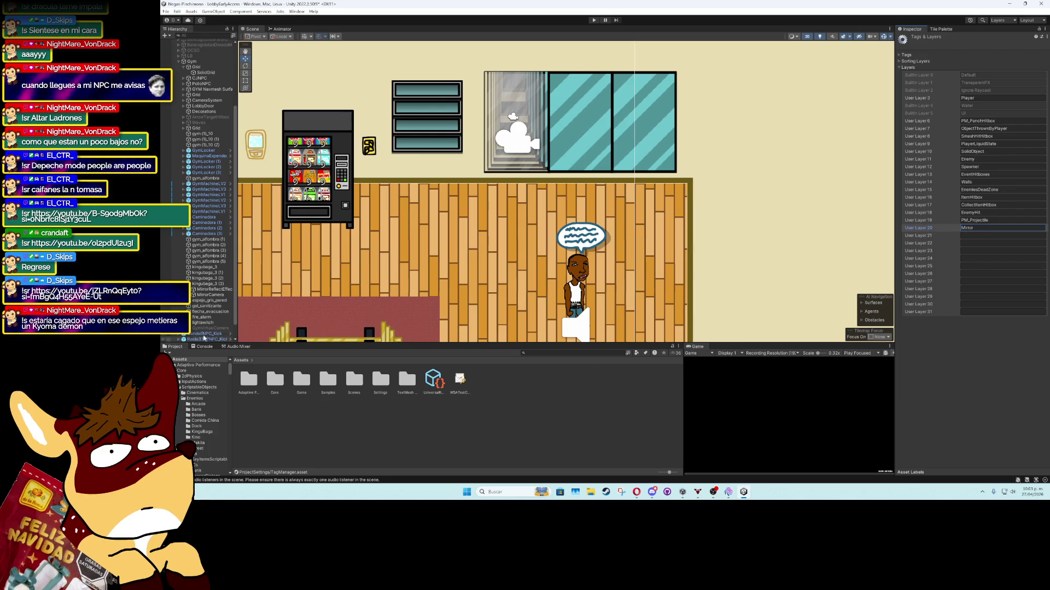
{"action": "left_click", "coordinate": [210, 295]}
{"action": "left_click", "coordinate": [1001, 227]}
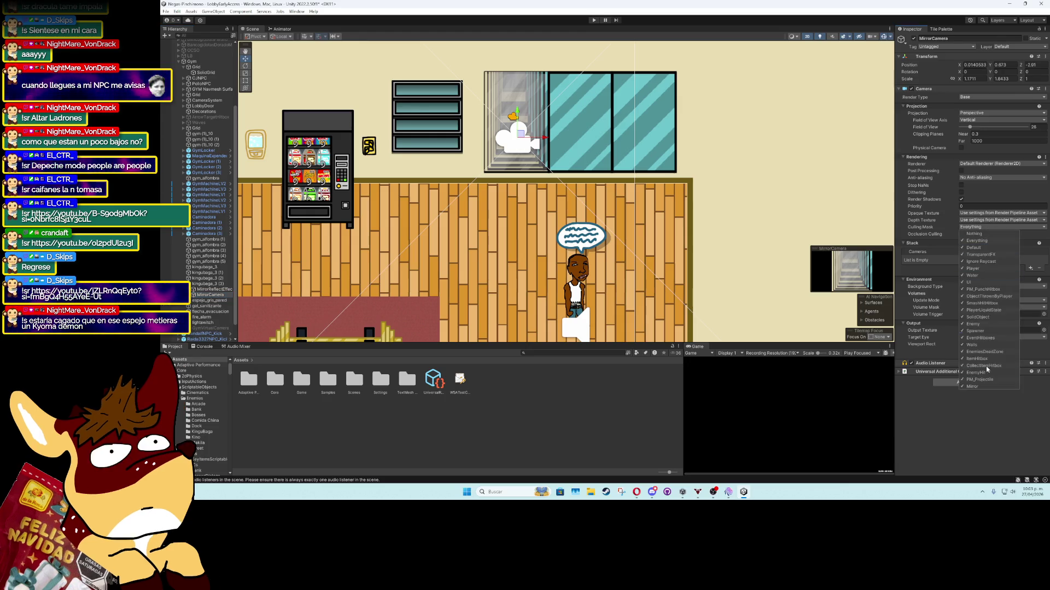
{"action": "left_click", "coordinate": [972, 386]}
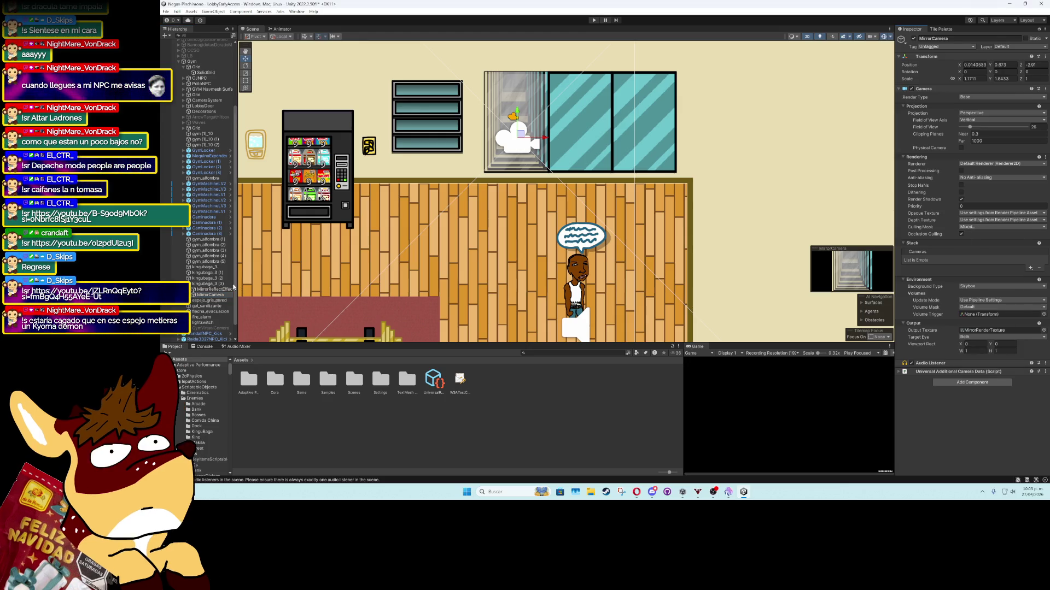
Put the MirrorReflectEffect quad on the Mirror layer and enter Play mode with Ctrl+P
{"action": "left_click", "coordinate": [219, 289]}
{"action": "left_click", "coordinate": [1022, 46]}
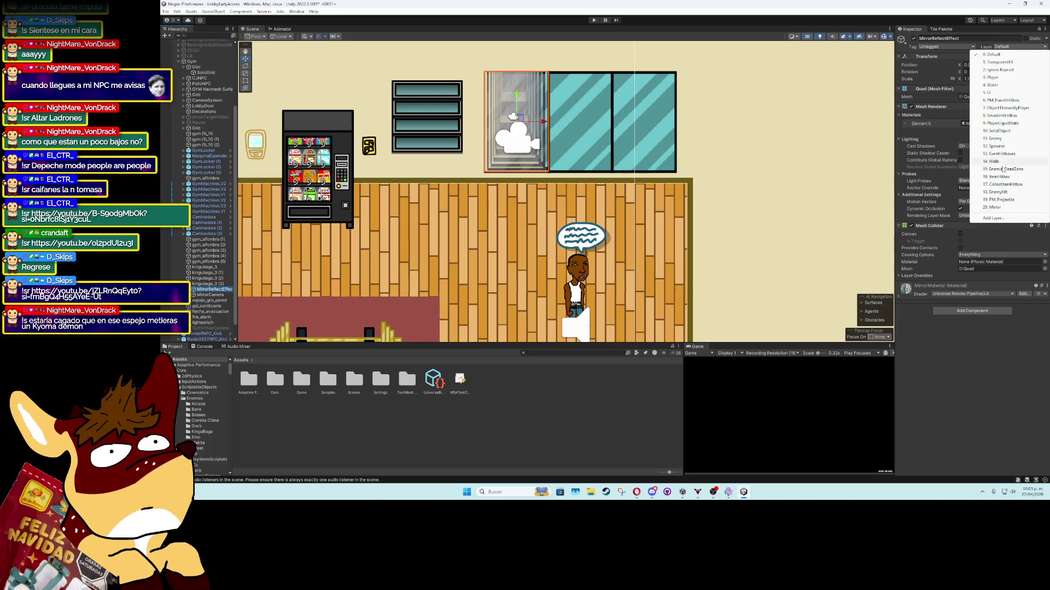
{"action": "left_click", "coordinate": [994, 207]}
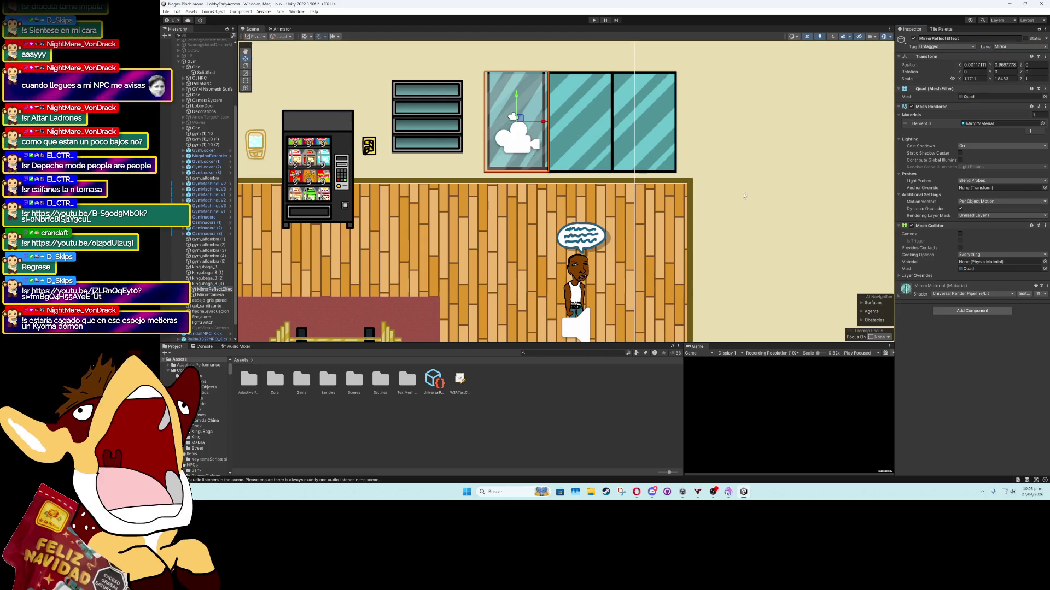
{"action": "key", "text": "ctrl+p"}
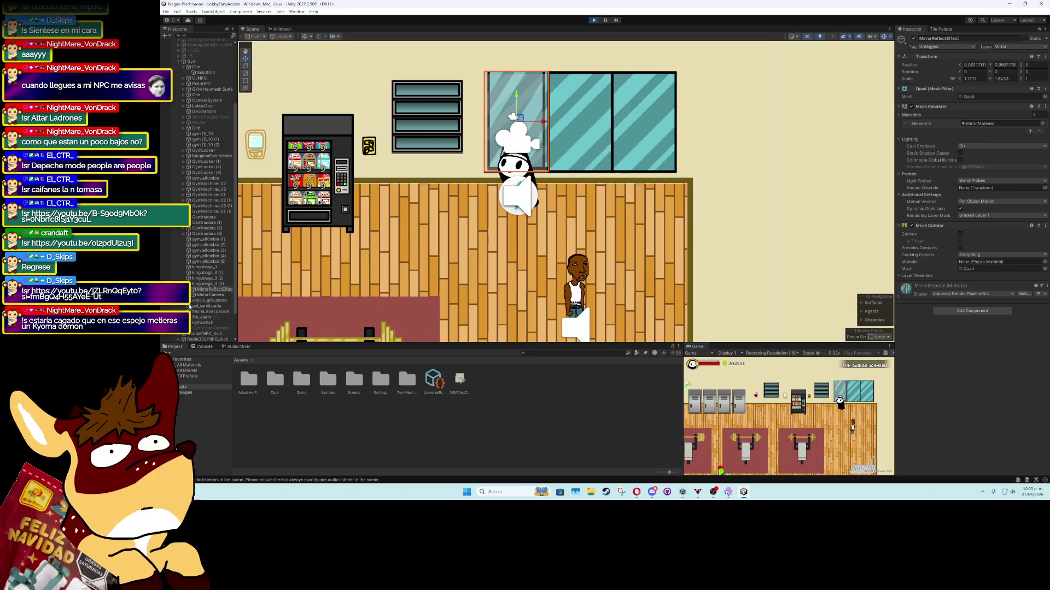
Lower the MirrorCamera in the scene so the mirror shows the character
{"action": "left_click", "coordinate": [209, 295]}
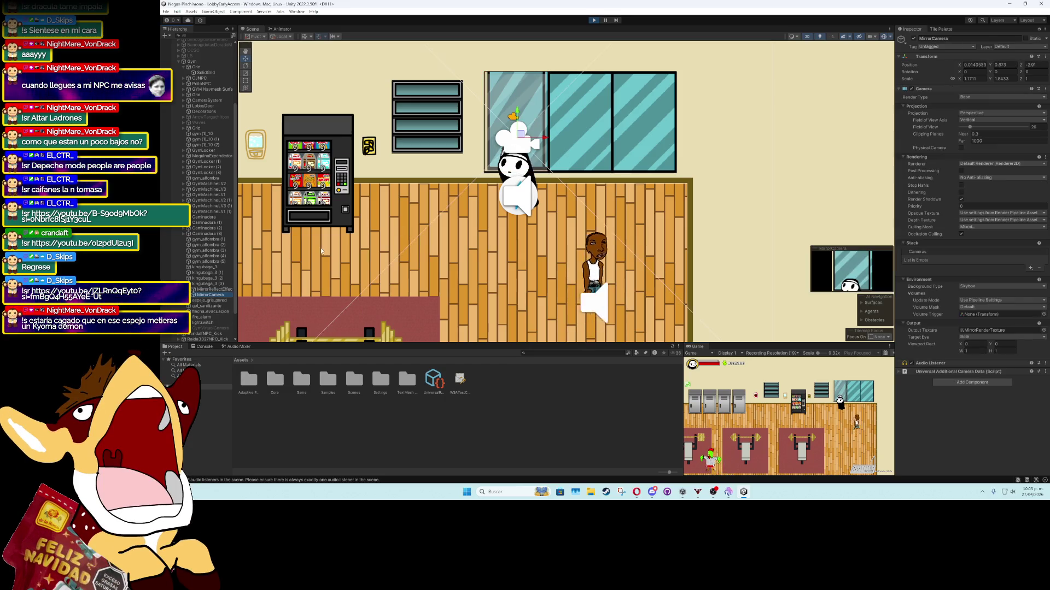
{"action": "mouse_move", "coordinate": [517, 112]}
{"action": "left_mouse_down"}
{"action": "mouse_move", "coordinate": [523, 146]}
{"action": "mouse_move", "coordinate": [522, 106]}
{"action": "left_mouse_up"}
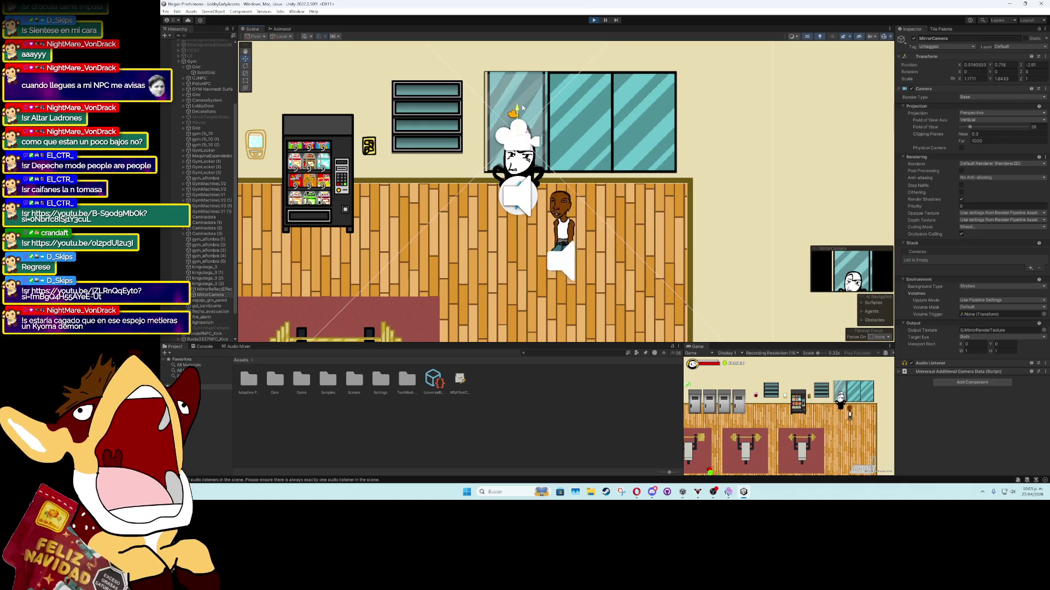
{"action": "left_click_drag", "start_coordinate": [522, 107], "coordinate": [522, 107]}
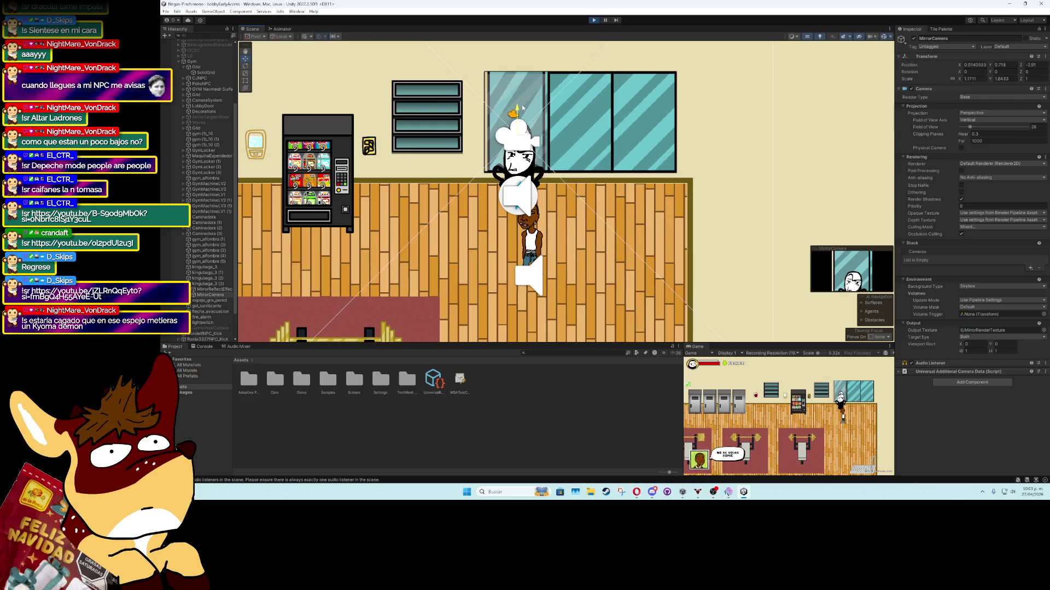
{"action": "left_click_drag", "start_coordinate": [523, 108], "coordinate": [522, 129]}
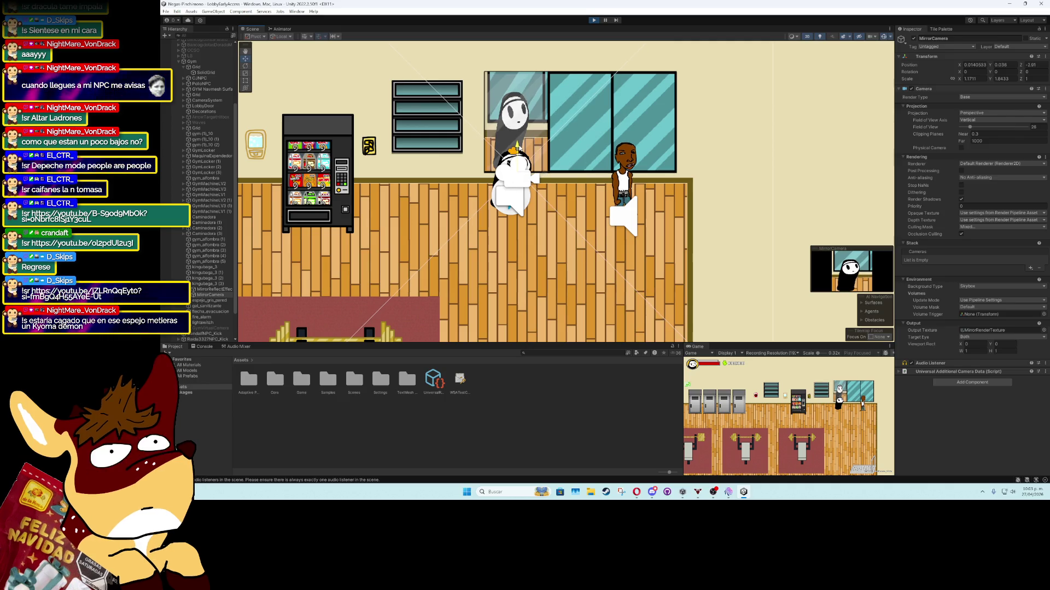
Widen the MirrorCamera field of view to 34.5 and raise it back to about Y 0.58
{"action": "left_click", "coordinate": [208, 290]}
{"action": "left_click", "coordinate": [207, 295]}
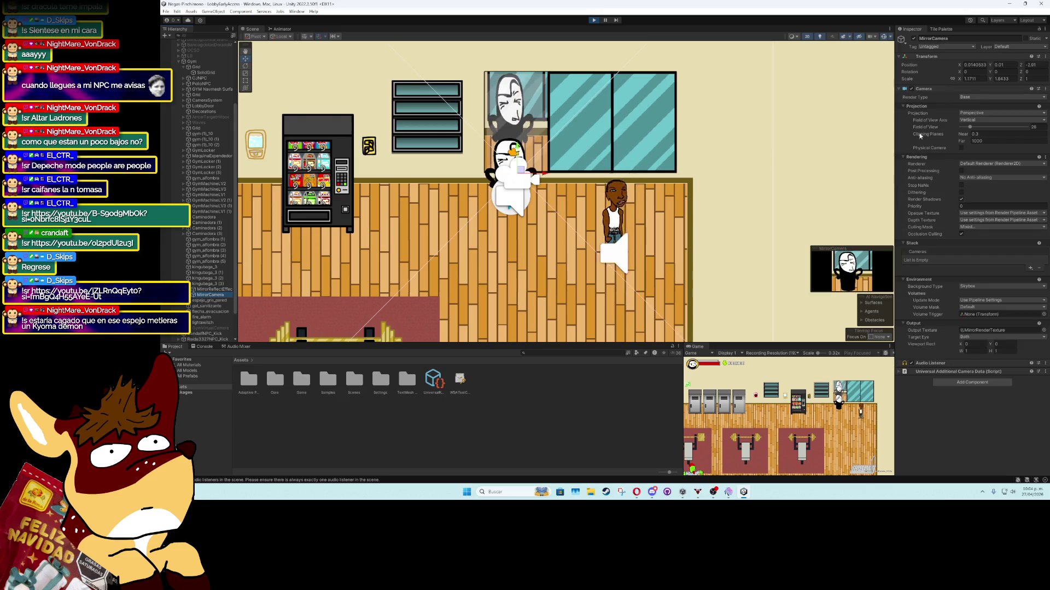
{"action": "left_click_drag", "start_coordinate": [971, 129], "coordinate": [973, 130]}
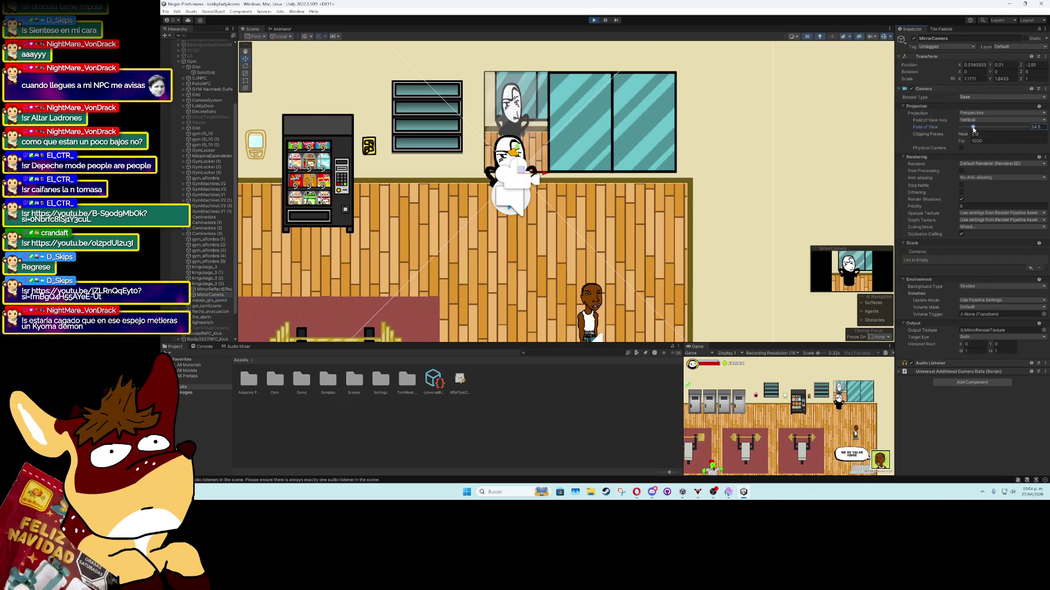
{"action": "left_click_drag", "start_coordinate": [516, 147], "coordinate": [521, 120]}
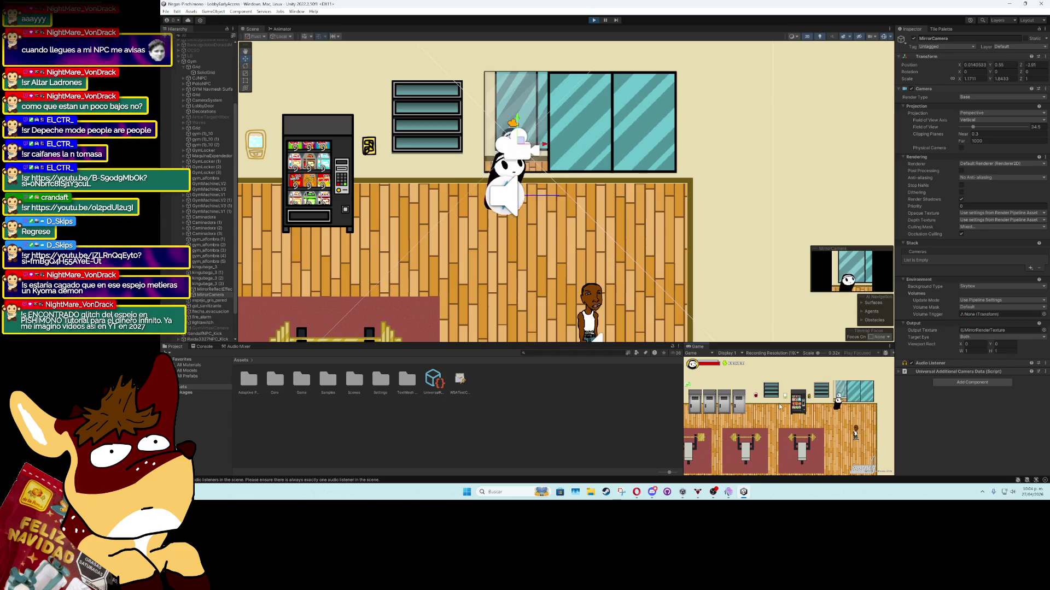
Walk the player character toward the window and back to check the reflection
{"action": "key", "text": "Up"}
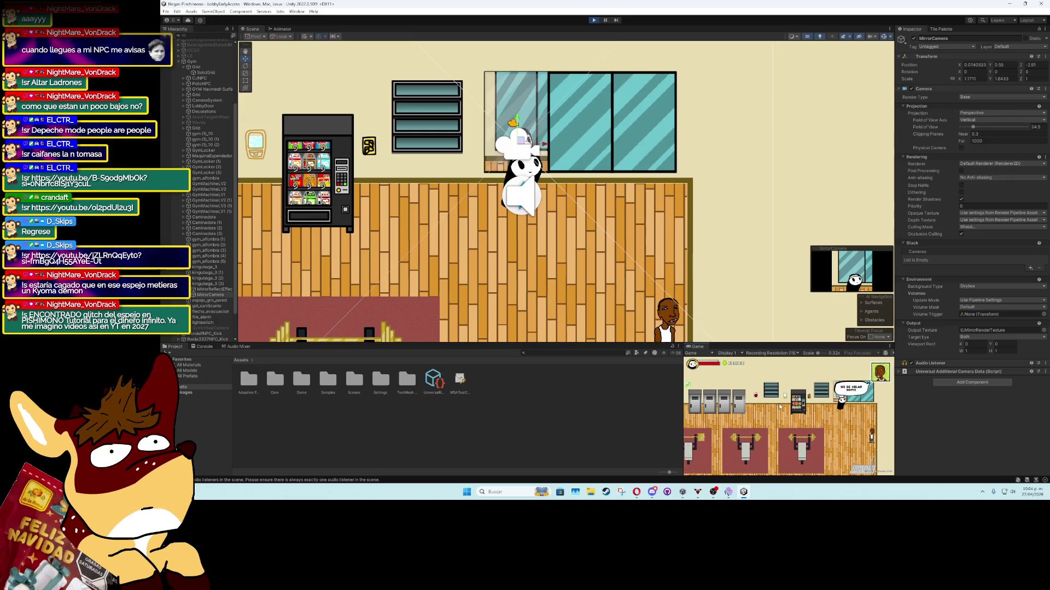
{"action": "key", "text": "s"}
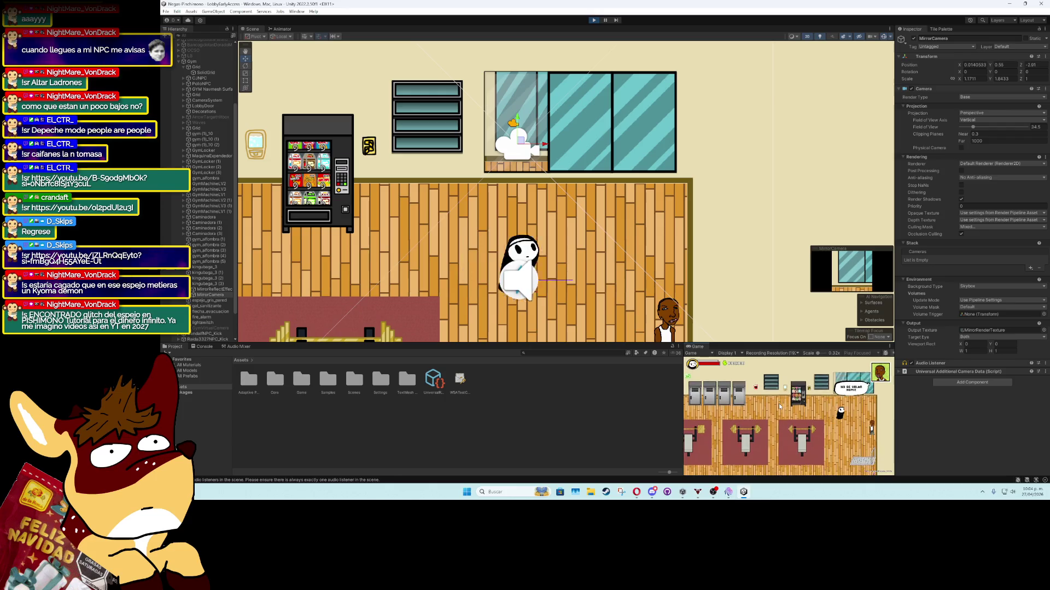
{"action": "key", "text": "w"}
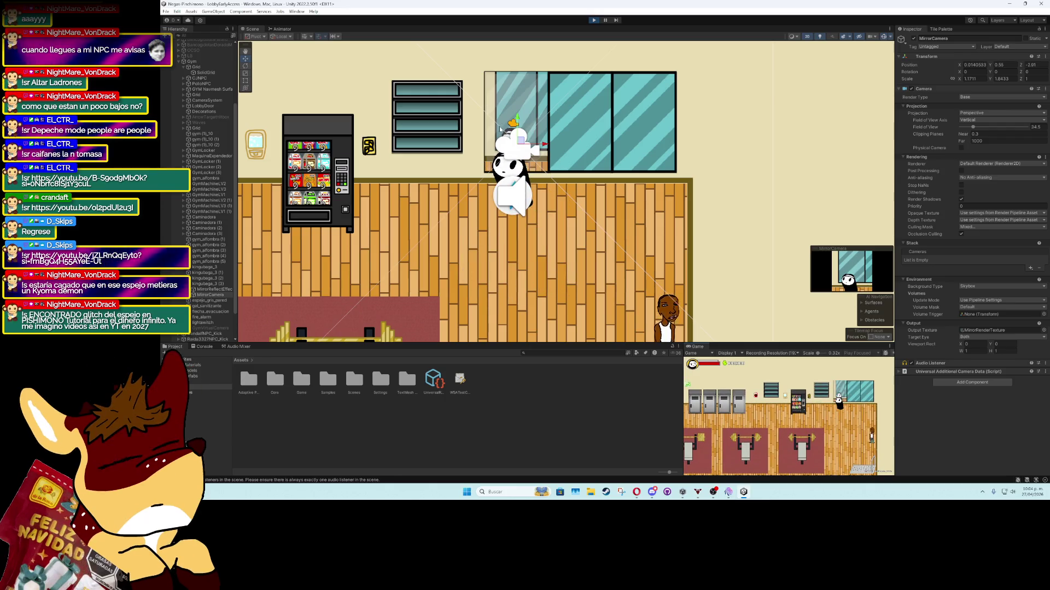
Put the window sprite kingubaga_3 (3) on the Mirror layer
{"action": "left_click", "coordinate": [499, 130]}
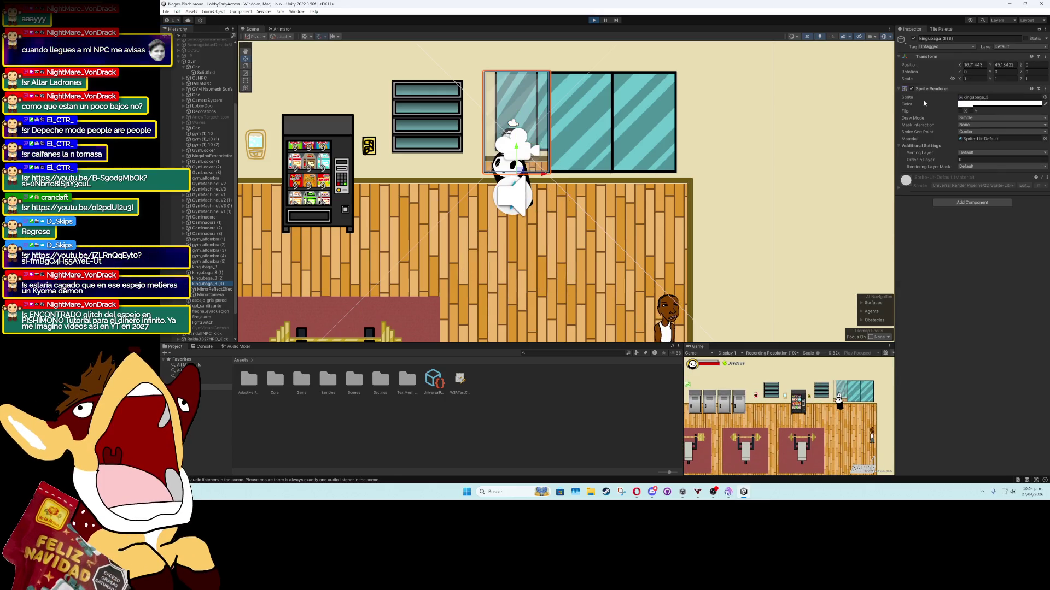
{"action": "left_click", "coordinate": [1012, 46]}
{"action": "left_click", "coordinate": [995, 207]}
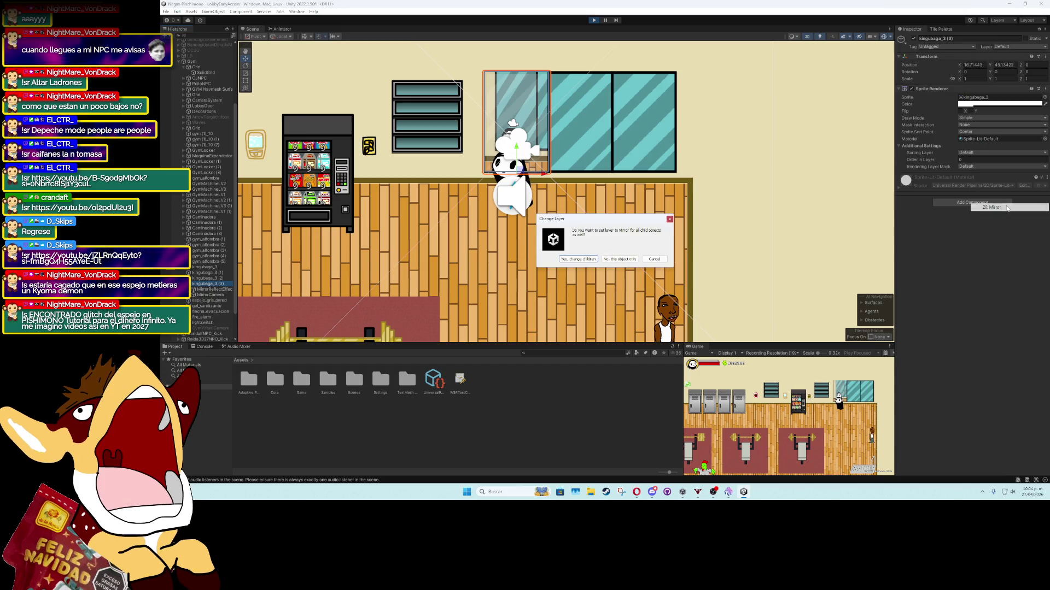
{"action": "left_click", "coordinate": [612, 260]}
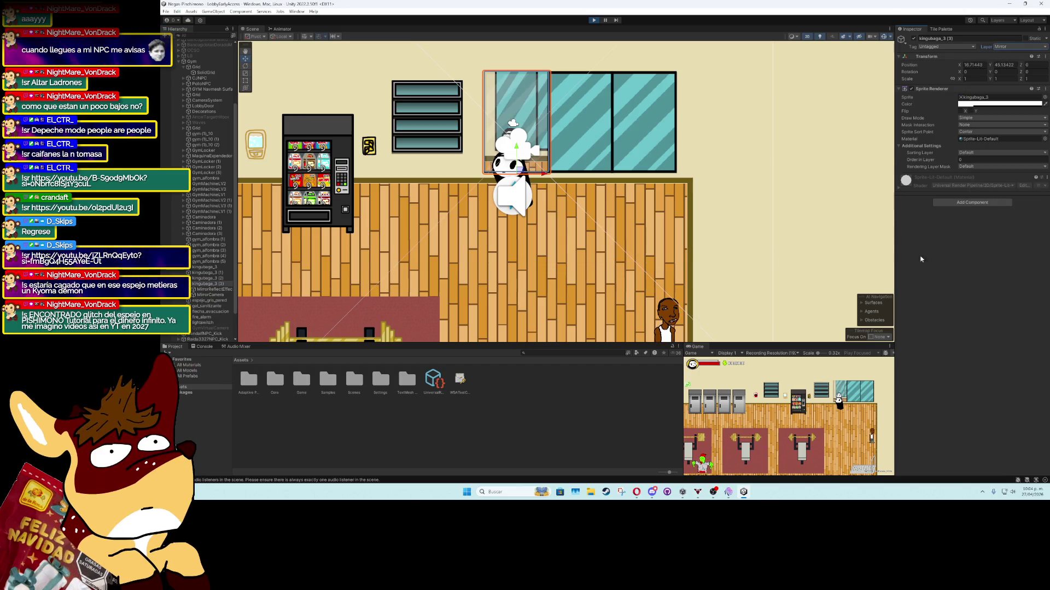
Put the MirrorCamera on the Mirror layer as well, then reselect the window sprite
{"action": "left_click", "coordinate": [213, 289]}
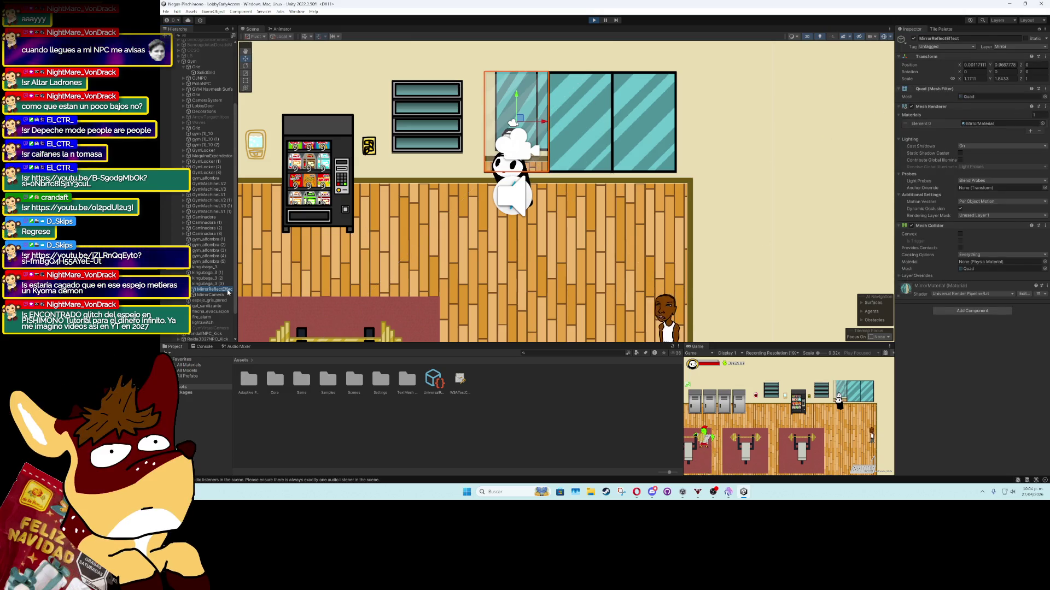
{"action": "key", "text": "Down"}
{"action": "left_click", "coordinate": [1004, 47]}
{"action": "left_click", "coordinate": [1000, 208]}
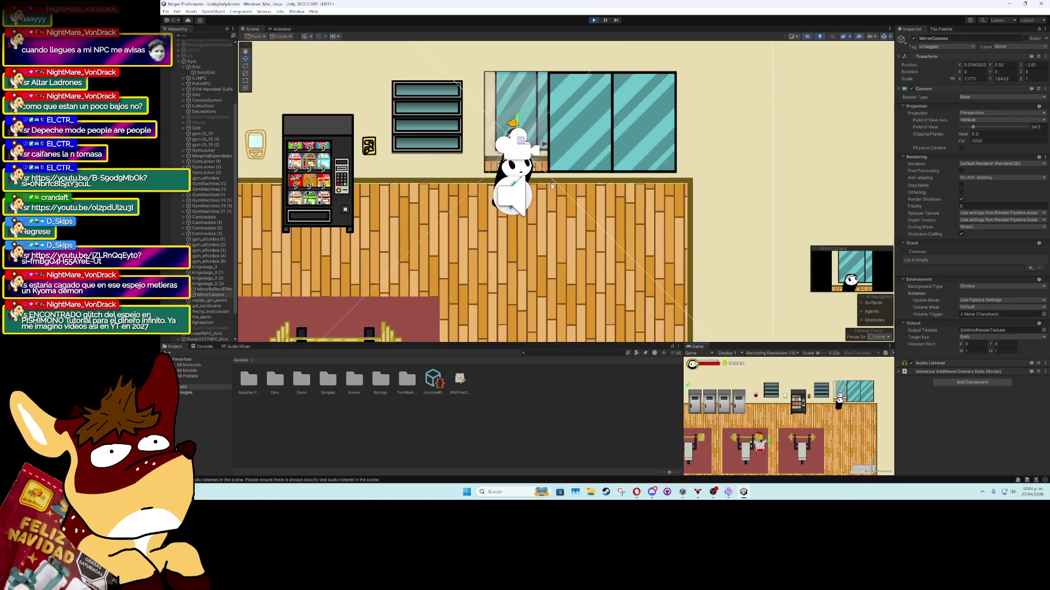
{"action": "left_click", "coordinate": [517, 106]}
{"action": "left_click", "coordinate": [514, 116]}
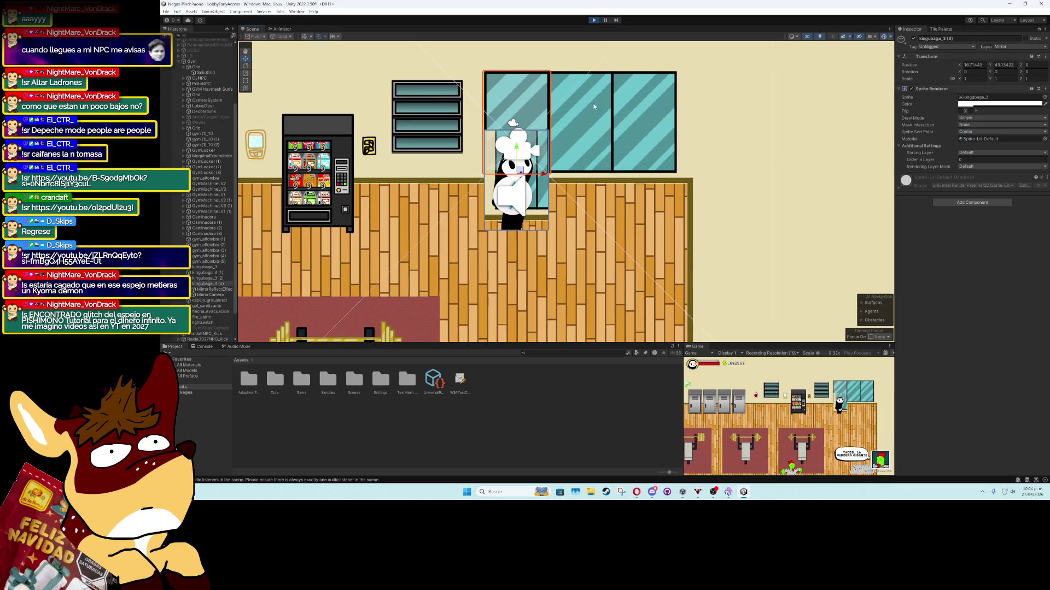
Set the kingubaga_3 (3) window sprite to None
{"action": "left_click", "coordinate": [1044, 97]}
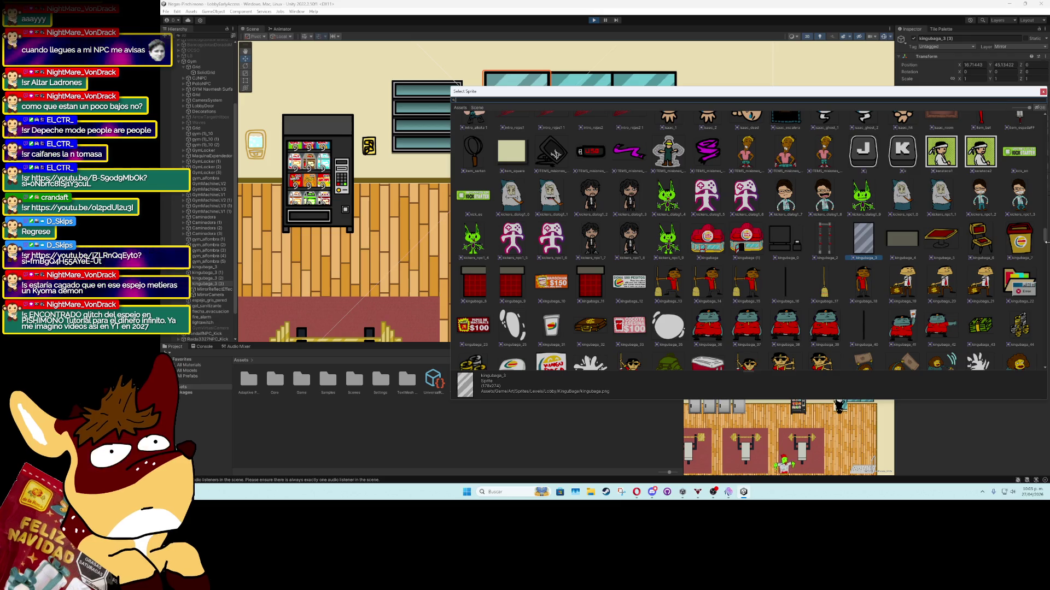
{"action": "mouse_move", "coordinate": [1045, 239]}
{"action": "left_mouse_down"}
{"action": "mouse_move", "coordinate": [1011, 175]}
{"action": "mouse_move", "coordinate": [922, 124]}
{"action": "left_mouse_up"}
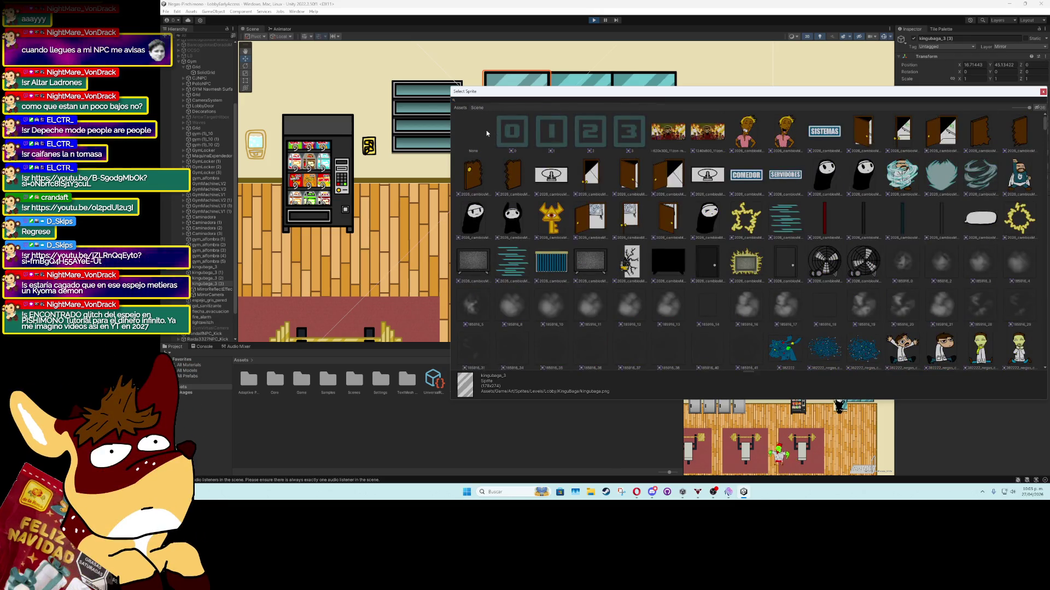
{"action": "double_click", "coordinate": [487, 133]}
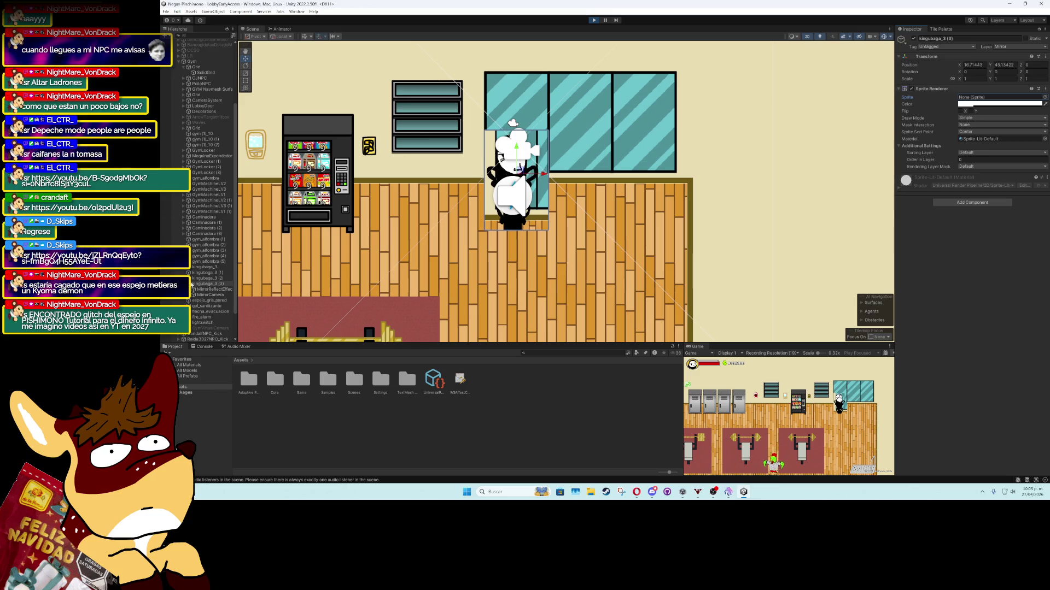
Stop Play mode and reselect the window sprite kingubaga_3 (3)
{"action": "left_click", "coordinate": [204, 283]}
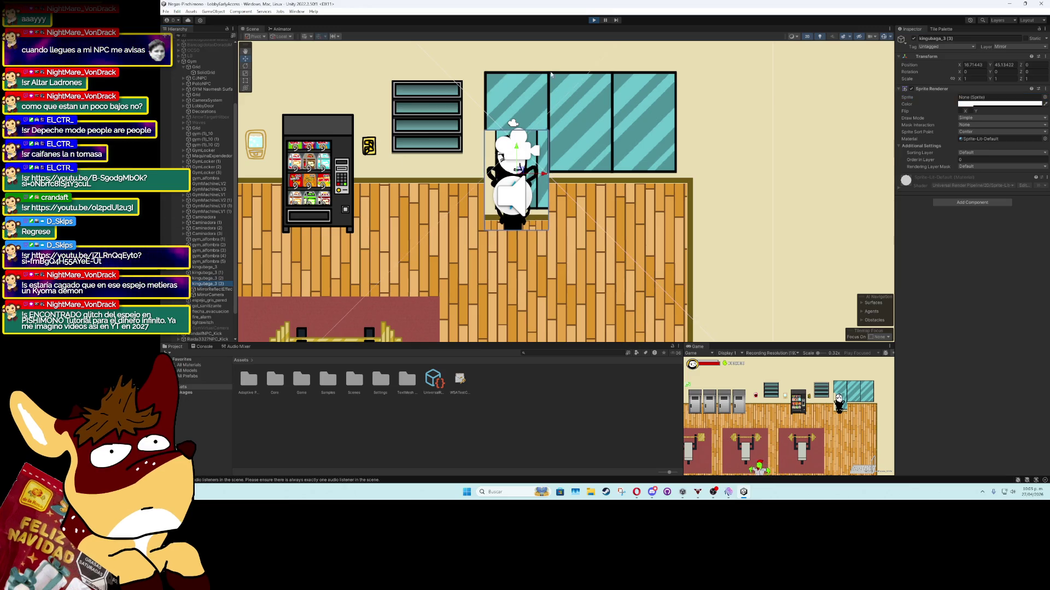
{"action": "left_click", "coordinate": [593, 20]}
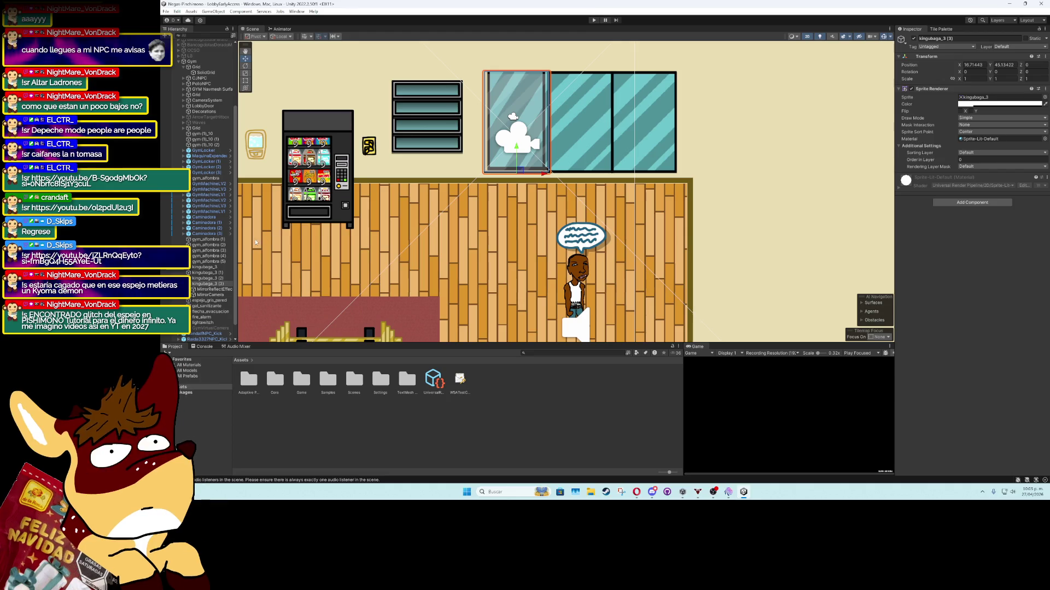
{"action": "left_click", "coordinate": [206, 289]}
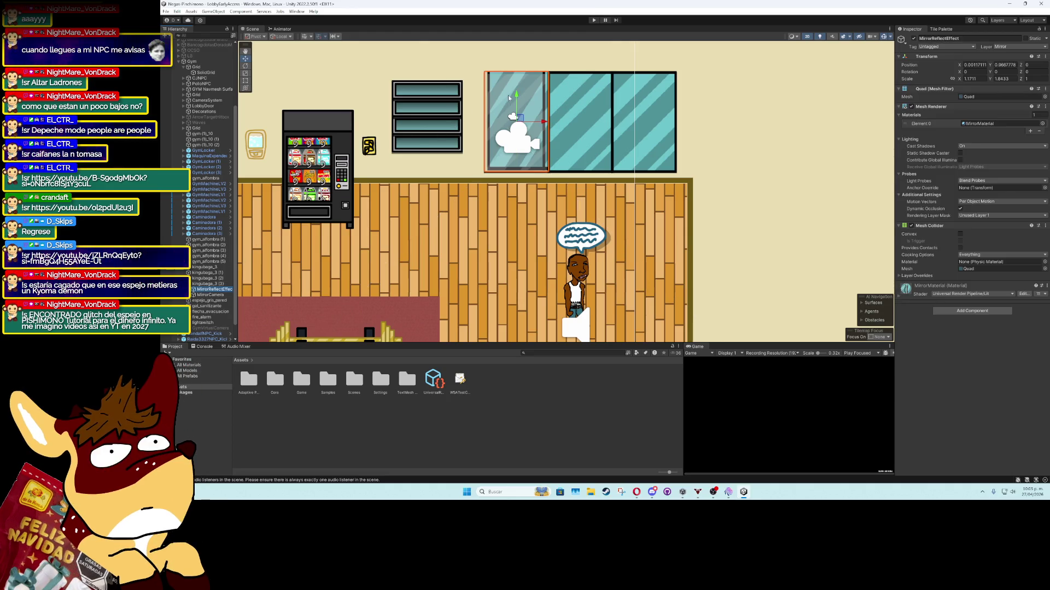
{"action": "left_click", "coordinate": [499, 158]}
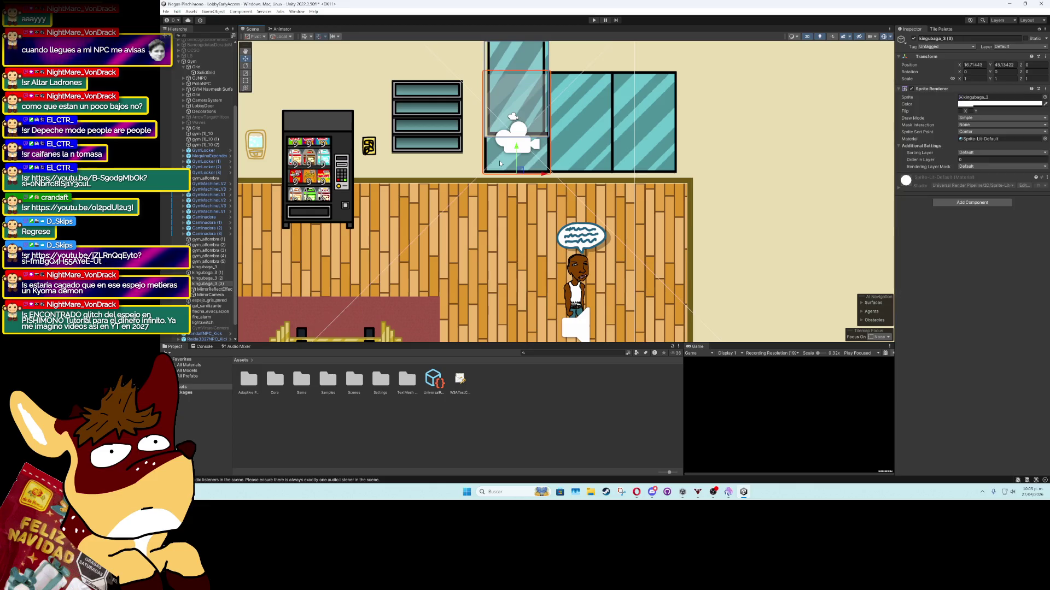
{"action": "left_click", "coordinate": [1003, 47]}
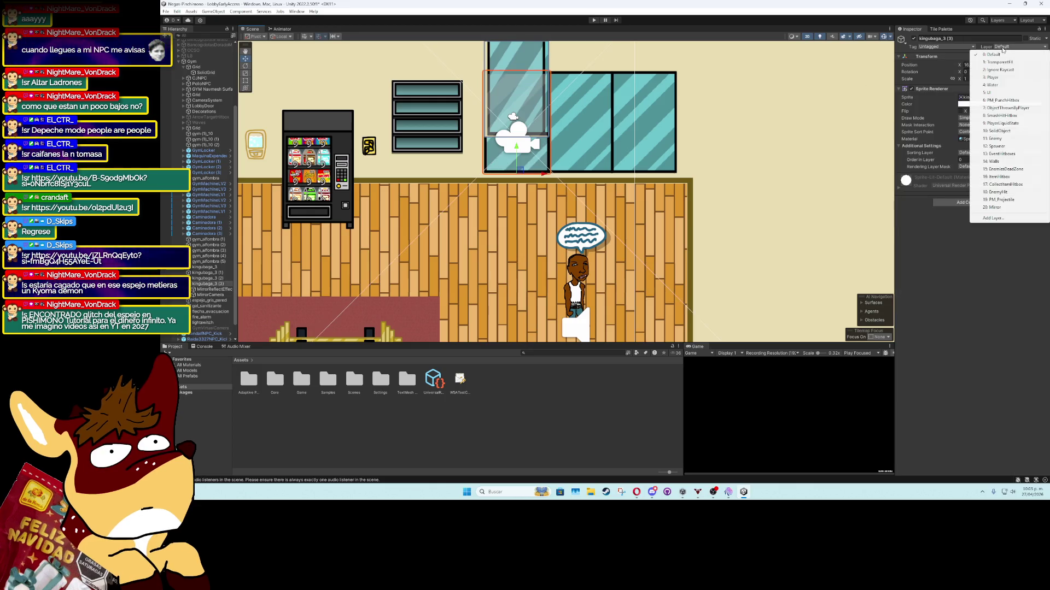
Put kingubaga_3 (3) on the Mirror layer and clear its sprite
{"action": "left_click", "coordinate": [995, 208]}
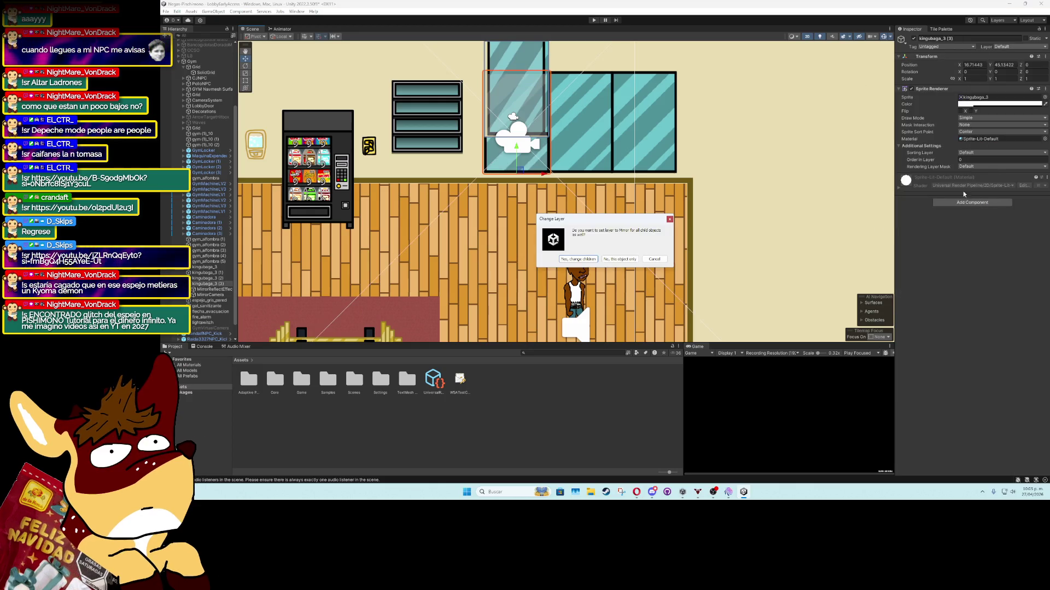
{"action": "left_click", "coordinate": [594, 260]}
{"action": "left_click", "coordinate": [1045, 97]}
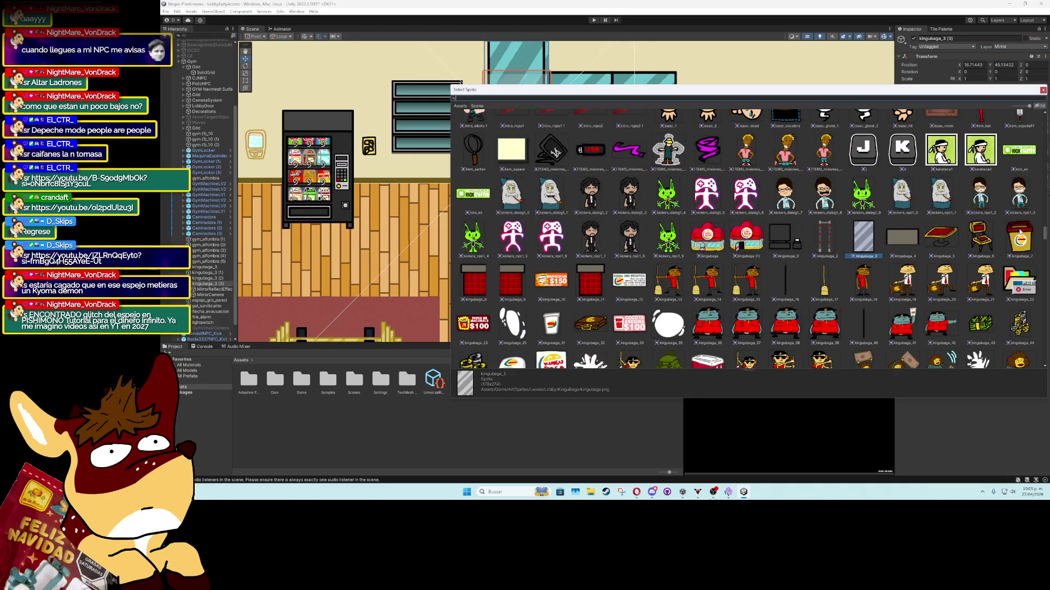
{"action": "scroll", "coordinate": [561, 140], "scroll_direction": "up", "scroll_amount": 10}
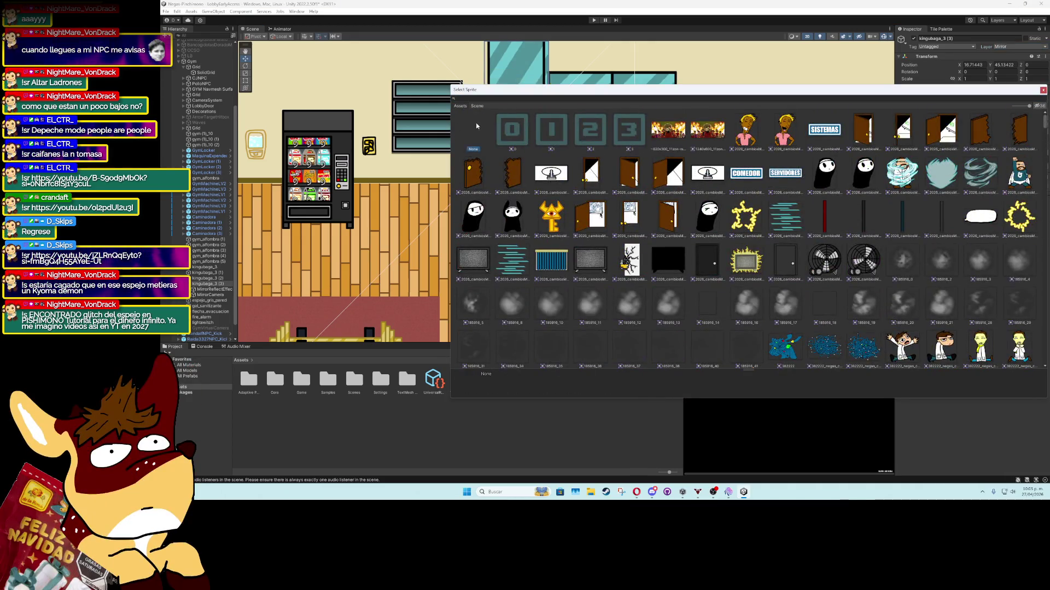
{"action": "double_click", "coordinate": [477, 126]}
Delete the kingubaga_3 (2) pane, then undo to restore it and select it
{"action": "left_click", "coordinate": [493, 153]}
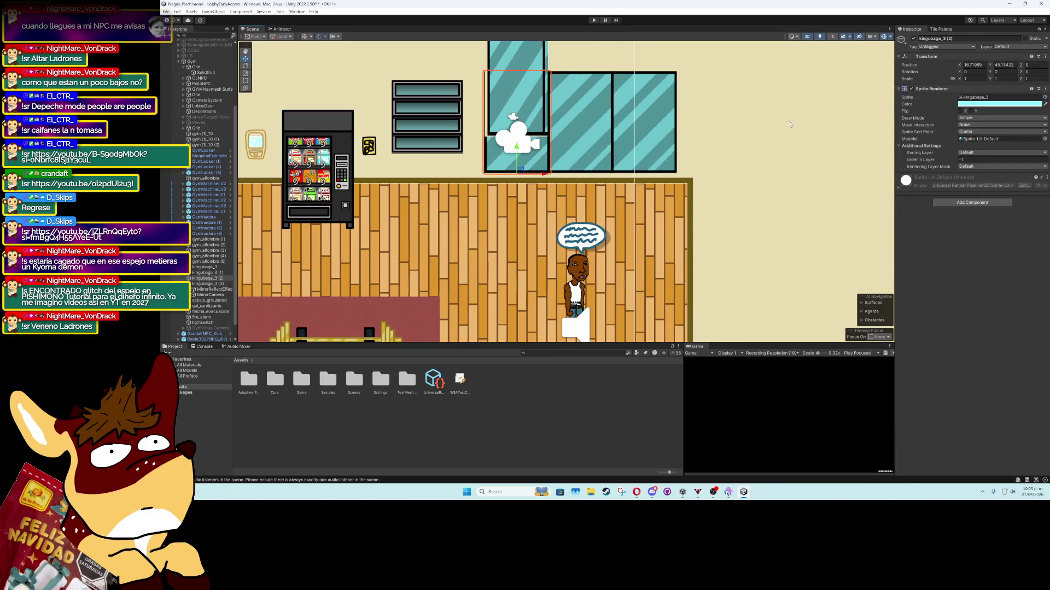
{"action": "key", "text": "Delete"}
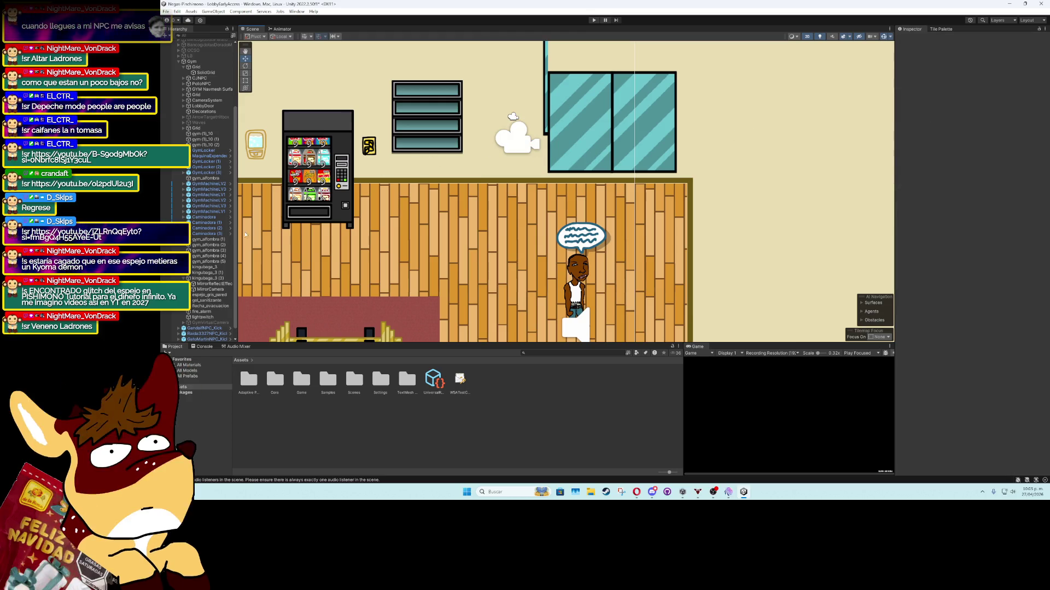
{"action": "left_click", "coordinate": [207, 283]}
{"action": "left_click", "coordinate": [205, 278]}
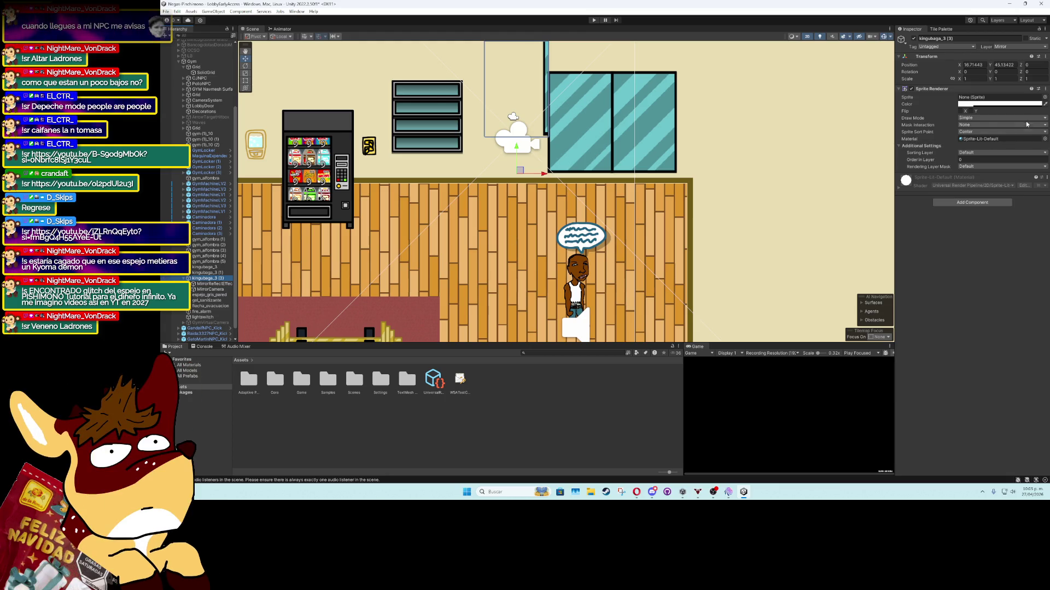
{"action": "left_click", "coordinate": [1045, 97]}
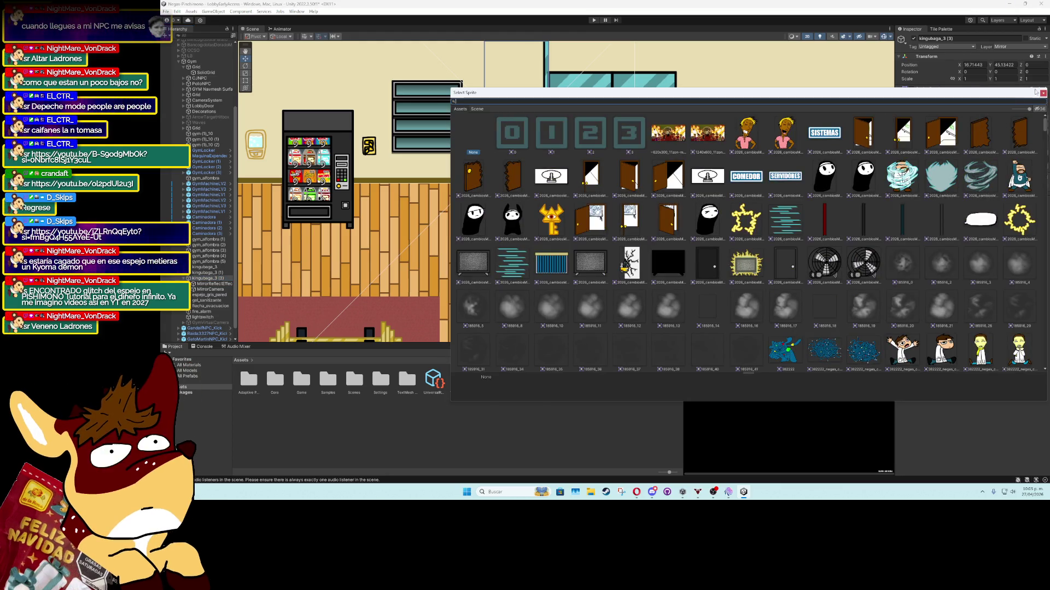
{"action": "left_click", "coordinate": [1042, 93]}
{"action": "key", "text": "ctrl+z"}
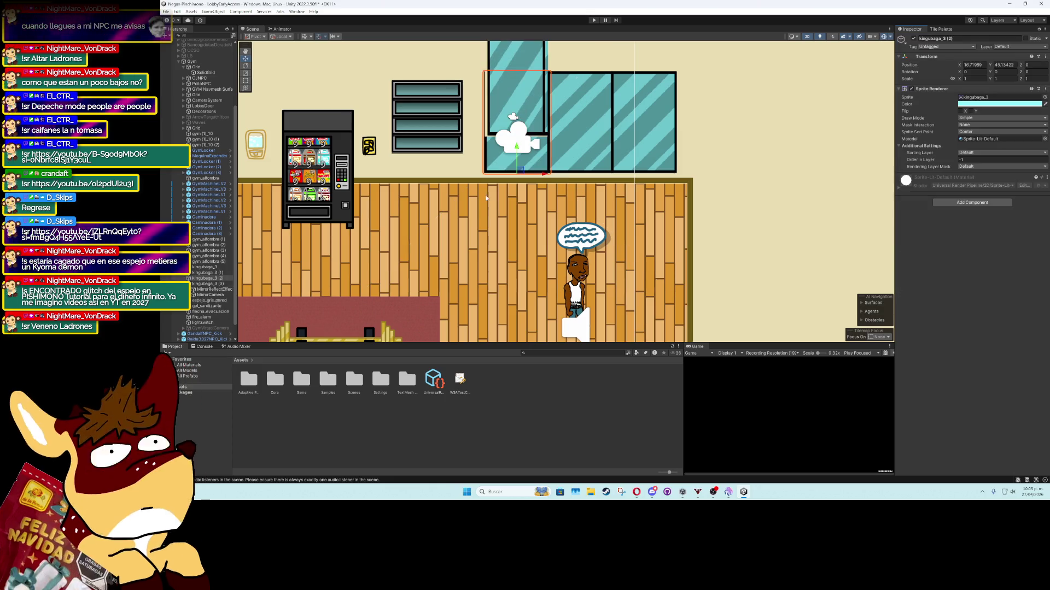
{"action": "left_click", "coordinate": [221, 279]}
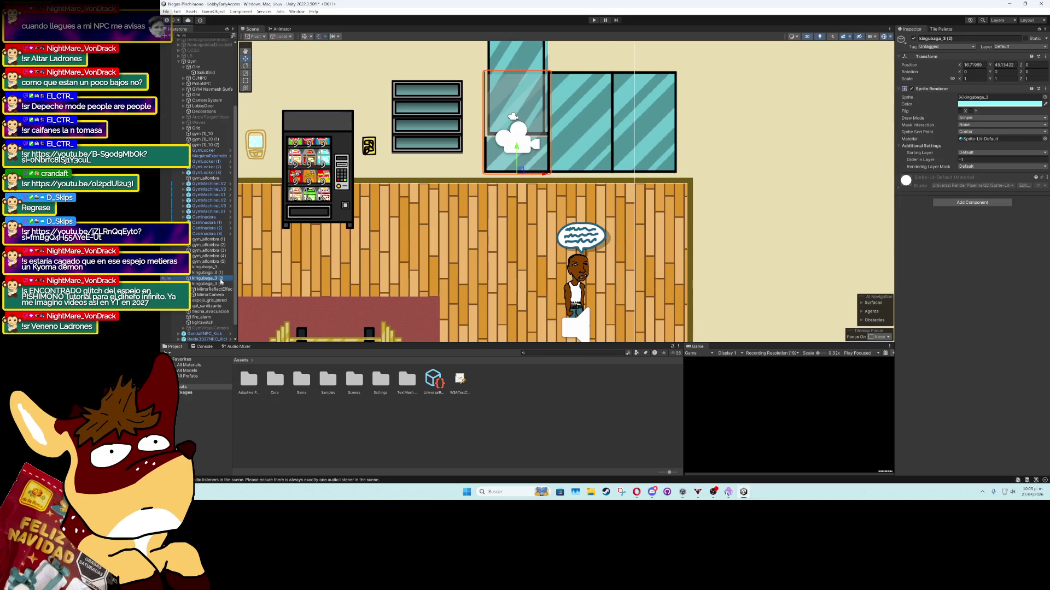
Delete the kingubaga_3 (2) pane, reselect the MirrorReflectEffect quad, and enter Play mode with Ctrl+P
{"action": "key", "text": "Delete"}
{"action": "left_click", "coordinate": [213, 284]}
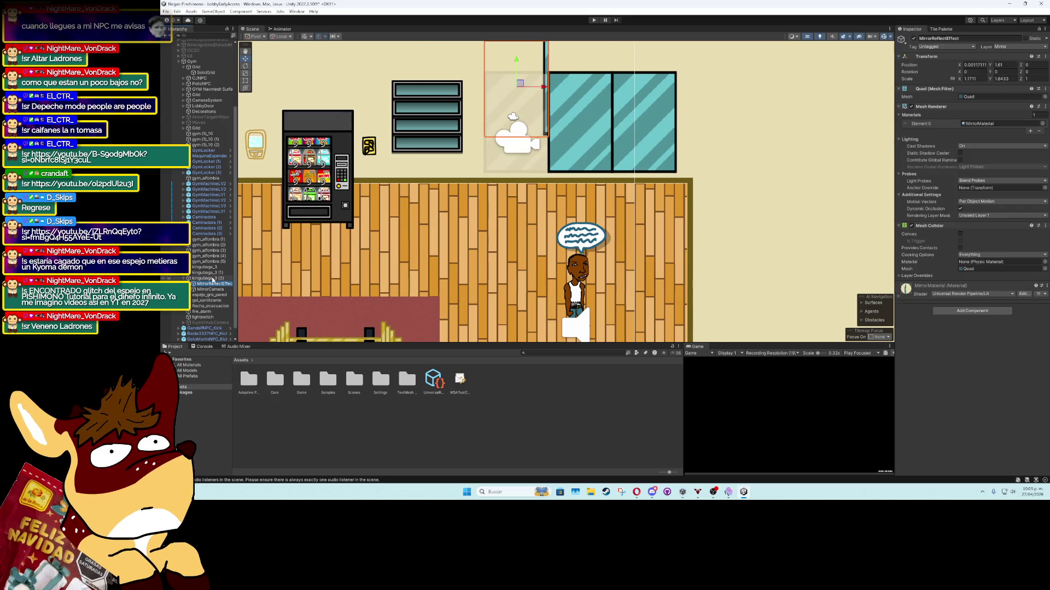
{"action": "left_click", "coordinate": [213, 279]}
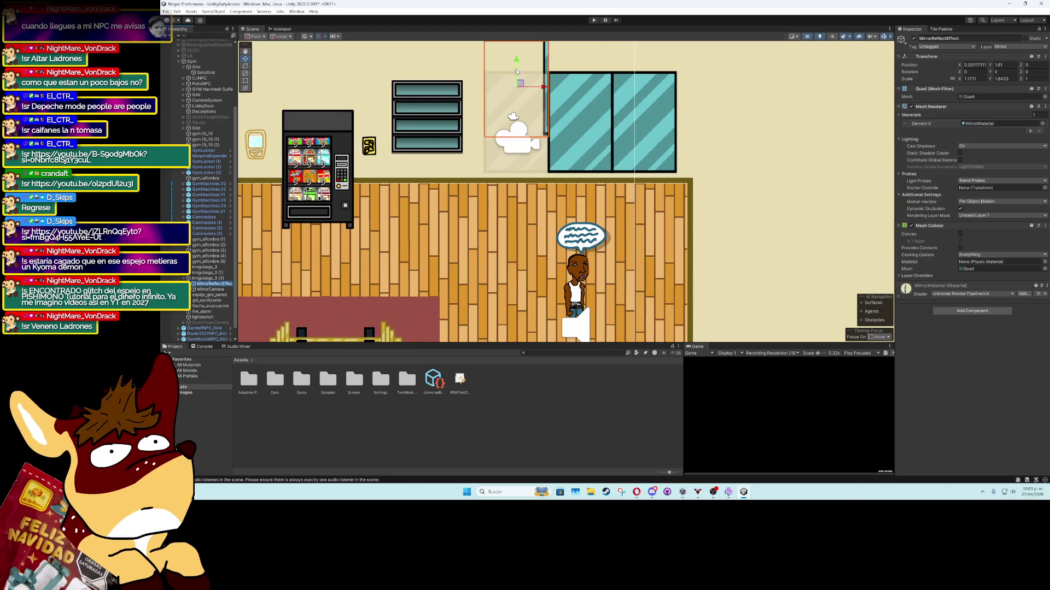
{"action": "left_click", "coordinate": [519, 95]}
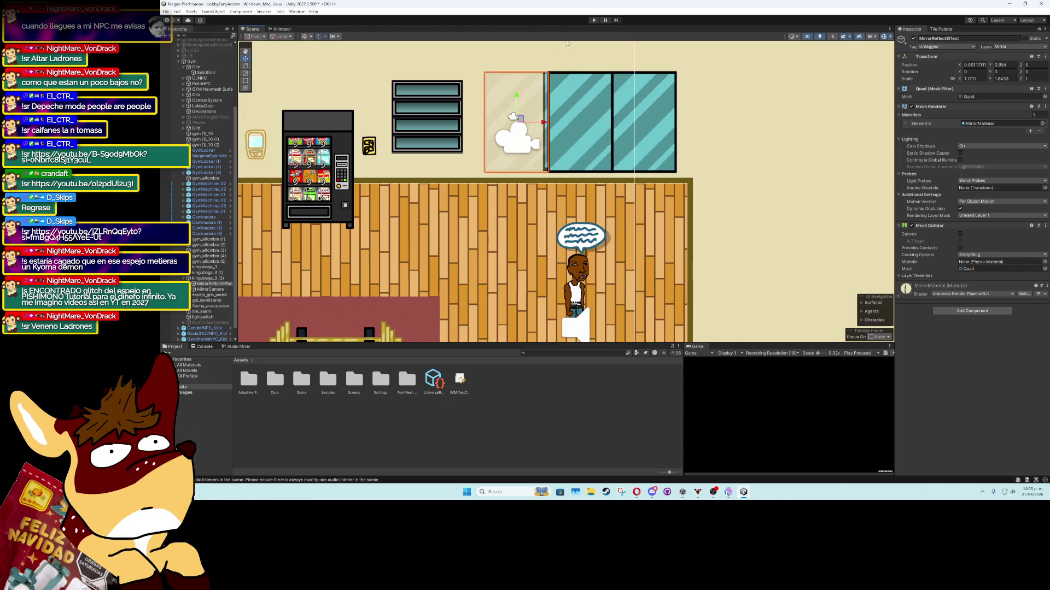
{"action": "key", "text": "ctrl+p"}
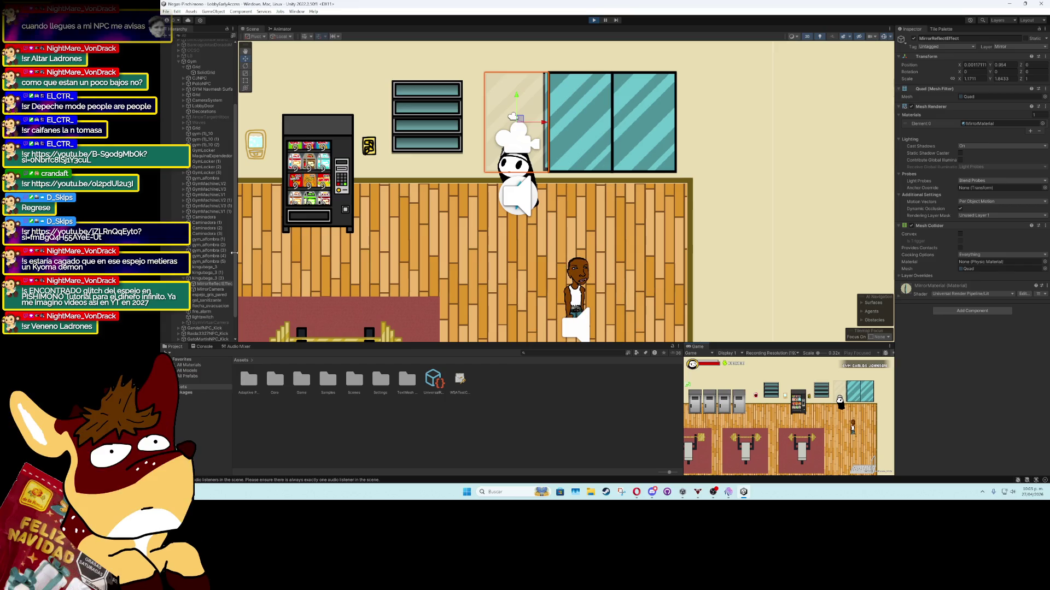
Lower the MirrorCamera, widen its field of view to 38.9, then stop the game
{"action": "left_click", "coordinate": [514, 116]}
{"action": "left_click_drag", "start_coordinate": [526, 113], "coordinate": [521, 150]}
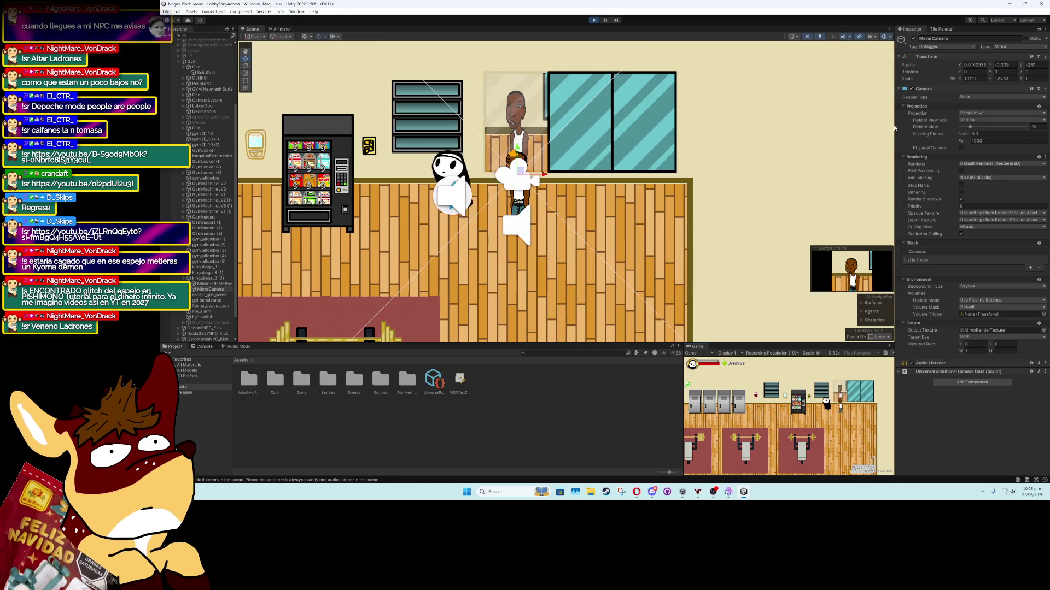
{"action": "left_click_drag", "start_coordinate": [965, 127], "coordinate": [973, 127]}
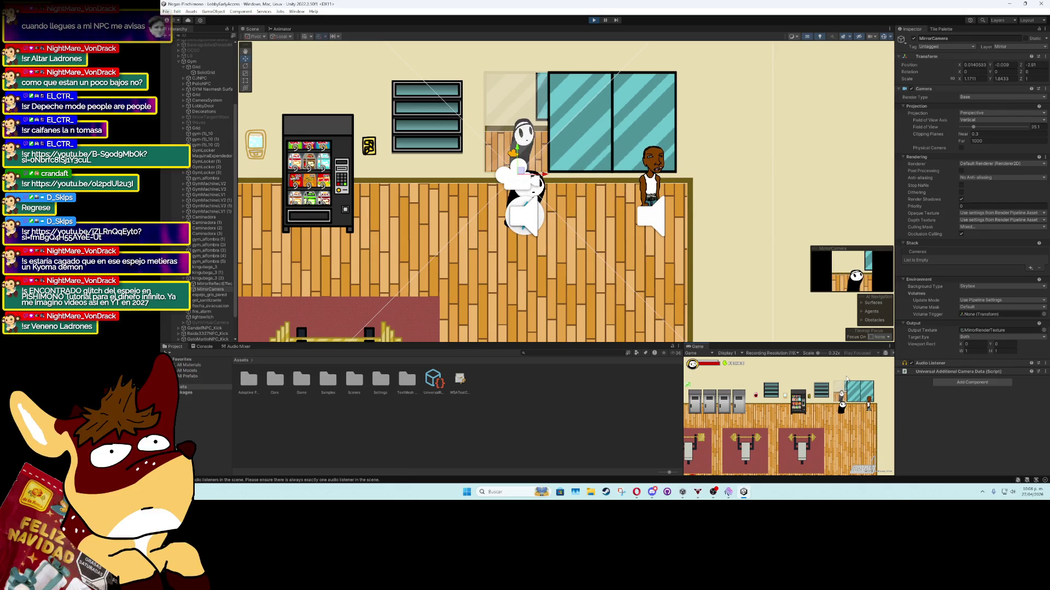
{"action": "left_click_drag", "start_coordinate": [973, 127], "coordinate": [971, 132]}
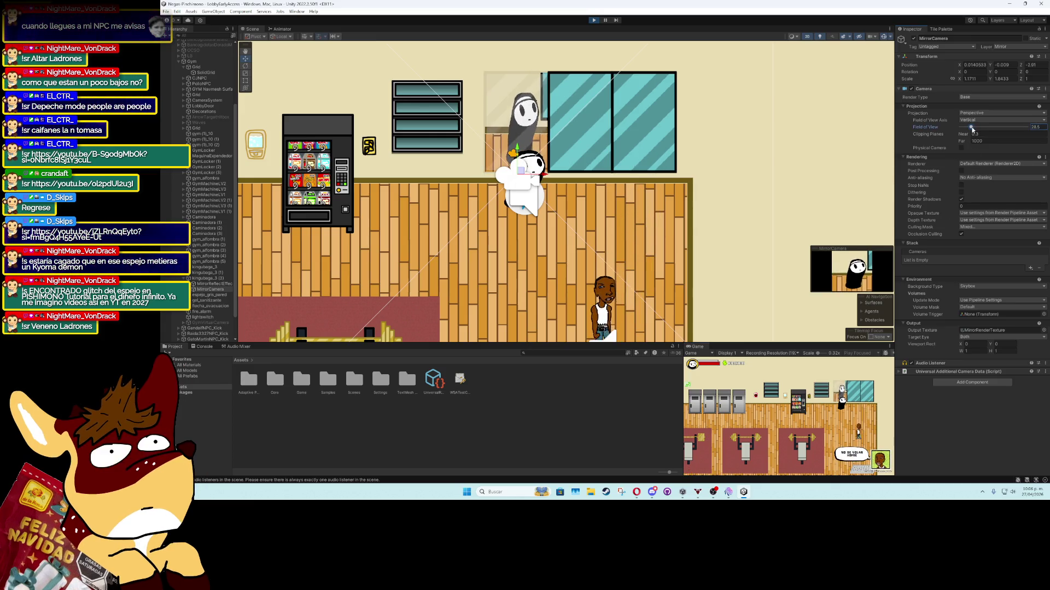
{"action": "left_click", "coordinate": [595, 21]}
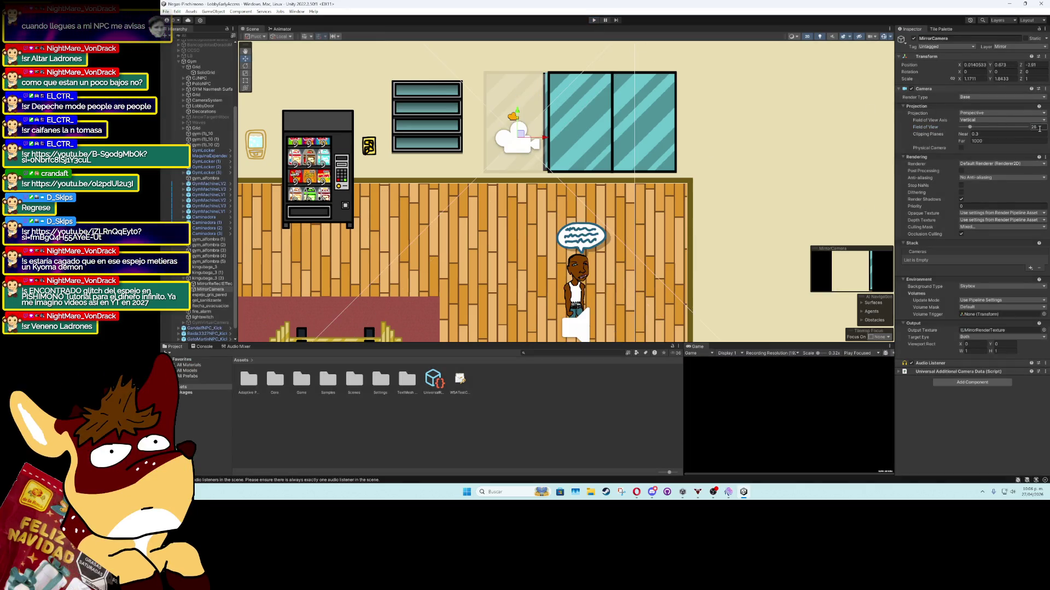
Set the MirrorCamera field of view to 28 and delete both window panes
{"action": "type", "text": "8"}
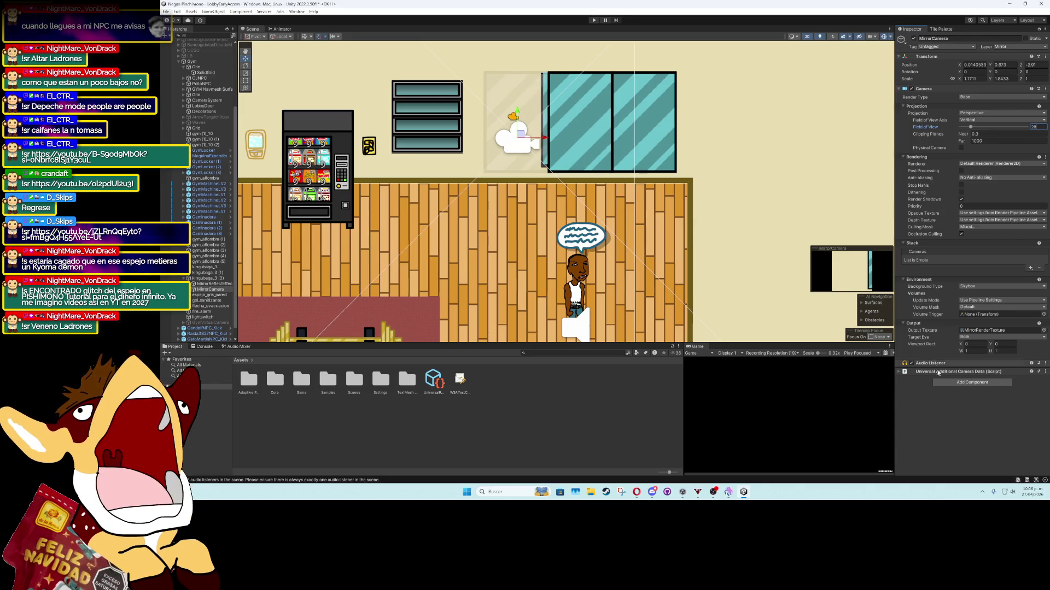
{"action": "left_click", "coordinate": [595, 137]}
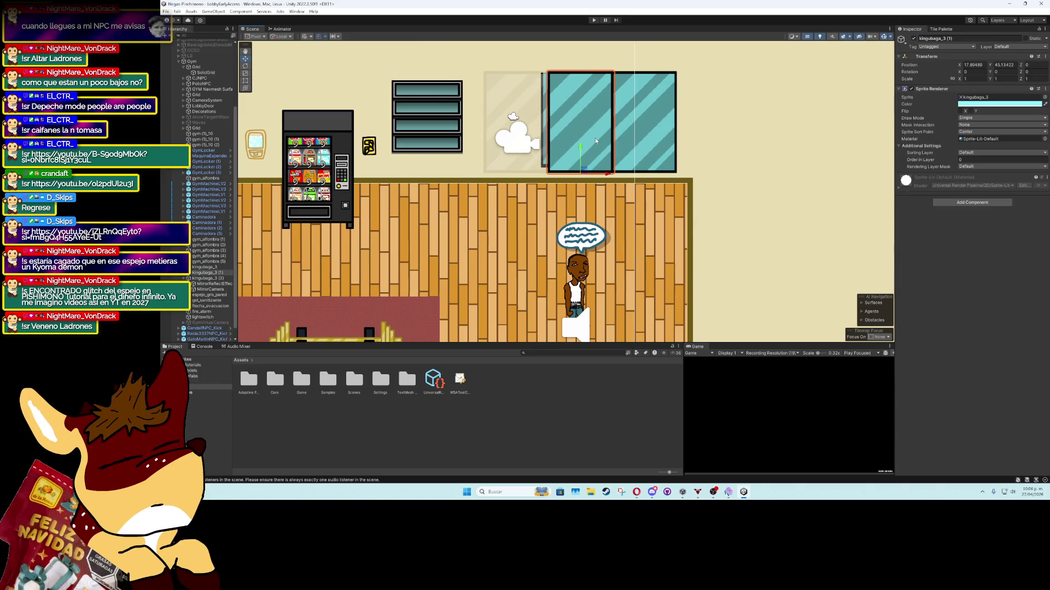
{"action": "key", "text": "Delete"}
{"action": "left_click", "coordinate": [201, 267]}
{"action": "key", "text": "Delete"}
Duplicate kingubaga_3 (3) twice, placing the copies in a row to its right
{"action": "left_click", "coordinate": [198, 268]}
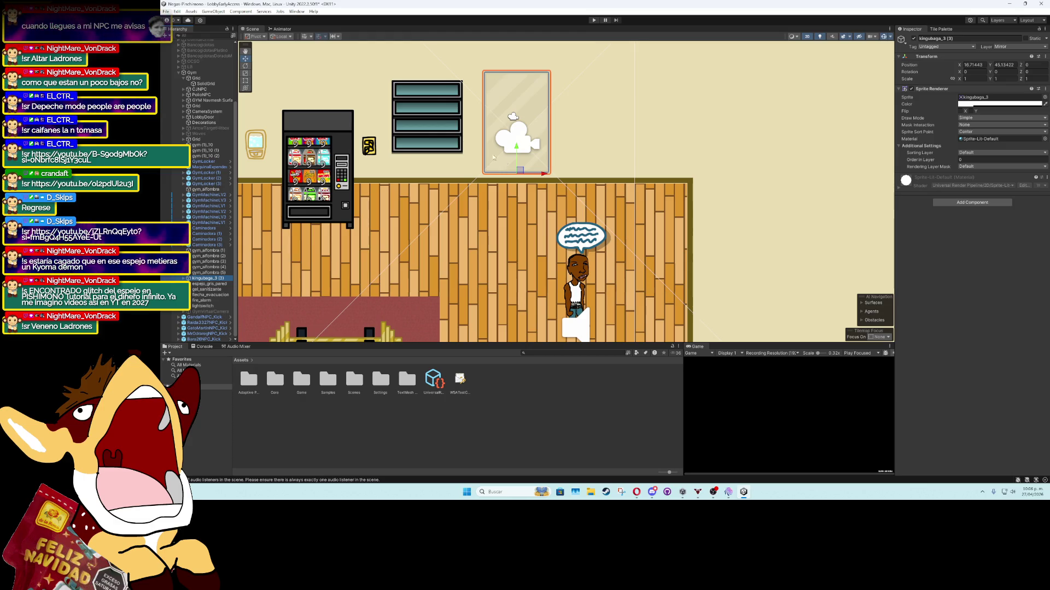
{"action": "key", "text": "ctrl+d"}
{"action": "mouse_move", "coordinate": [543, 174]}
{"action": "left_mouse_down"}
{"action": "mouse_move", "coordinate": [689, 174]}
{"action": "mouse_move", "coordinate": [621, 172]}
{"action": "left_mouse_up"}
{"action": "key", "text": "ctrl+d"}
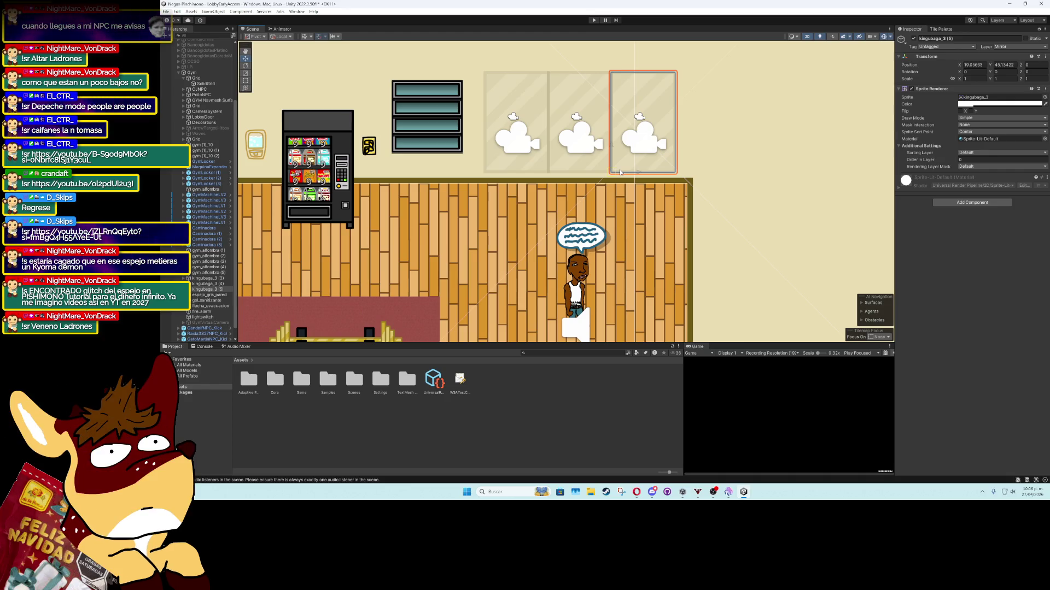
{"action": "scroll", "coordinate": [628, 190], "scroll_direction": "down", "scroll_amount": 3}
{"action": "left_click", "coordinate": [597, 74]}
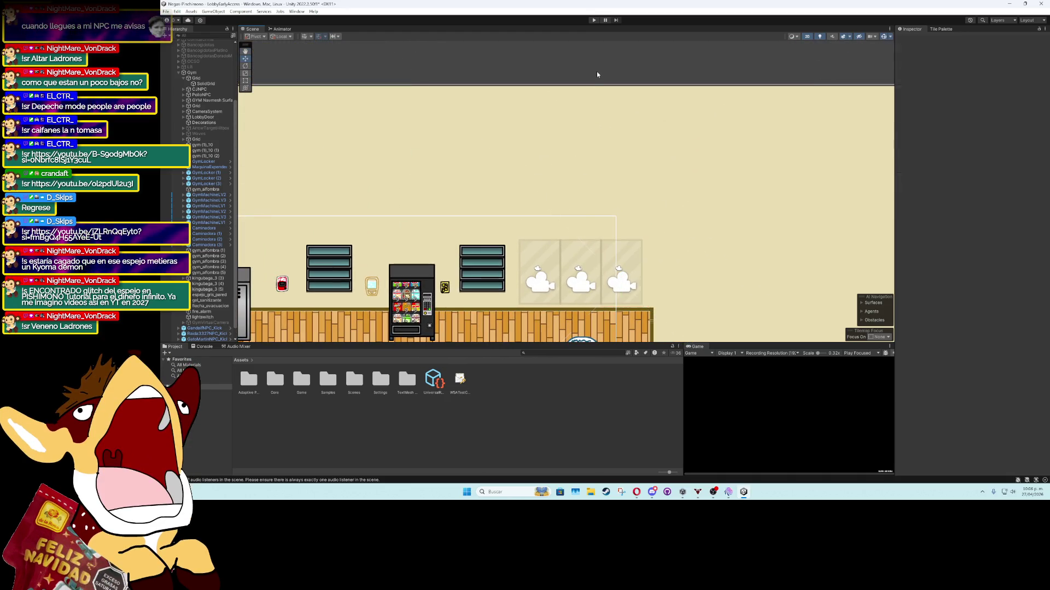
{"action": "scroll", "coordinate": [598, 268], "scroll_direction": "up", "scroll_amount": 3}
{"action": "left_click_drag", "start_coordinate": [599, 267], "coordinate": [587, 192]}
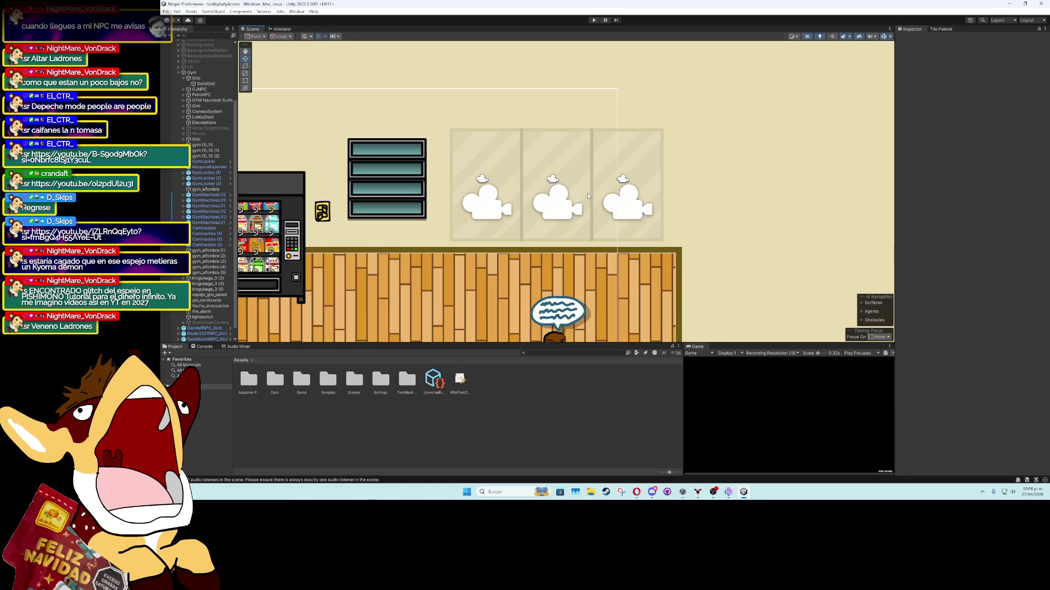
{"action": "scroll", "coordinate": [587, 192], "scroll_direction": "down", "scroll_amount": 3}
{"action": "left_click", "coordinate": [594, 21]}
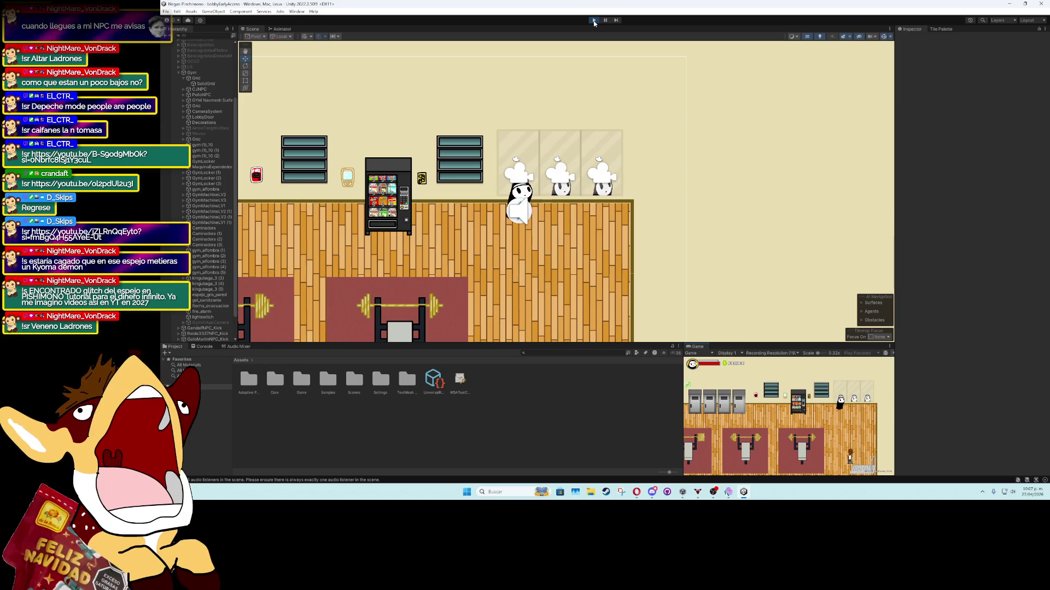
{"action": "left_click", "coordinate": [594, 23]}
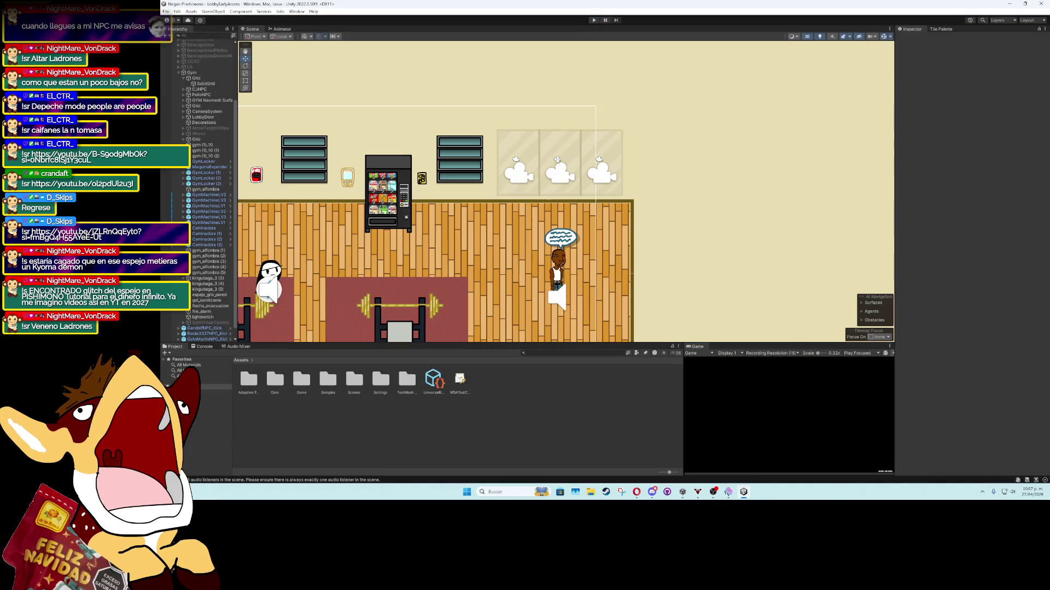
Delete the middle and right mirror panes, kingubaga_3 (4) and (5)
{"action": "left_click", "coordinate": [557, 155]}
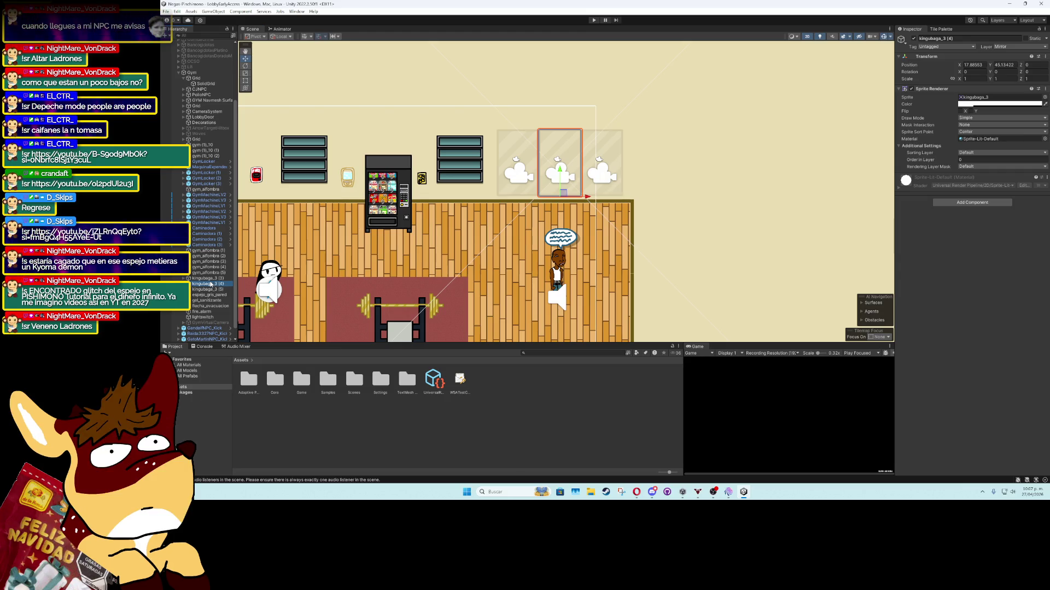
{"action": "key", "text": "Delete"}
{"action": "left_click", "coordinate": [210, 279]}
{"action": "key", "text": "Delete"}
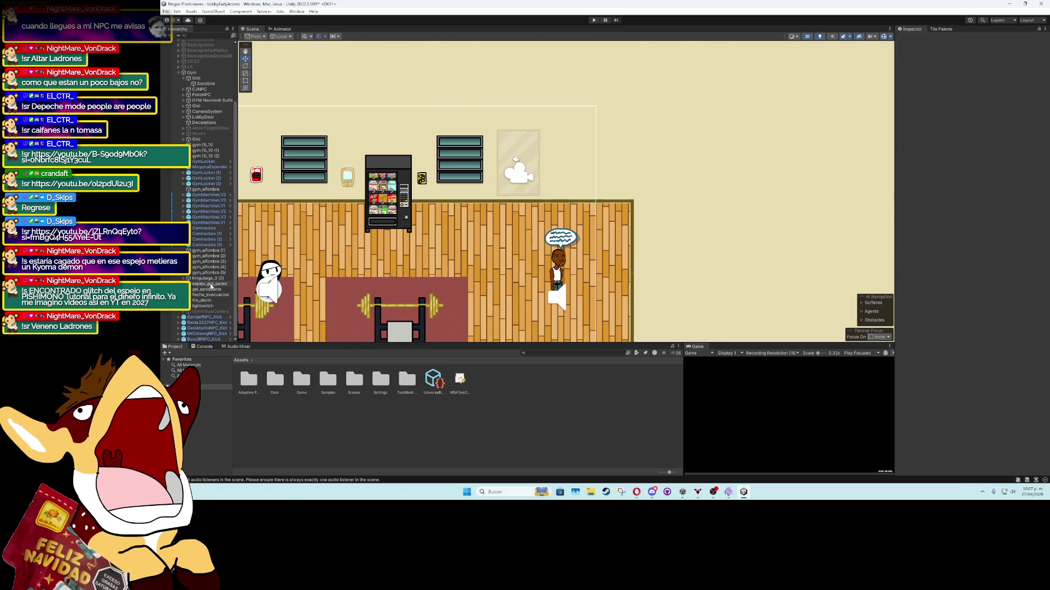
Lower the MirrorCamera under the remaining pane to Y 0.182
{"action": "left_click", "coordinate": [208, 278]}
{"action": "left_click", "coordinate": [184, 279]}
{"action": "left_click", "coordinate": [207, 284]}
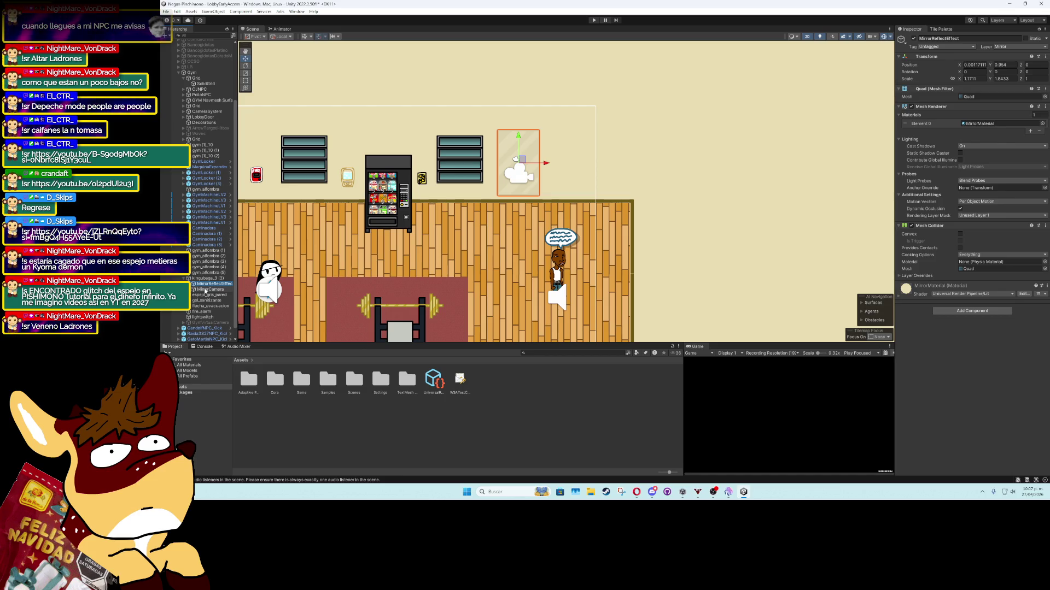
{"action": "left_click", "coordinate": [206, 290]}
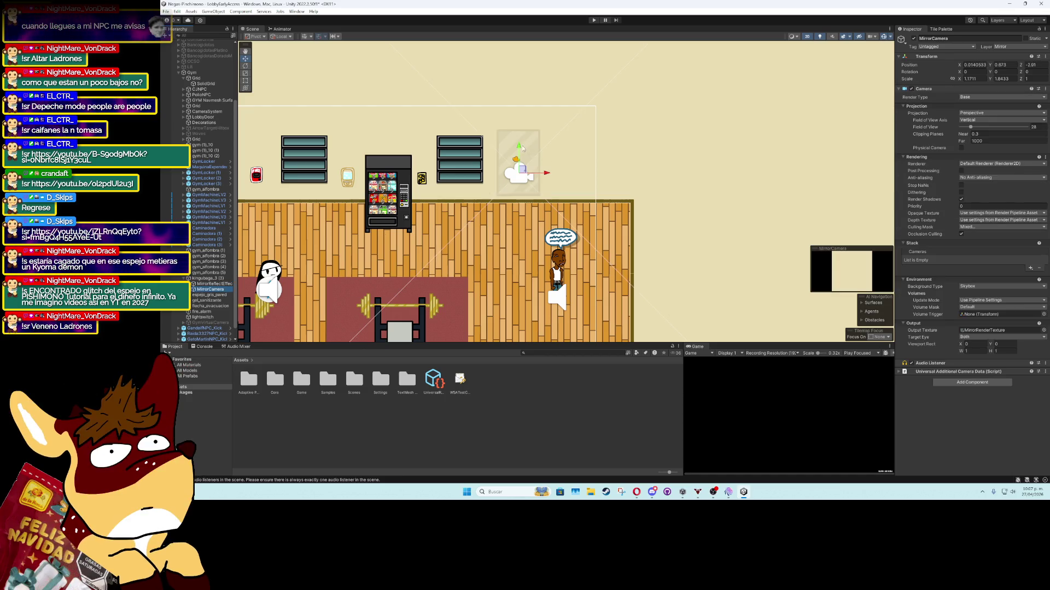
{"action": "mouse_move", "coordinate": [519, 151]}
{"action": "left_mouse_down"}
{"action": "mouse_move", "coordinate": [547, 191]}
{"action": "mouse_move", "coordinate": [593, 202]}
{"action": "left_mouse_up"}
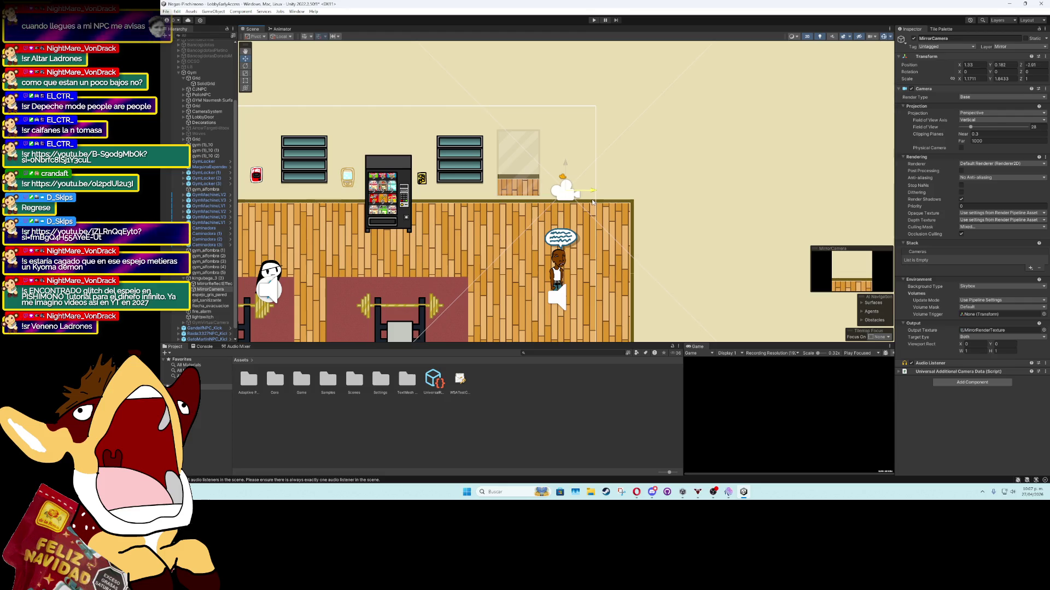
Set the MirrorReflectEffect quad's X and Y scale to 1
{"action": "left_click", "coordinate": [228, 285]}
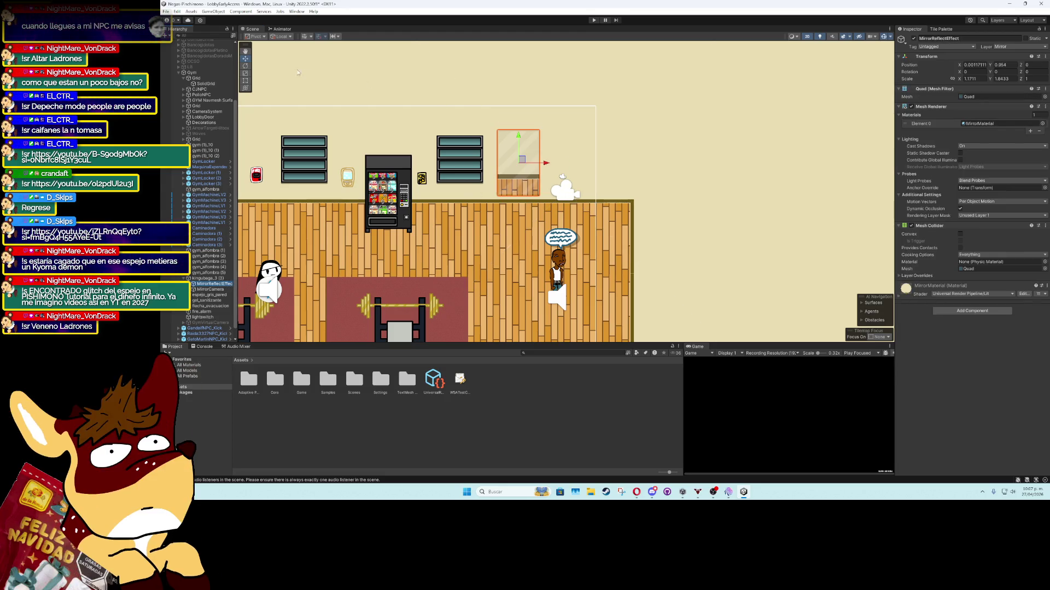
{"action": "left_click_drag", "start_coordinate": [539, 163], "coordinate": [575, 164]}
{"action": "key", "text": "ctrl+z"}
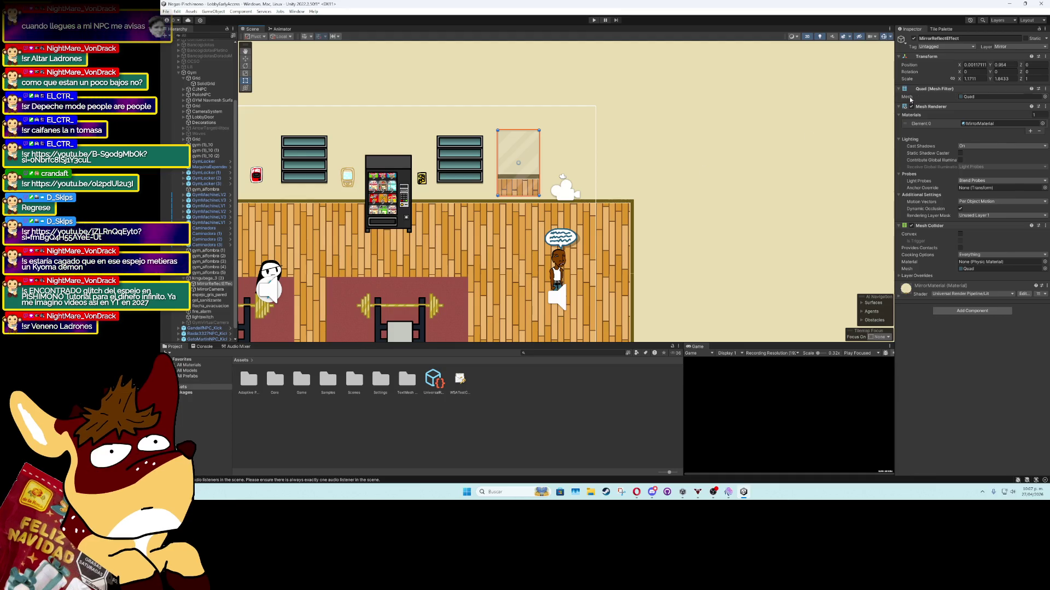
{"action": "type", "text": "1"}
{"action": "key", "text": "Tab"}
{"action": "type", "text": "1"}
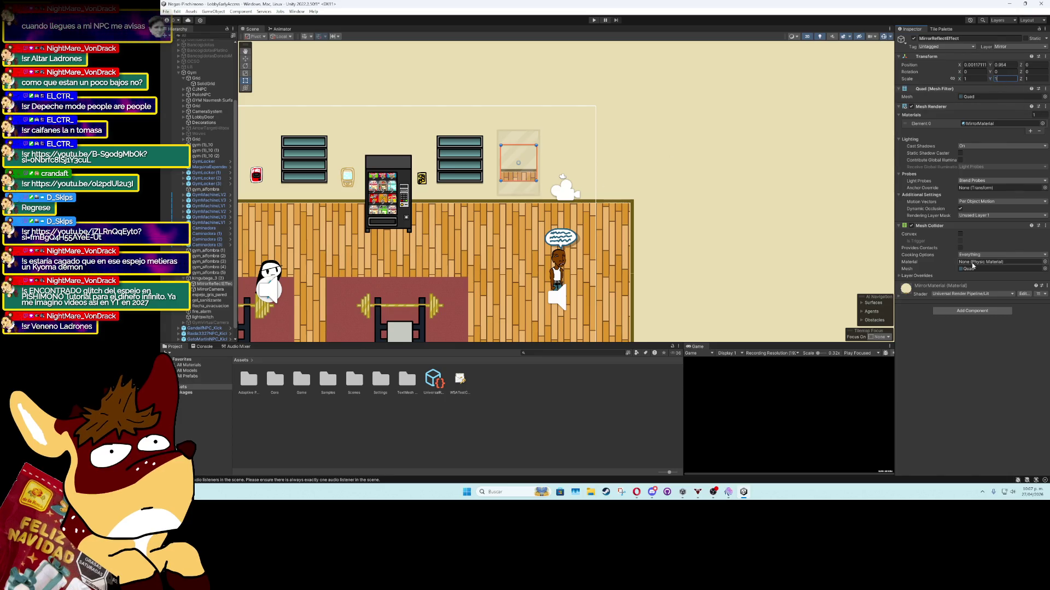
Set the MirrorRenderTexture width to 1000 and inspect the MirrorMaterial asset
{"action": "left_click", "coordinate": [979, 123]}
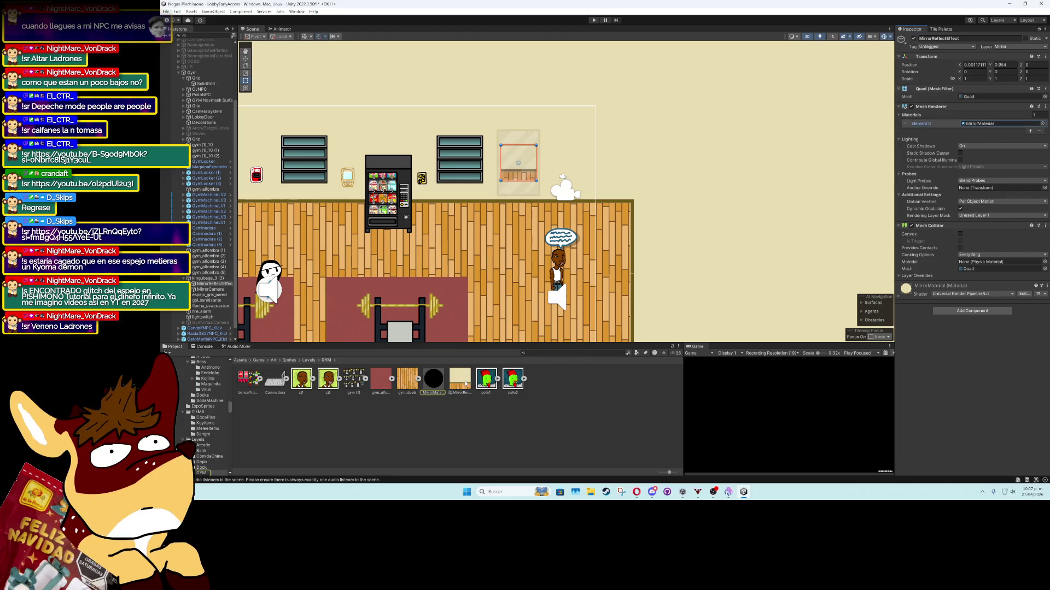
{"action": "left_click", "coordinate": [459, 378]}
{"action": "left_click", "coordinate": [983, 63]}
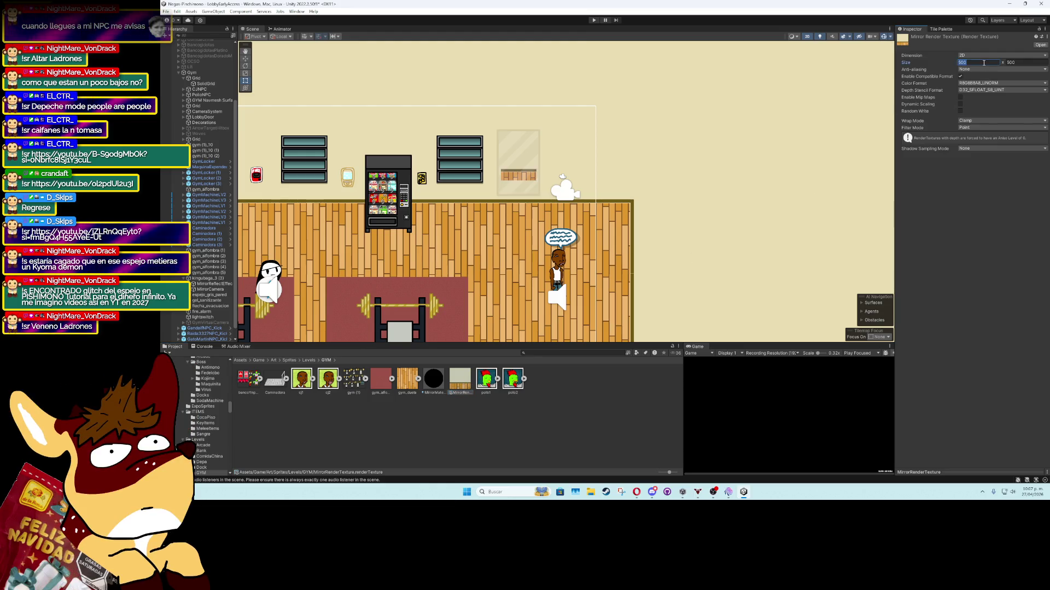
{"action": "type", "text": "1000"}
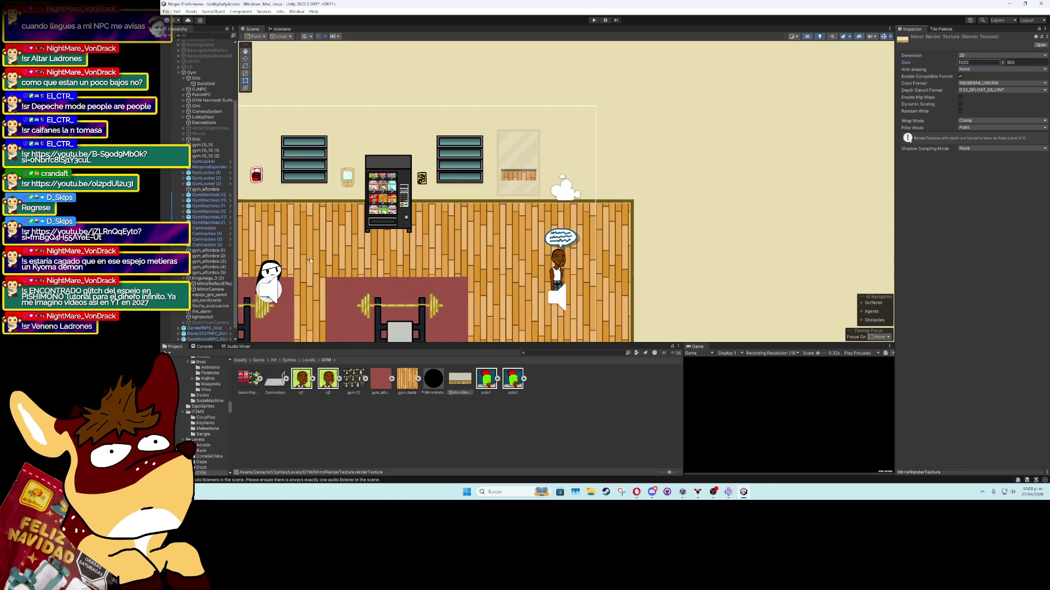
{"action": "left_click", "coordinate": [211, 284]}
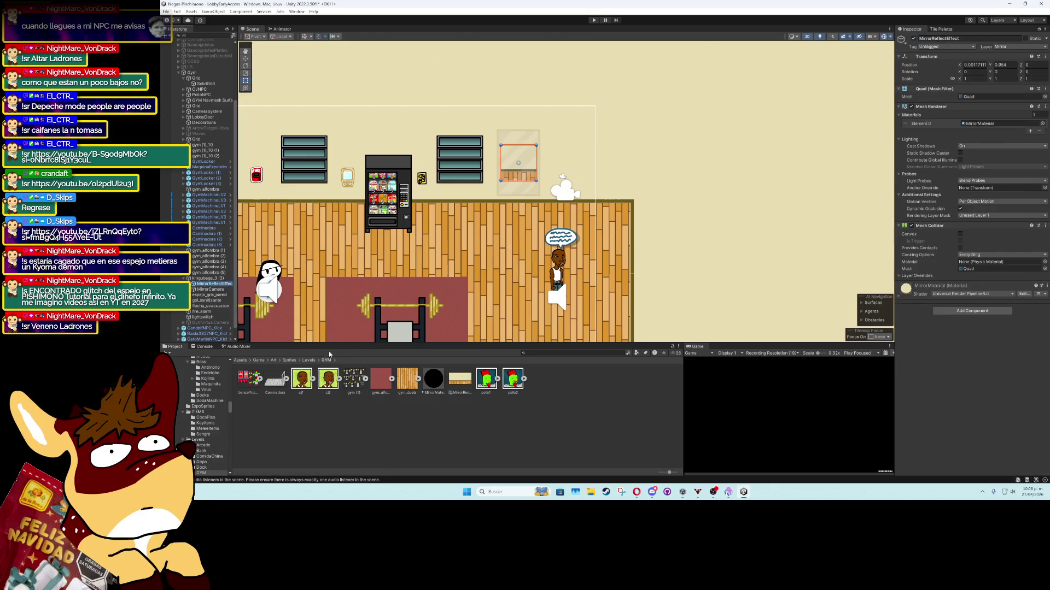
{"action": "left_click", "coordinate": [433, 379]}
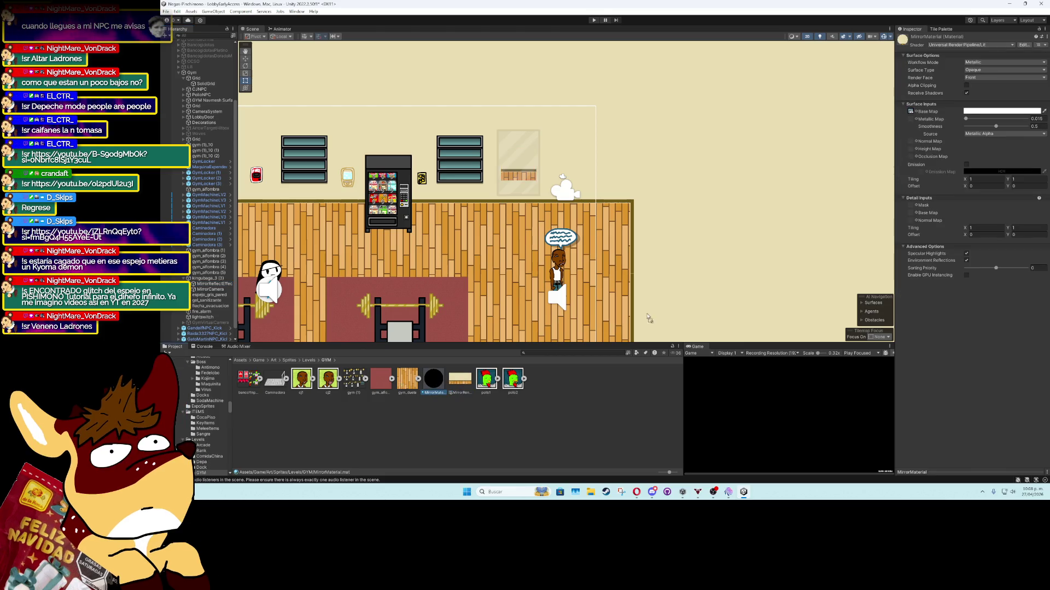
{"action": "left_click_drag", "start_coordinate": [460, 379], "coordinate": [950, 107]}
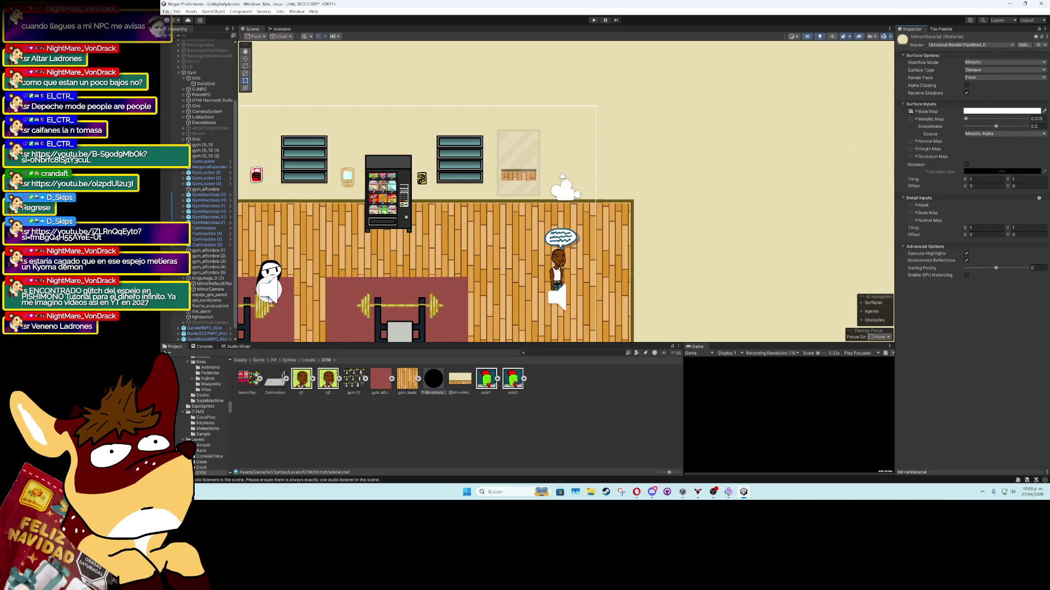
Switch the kingubaga_3 (3) sprite material to Sprite-Unlit-Default
{"action": "left_click", "coordinate": [209, 278]}
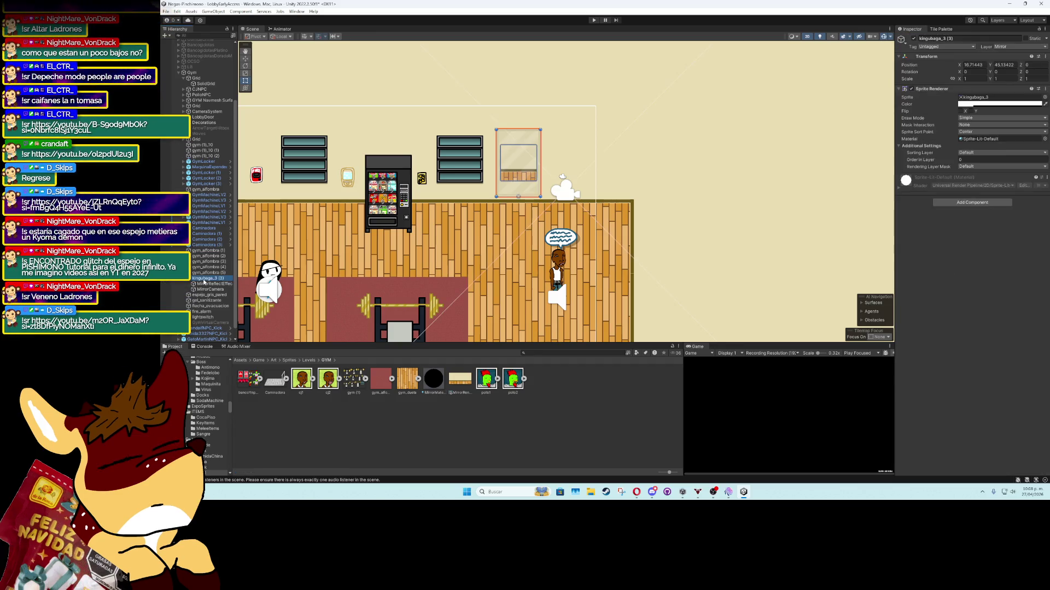
{"action": "left_click", "coordinate": [1044, 139]}
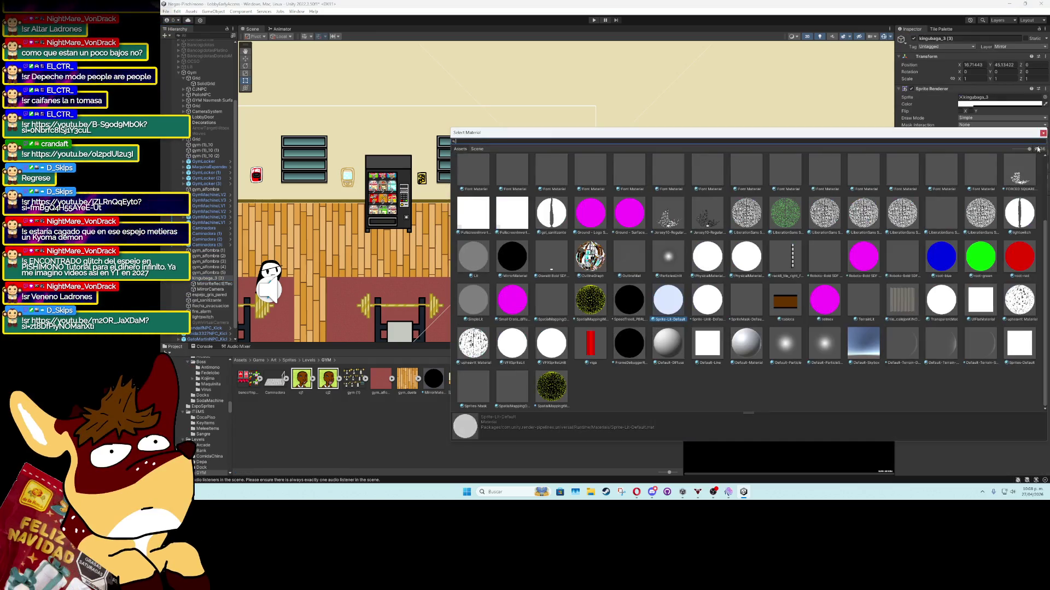
{"action": "left_click", "coordinate": [708, 301]}
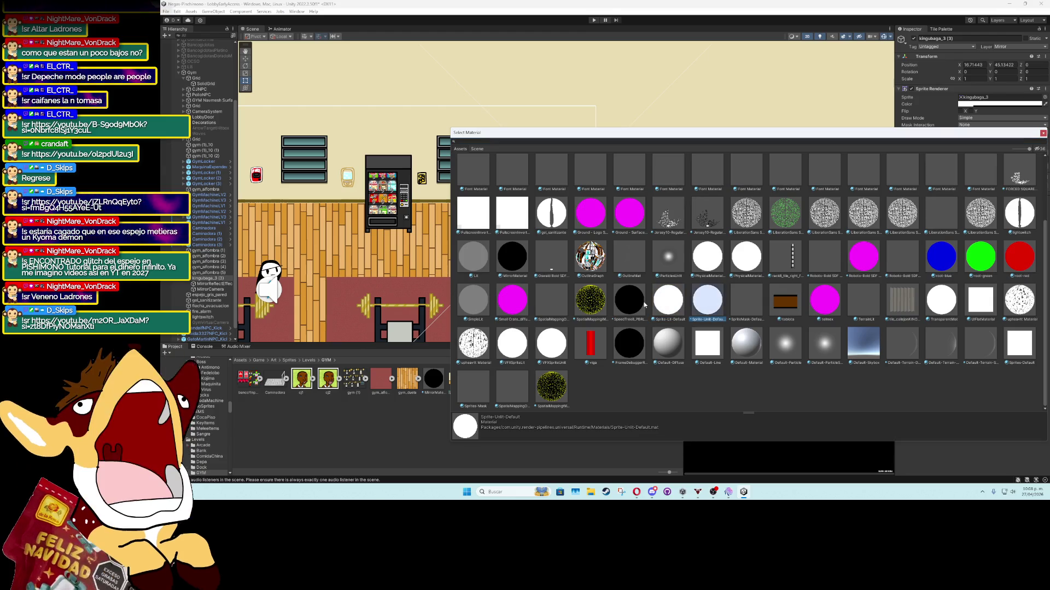
Reassign MirrorMaterial to the MirrorReflectEffect quad, undoing the stray drop on the background
{"action": "left_click", "coordinate": [1044, 133]}
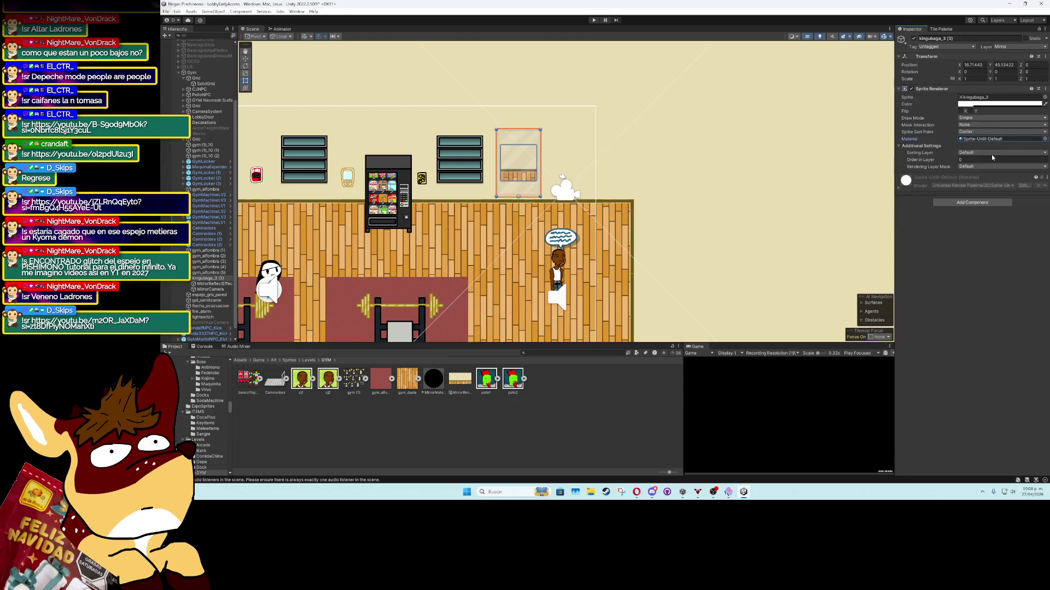
{"action": "left_click", "coordinate": [212, 284]}
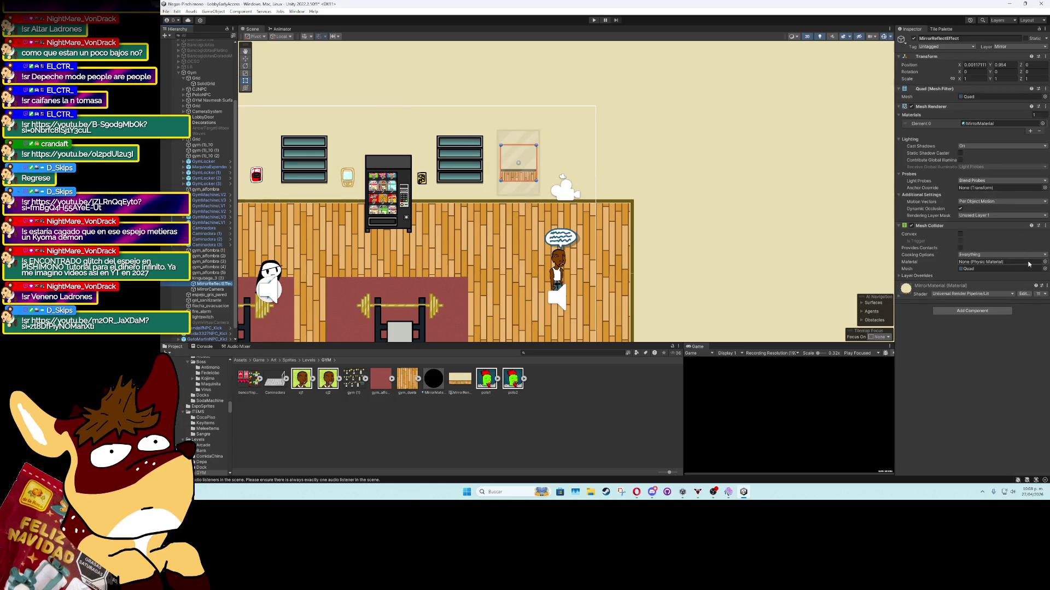
{"action": "left_click", "coordinate": [1037, 132]}
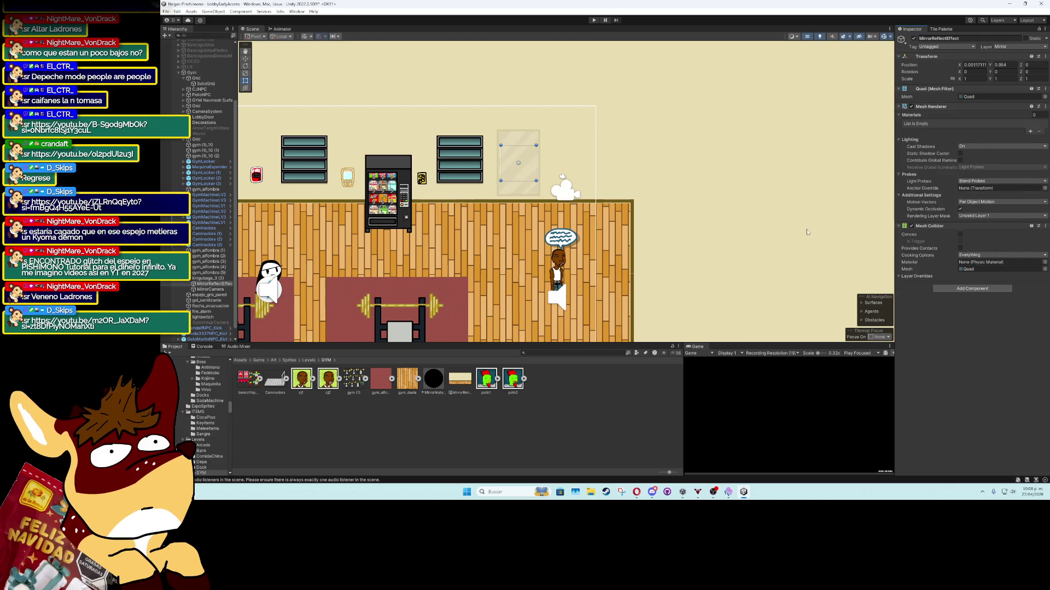
{"action": "mouse_move", "coordinate": [437, 379]}
{"action": "left_mouse_down"}
{"action": "mouse_move", "coordinate": [885, 263]}
{"action": "mouse_move", "coordinate": [971, 117]}
{"action": "left_mouse_up"}
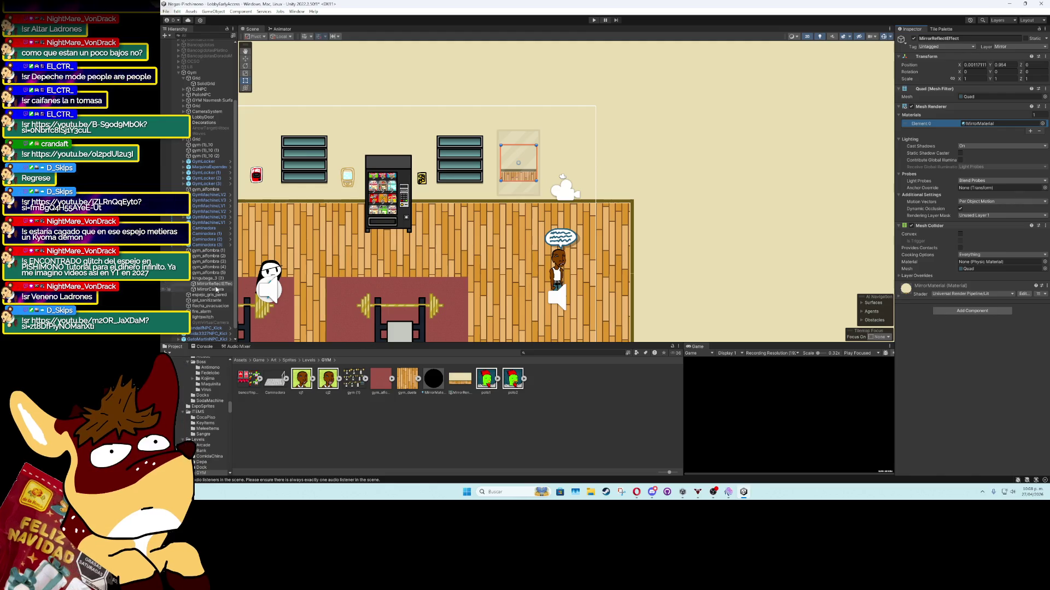
{"action": "mouse_move", "coordinate": [422, 381]}
{"action": "left_mouse_down"}
{"action": "mouse_move", "coordinate": [525, 262]}
{"action": "mouse_move", "coordinate": [635, 167]}
{"action": "left_mouse_up"}
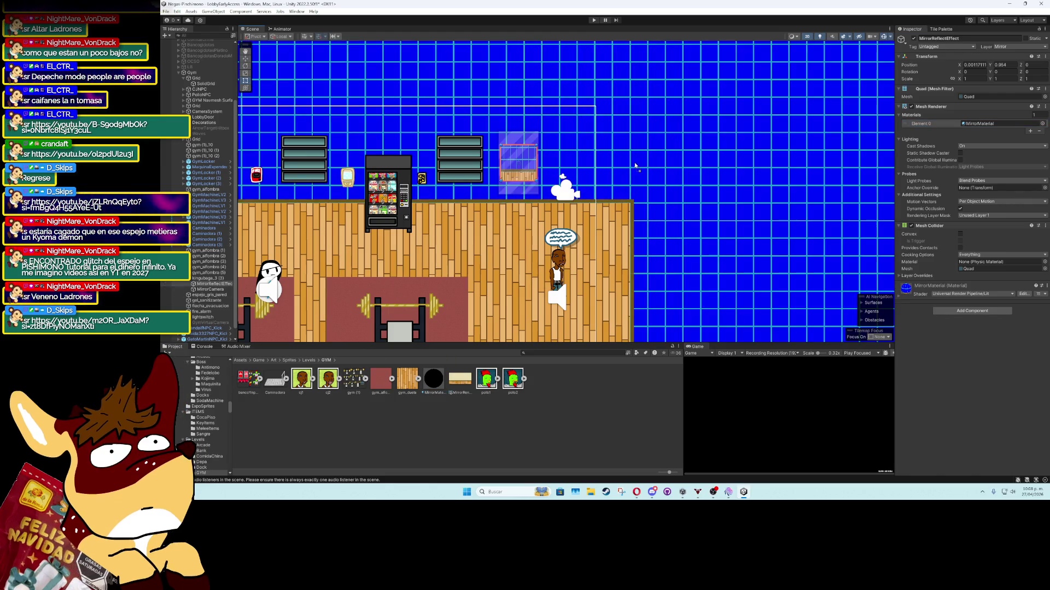
{"action": "key", "text": "ctrl+z"}
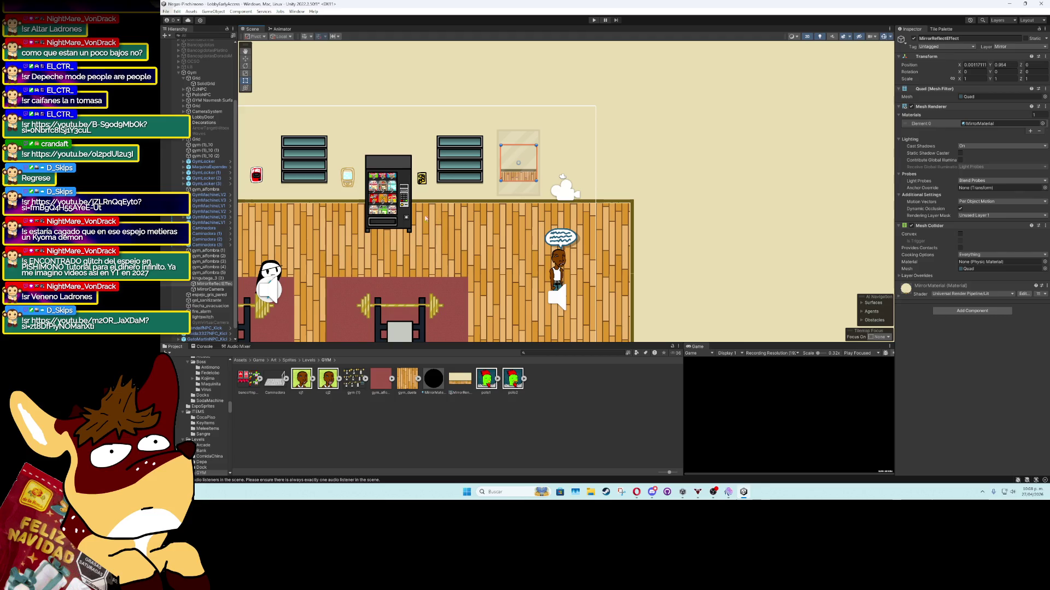
Review the window sprite, mirror quad, and MirrorRenderTexture settings at 1000 x 500
{"action": "left_click", "coordinate": [205, 278]}
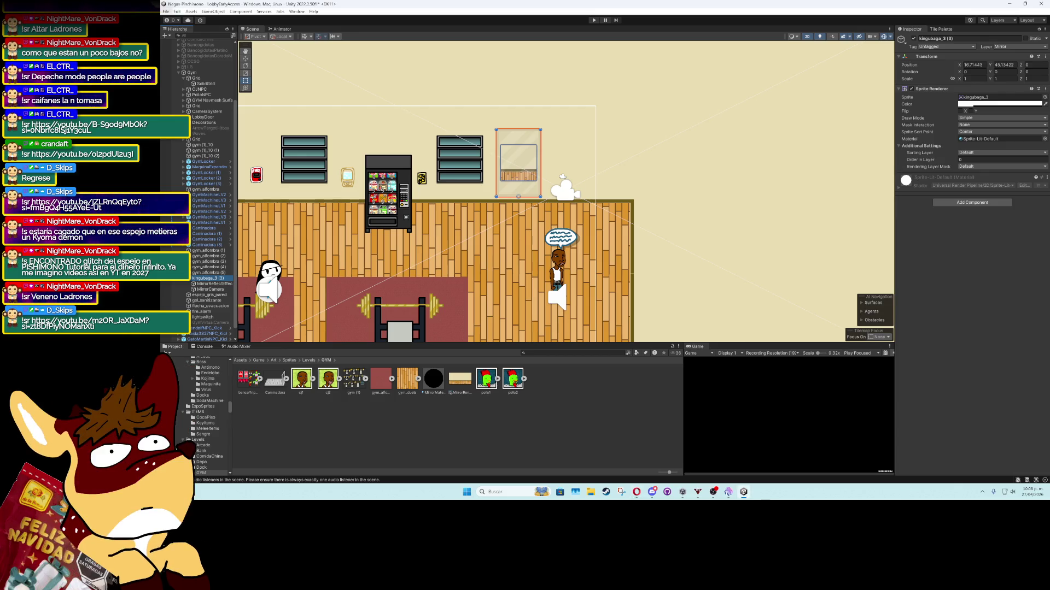
{"action": "left_click", "coordinate": [532, 168]}
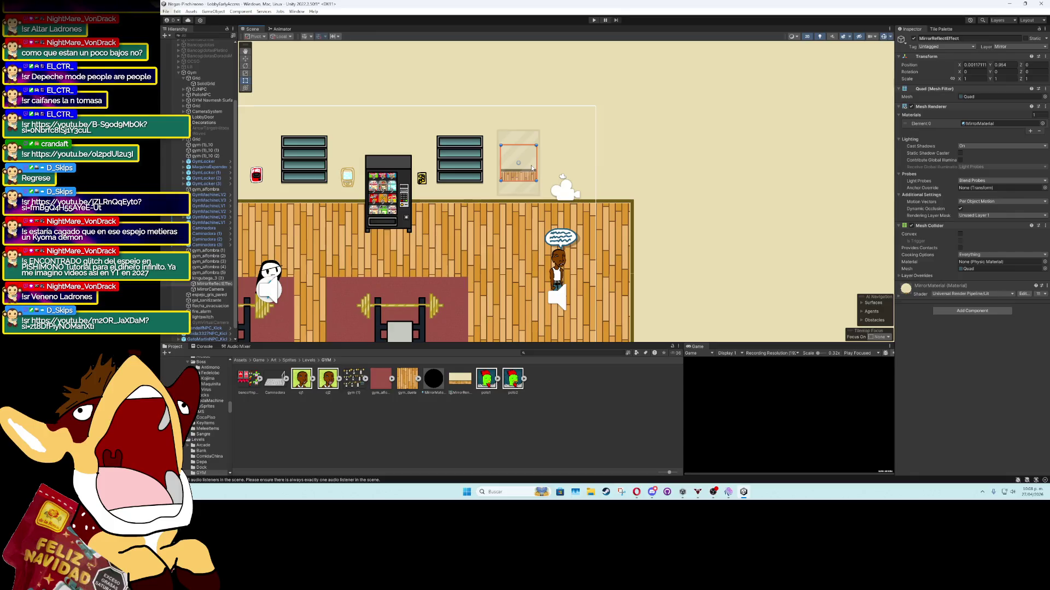
{"action": "left_click", "coordinate": [461, 383]}
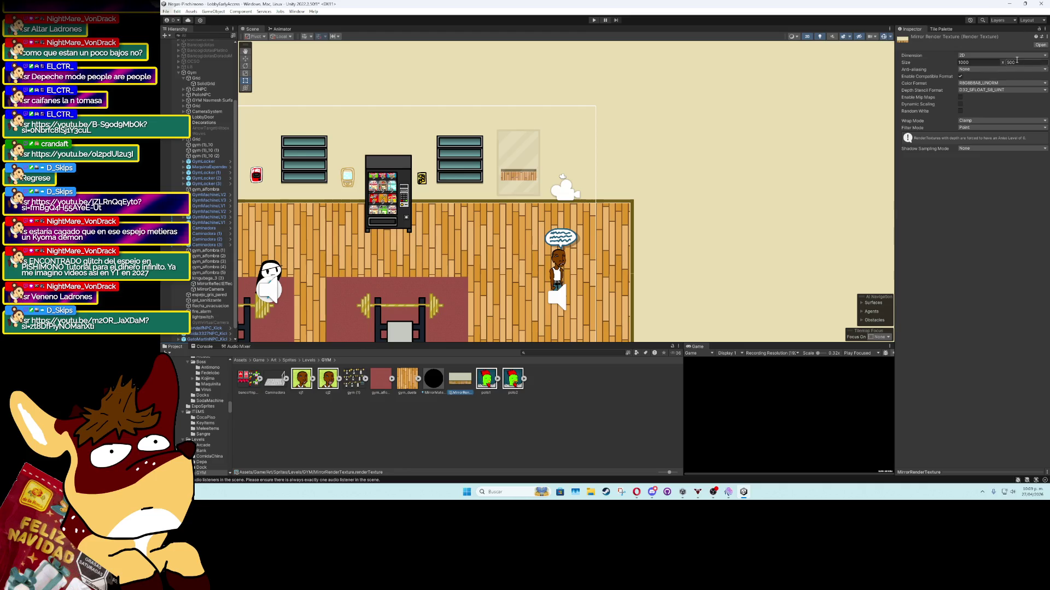
Set MirrorRenderTexture's height to 1500, making the render texture 1000 x 1500
{"action": "left_click", "coordinate": [988, 65]}
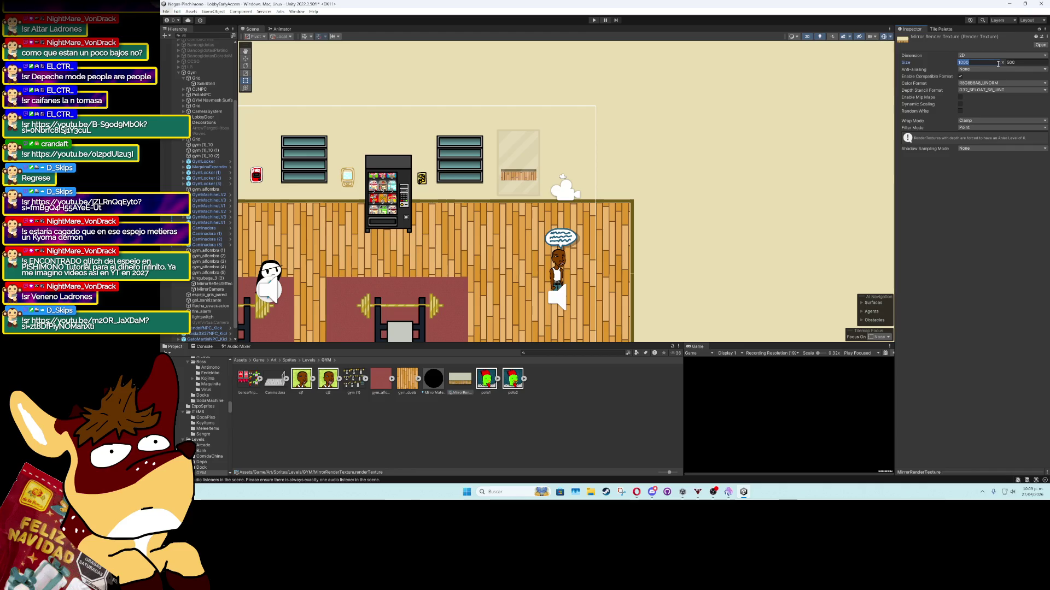
{"action": "left_click", "coordinate": [1018, 63]}
{"action": "type", "text": "1500"}
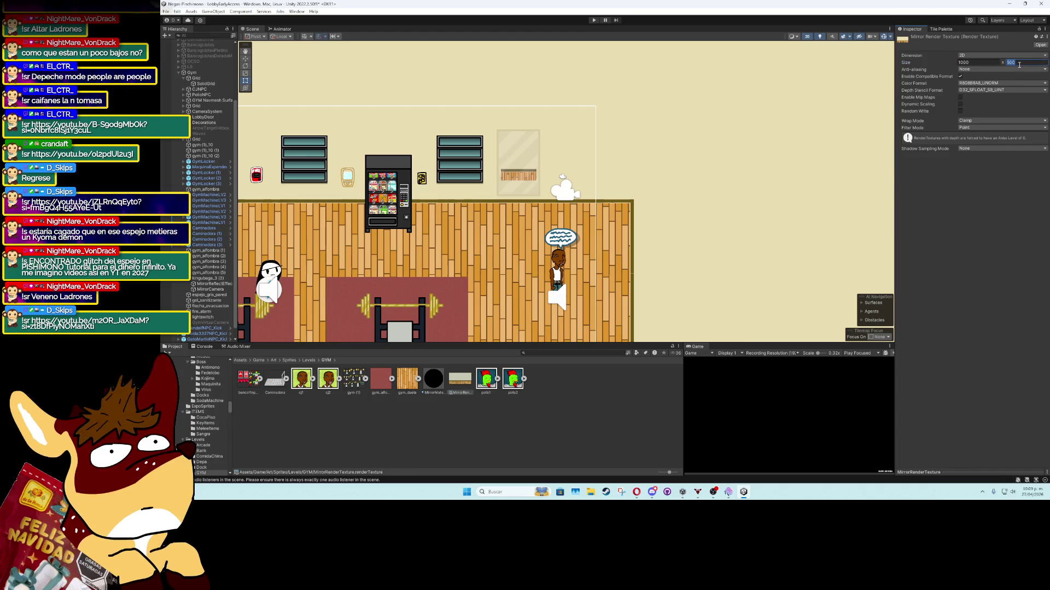
{"action": "key", "text": "Return"}
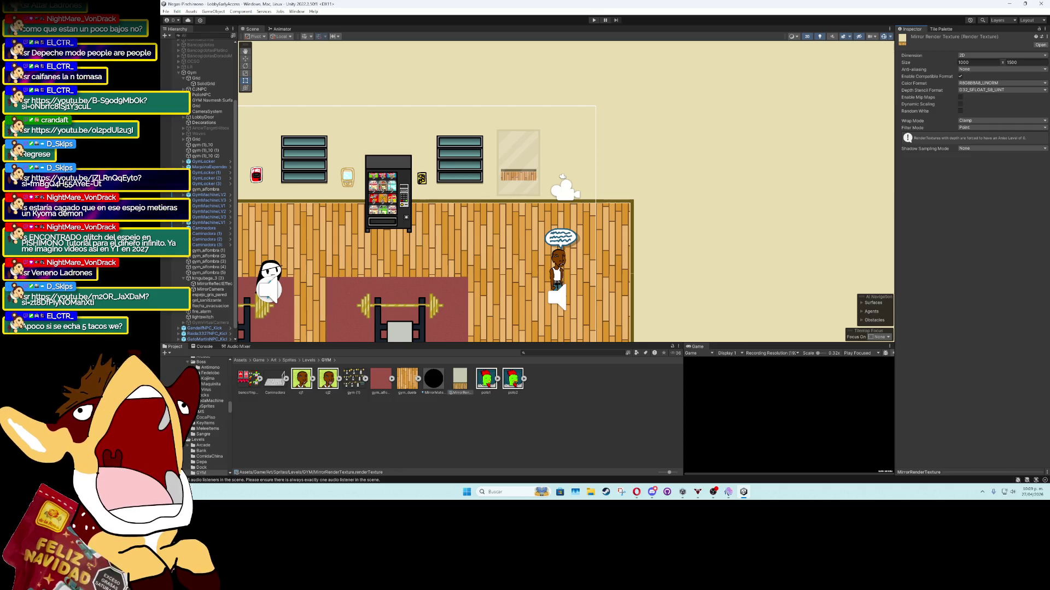
{"action": "scroll", "coordinate": [208, 247], "scroll_direction": "down", "scroll_amount": 1}
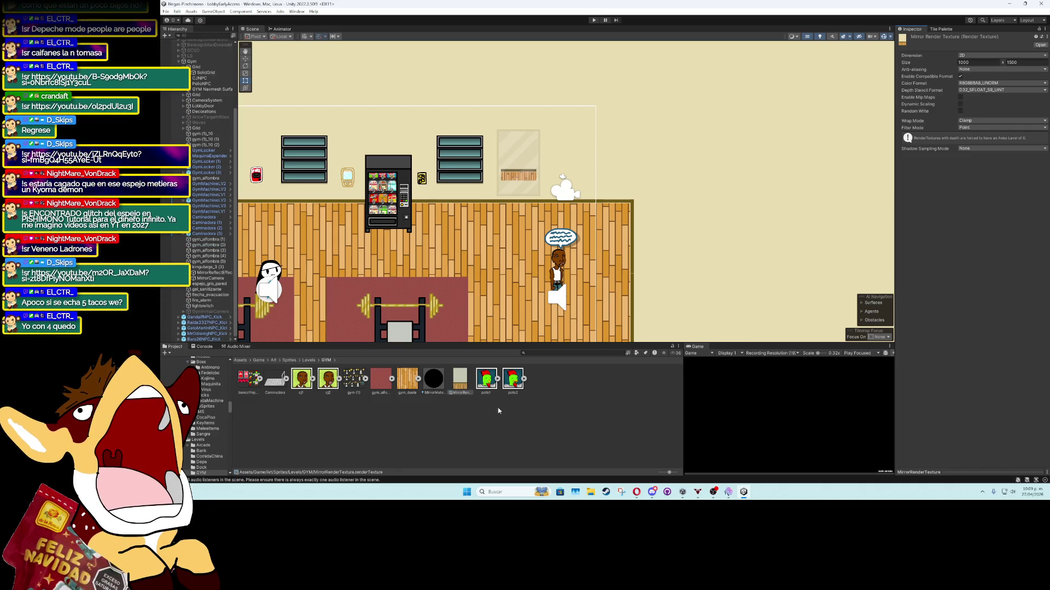
{"action": "left_click", "coordinate": [638, 492]}
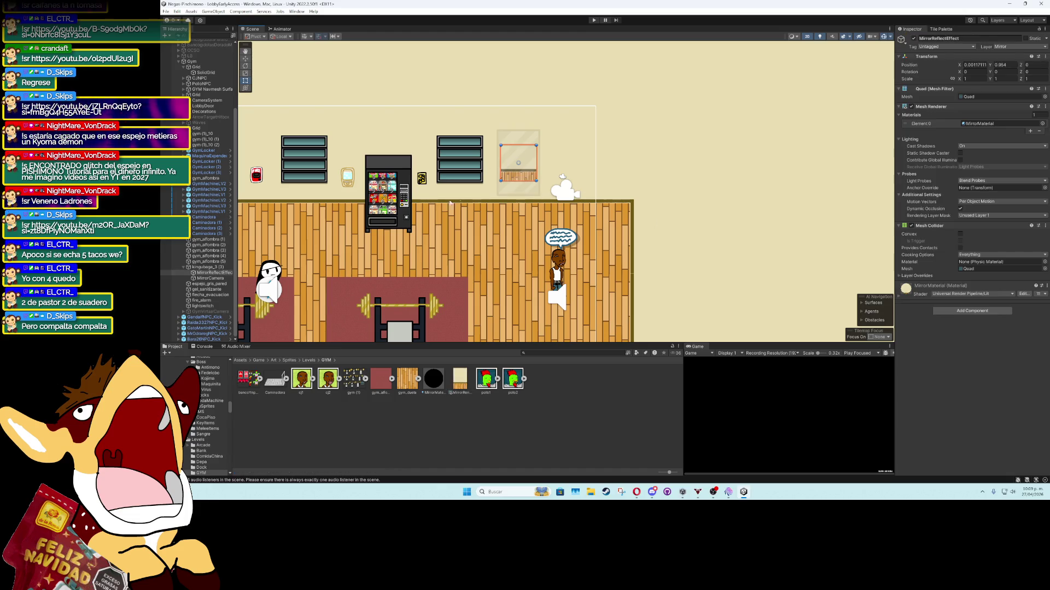
Stretch the MirrorReflectEffect quad to about 4.15 x 2.09 scale over the window frames
{"action": "left_click", "coordinate": [216, 279]}
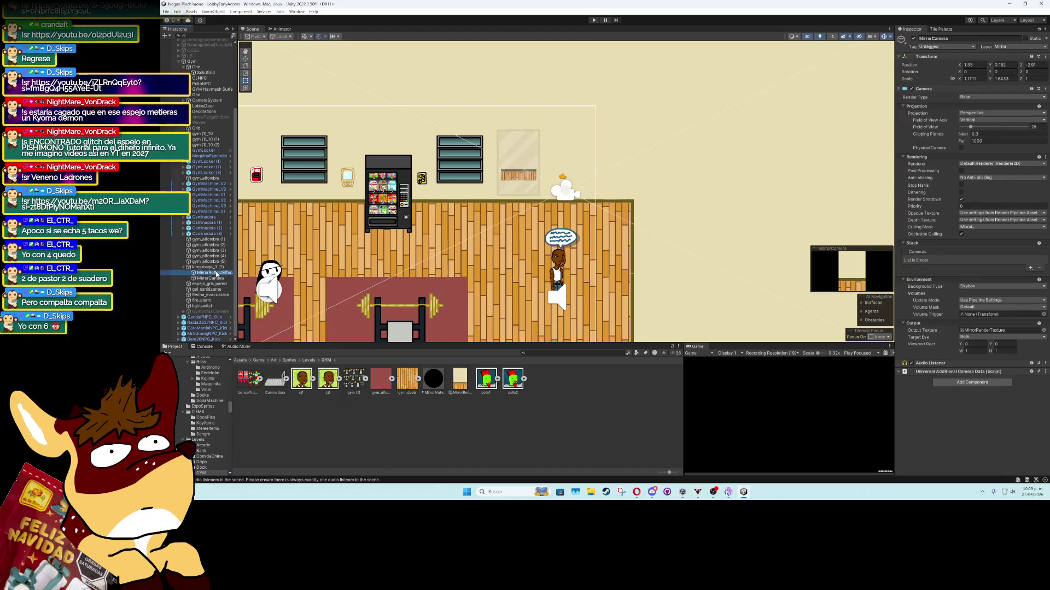
{"action": "left_click", "coordinate": [217, 273]}
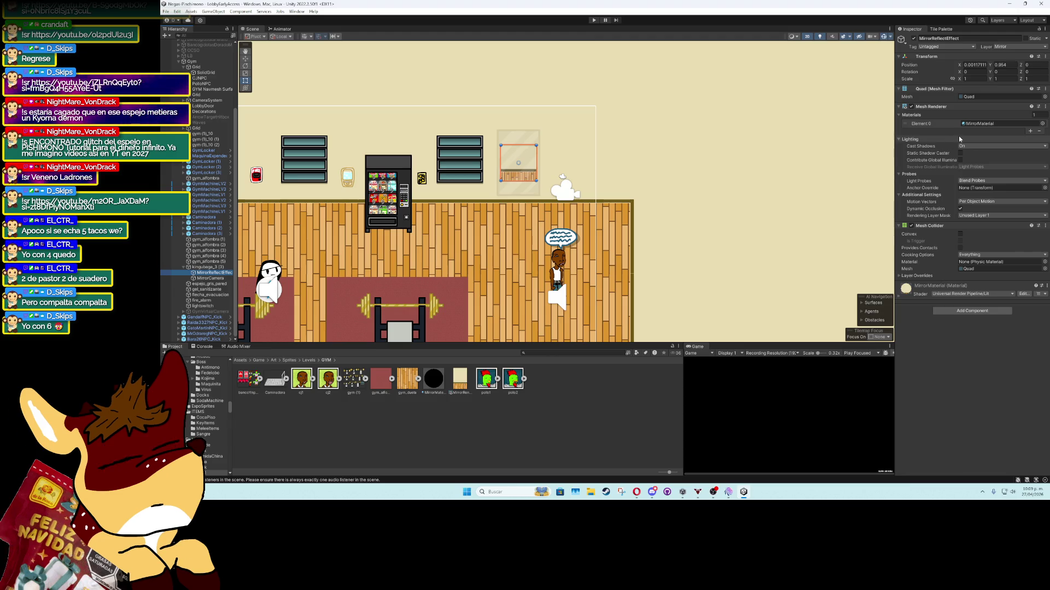
{"action": "left_click", "coordinate": [958, 81]}
{"action": "left_click_drag", "start_coordinate": [958, 80], "coordinate": [974, 84]}
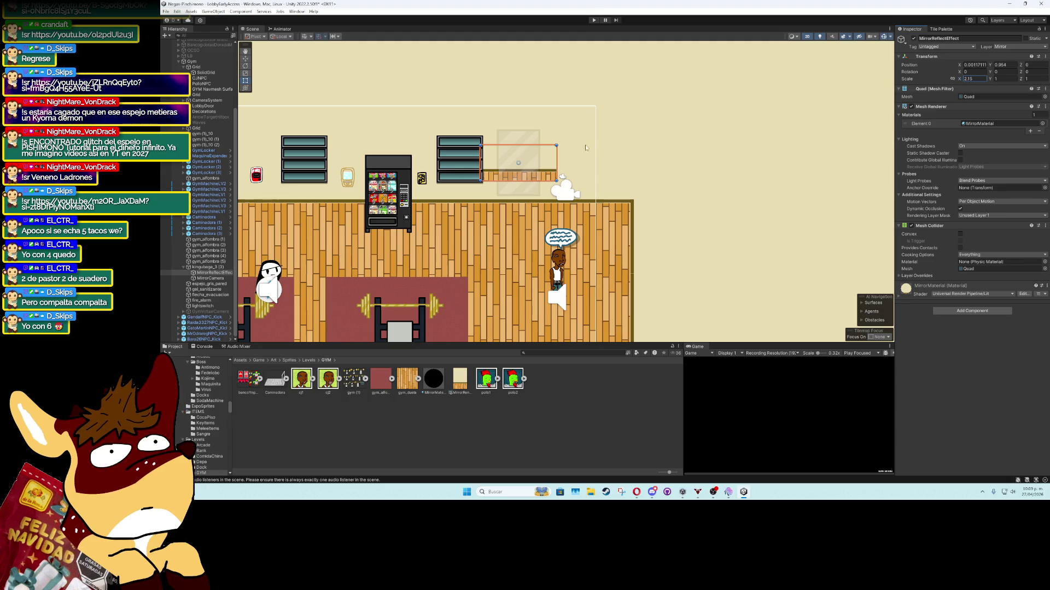
{"action": "left_click_drag", "start_coordinate": [557, 145], "coordinate": [635, 123]}
{"action": "left_click_drag", "start_coordinate": [481, 179], "coordinate": [485, 195]}
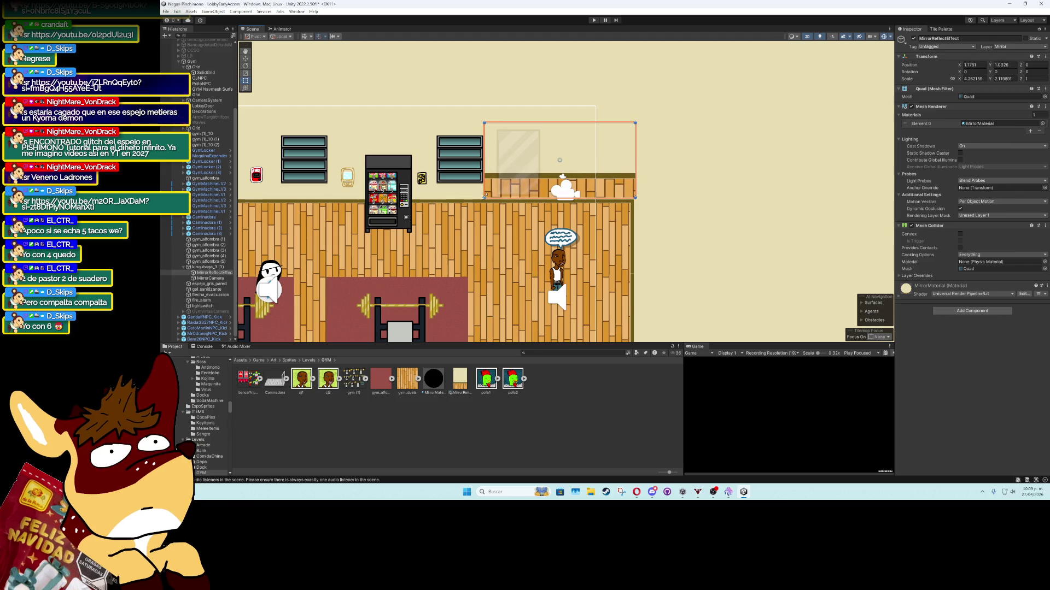
{"action": "left_click_drag", "start_coordinate": [635, 195], "coordinate": [633, 195]}
{"action": "left_click_drag", "start_coordinate": [484, 195], "coordinate": [486, 196]}
{"action": "left_click", "coordinate": [205, 268]}
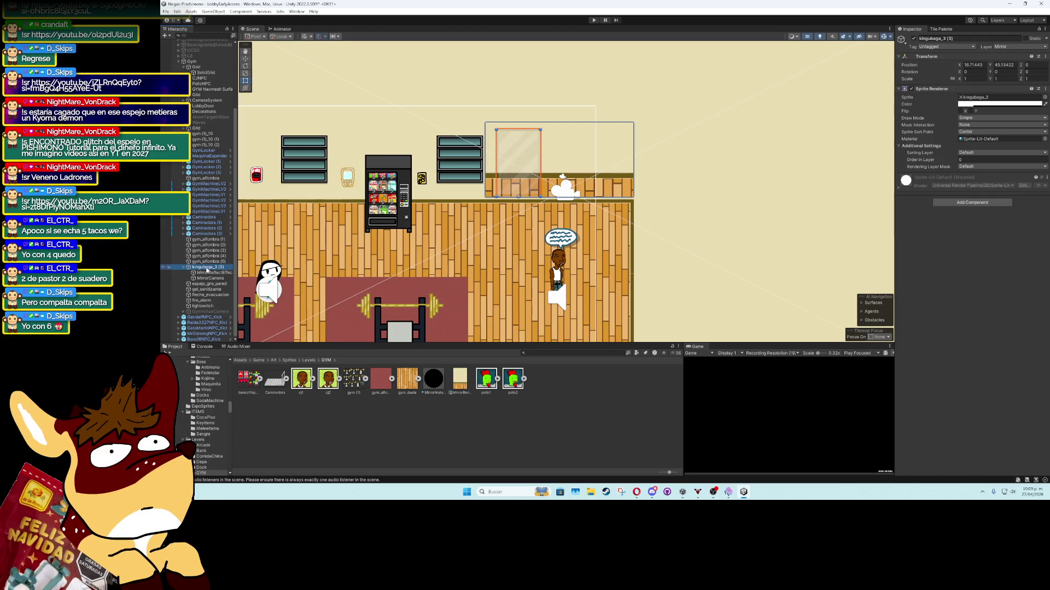
Copy kingubaga_3 (3) and delete the copy's MirrorReflectEffect and MirrorCamera children
{"action": "left_click_drag", "start_coordinate": [208, 271], "coordinate": [208, 278]}
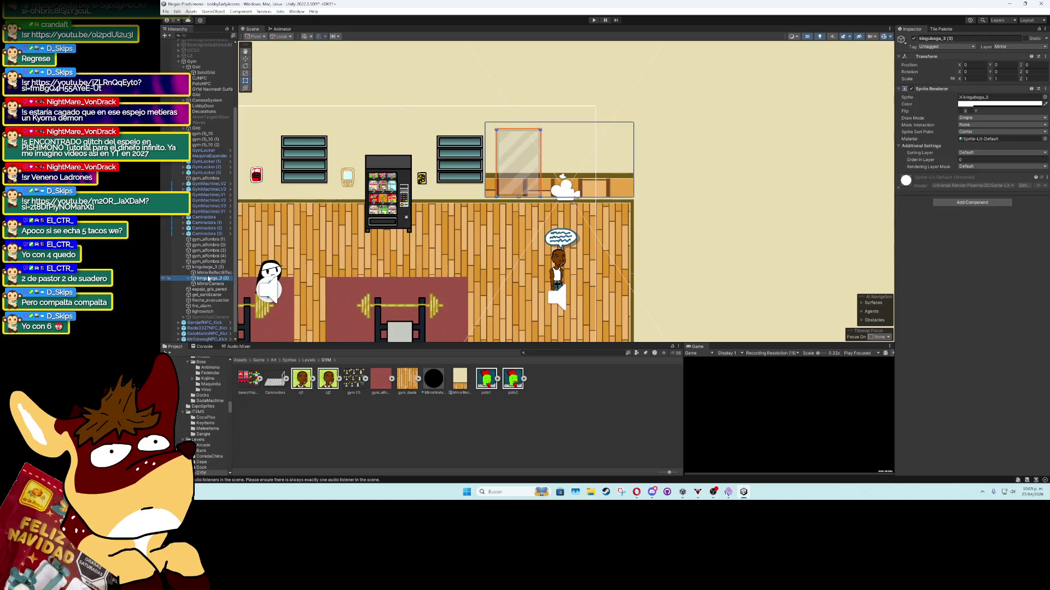
{"action": "left_click", "coordinate": [193, 278]}
{"action": "left_click", "coordinate": [213, 284]}
{"action": "left_click", "coordinate": [213, 289], "text": "shift"}
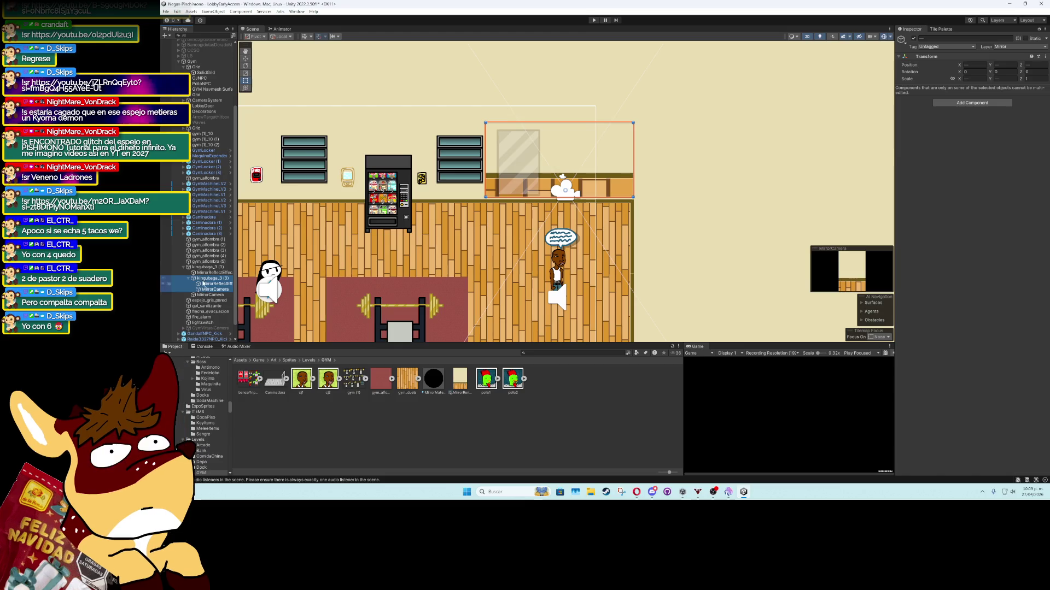
{"action": "key", "text": "Delete"}
Select the glass window sprite kingubaga_3 (3) with the Move tool, undoing an accidental move
{"action": "left_click", "coordinate": [198, 268]}
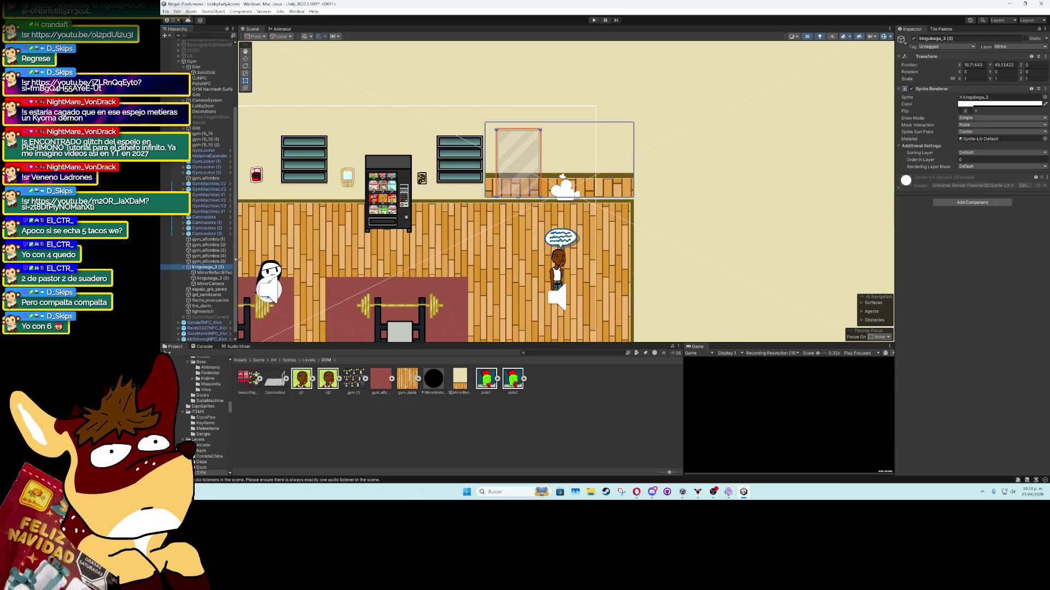
{"action": "left_click", "coordinate": [216, 272]}
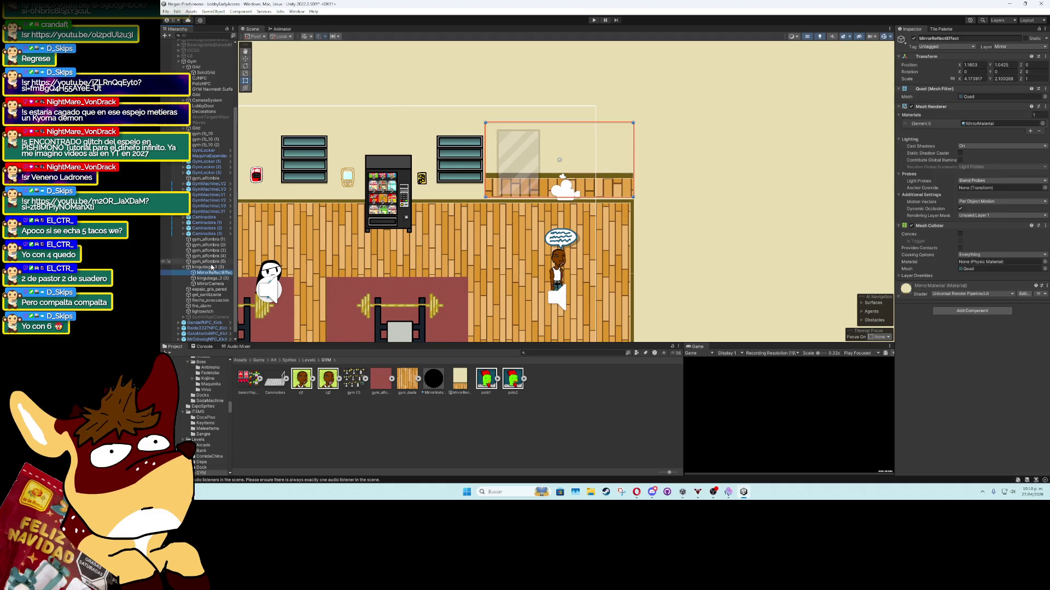
{"action": "left_click", "coordinate": [210, 278]}
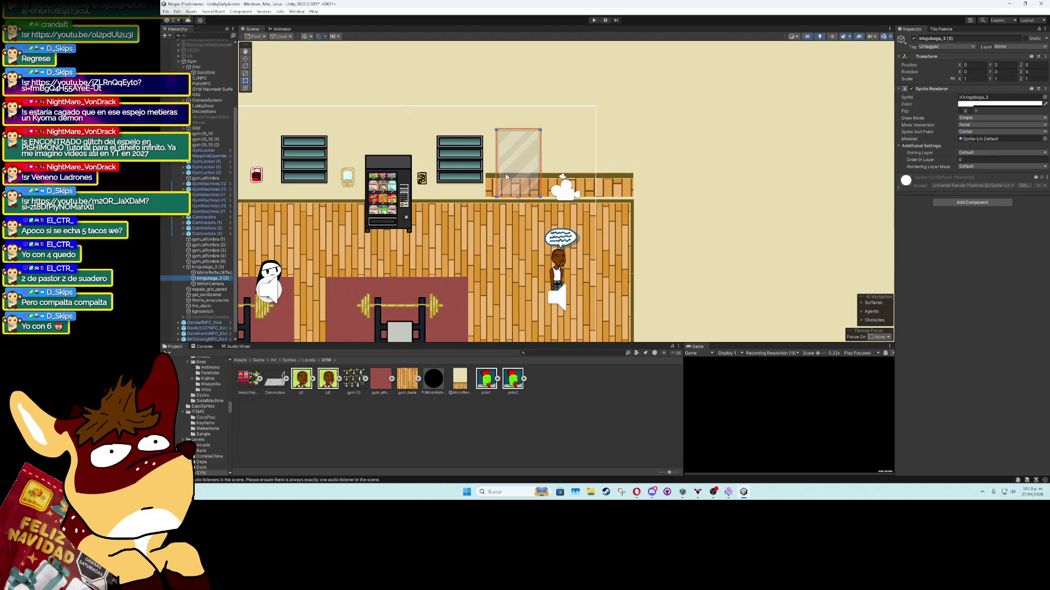
{"action": "key", "text": "w"}
{"action": "left_click", "coordinate": [511, 158]}
{"action": "left_click_drag", "start_coordinate": [519, 198], "coordinate": [508, 198]}
{"action": "key", "text": "ctrl+z"}
{"action": "key", "text": "ctrl+z"}
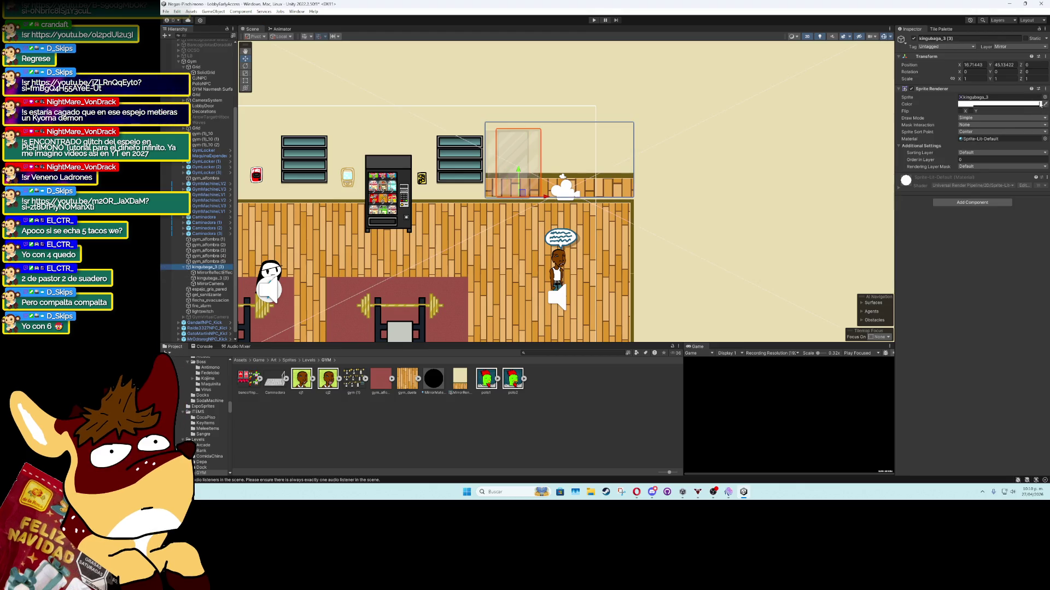
Swap the window's sprite for a different one from the sprite picker
{"action": "left_click", "coordinate": [1044, 97]}
{"action": "scroll", "coordinate": [1044, 235], "scroll_direction": "up", "scroll_amount": 10}
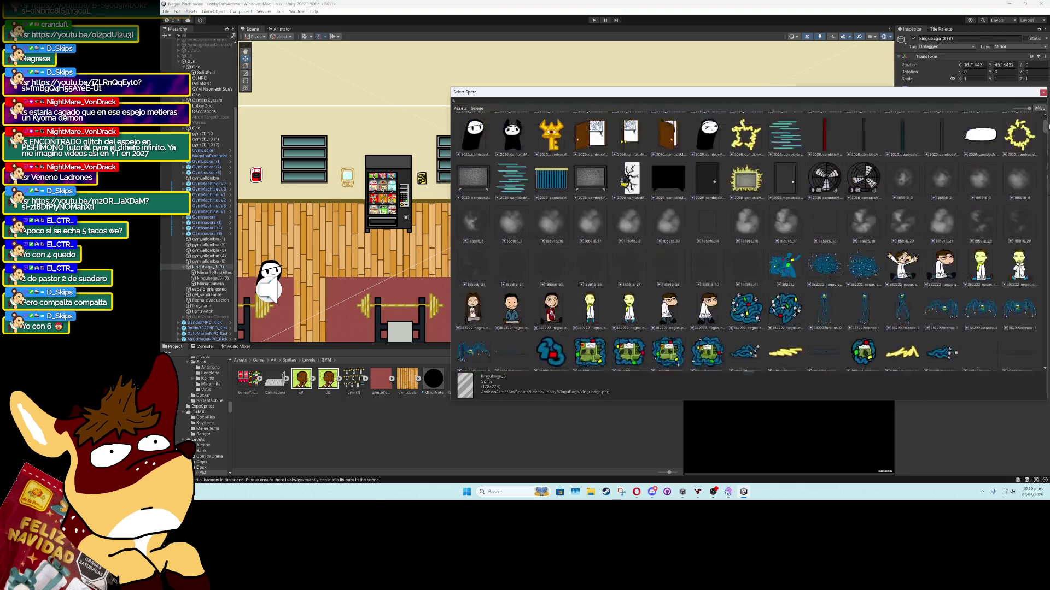
{"action": "double_click", "coordinate": [474, 131]}
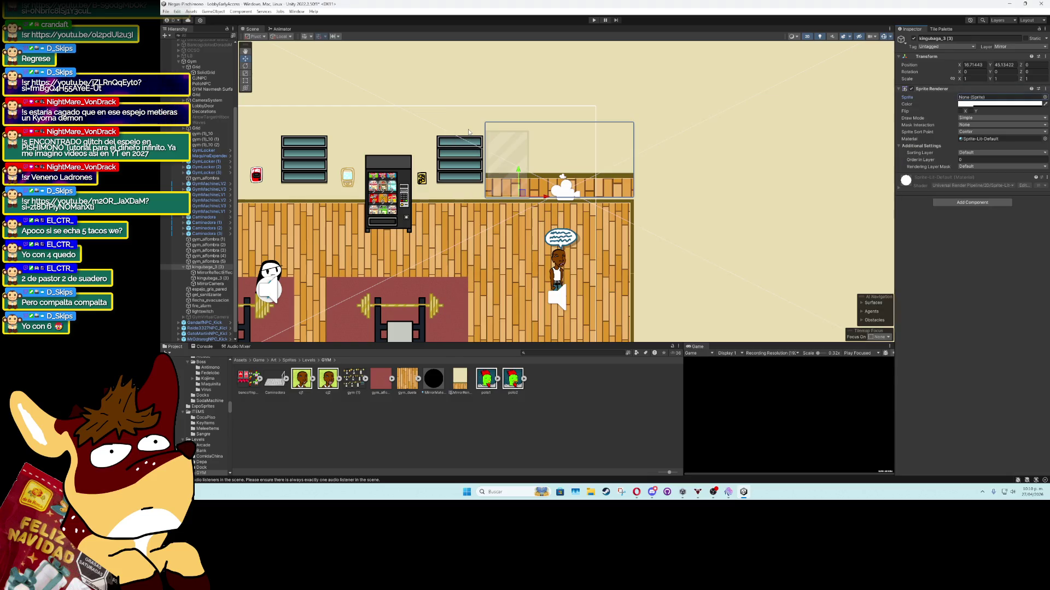
{"action": "left_click", "coordinate": [208, 284]}
{"action": "left_click", "coordinate": [208, 279]}
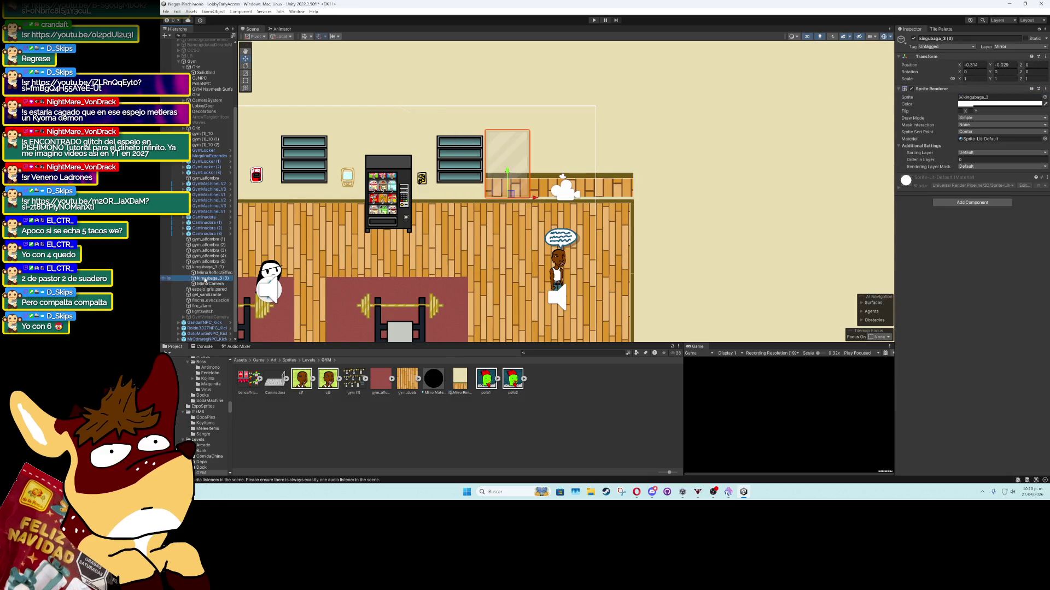
Duplicate the glass panel twice, placing kingubaga_3 (4) and (5) beside the original
{"action": "key", "text": "ctrl+d"}
{"action": "mouse_move", "coordinate": [508, 175]}
{"action": "left_mouse_down"}
{"action": "mouse_move", "coordinate": [566, 179]}
{"action": "mouse_move", "coordinate": [555, 197]}
{"action": "mouse_move", "coordinate": [622, 195]}
{"action": "mouse_move", "coordinate": [587, 194]}
{"action": "left_mouse_up"}
{"action": "key", "text": "ctrl+d"}
{"action": "left_click", "coordinate": [547, 184]}
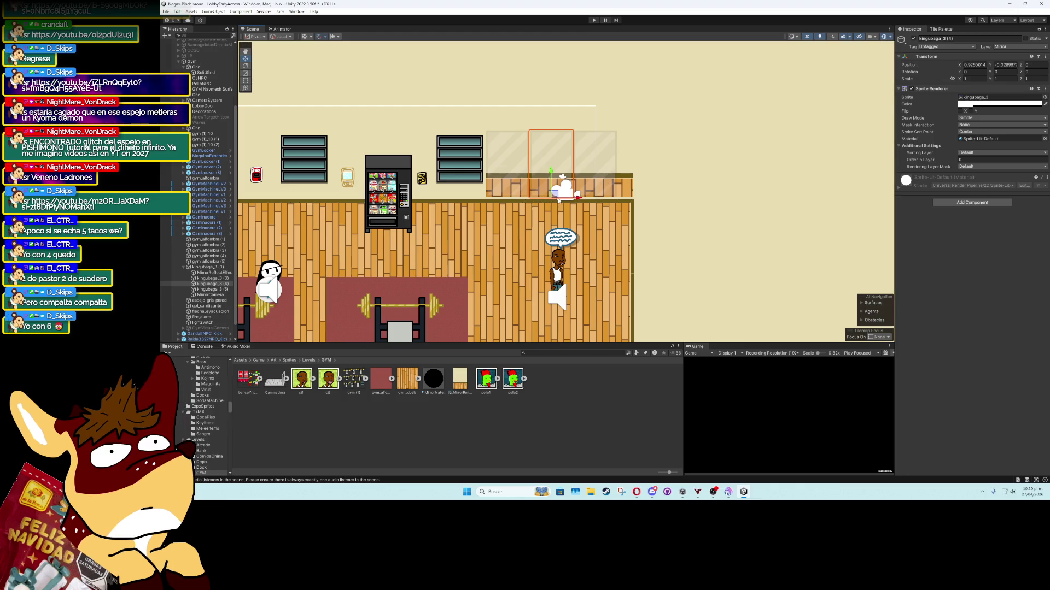
{"action": "left_click", "coordinate": [588, 176]}
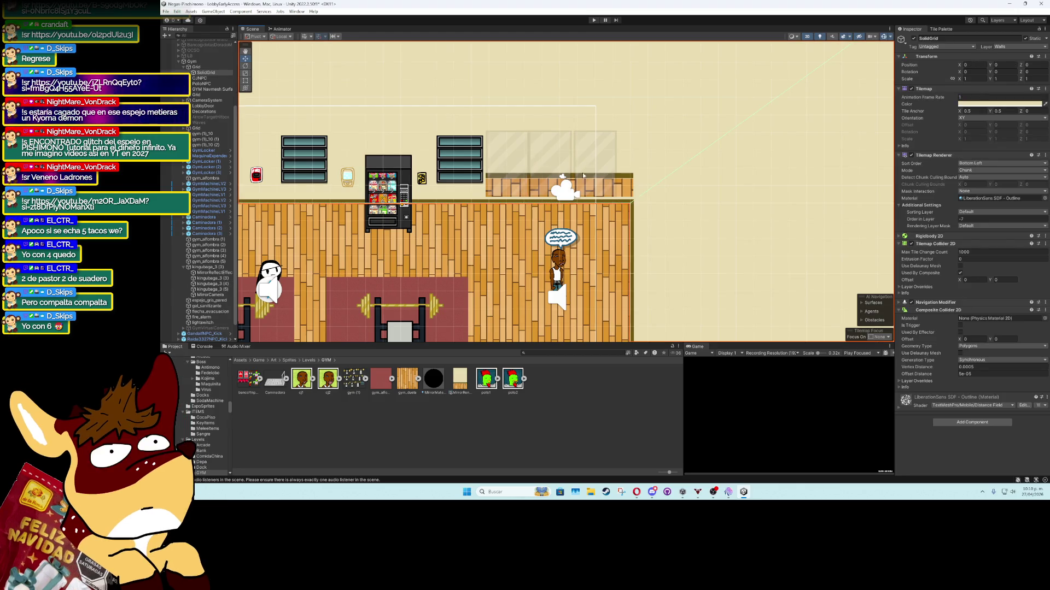
Nudge the right-hand glass panel kingubaga_3 (5) left to line up with the others
{"action": "scroll", "coordinate": [579, 175], "scroll_direction": "up", "scroll_amount": 5}
{"action": "left_click", "coordinate": [541, 174]}
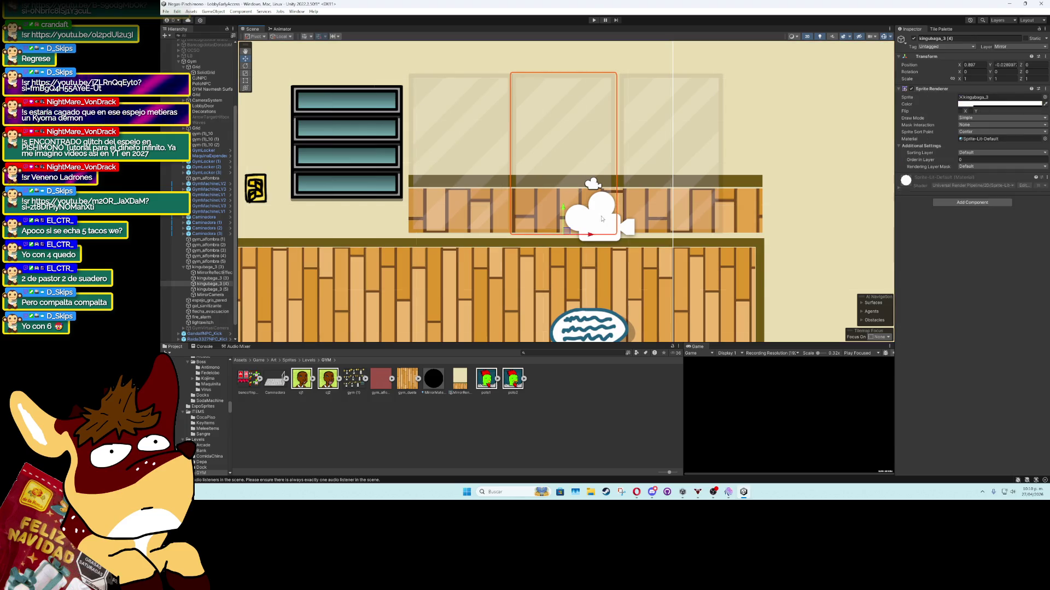
{"action": "left_click", "coordinate": [653, 173]}
{"action": "left_click", "coordinate": [585, 162]}
{"action": "left_click", "coordinate": [681, 234]}
{"action": "mouse_move", "coordinate": [674, 232]}
{"action": "left_mouse_down"}
{"action": "mouse_move", "coordinate": [619, 236]}
{"action": "mouse_move", "coordinate": [662, 234]}
{"action": "left_mouse_up"}
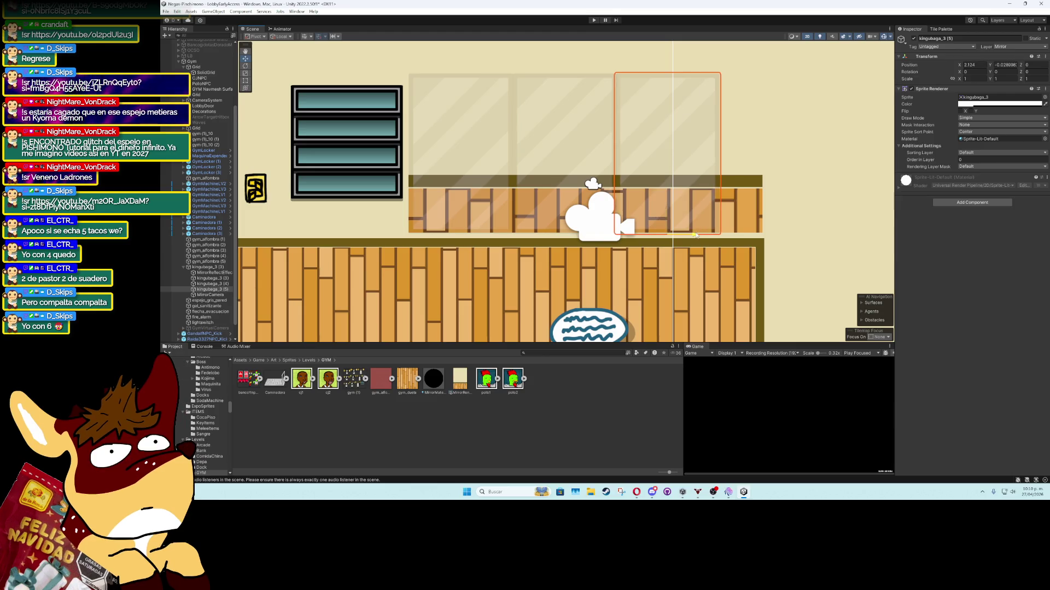
Resize the MirrorReflectEffect quad to about 3.04 x 1.88 across the panels, then frame MirrorCamera
{"action": "left_click", "coordinate": [744, 208]}
{"action": "scroll", "coordinate": [535, 147], "scroll_direction": "down", "scroll_amount": 2}
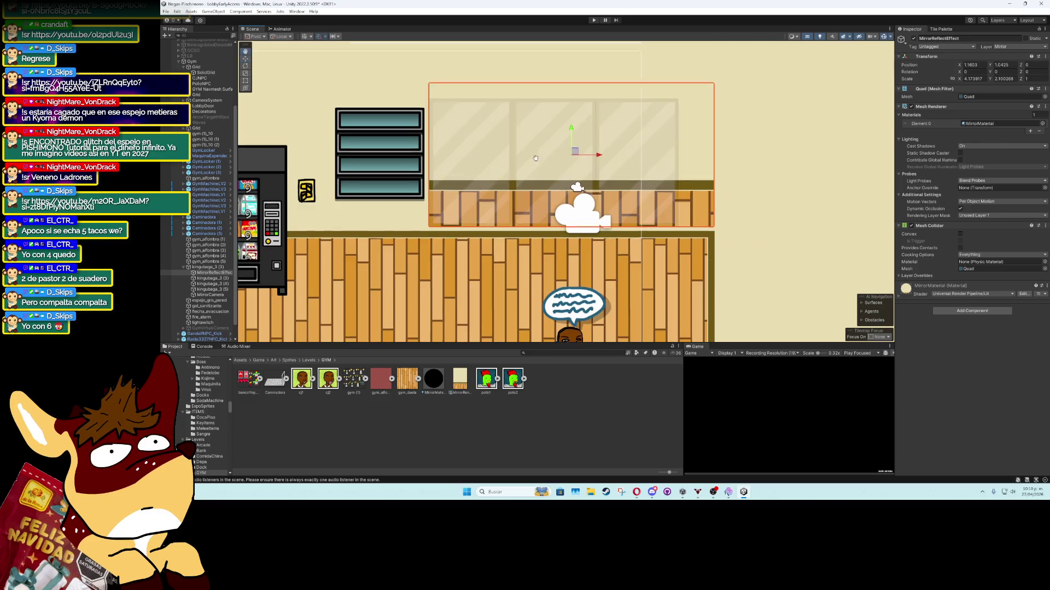
{"action": "left_click_drag", "start_coordinate": [693, 115], "coordinate": [657, 131]}
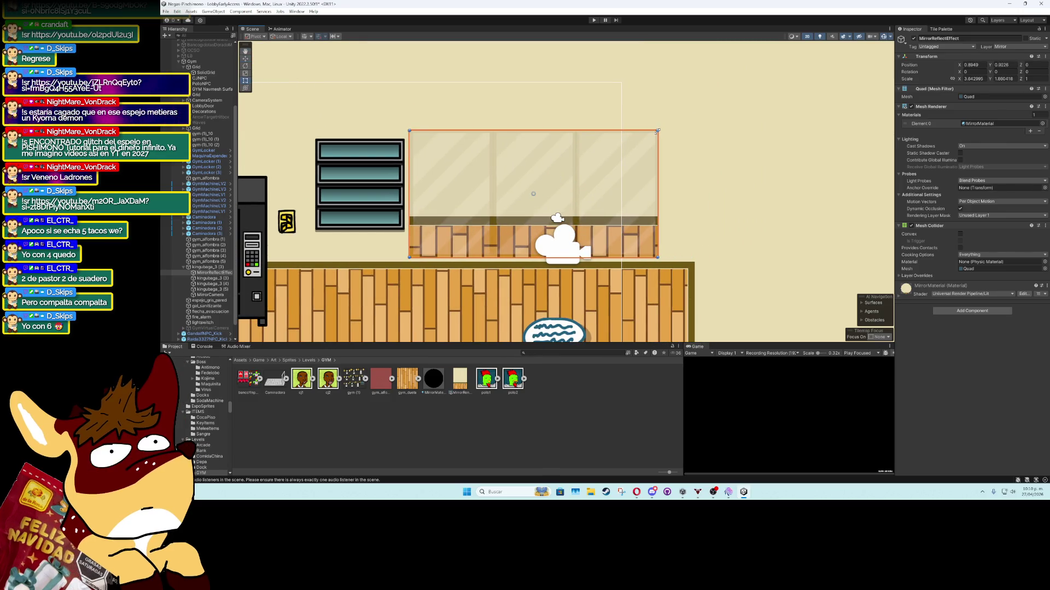
{"action": "scroll", "coordinate": [432, 234], "scroll_direction": "down", "scroll_amount": 3}
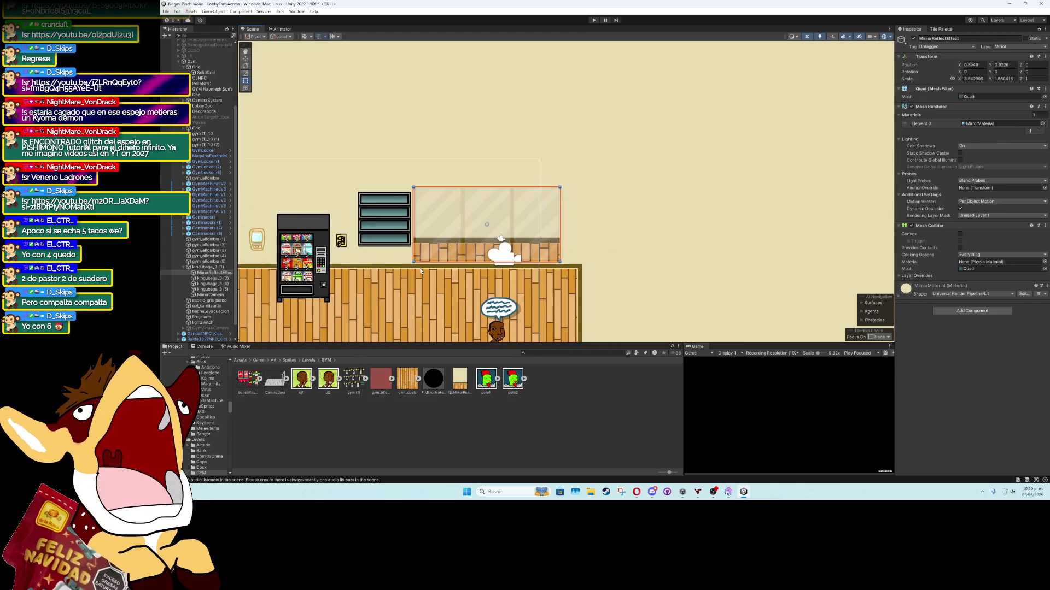
{"action": "left_click", "coordinate": [211, 294]}
{"action": "key", "text": "f"}
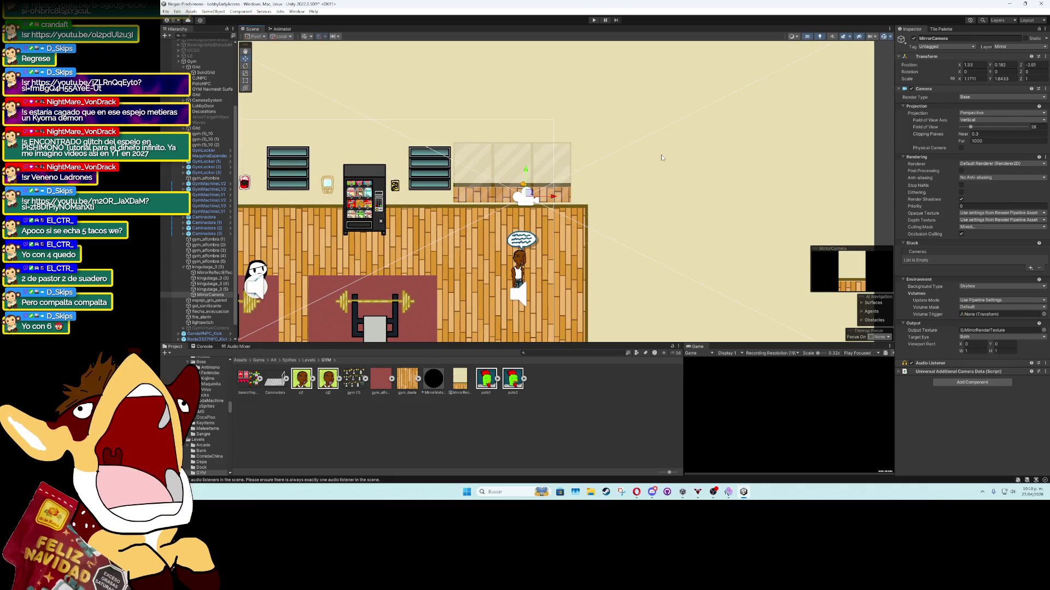
Widen MirrorCamera's field of view to about 61.4, raise it slightly, and enter Play mode
{"action": "left_click_drag", "start_coordinate": [970, 127], "coordinate": [978, 129]}
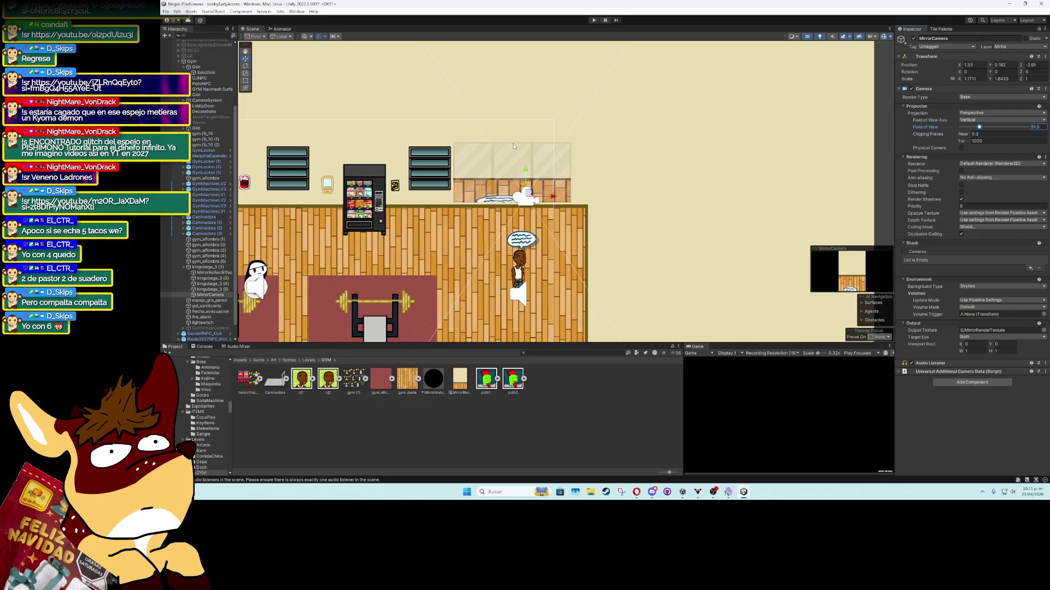
{"action": "left_click_drag", "start_coordinate": [525, 169], "coordinate": [526, 153]}
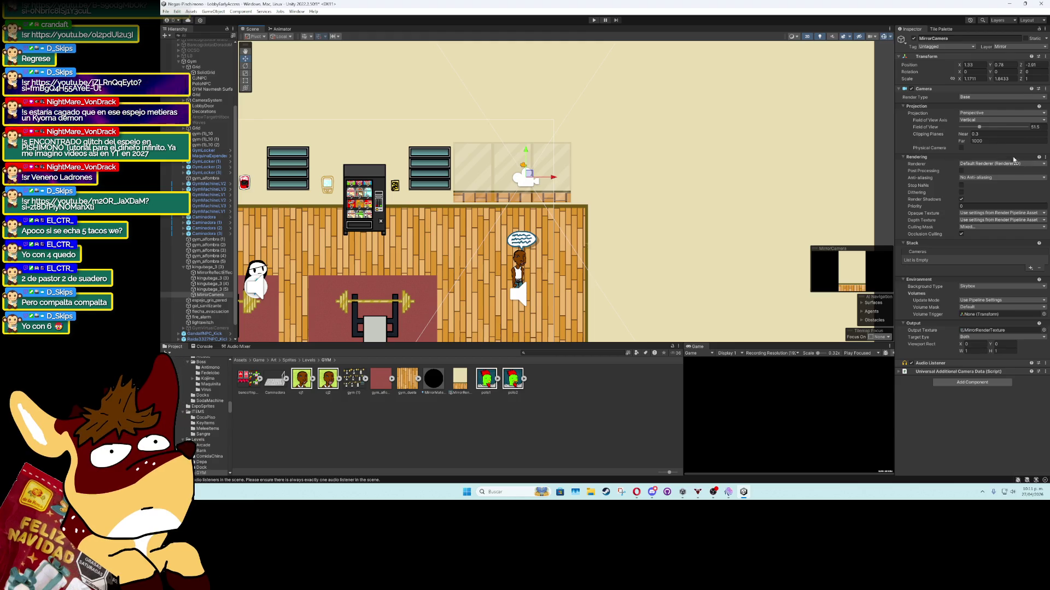
{"action": "left_click_drag", "start_coordinate": [980, 127], "coordinate": [984, 129]}
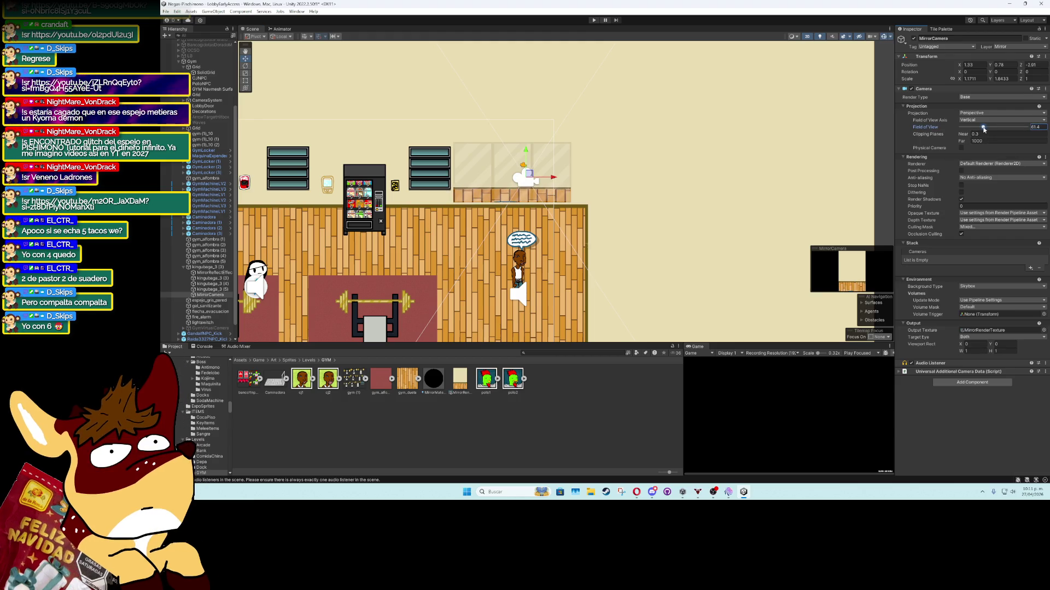
{"action": "left_click_drag", "start_coordinate": [529, 154], "coordinate": [527, 151]}
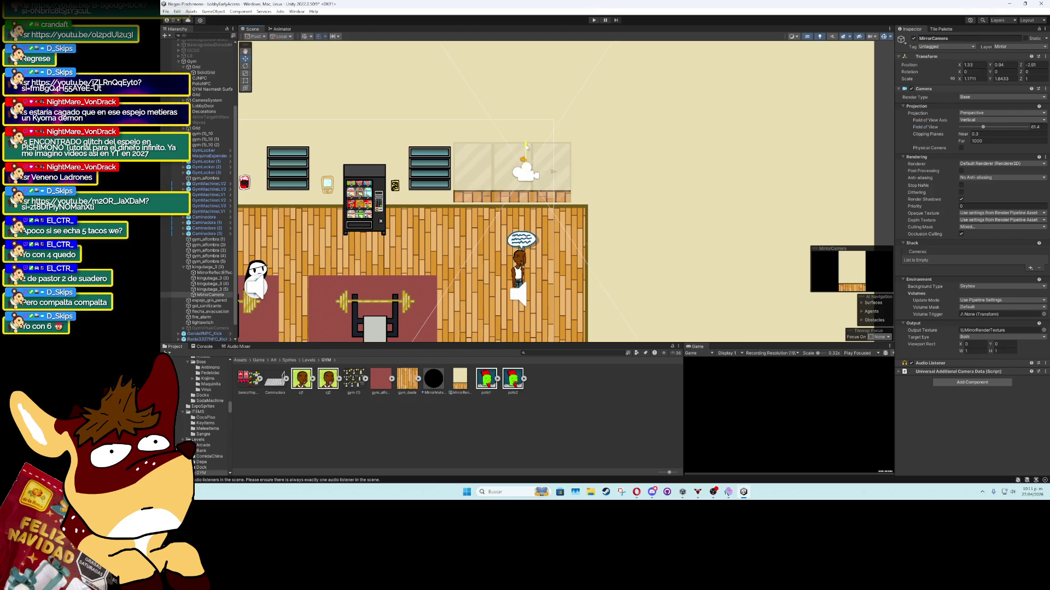
{"action": "left_click", "coordinate": [594, 20]}
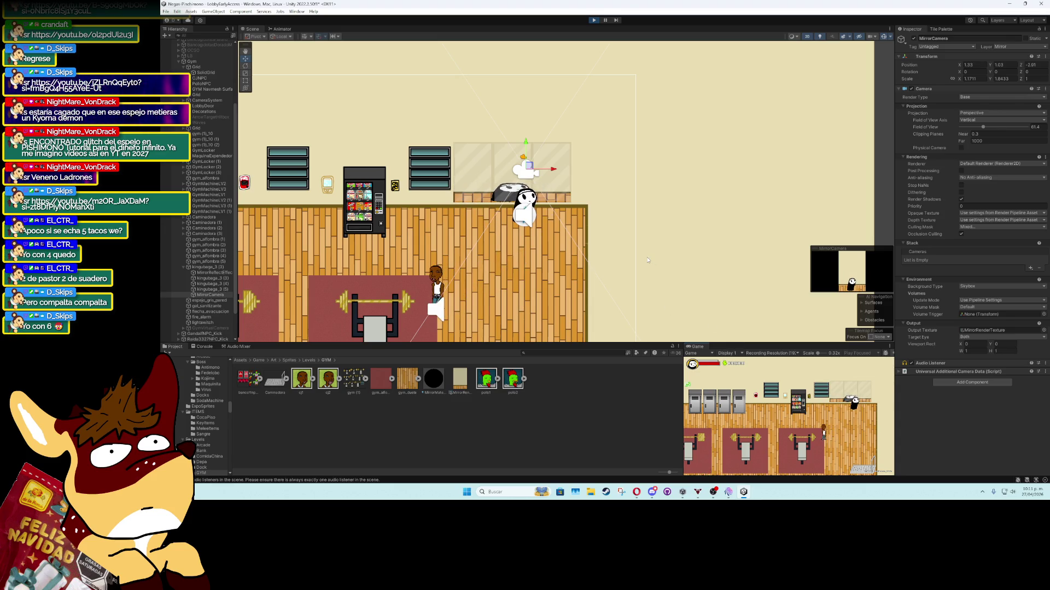
{"action": "left_click", "coordinate": [210, 300]}
Set the MirrorReflectEffect quad's X scale to 1 during play and attempt to save the scene
{"action": "left_click", "coordinate": [209, 295]}
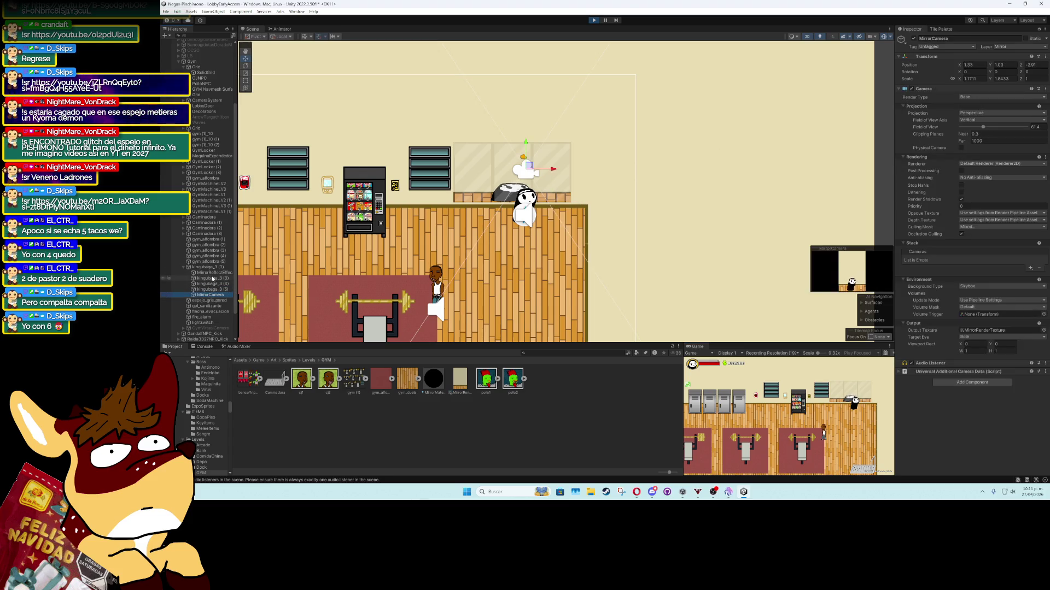
{"action": "left_click", "coordinate": [212, 273]}
{"action": "double_click", "coordinate": [973, 79]}
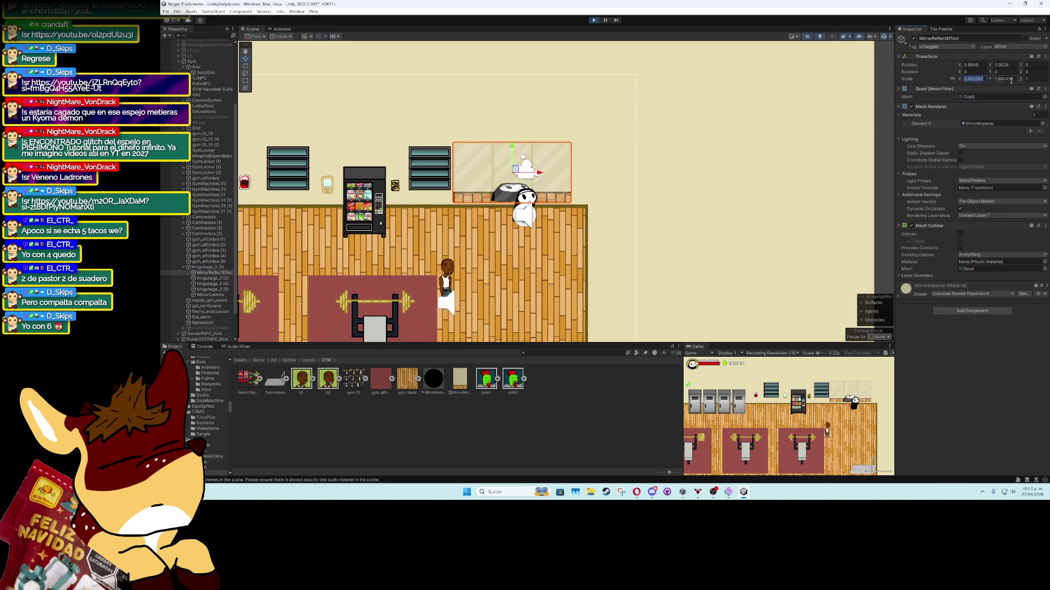
{"action": "type", "text": "1"}
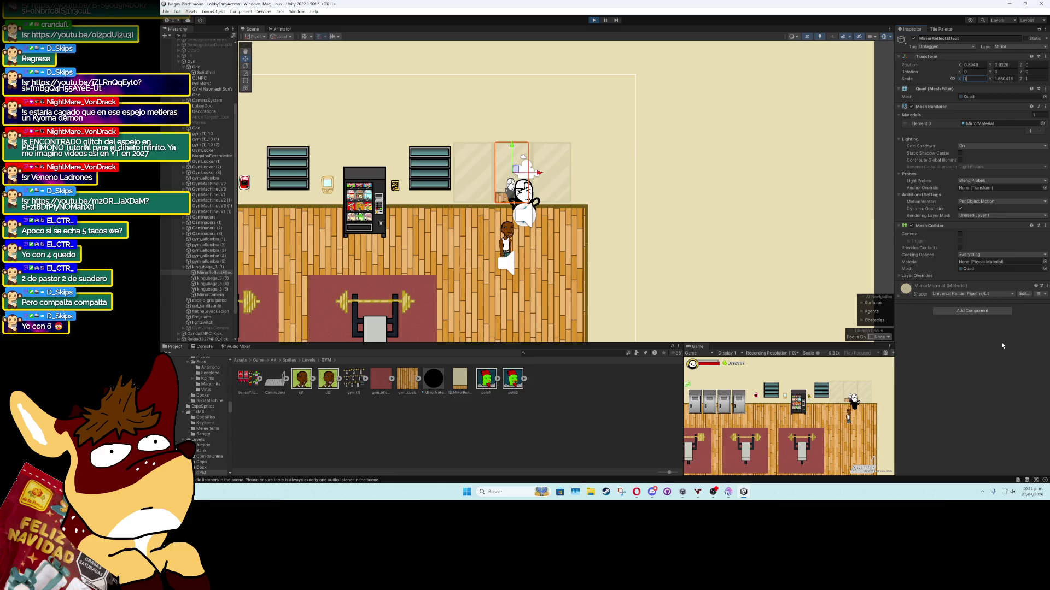
{"action": "double_click", "coordinate": [1006, 79]}
{"action": "type", "text": "1"}
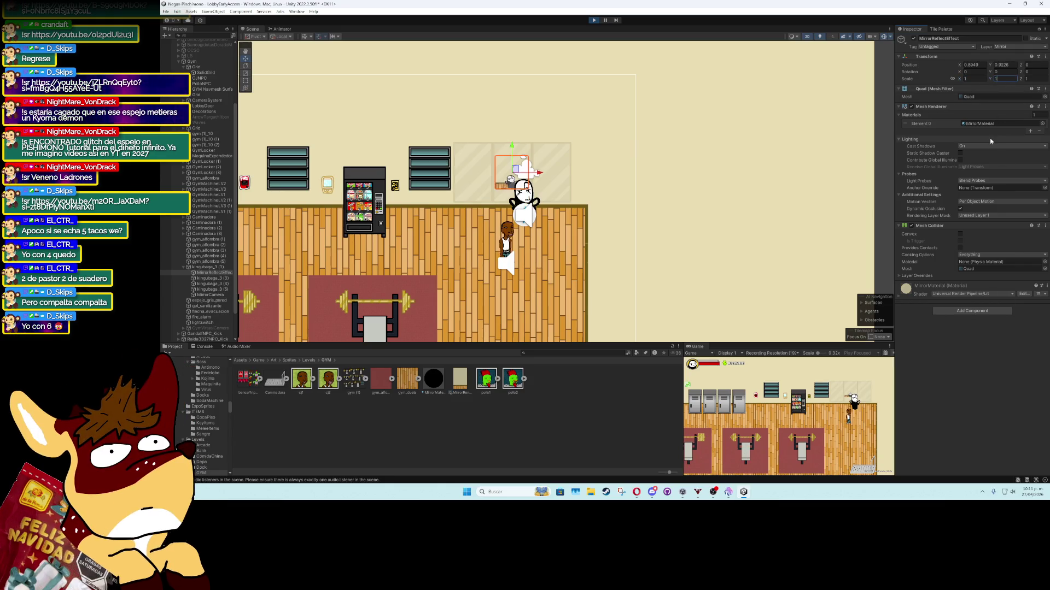
{"action": "key", "text": "Escape"}
{"action": "scroll", "coordinate": [519, 181], "scroll_direction": "up", "scroll_amount": 5}
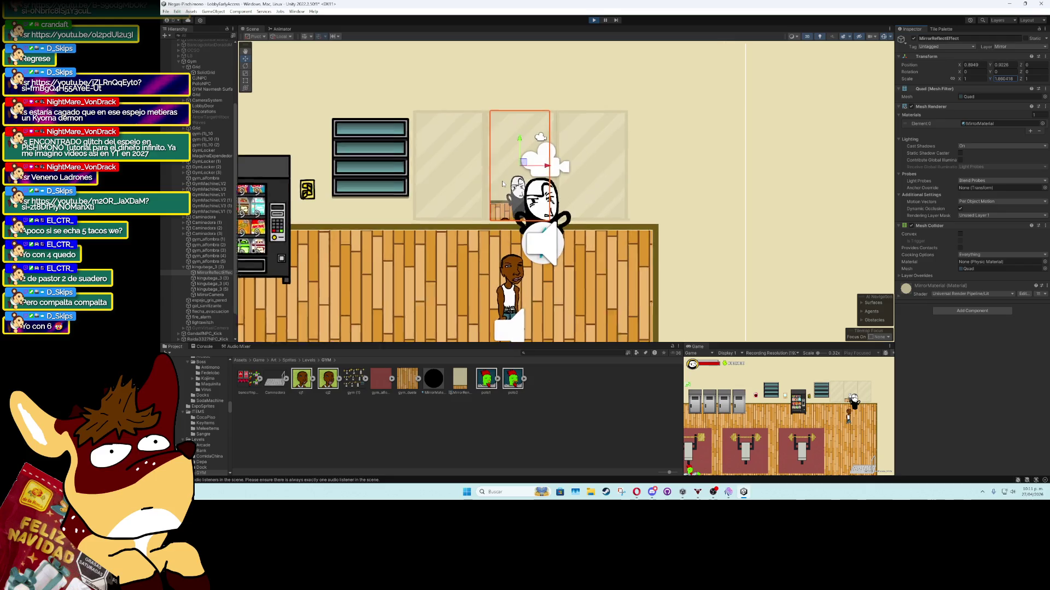
{"action": "key", "text": "ctrl+s"}
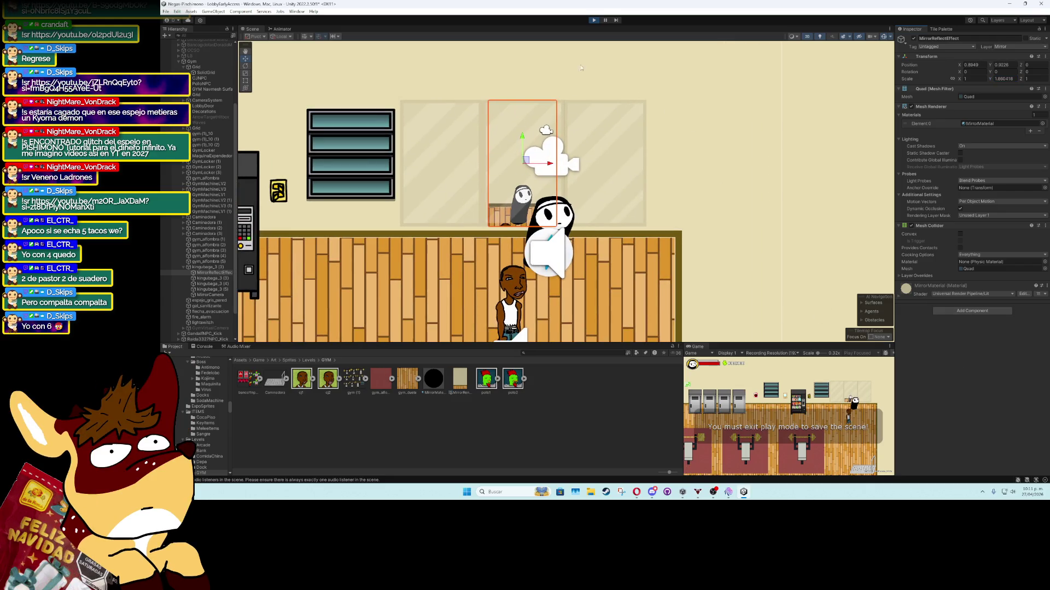
Stop Play mode and resize MirrorRenderTexture to 2000 x 1000, then select kingubaga_3 (3)
{"action": "left_click", "coordinate": [594, 20]}
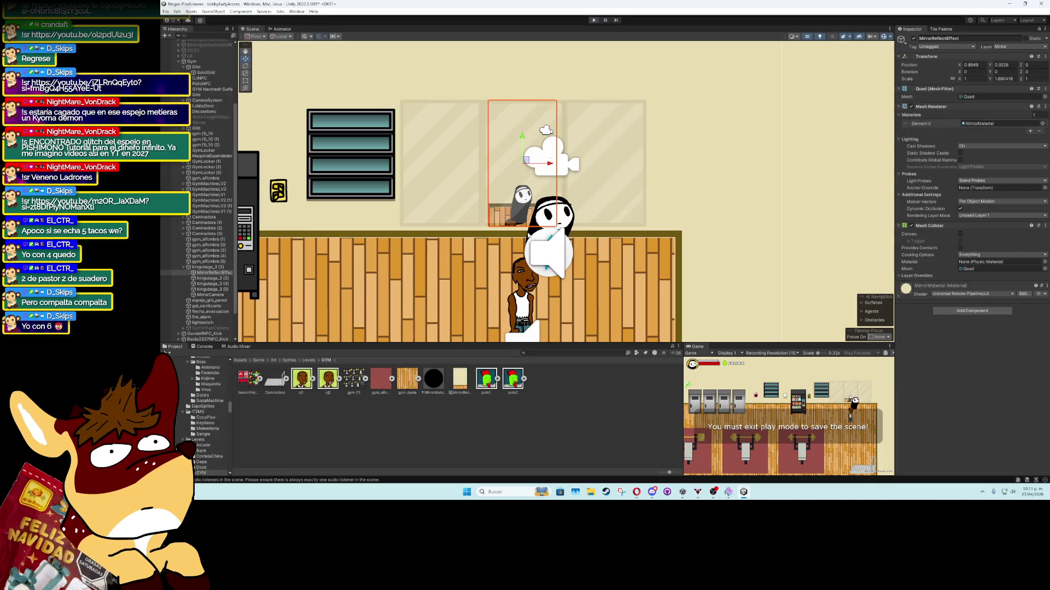
{"action": "left_click", "coordinate": [460, 378]}
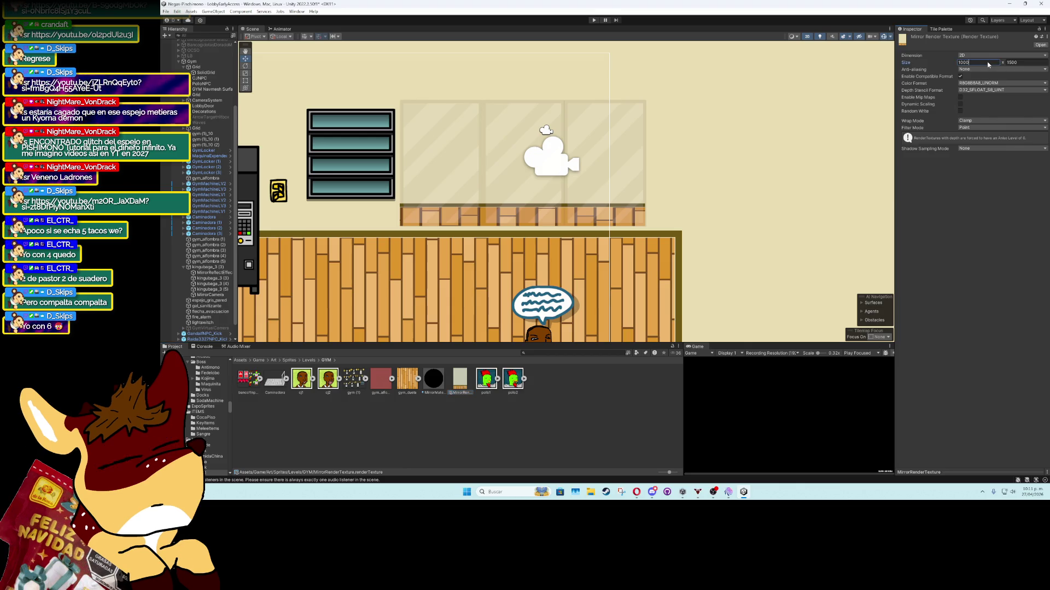
{"action": "type", "text": "000"}
{"action": "key", "text": "Return"}
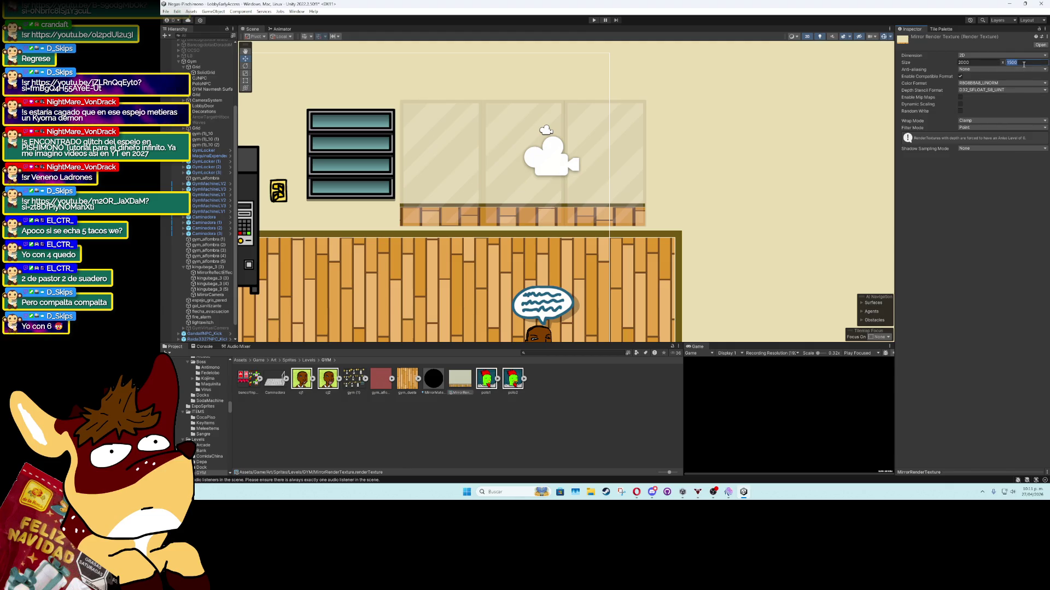
{"action": "type", "text": "1000"}
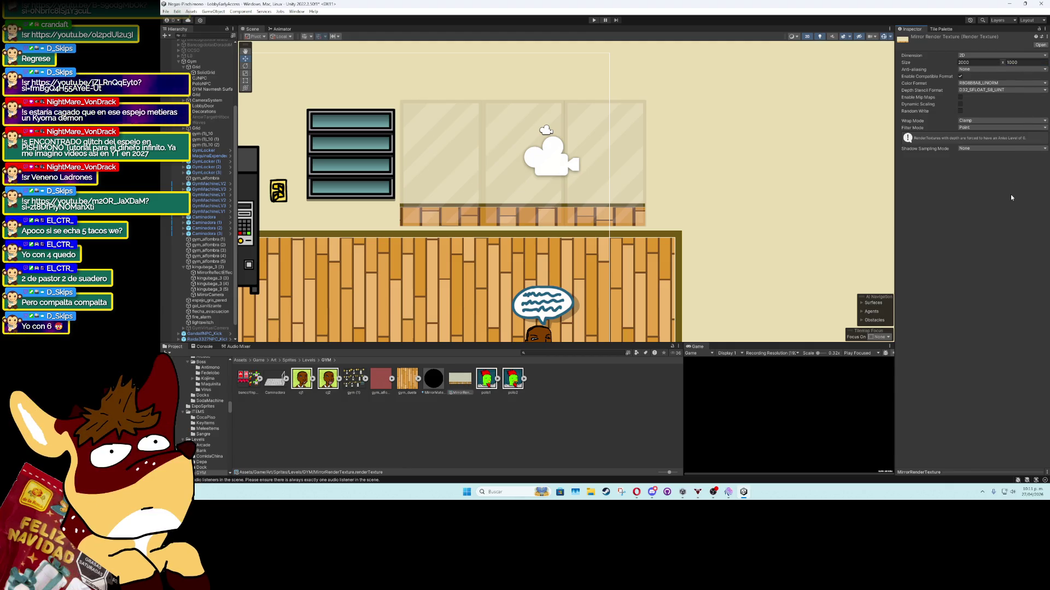
{"action": "scroll", "coordinate": [467, 234], "scroll_direction": "down", "scroll_amount": 2}
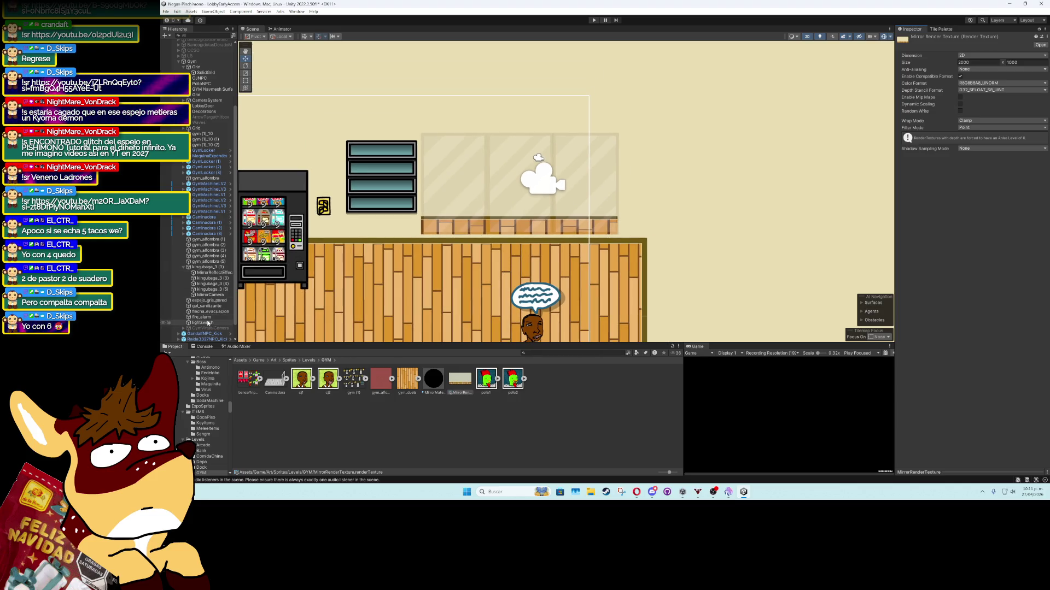
{"action": "left_click", "coordinate": [208, 268]}
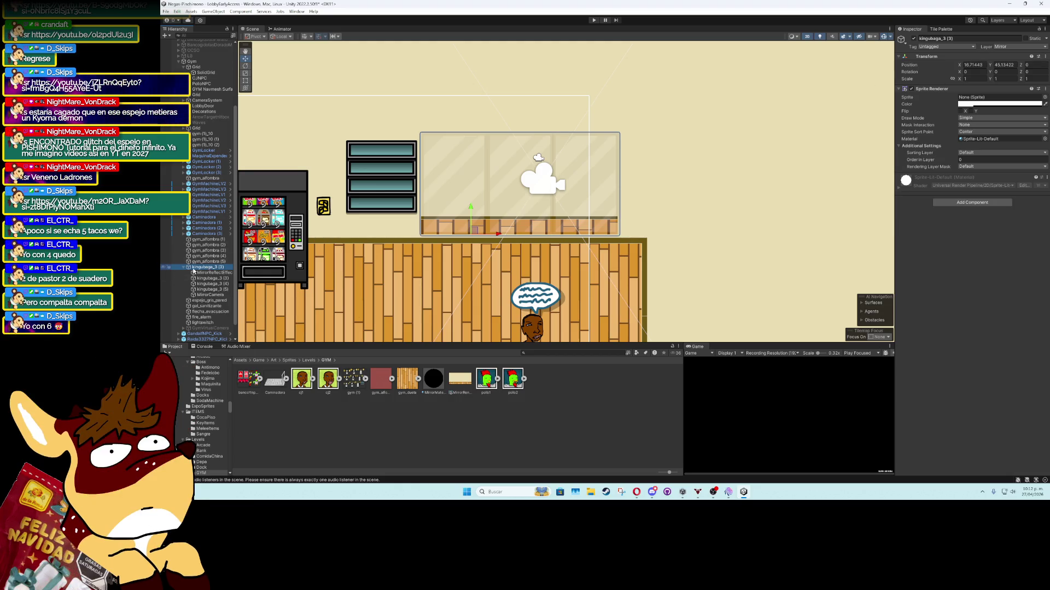
During play, rescale the MirrorReflectEffect quad to roughly 2 x 1.5, with Y scale 1.5
{"action": "left_click", "coordinate": [208, 273]}
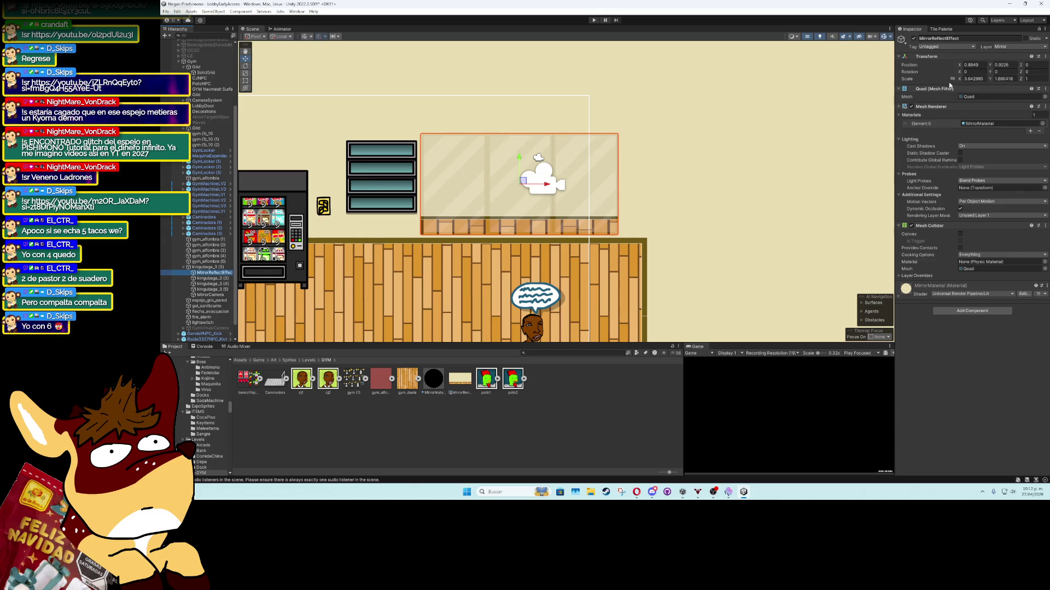
{"action": "left_click", "coordinate": [594, 20]}
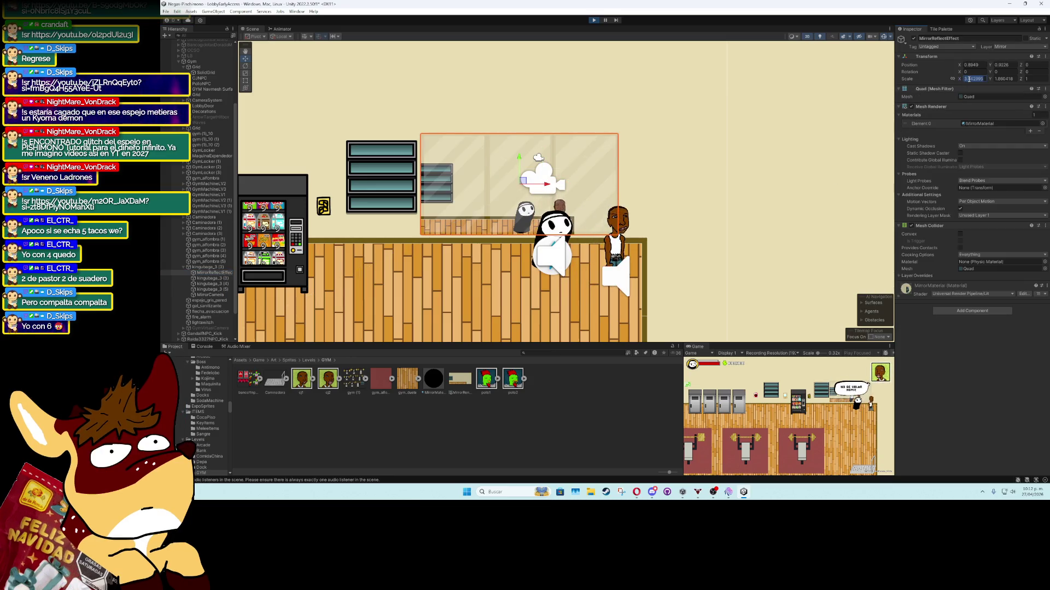
{"action": "type", "text": "1"}
{"action": "type", "text": "2"}
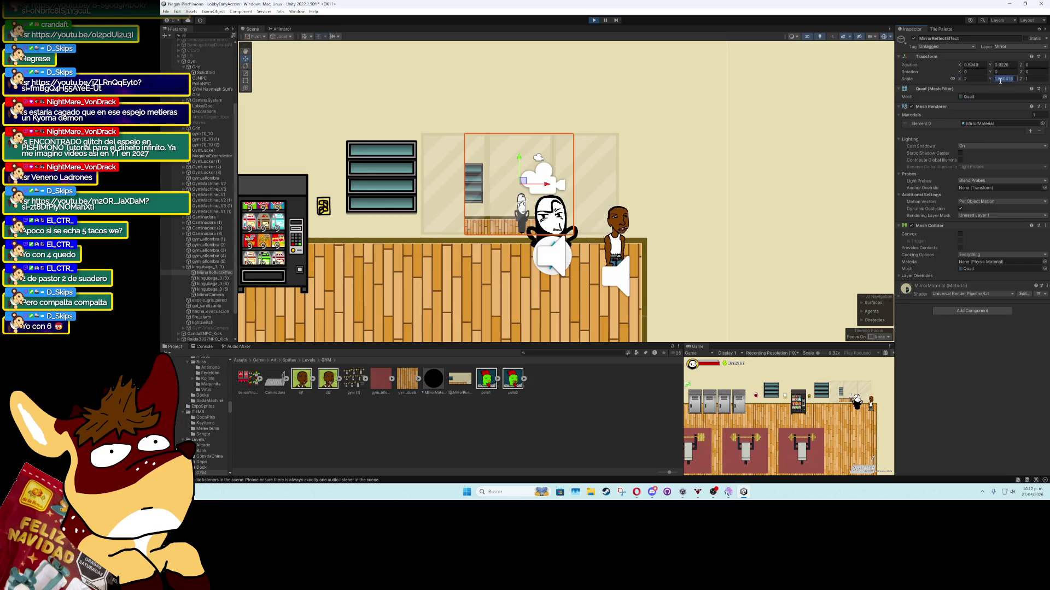
{"action": "type", "text": "1"}
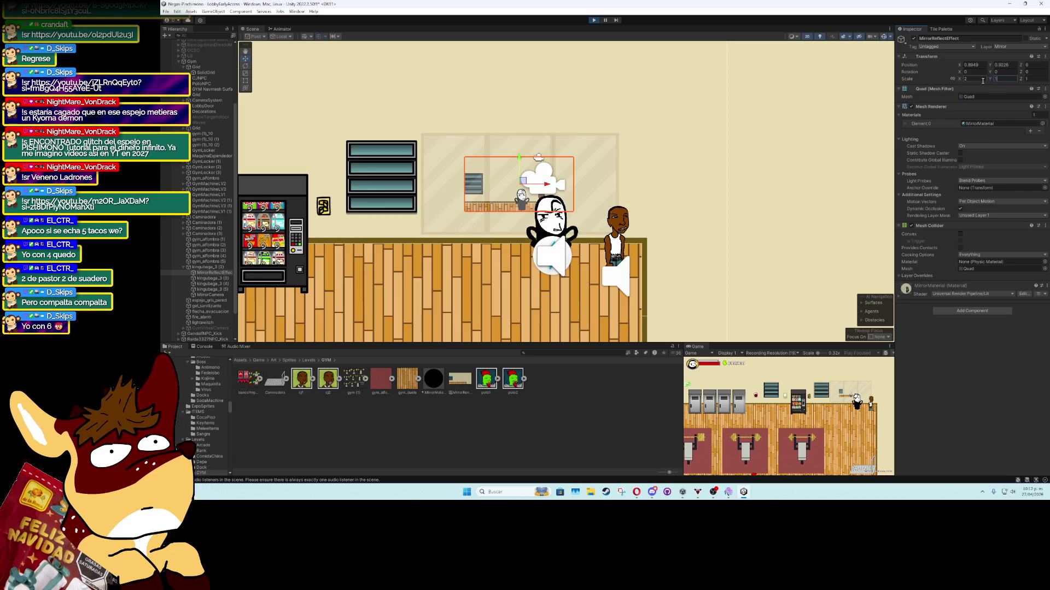
{"action": "type", "text": "3"}
{"action": "left_click", "coordinate": [1008, 78]}
{"action": "type", "text": "2"}
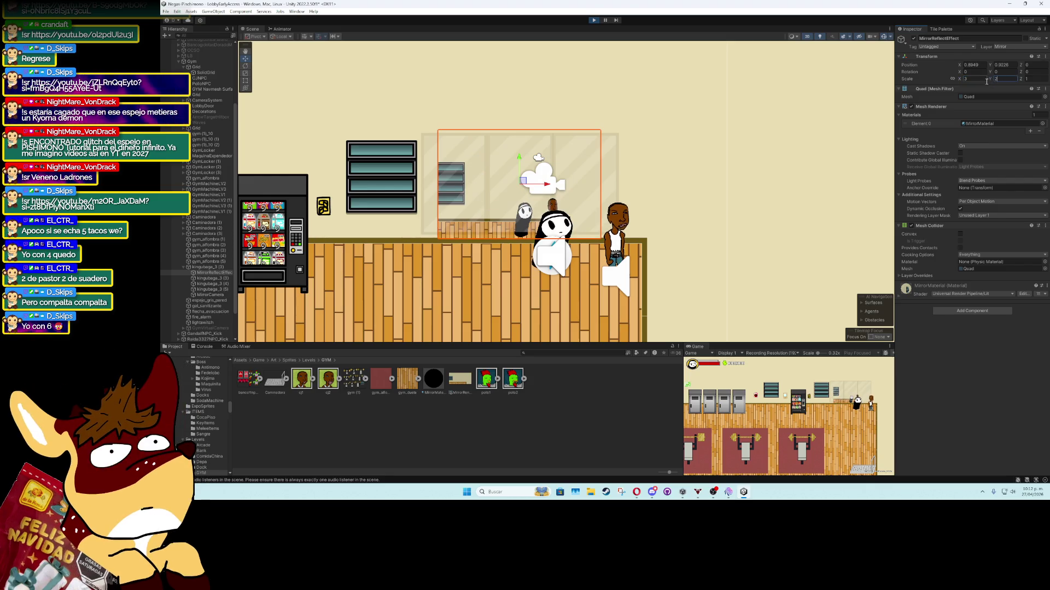
{"action": "left_click", "coordinate": [811, 414]}
{"action": "left_click", "coordinate": [1000, 78]}
{"action": "type", "text": "1.5"}
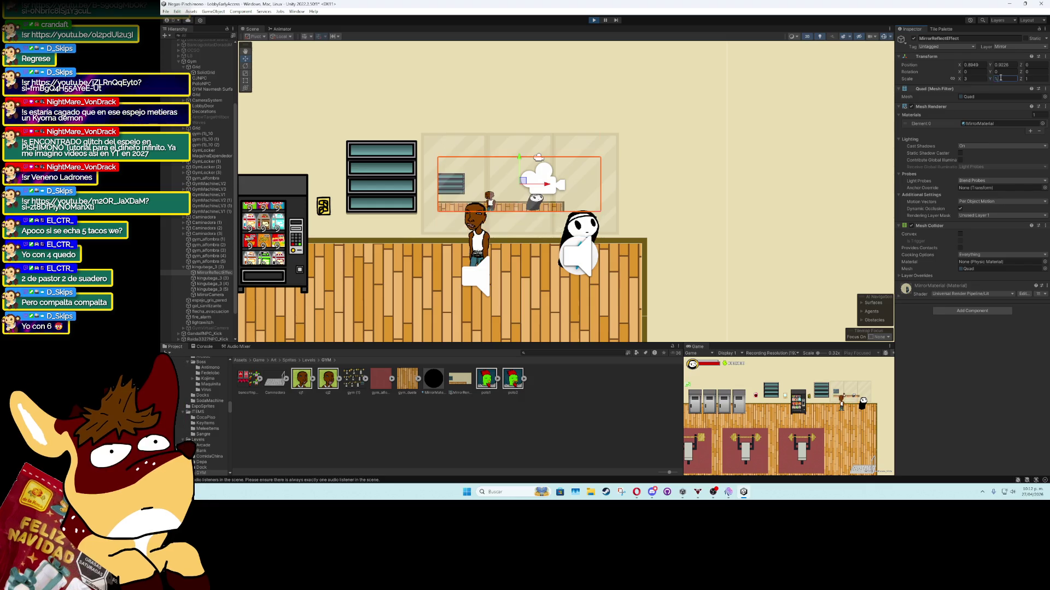
{"action": "left_click", "coordinate": [974, 79]}
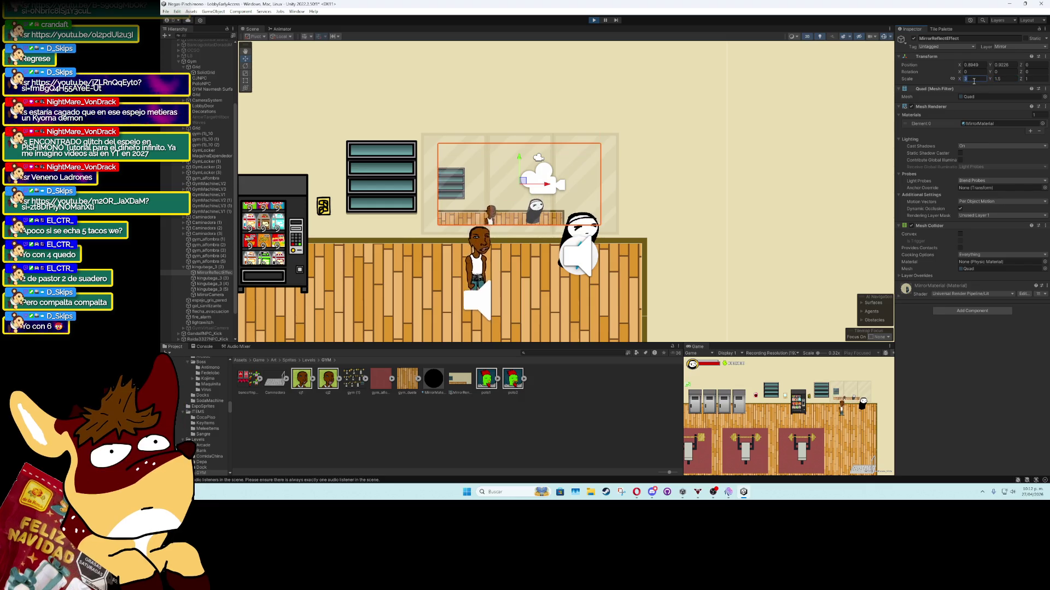
{"action": "type", "text": "3.5"}
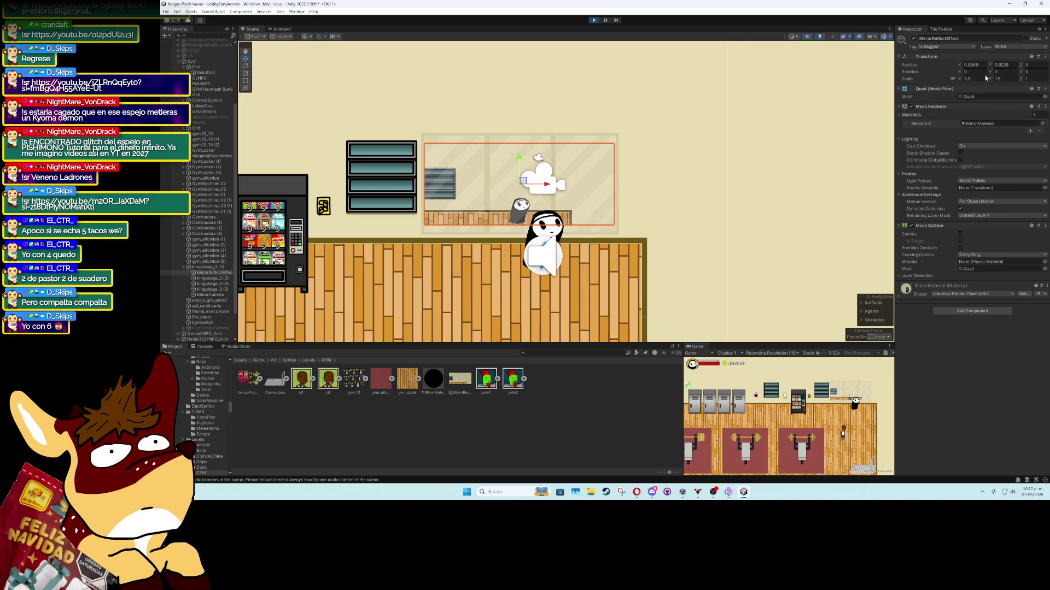
{"action": "type", "text": "2"}
{"action": "left_click", "coordinate": [828, 431]}
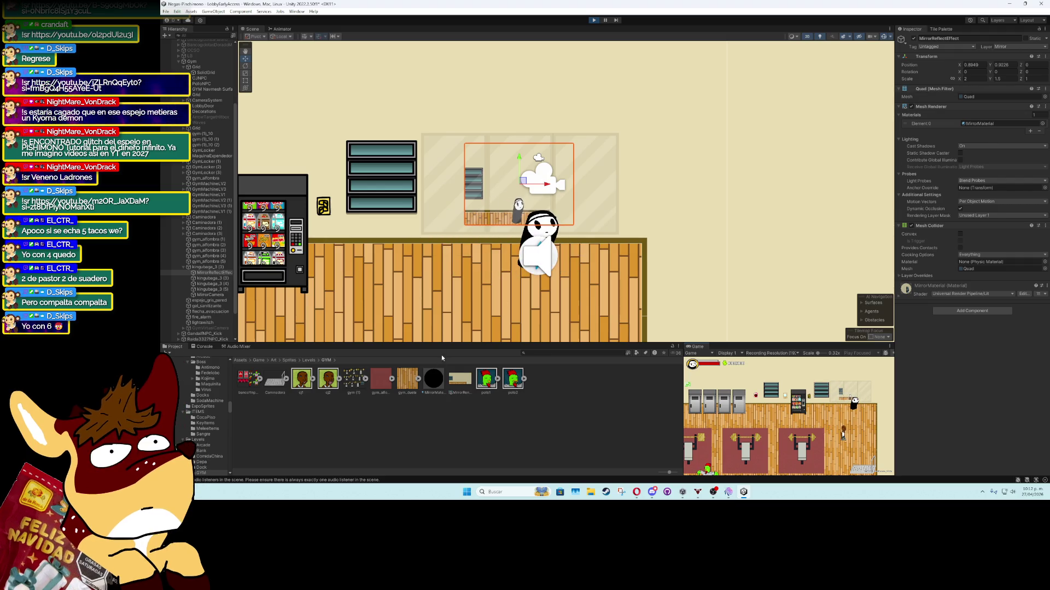
Edit MirrorRenderTexture's size and stop the running game
{"action": "left_click", "coordinate": [456, 383]}
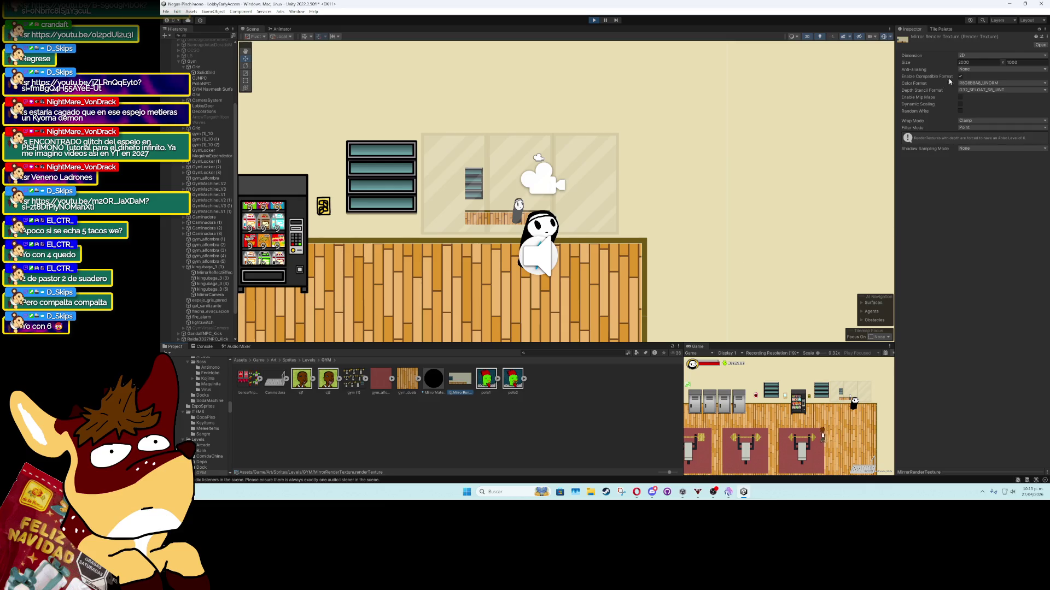
{"action": "type", "text": "300"}
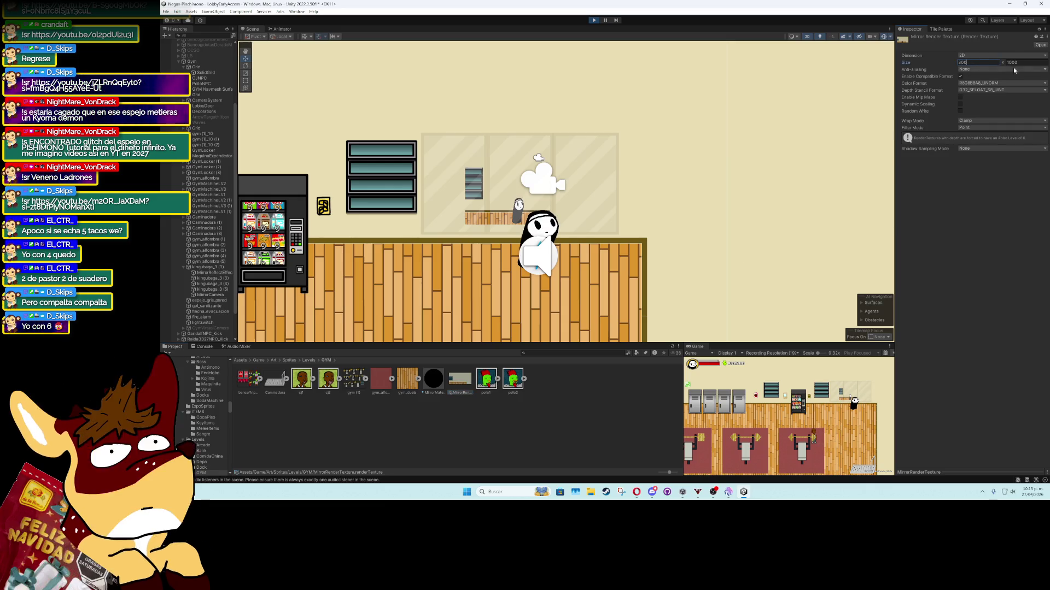
{"action": "type", "text": "150"}
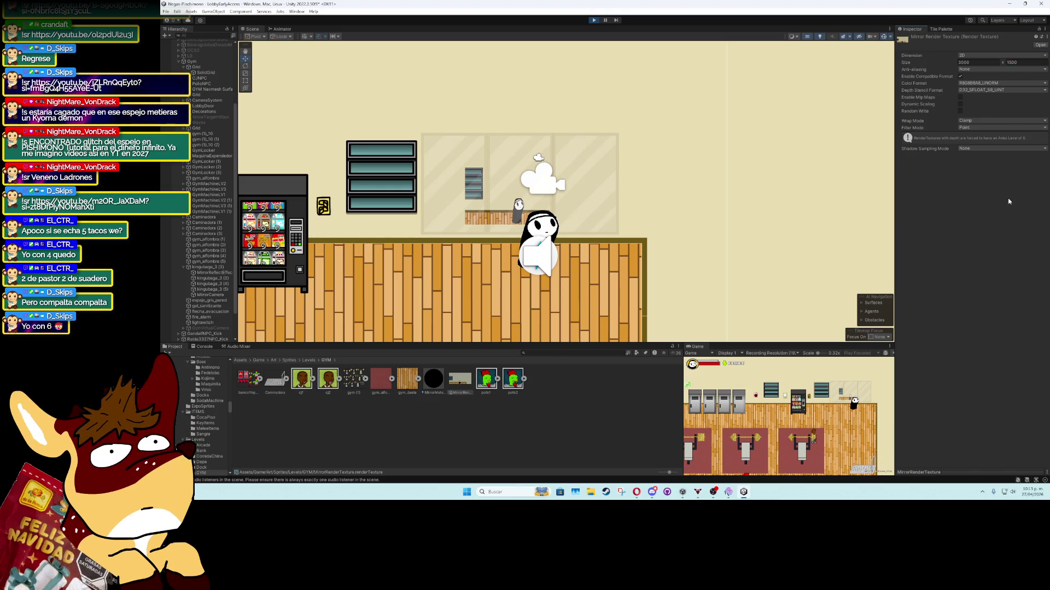
{"action": "left_click", "coordinate": [214, 273]}
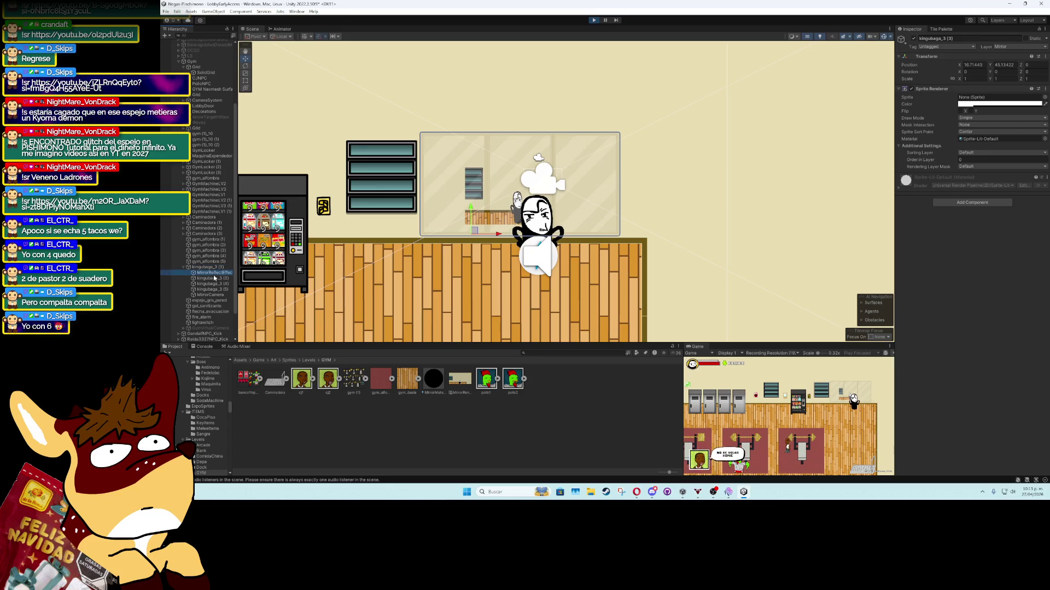
{"action": "left_click", "coordinate": [592, 21]}
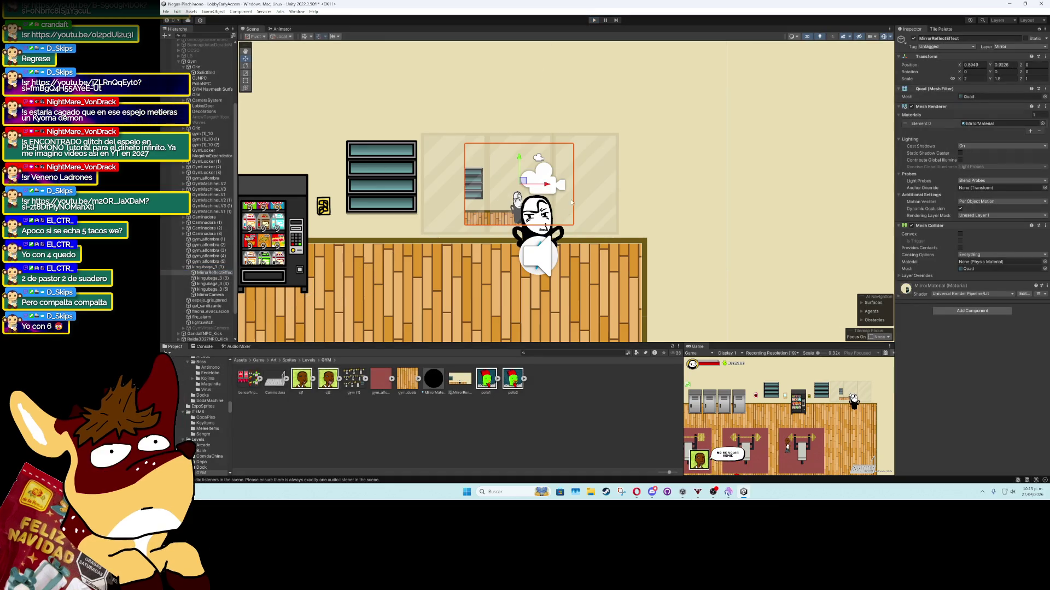
Restart Play mode with MirrorRenderTexture at 1000 x 1500 and select MirrorCamera
{"action": "left_click", "coordinate": [452, 379]}
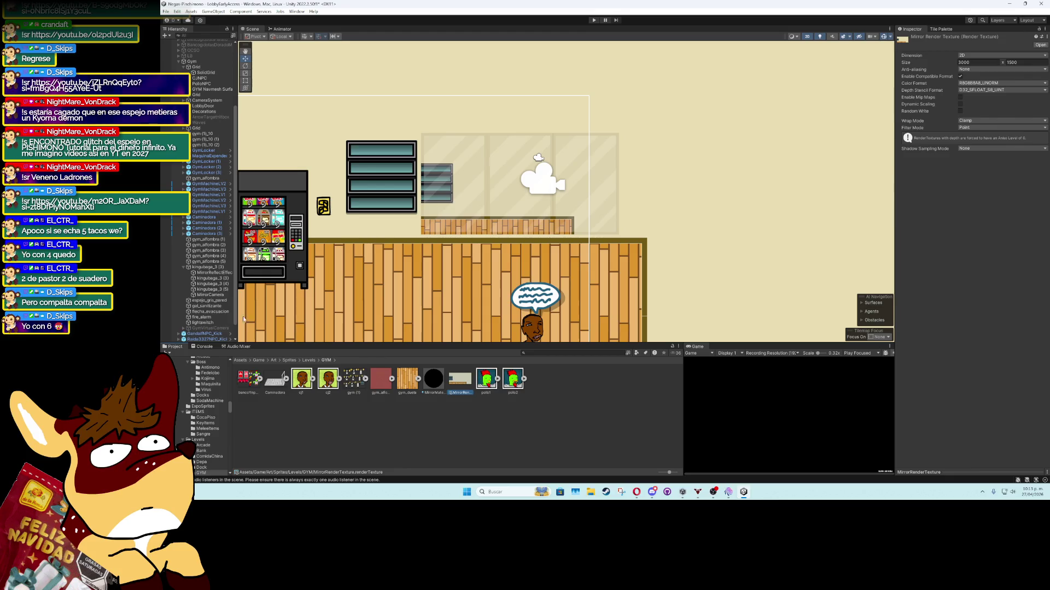
{"action": "left_click", "coordinate": [208, 266]}
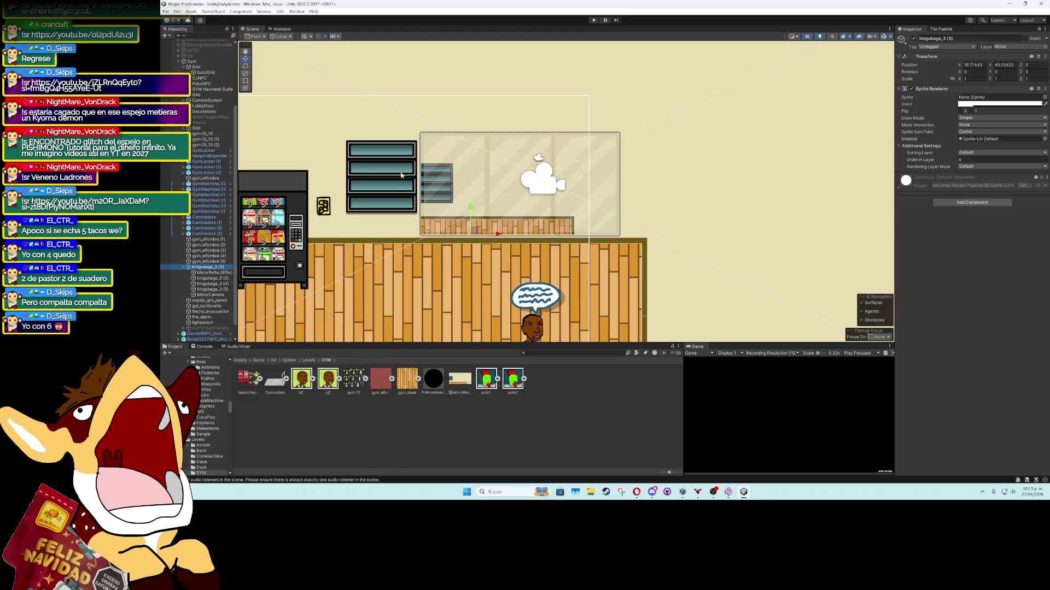
{"action": "left_click", "coordinate": [594, 20]}
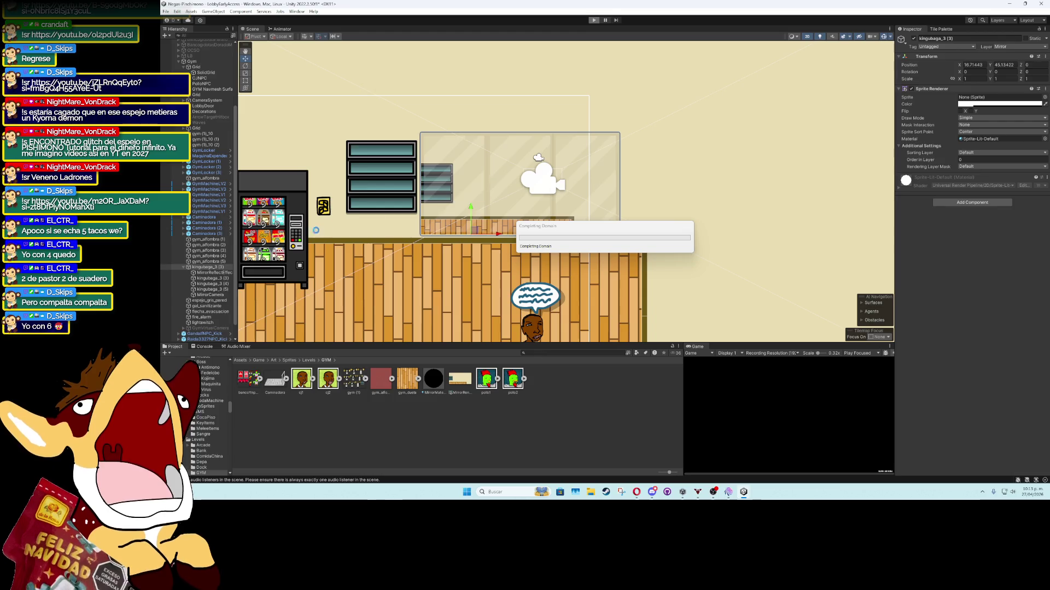
{"action": "left_click", "coordinate": [211, 295]}
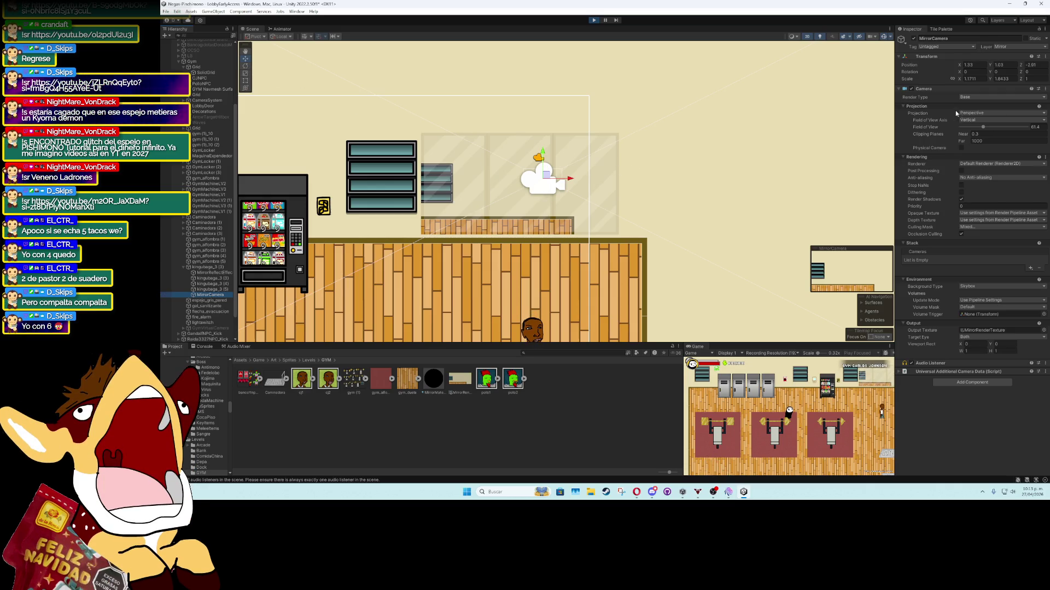
Move the MirrorCamera left and down while trying narrower fields of view
{"action": "left_click_drag", "start_coordinate": [983, 127], "coordinate": [978, 127]}
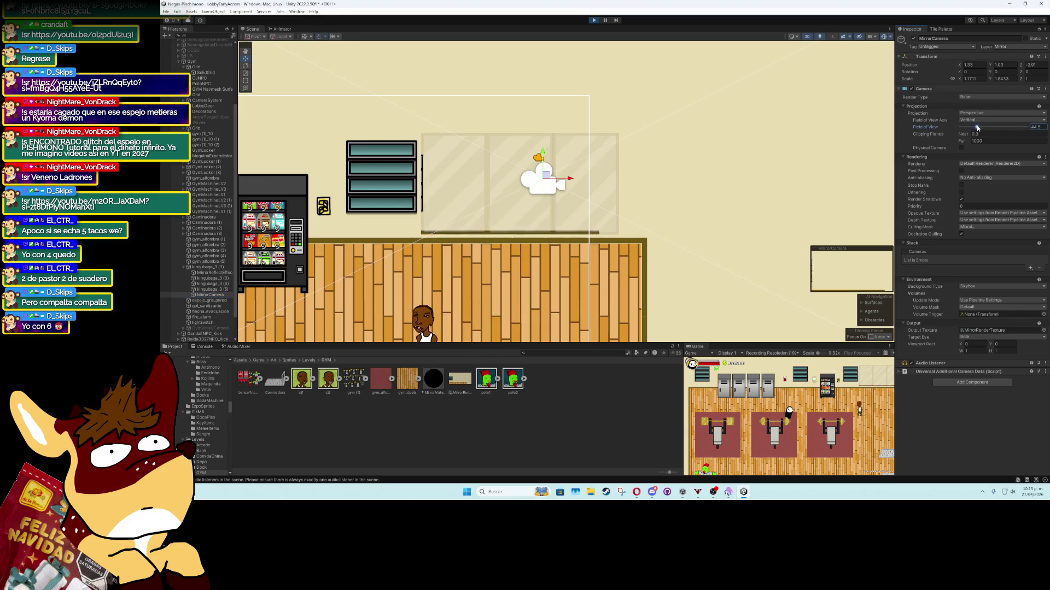
{"action": "left_click_drag", "start_coordinate": [549, 177], "coordinate": [507, 185]}
{"action": "left_click_drag", "start_coordinate": [979, 129], "coordinate": [969, 128]}
{"action": "left_click_drag", "start_coordinate": [508, 162], "coordinate": [502, 191]}
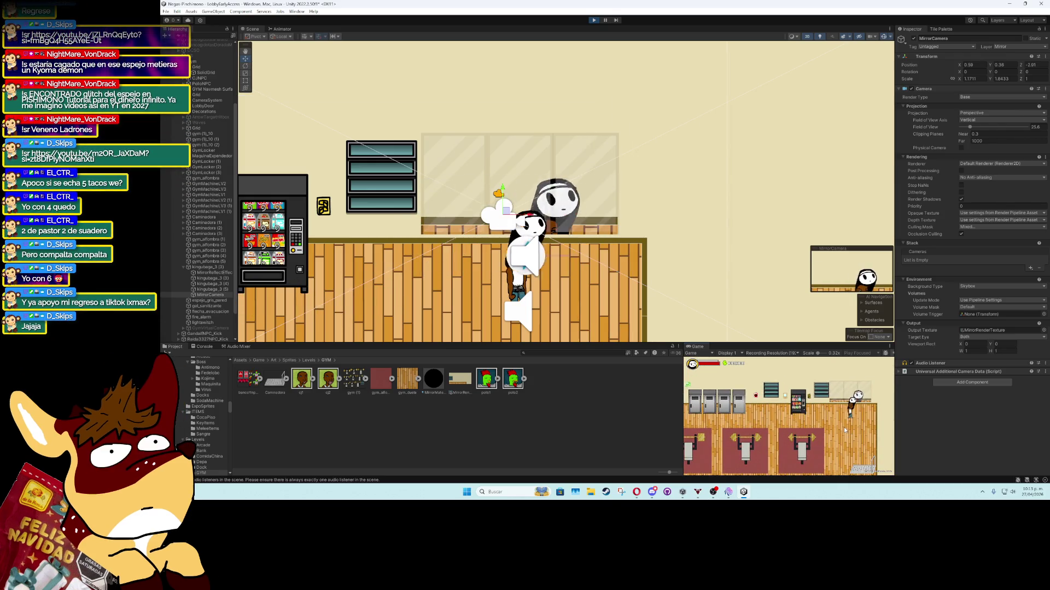
Fine-tune the MirrorCamera's field of view and commit it at 38
{"action": "left_click", "coordinate": [971, 128]}
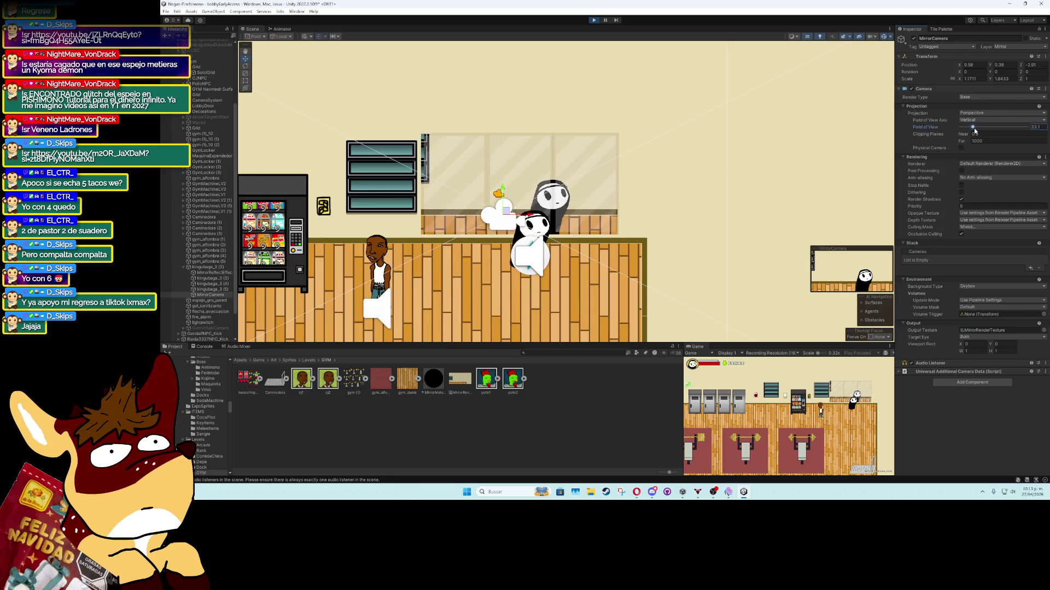
{"action": "left_click_drag", "start_coordinate": [971, 130], "coordinate": [974, 128]}
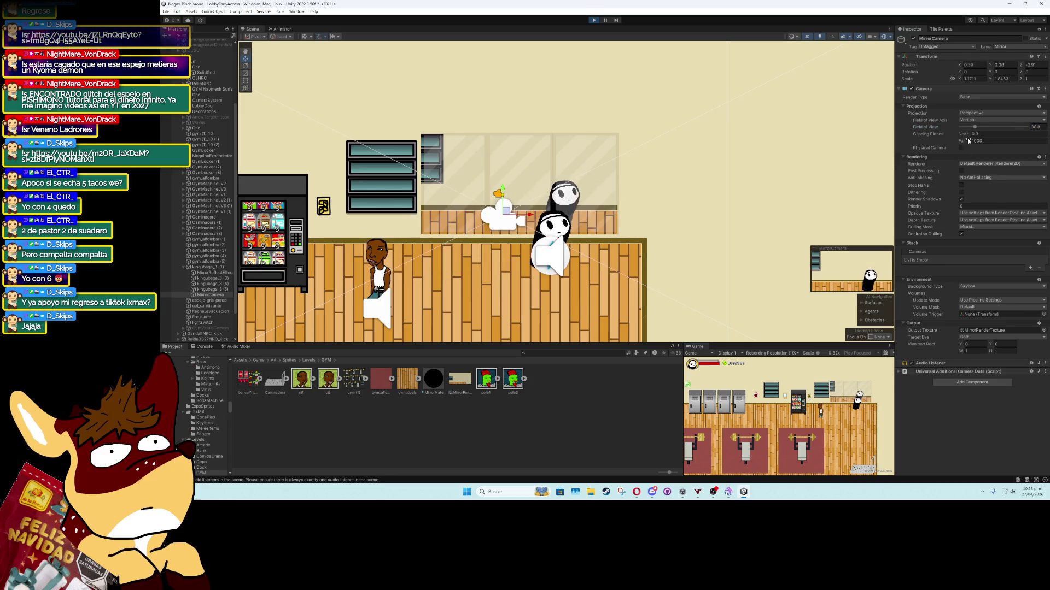
{"action": "left_click_drag", "start_coordinate": [974, 127], "coordinate": [977, 130]}
{"action": "left_click_drag", "start_coordinate": [978, 129], "coordinate": [980, 129]}
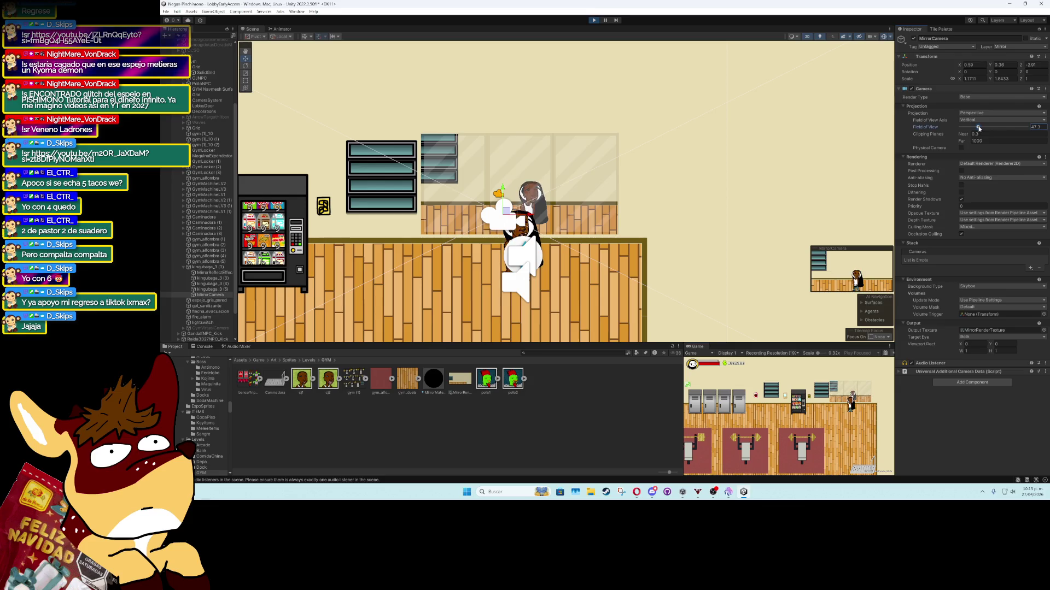
{"action": "left_click_drag", "start_coordinate": [978, 128], "coordinate": [974, 128]}
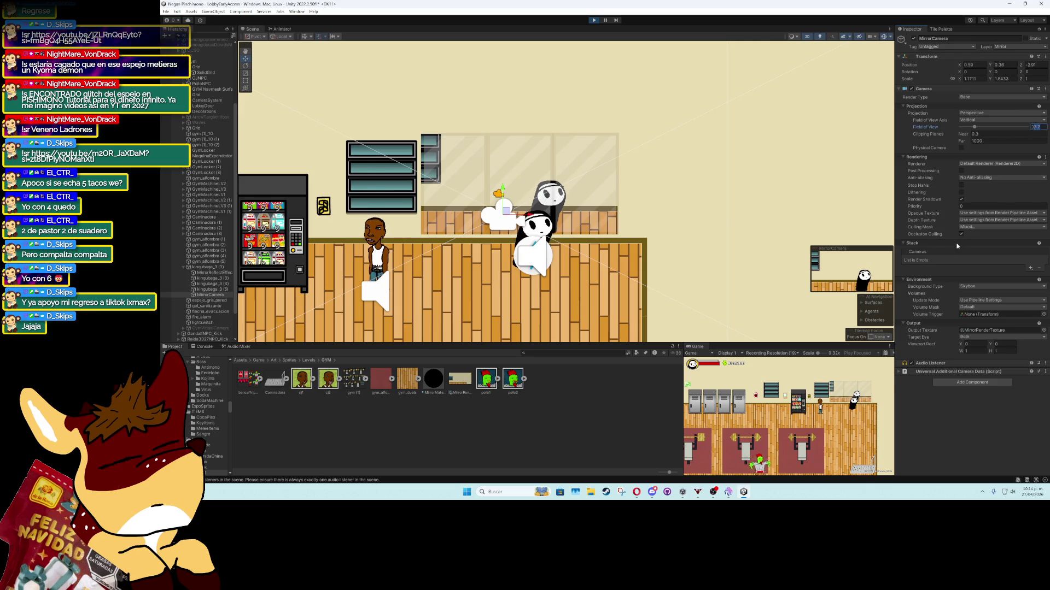
{"action": "key", "text": "Return"}
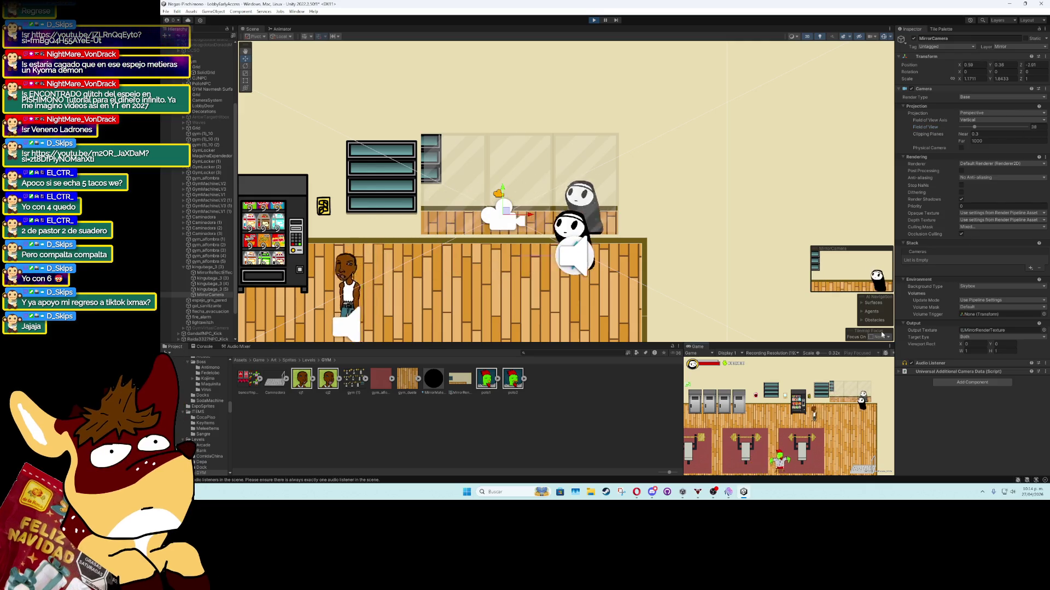
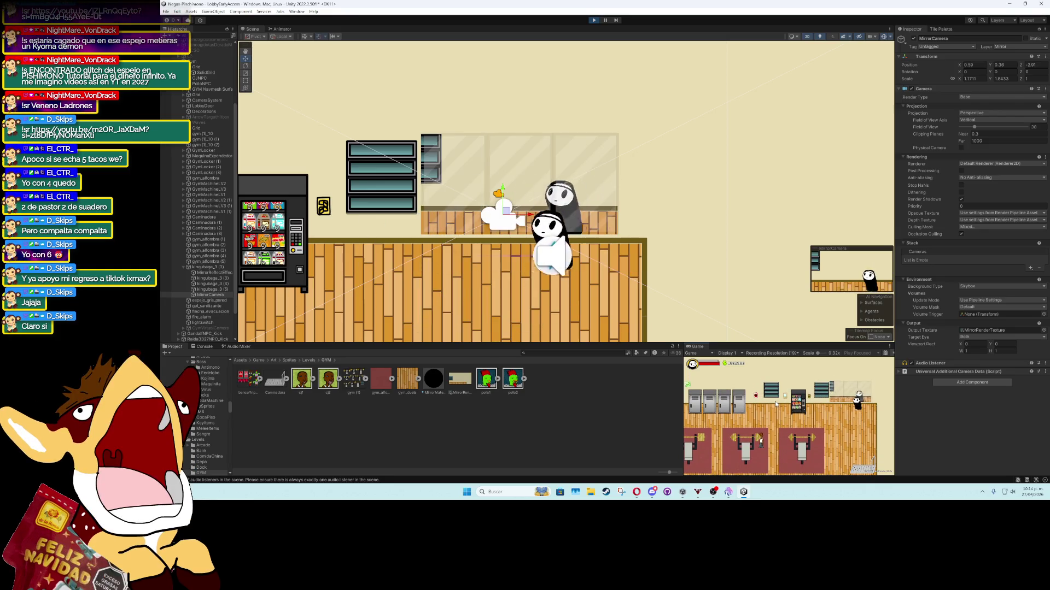
Shift the window blinds panel slightly to the left on the gym wall
{"action": "left_click", "coordinate": [387, 193]}
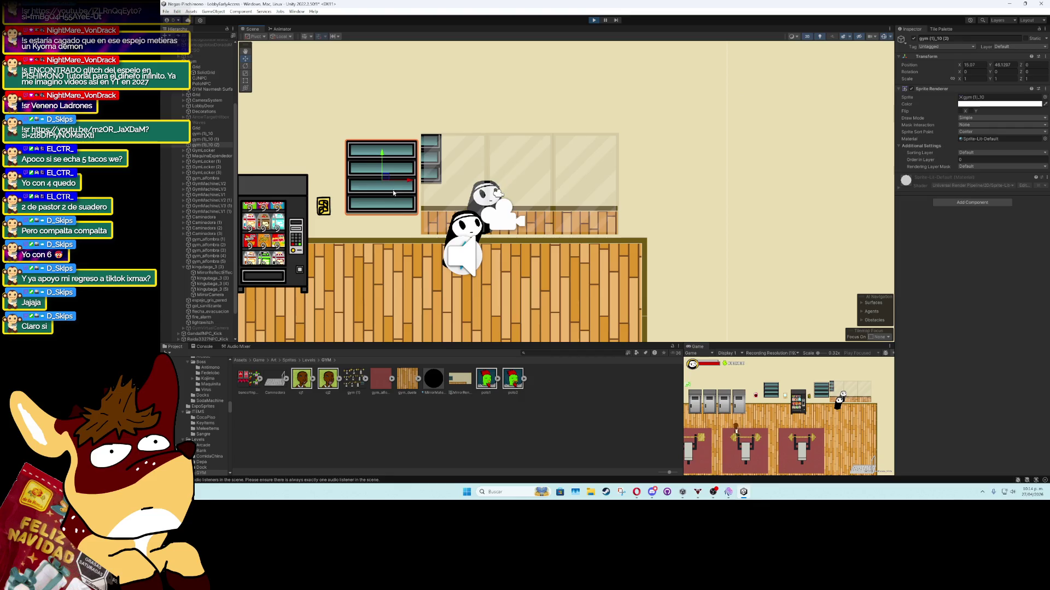
{"action": "left_click_drag", "start_coordinate": [410, 182], "coordinate": [386, 182]}
{"action": "scroll", "coordinate": [384, 213], "scroll_direction": "left", "scroll_amount": 5}
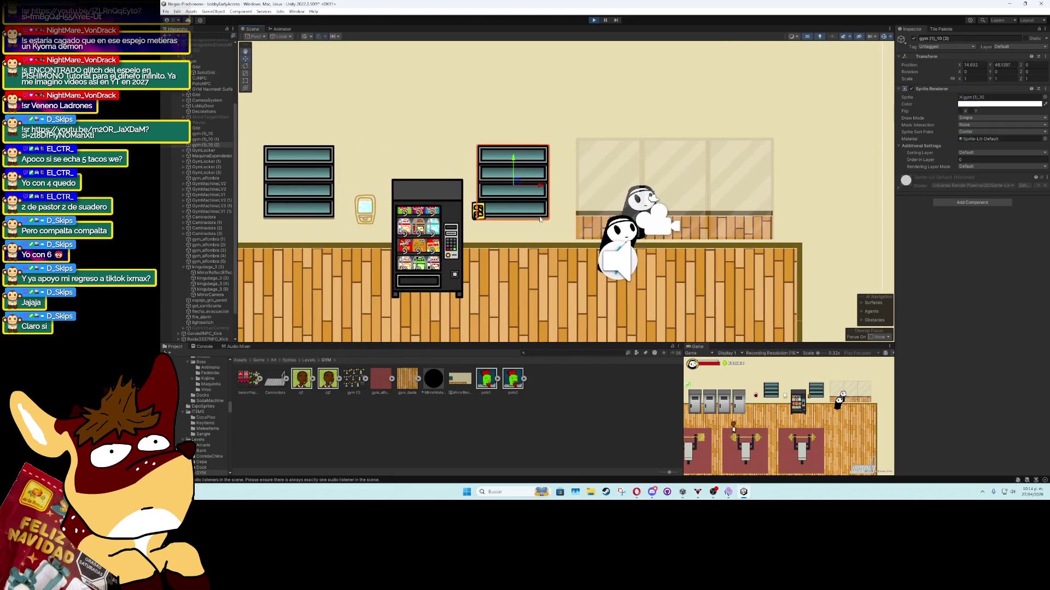
Drag the light switch sprite along the wall until it sits beside the vending machine
{"action": "left_click", "coordinate": [485, 219]}
{"action": "left_click_drag", "start_coordinate": [545, 224], "coordinate": [578, 227]}
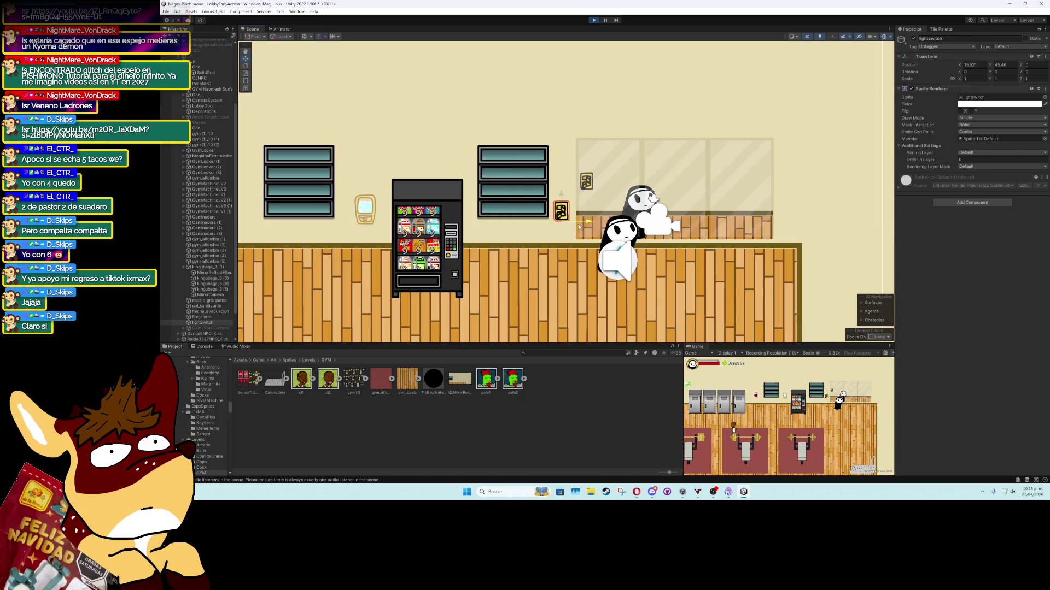
{"action": "left_click_drag", "start_coordinate": [579, 227], "coordinate": [580, 227]}
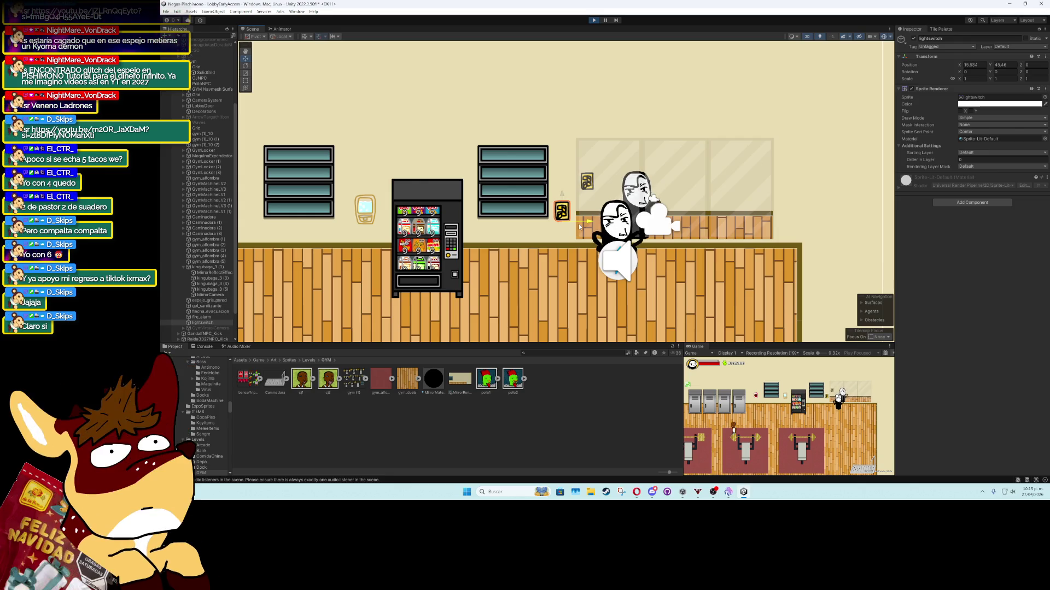
{"action": "mouse_move", "coordinate": [505, 231]}
{"action": "left_mouse_down"}
{"action": "mouse_move", "coordinate": [326, 247]}
{"action": "mouse_move", "coordinate": [381, 218]}
{"action": "mouse_move", "coordinate": [490, 218]}
{"action": "left_mouse_up"}
{"action": "left_click_drag", "start_coordinate": [552, 223], "coordinate": [673, 233]}
{"action": "left_click", "coordinate": [638, 295]}
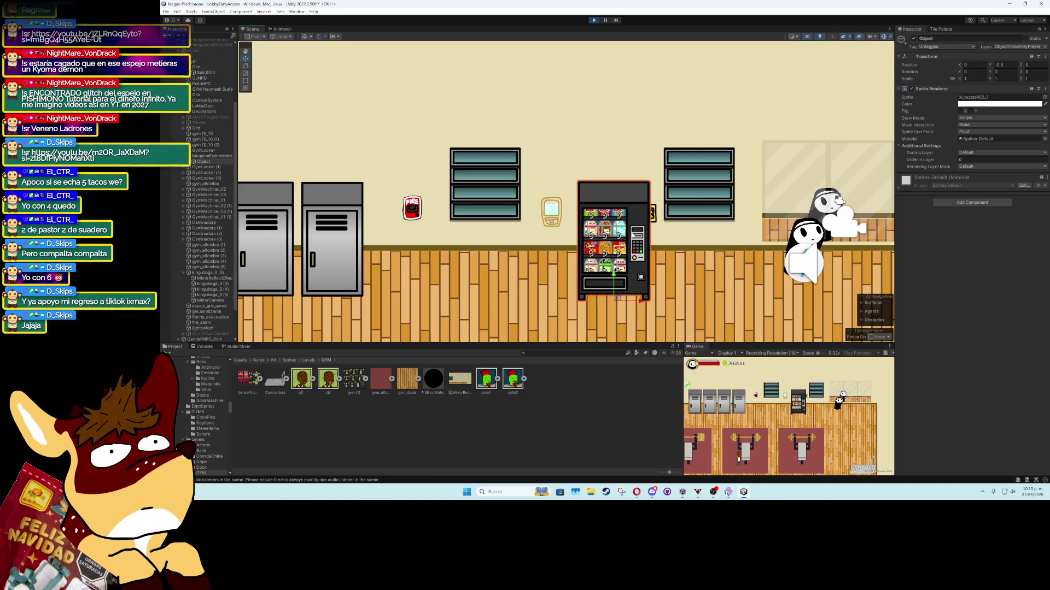
Stop the game and set MirrorCamera's Field of View to 28
{"action": "left_click", "coordinate": [595, 21]}
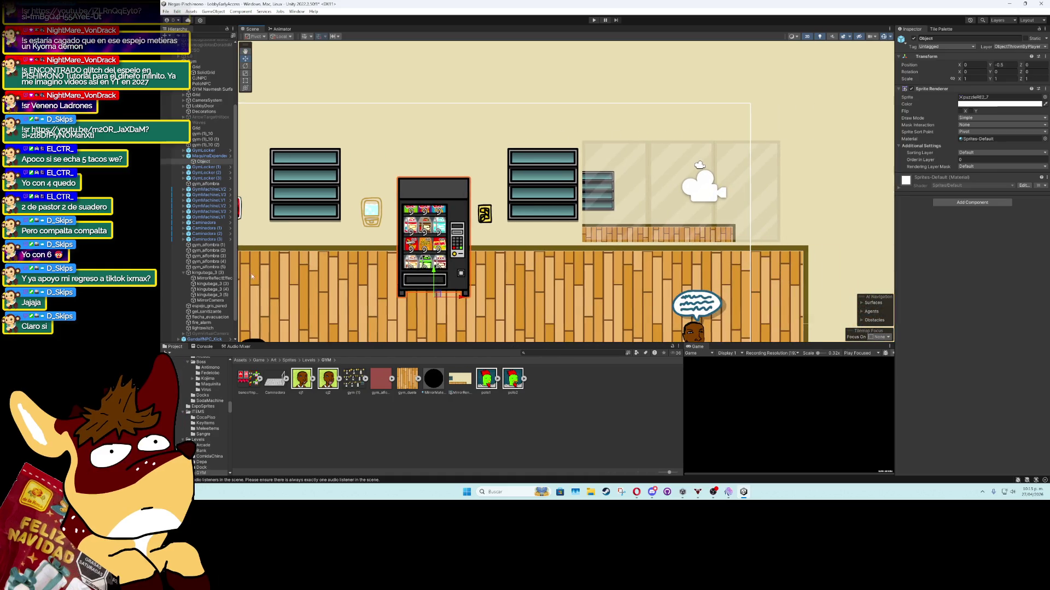
{"action": "left_click", "coordinate": [214, 301]}
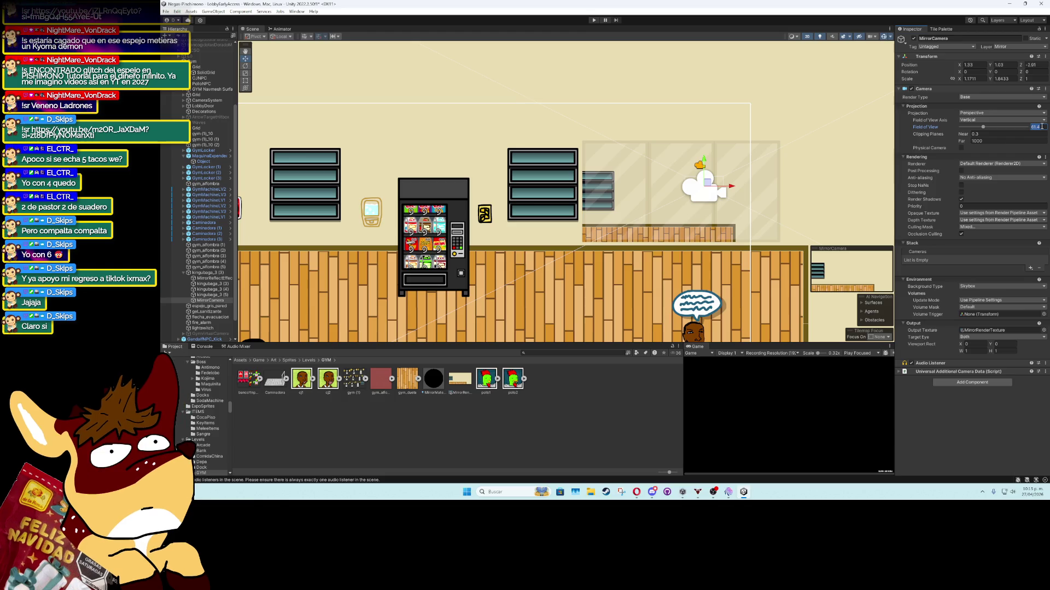
{"action": "type", "text": "28"}
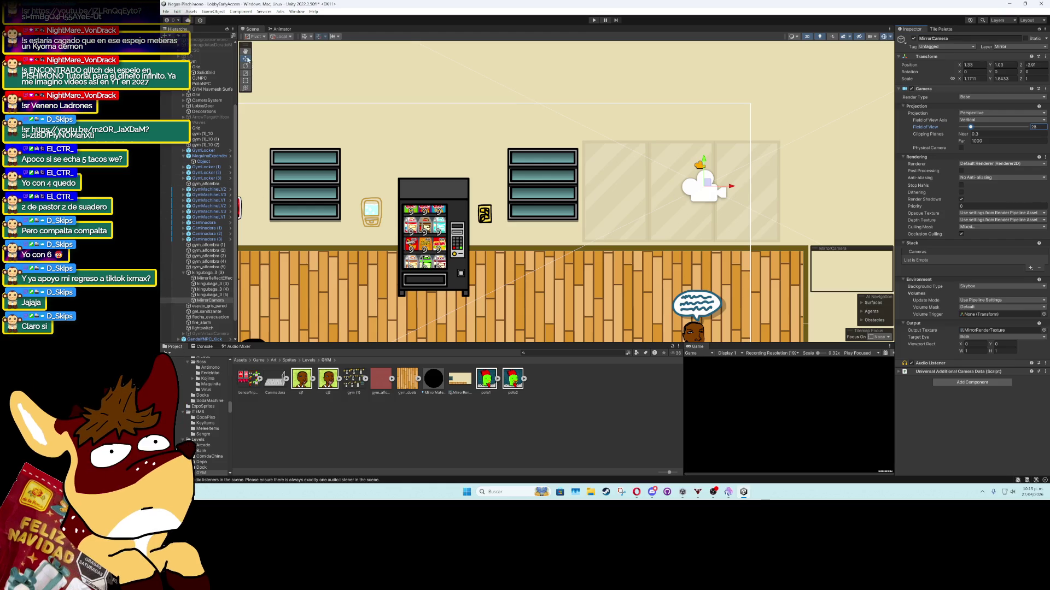
Lower the mirror camera to about Y 0.24 so the floor shows, then play-test
{"action": "mouse_move", "coordinate": [704, 162]}
{"action": "left_mouse_down"}
{"action": "mouse_move", "coordinate": [716, 222]}
{"action": "mouse_move", "coordinate": [760, 223]}
{"action": "mouse_move", "coordinate": [654, 230]}
{"action": "mouse_move", "coordinate": [708, 246]}
{"action": "left_mouse_up"}
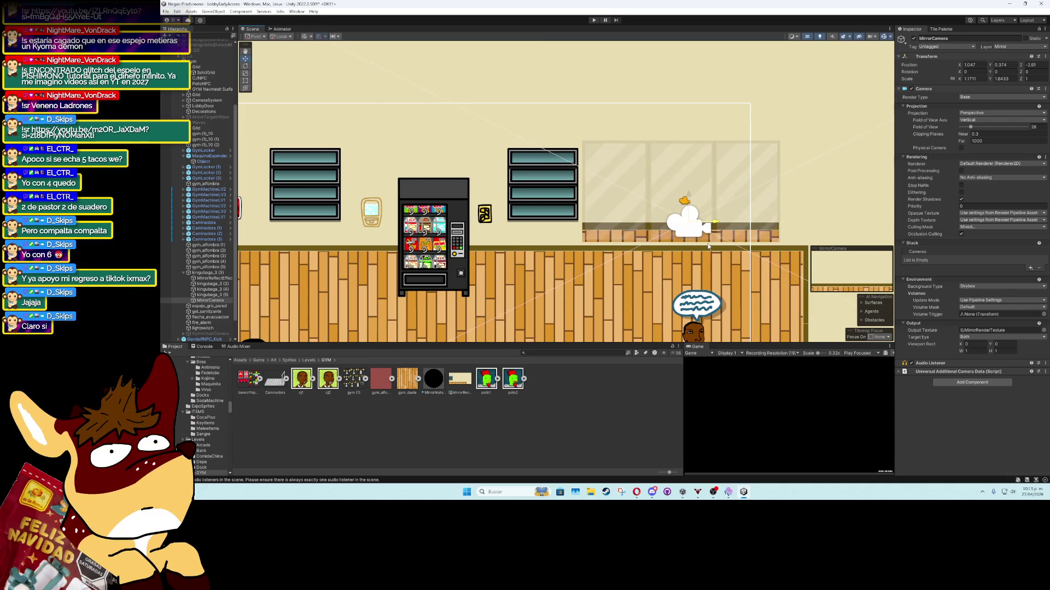
{"action": "scroll", "coordinate": [707, 243], "scroll_direction": "down", "scroll_amount": 3}
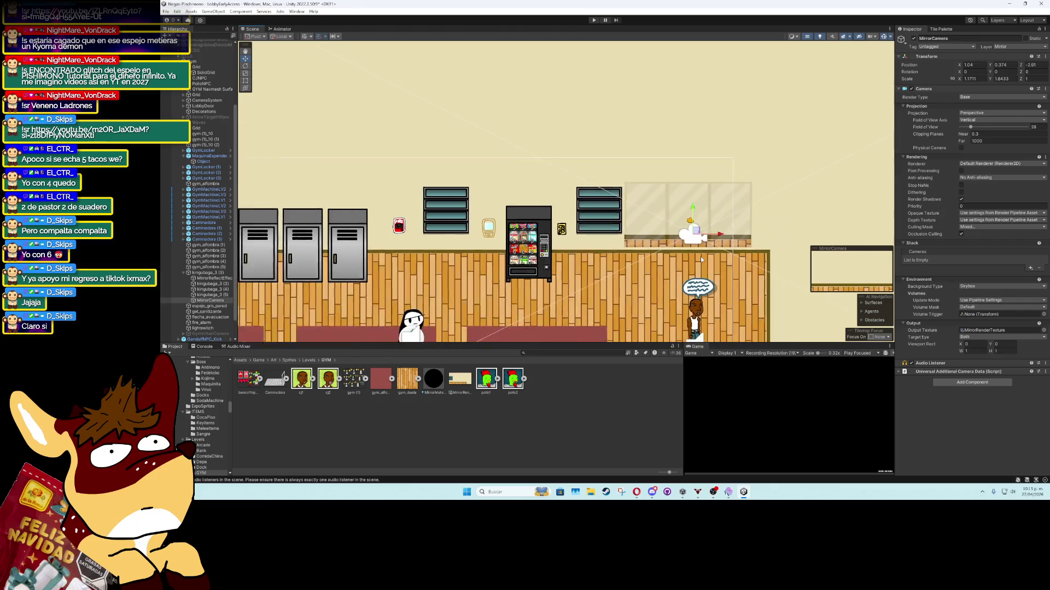
{"action": "left_click_drag", "start_coordinate": [692, 213], "coordinate": [695, 217]}
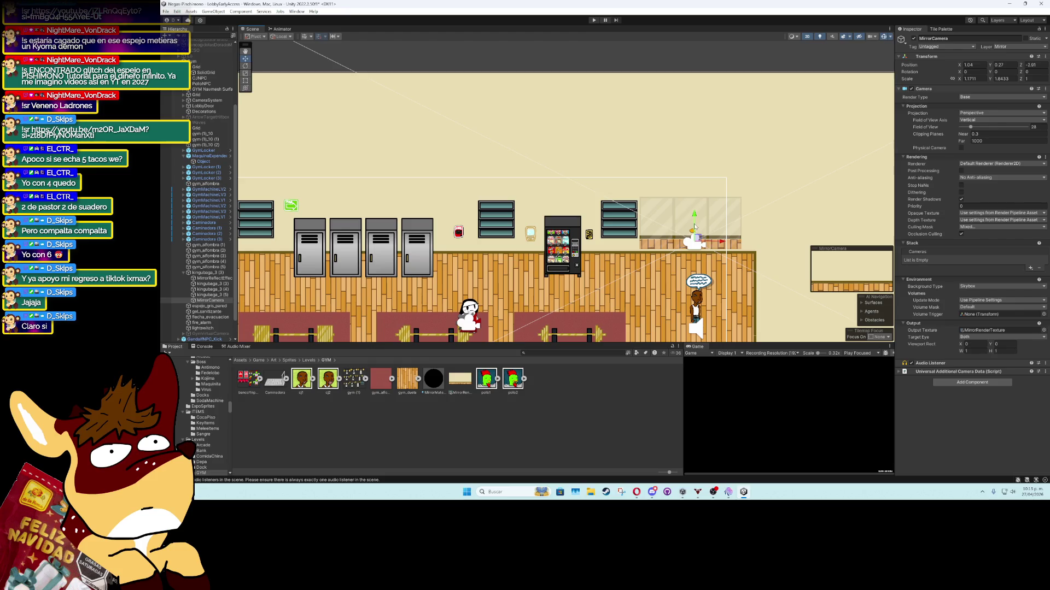
{"action": "left_click", "coordinate": [594, 20]}
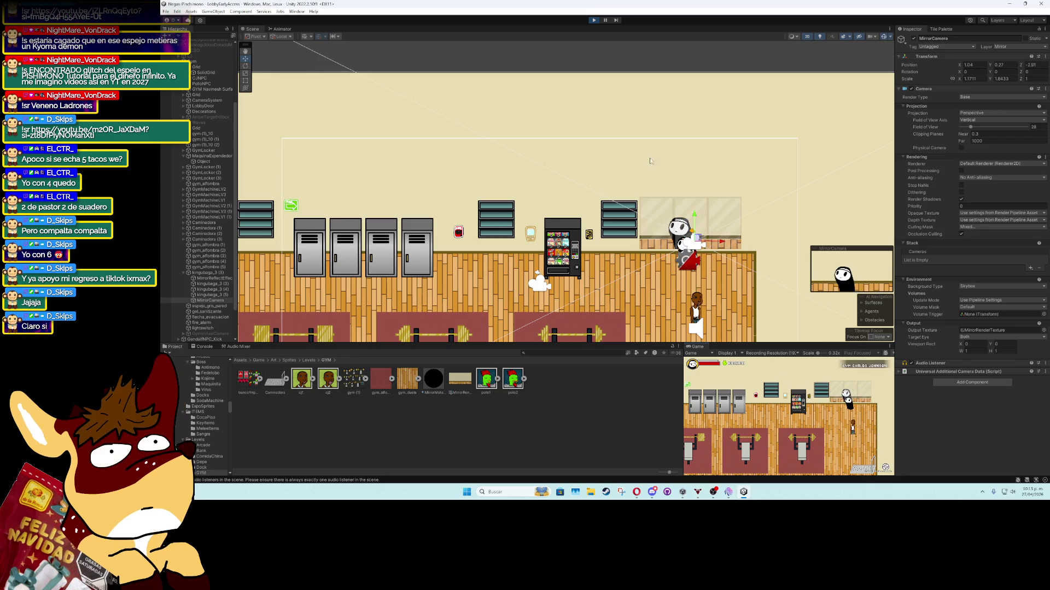
Widen MirrorCamera's field of view from 28 while walking the player past the mirror, then stop playing
{"action": "left_click", "coordinate": [214, 278]}
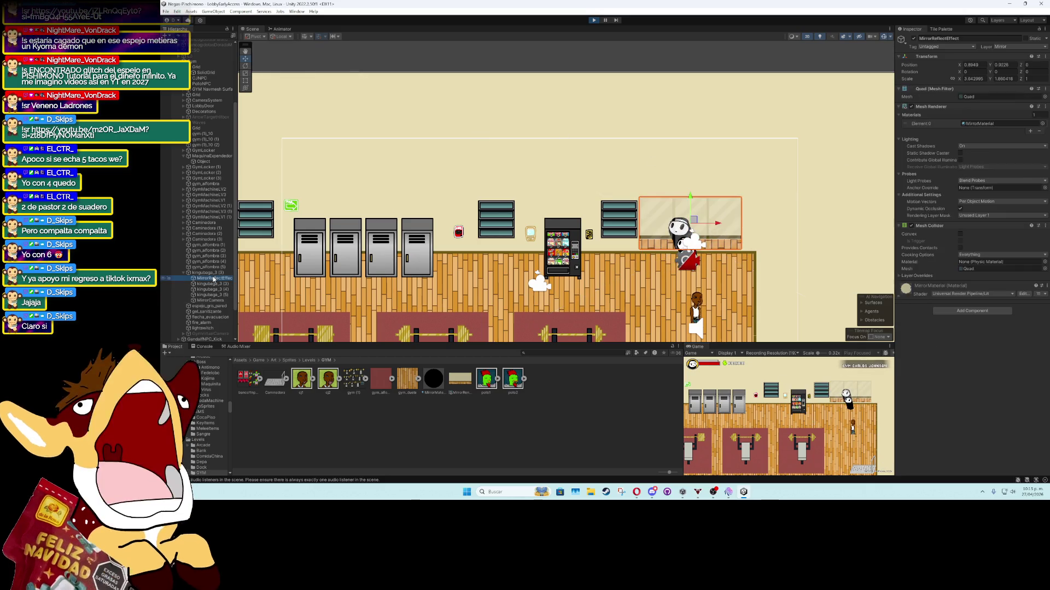
{"action": "left_click", "coordinate": [210, 300]}
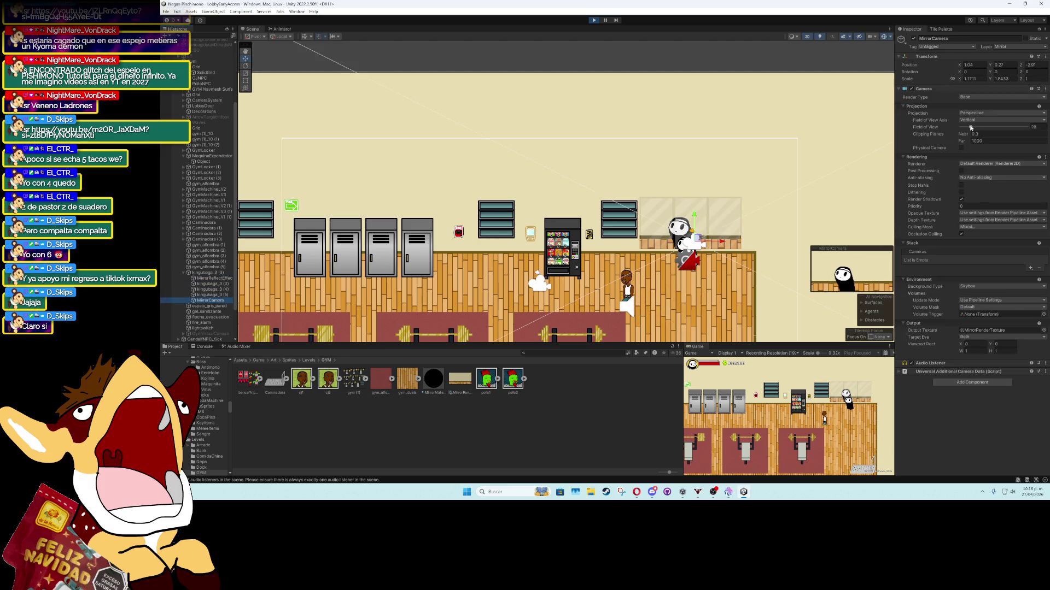
{"action": "left_click_drag", "start_coordinate": [971, 128], "coordinate": [973, 127]}
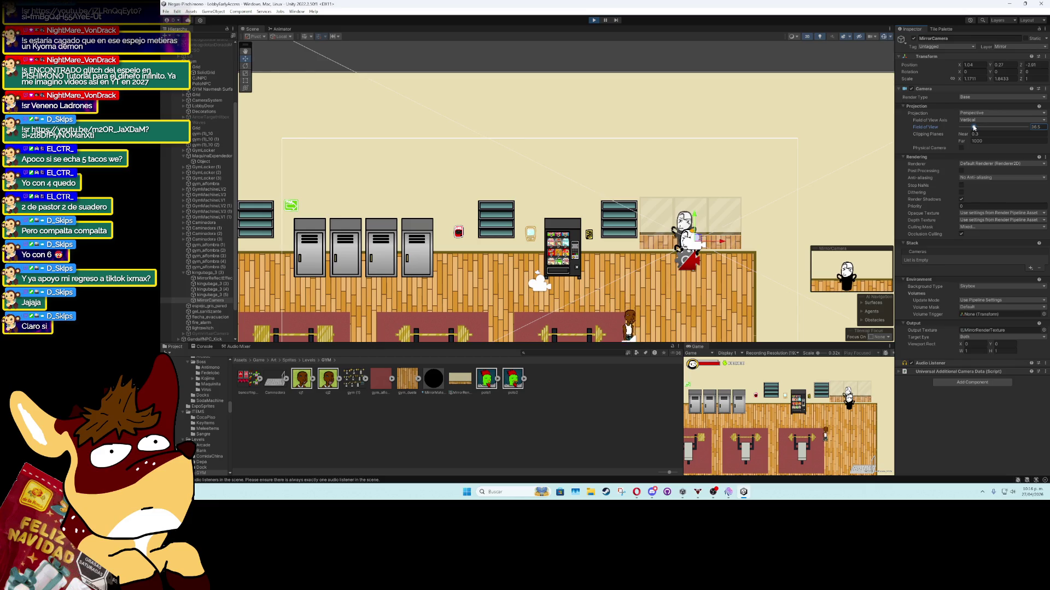
{"action": "left_click", "coordinate": [861, 420]}
{"action": "key", "text": "d"}
{"action": "key", "text": "a"}
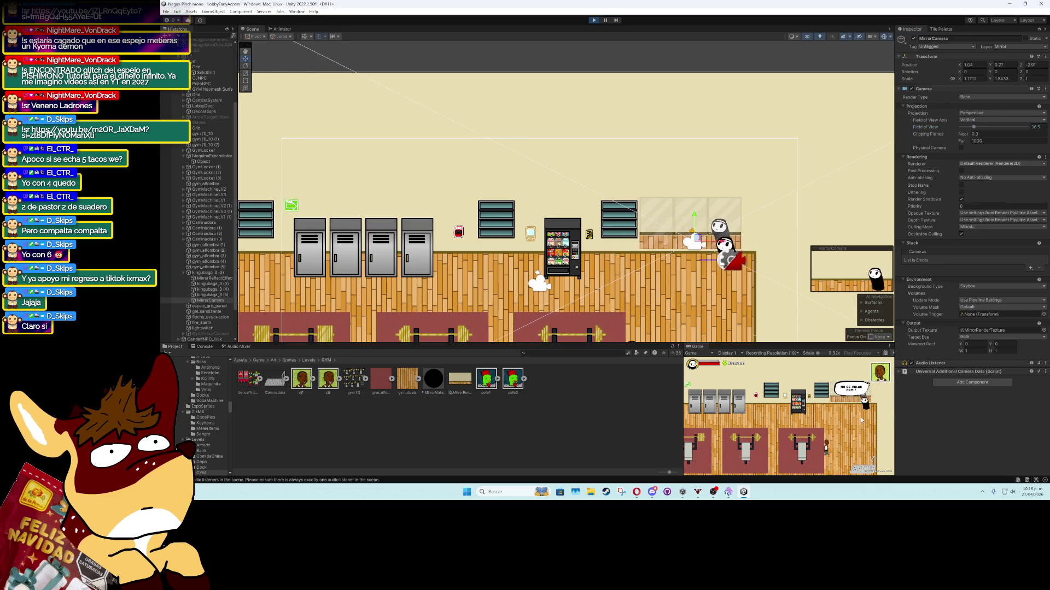
{"action": "left_click", "coordinate": [1035, 127]}
{"action": "left_click", "coordinate": [592, 20]}
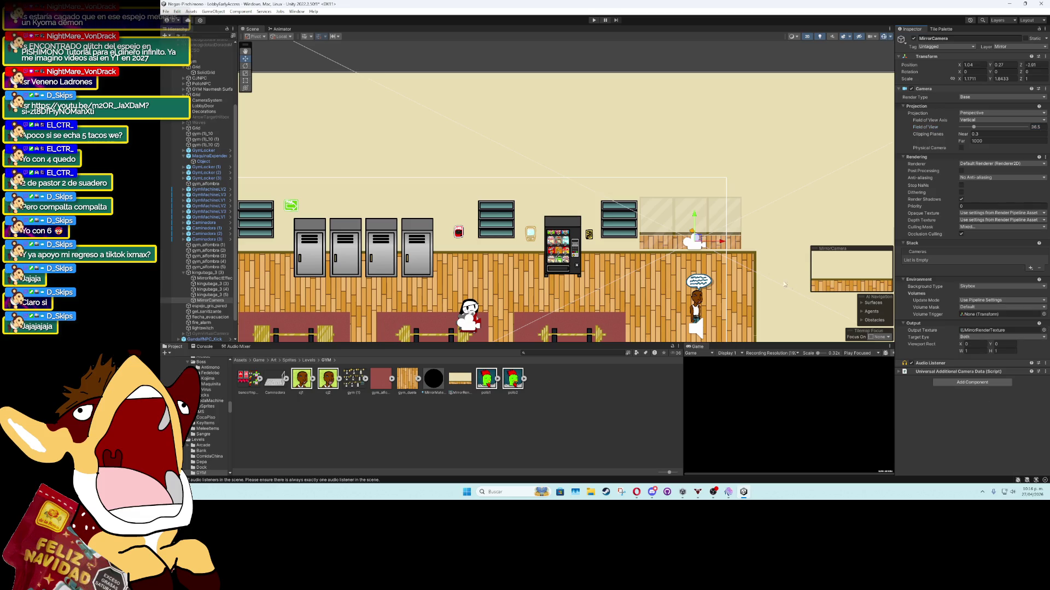
Drag MirrorCamera to height 0.23, turn off Scene gizmos, and enter Play mode
{"action": "left_click_drag", "start_coordinate": [695, 218], "coordinate": [693, 217]}
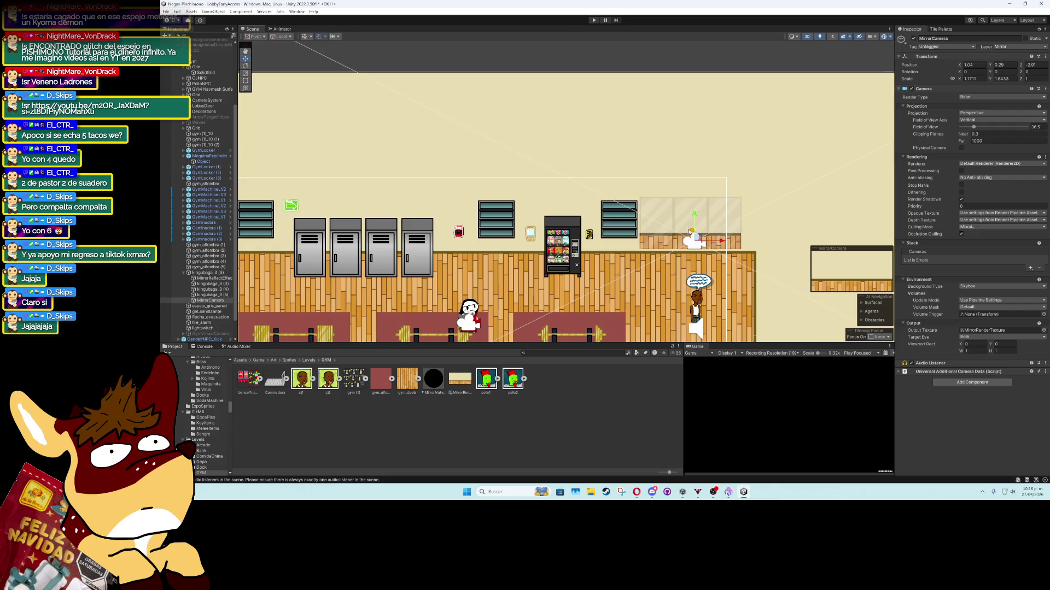
{"action": "left_click_drag", "start_coordinate": [689, 231], "coordinate": [689, 235]}
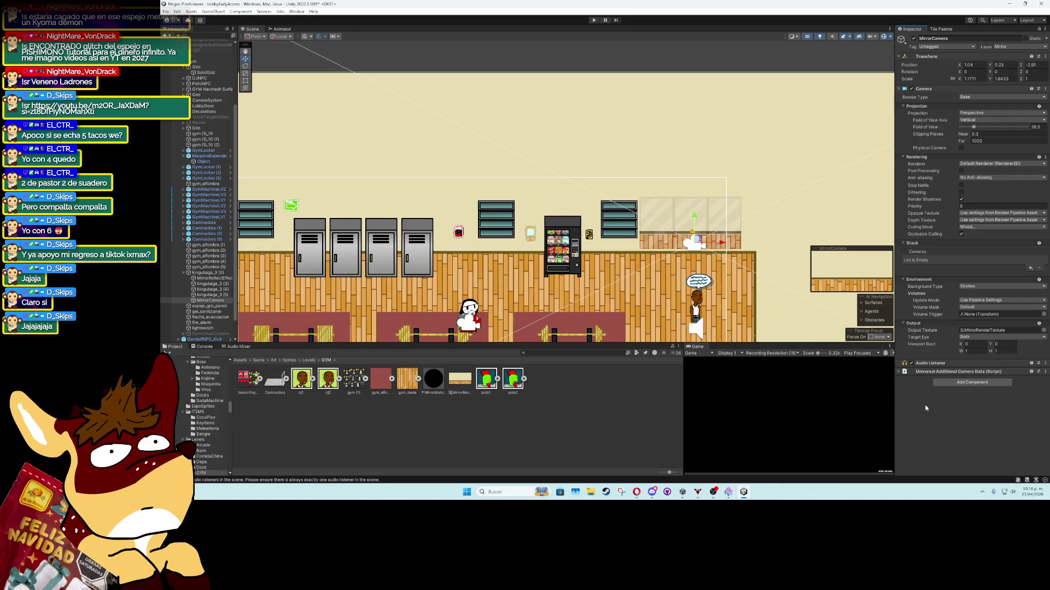
{"action": "scroll", "coordinate": [753, 279], "scroll_direction": "up", "scroll_amount": 4}
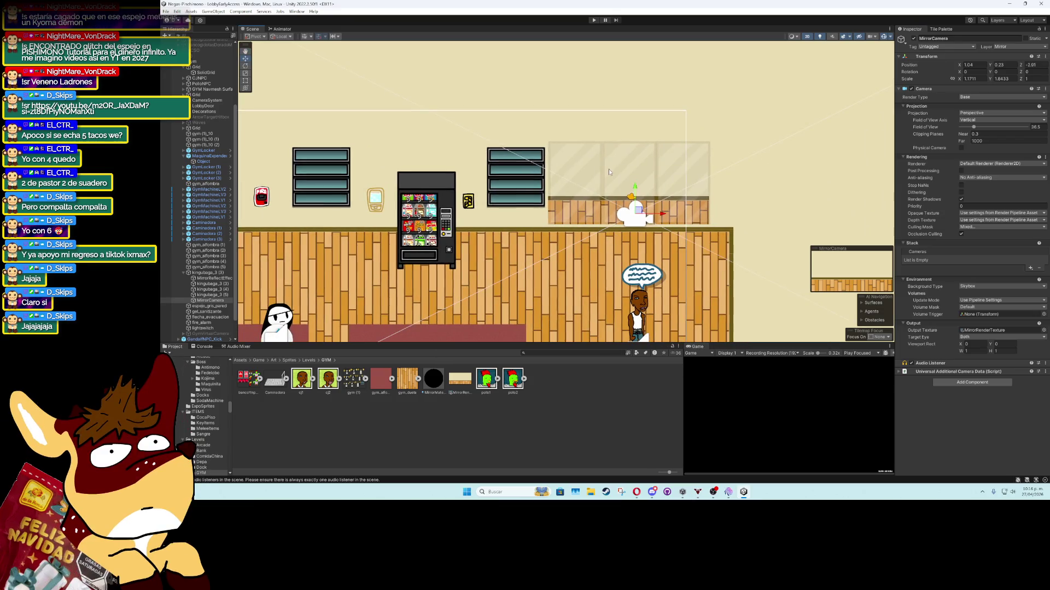
{"action": "left_click", "coordinate": [870, 36]}
{"action": "left_click", "coordinate": [593, 19]}
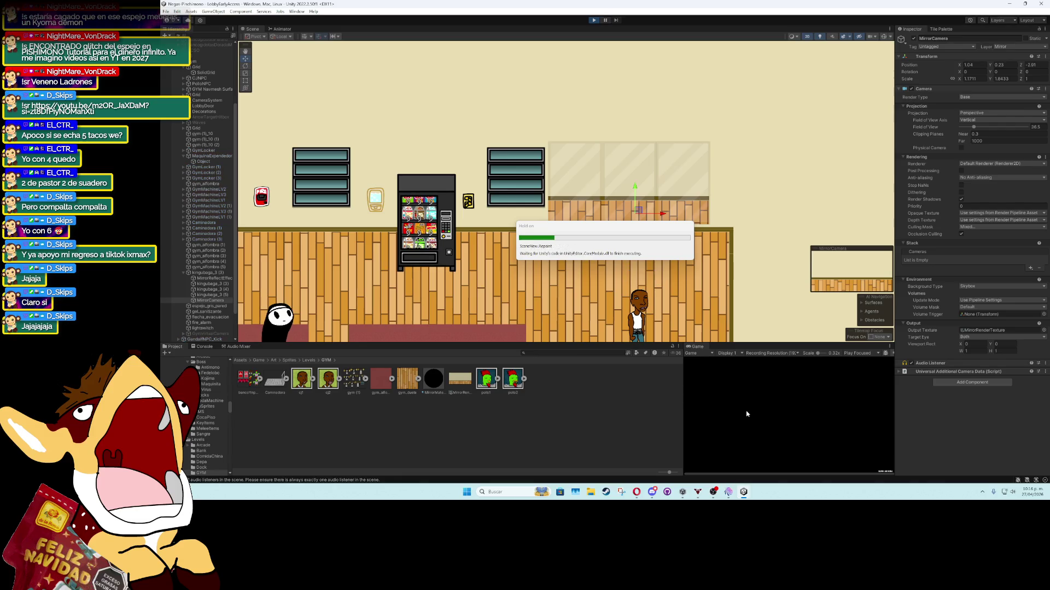
Maximize the Game view and walk the ghost around the mirror and past the NPC, dismissing its dialog
{"action": "double_click", "coordinate": [697, 347]}
{"action": "key", "text": "d"}
{"action": "key", "text": "w"}
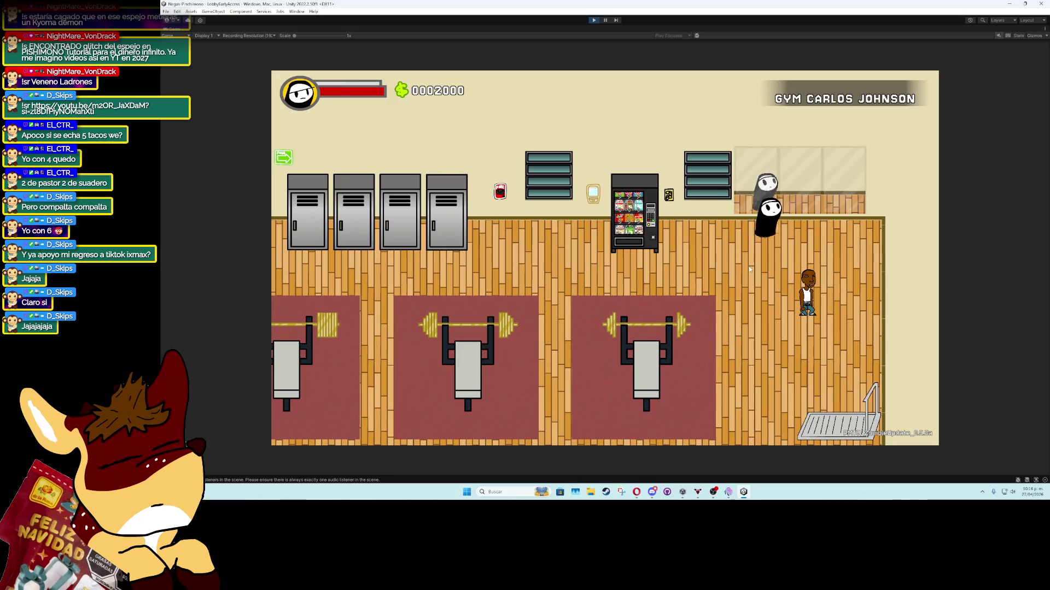
{"action": "key", "text": "s"}
{"action": "key", "text": "a"}
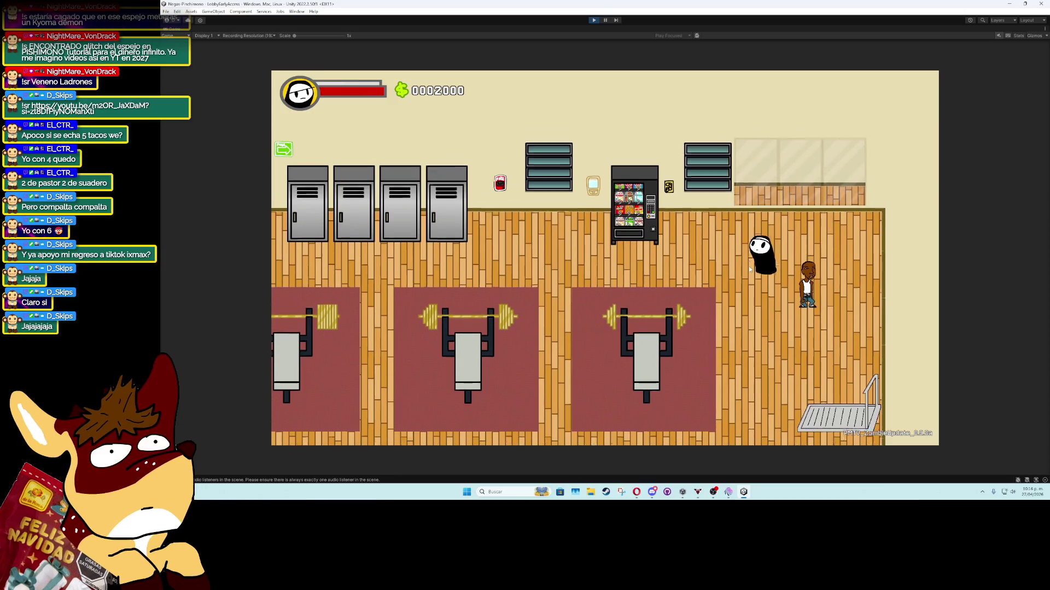
{"action": "key", "text": "a"}
{"action": "key", "text": "s"}
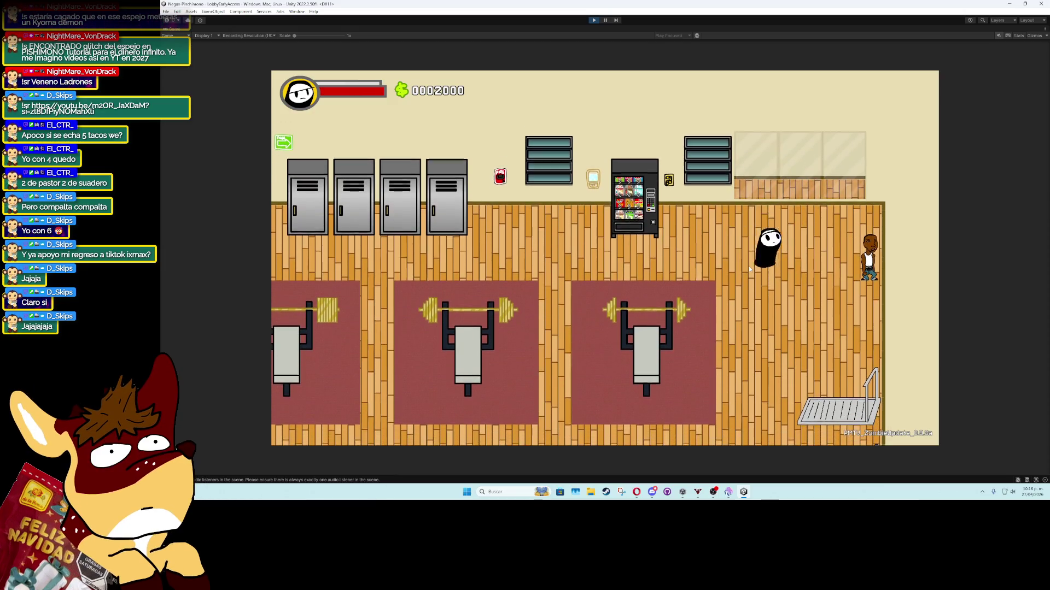
{"action": "key", "text": "a"}
{"action": "key", "text": "s"}
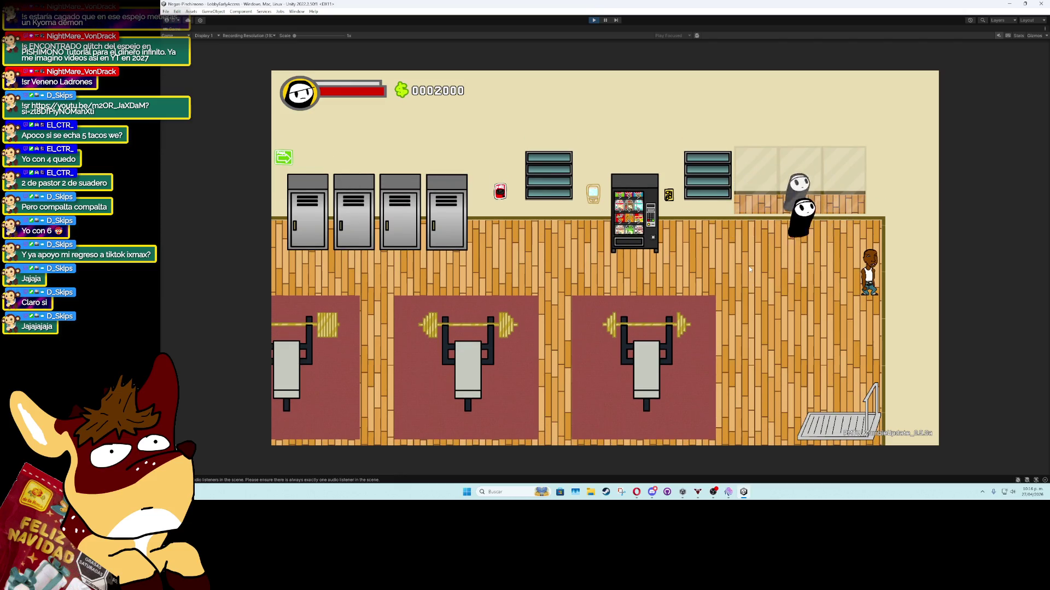
{"action": "key", "text": "d"}
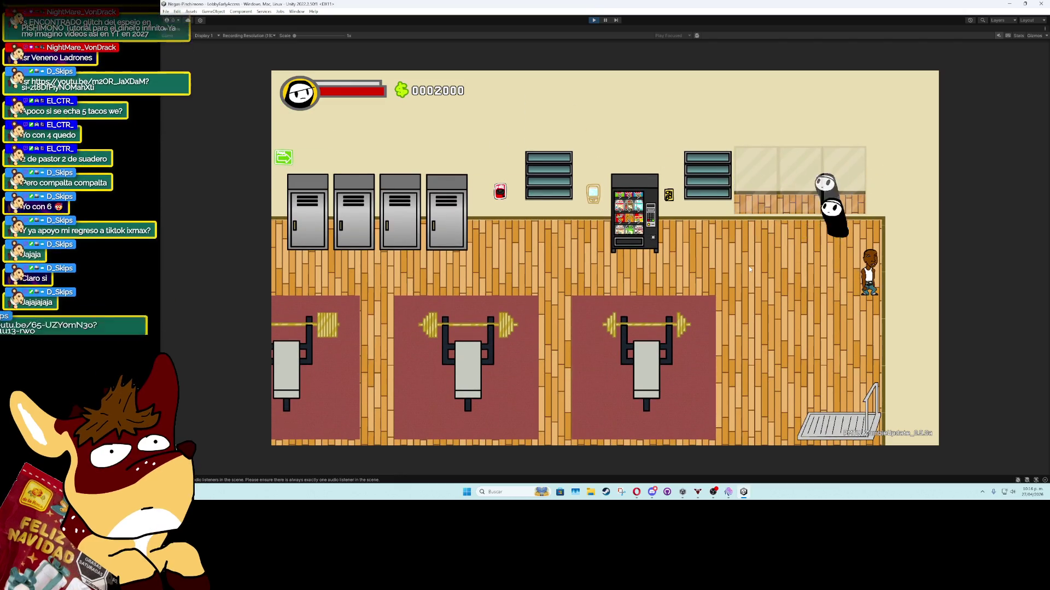
{"action": "key", "text": "a"}
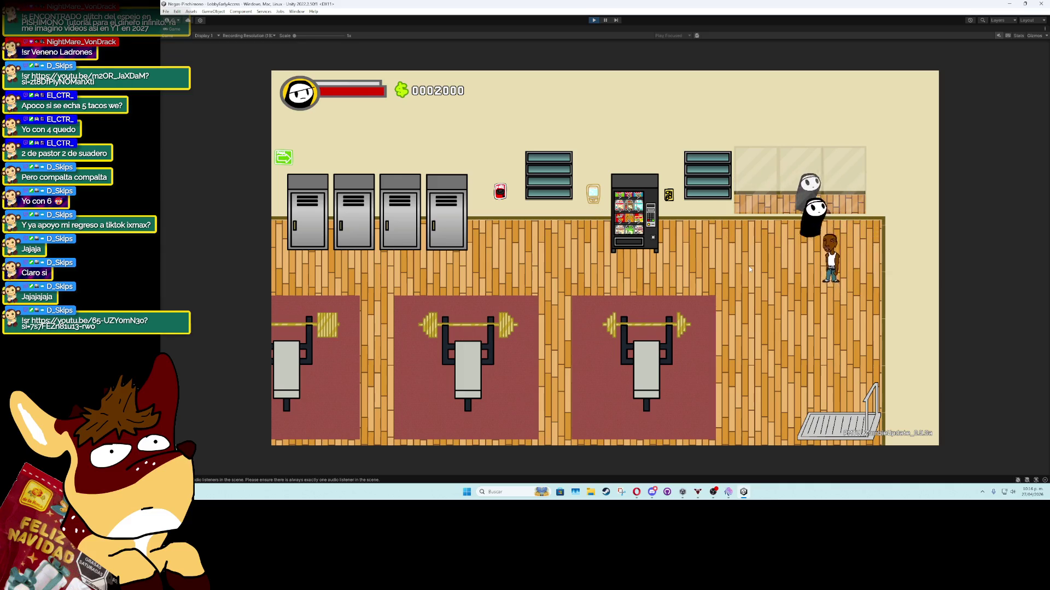
{"action": "key", "text": "a"}
{"action": "key", "text": "s"}
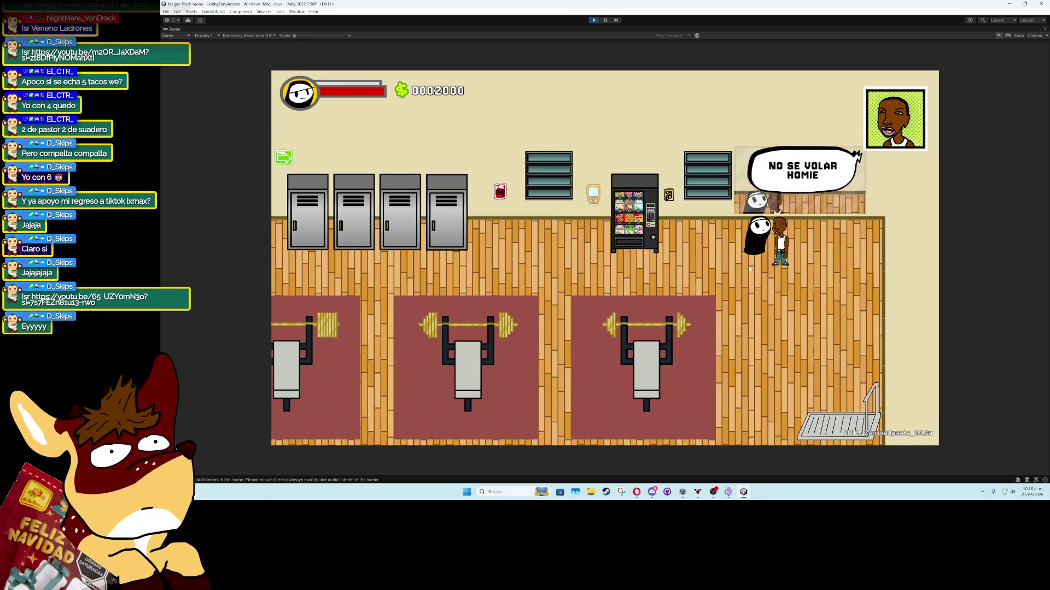
{"action": "key", "text": "w"}
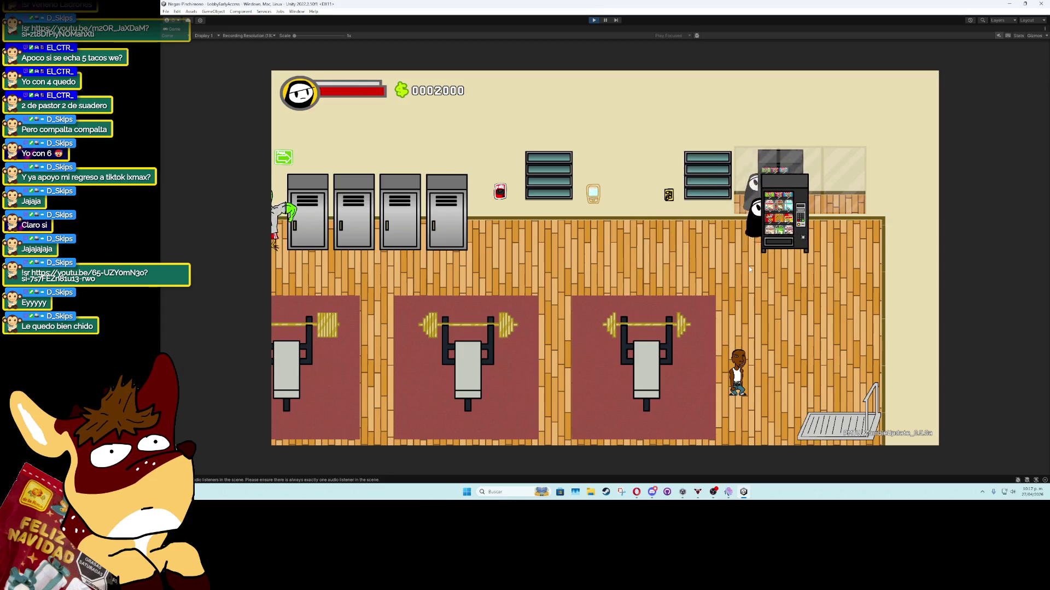
Walk the player right and down to the bench to trigger the '¡LEVANTA LAS PESAS!' prompt
{"action": "key", "text": "d"}
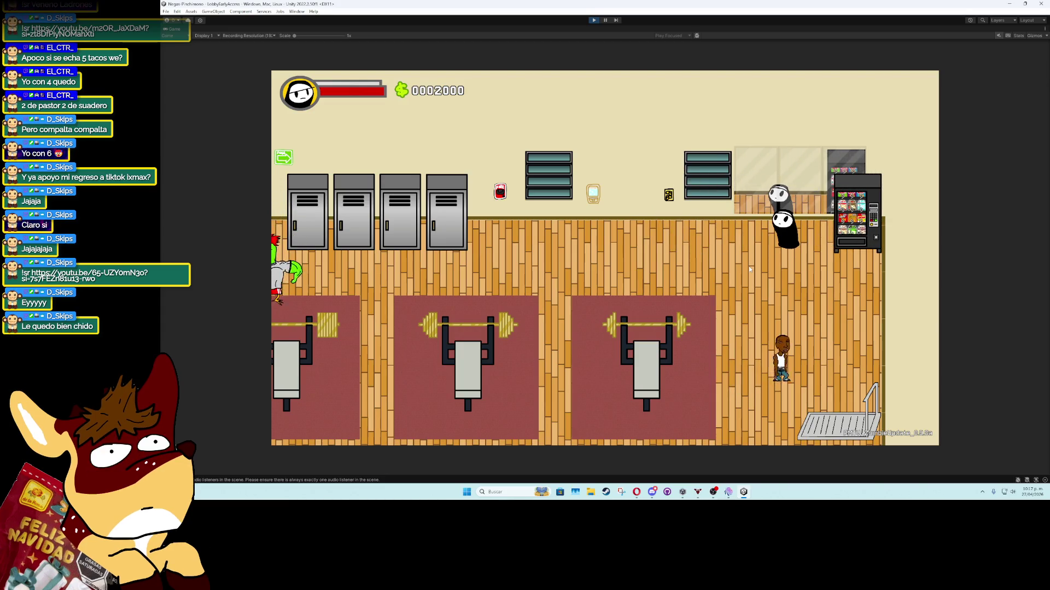
{"action": "key", "text": "d"}
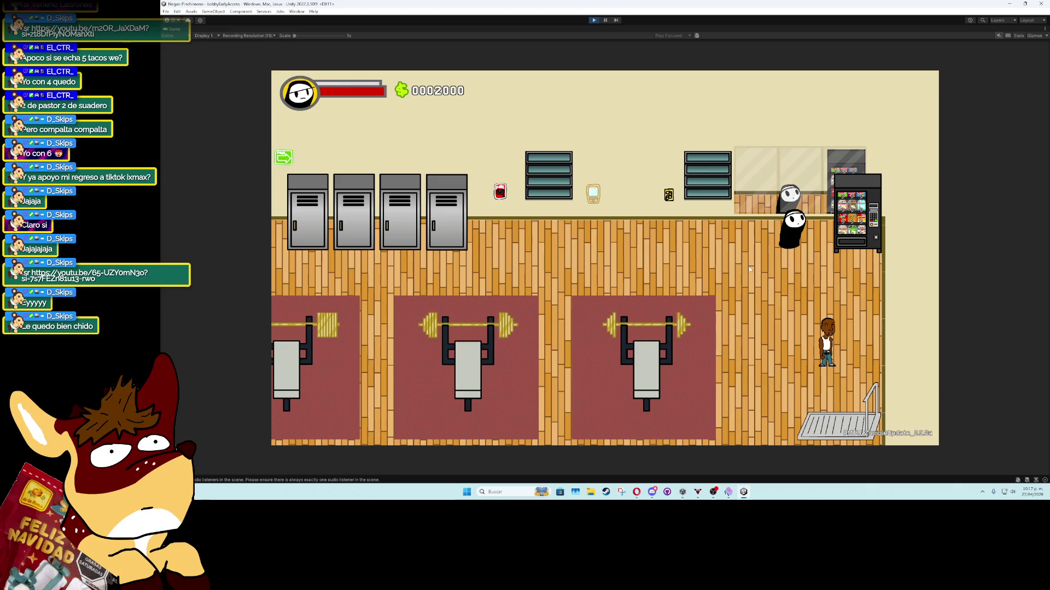
{"action": "key", "text": "s"}
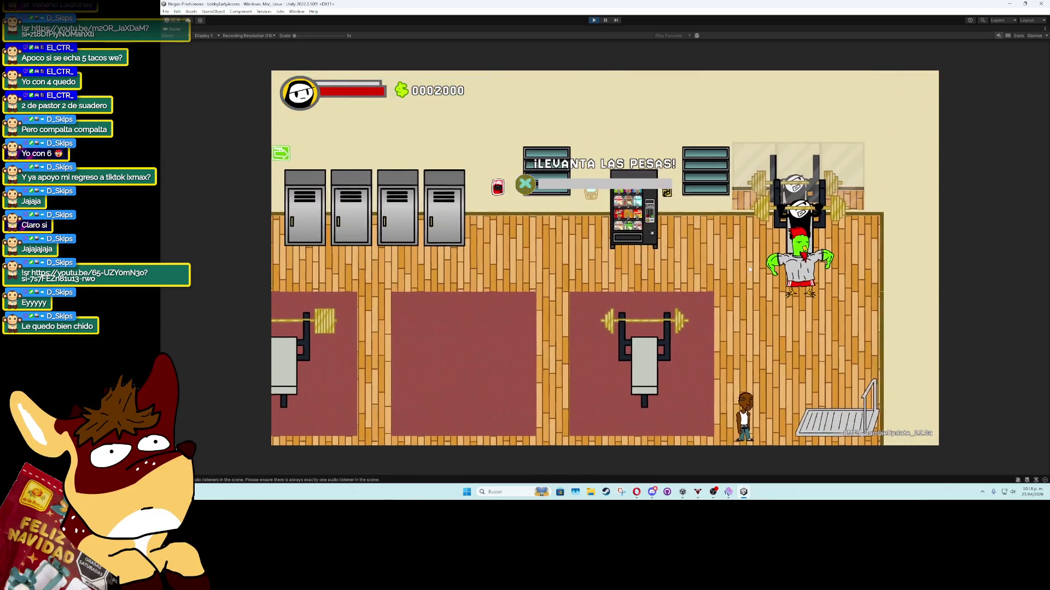
Press H repeatedly to lift the weights and fill the FUERZA strength bar
{"action": "key", "text": "h"}
{"action": "key", "text": "h"}
{"action": "key", "text": "h"}
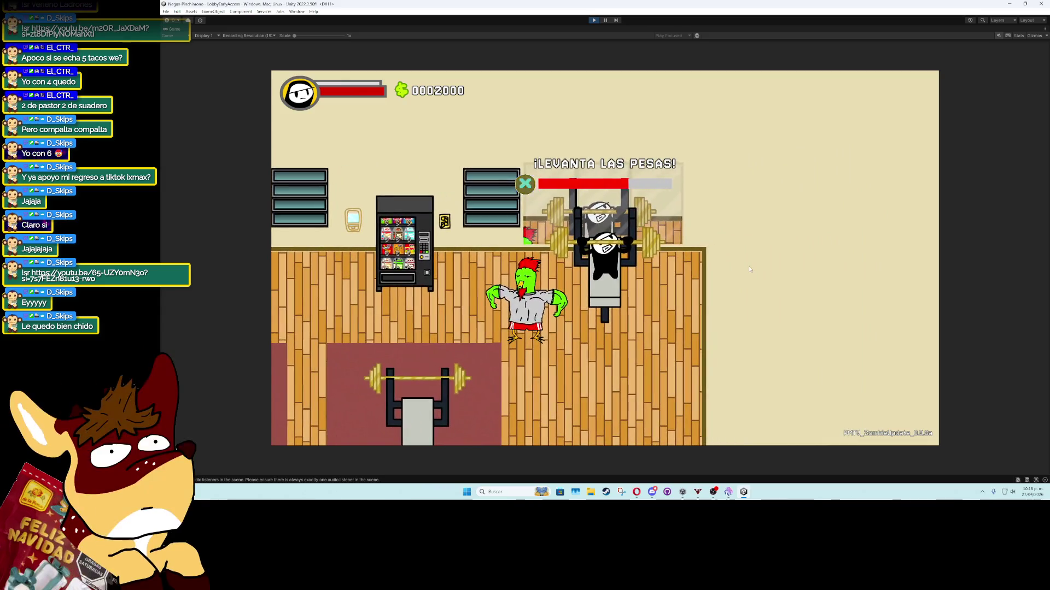
{"action": "key", "text": "h"}
{"action": "key", "text": "h"}
{"action": "key", "text": "h"}
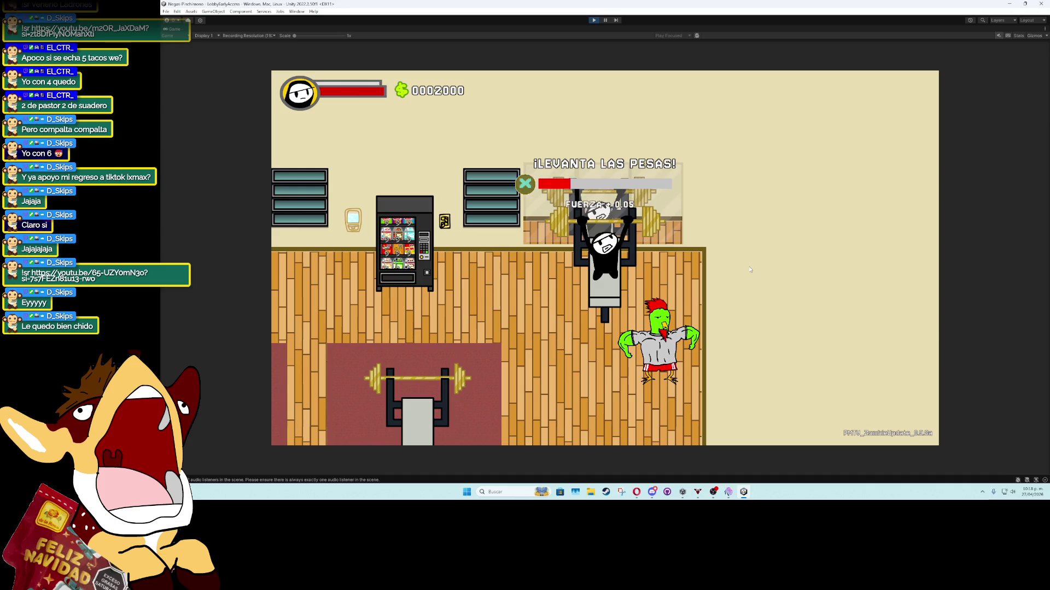
{"action": "key", "text": "h"}
{"action": "key", "text": "h"}
{"action": "key", "text": "h"}
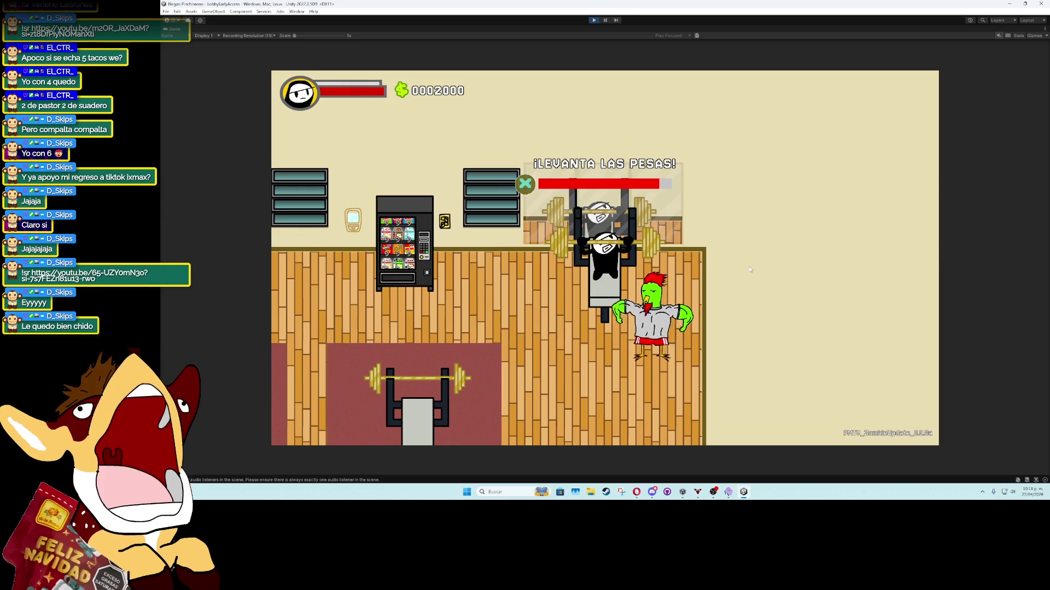
{"action": "key", "text": "h"}
{"action": "key", "text": "h"}
{"action": "key", "text": "h"}
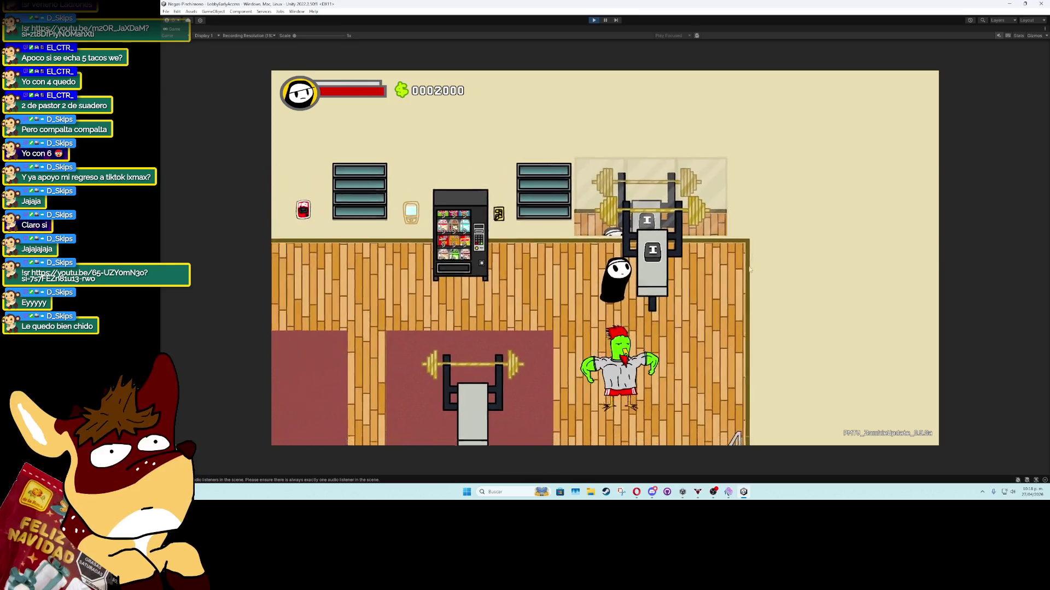
Walk the player around the benches and down to the row of five NPCs
{"action": "key", "text": "w+d"}
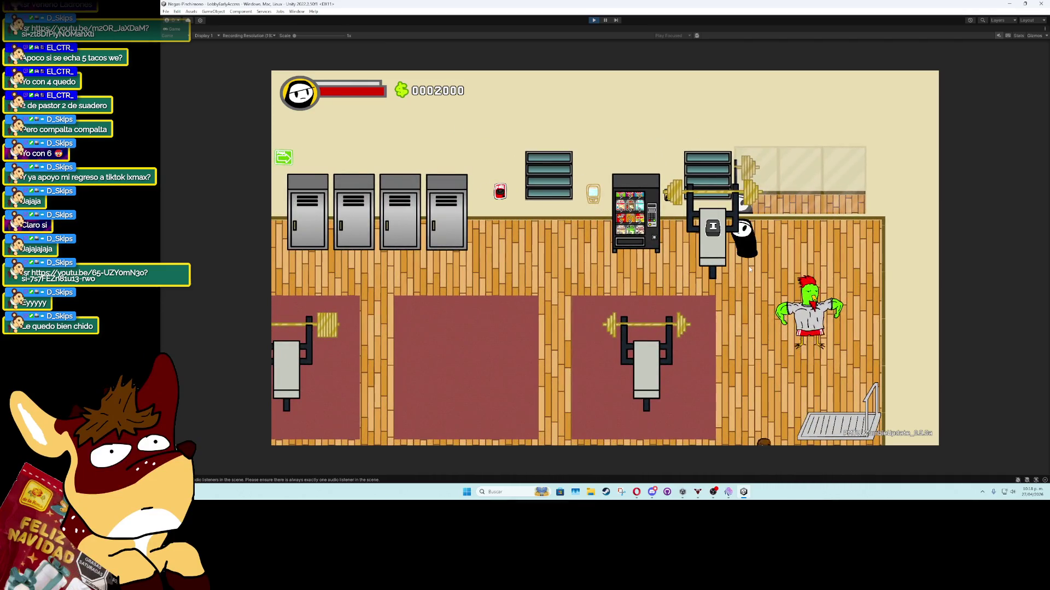
{"action": "key", "text": "s"}
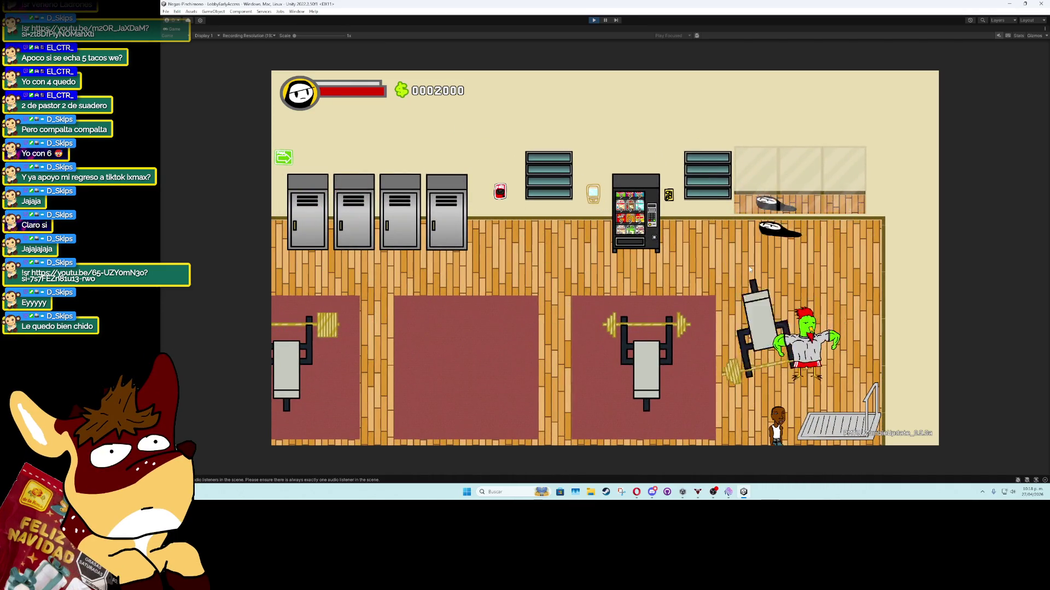
{"action": "key", "text": "w+d"}
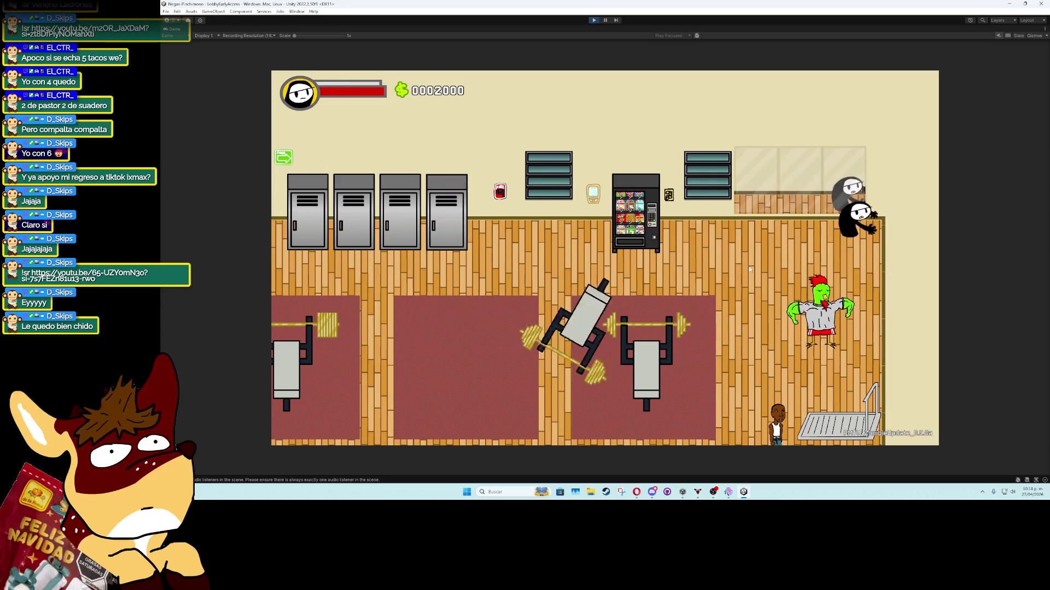
{"action": "key", "text": "w"}
{"action": "key", "text": "w"}
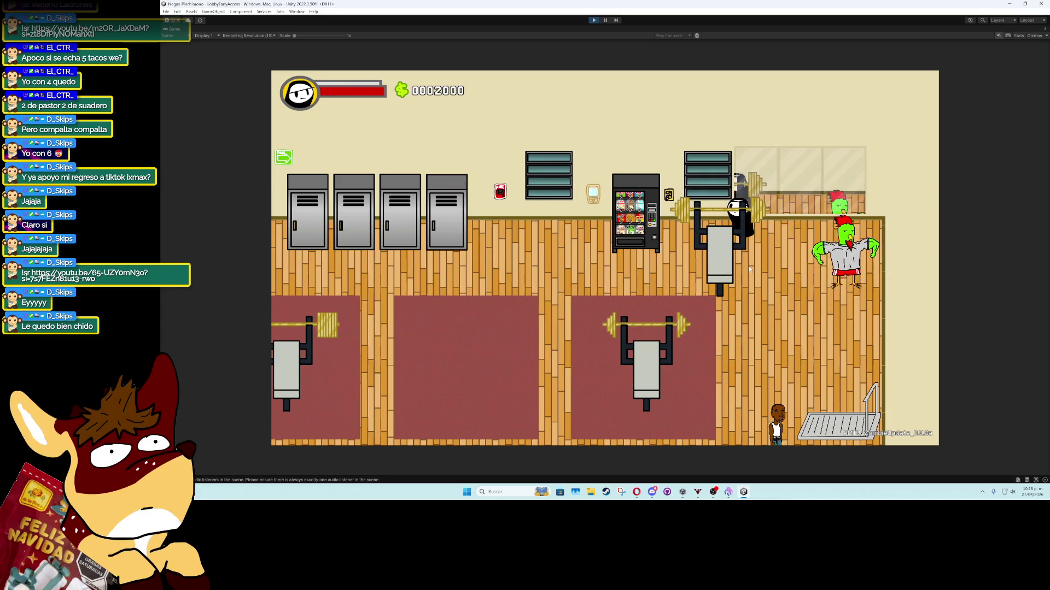
{"action": "key", "text": "a+s"}
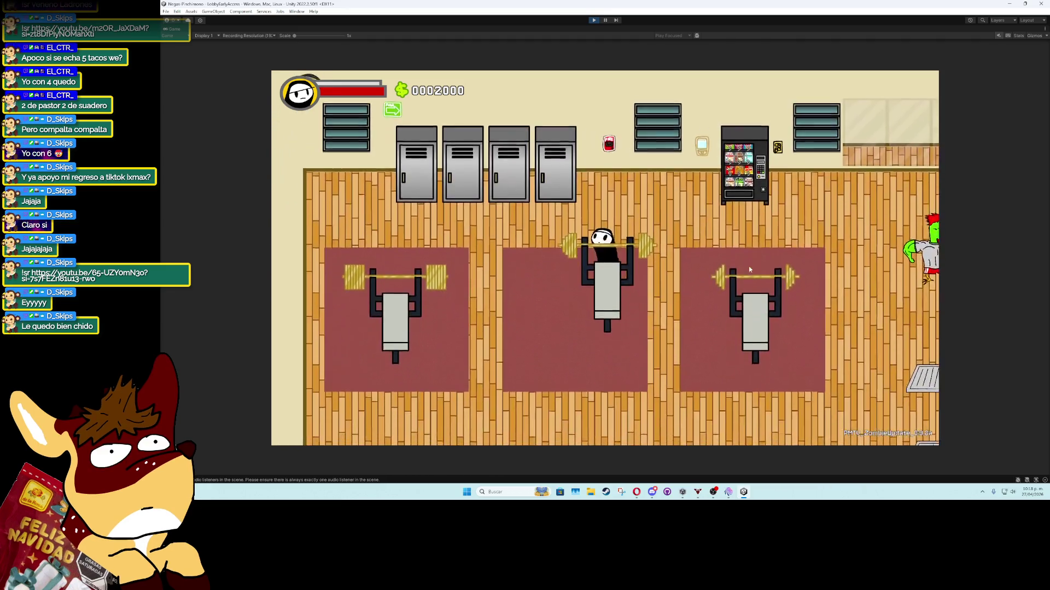
{"action": "key", "text": "s"}
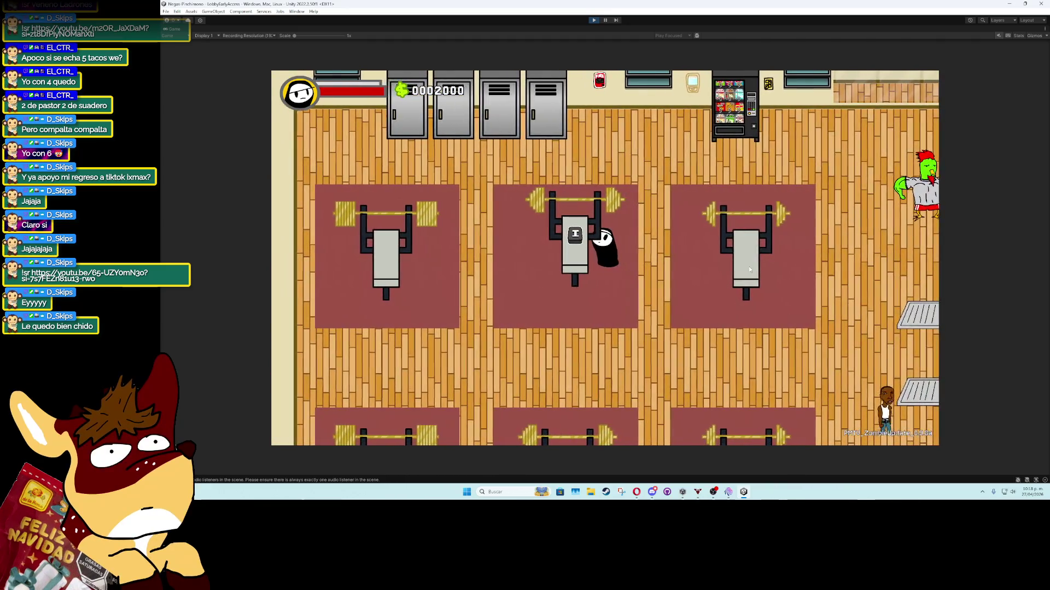
{"action": "key", "text": "w"}
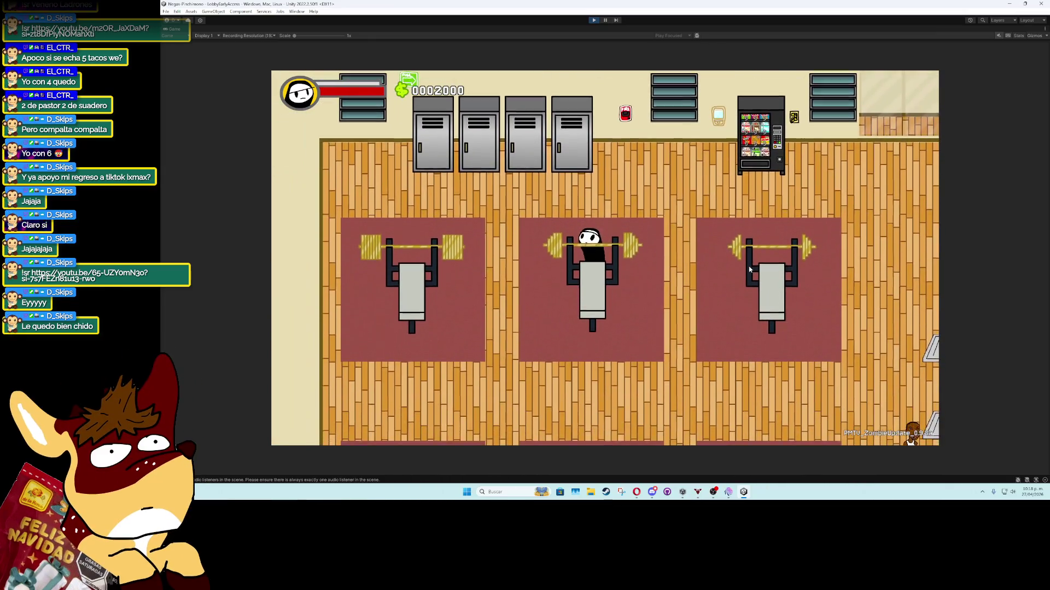
{"action": "key", "text": "d"}
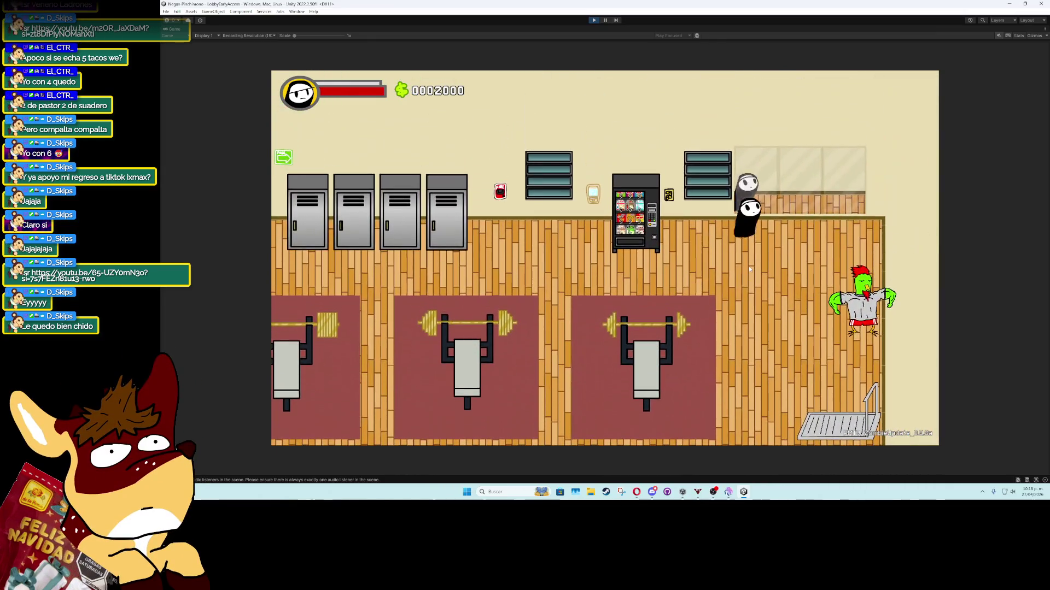
{"action": "key", "text": "s"}
{"action": "key", "text": "w"}
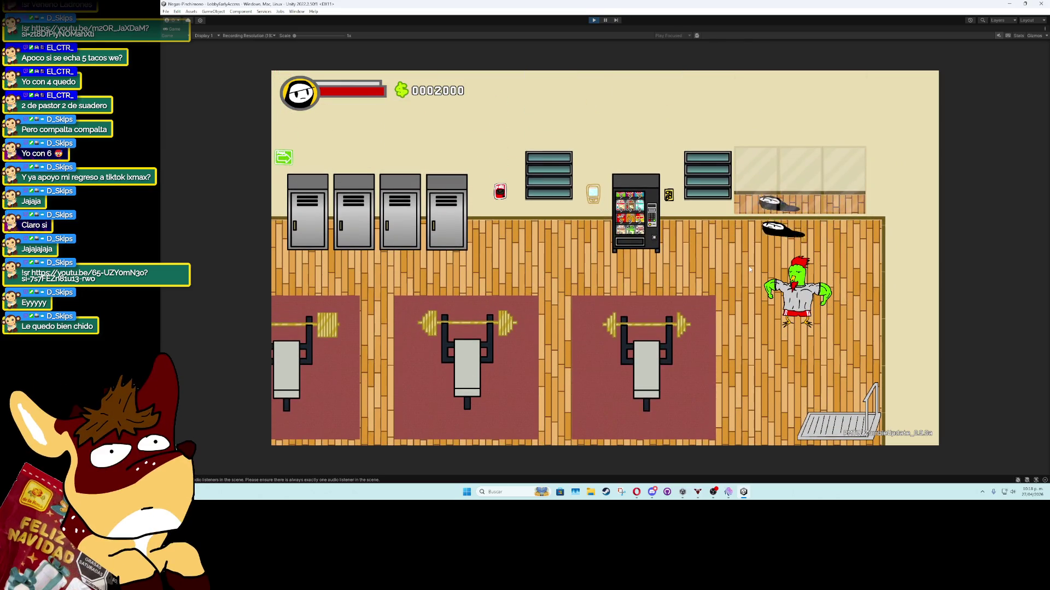
{"action": "key", "text": "s"}
{"action": "key", "text": "s"}
{"action": "key", "text": "a"}
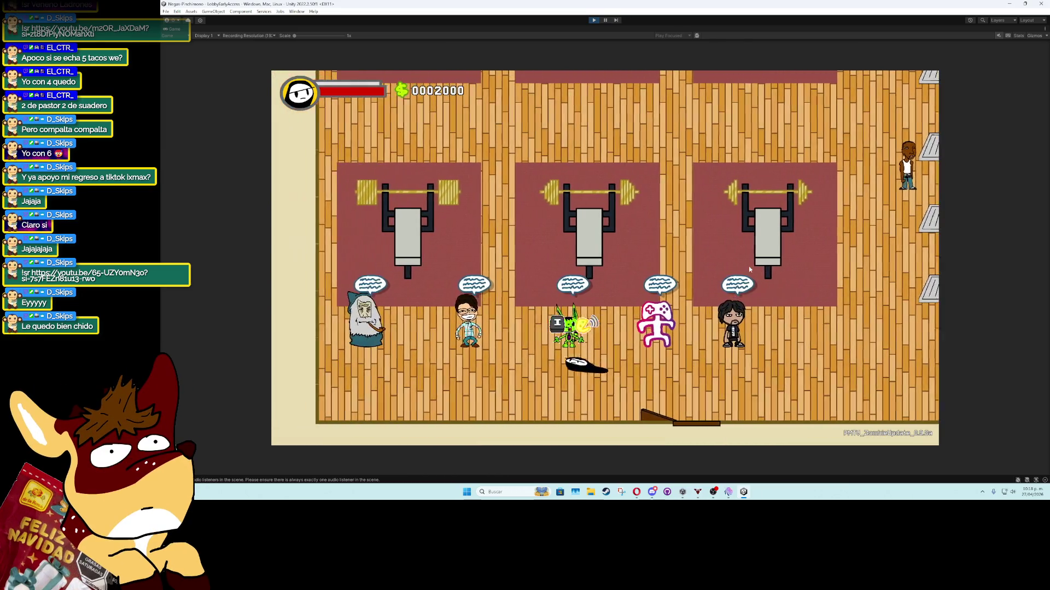
{"action": "key", "text": "w"}
{"action": "key", "text": "s"}
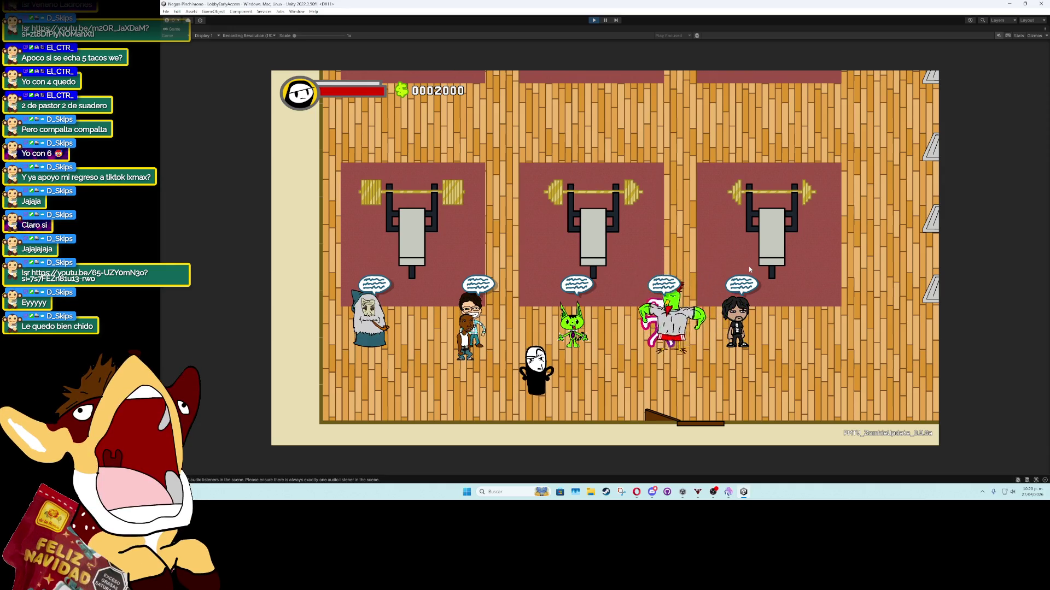
Stop the game and delete the five NPC_Kick characters under Gym
{"action": "left_click", "coordinate": [600, 21]}
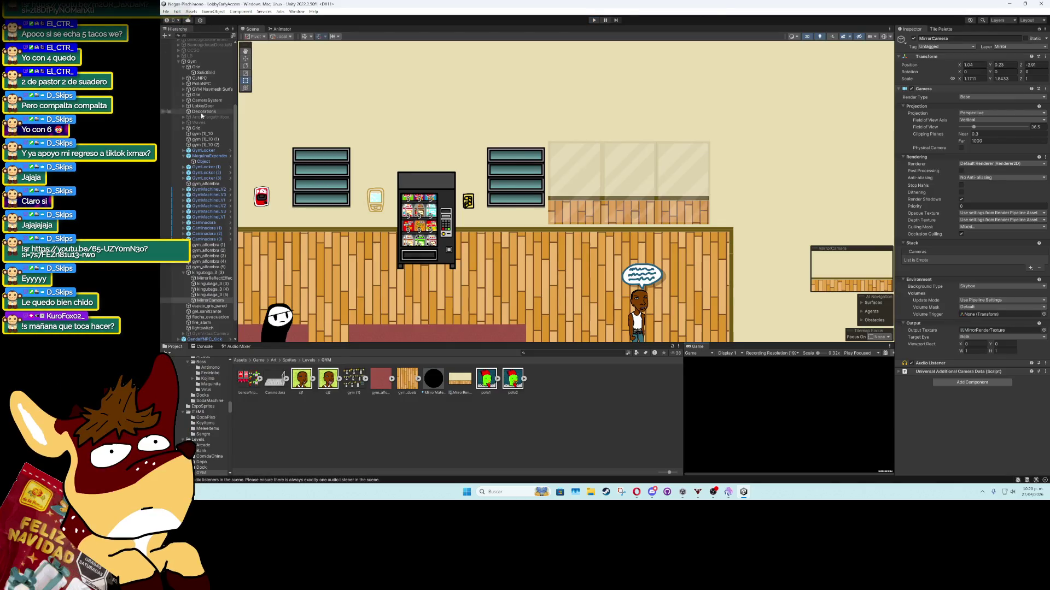
{"action": "left_click", "coordinate": [179, 148]}
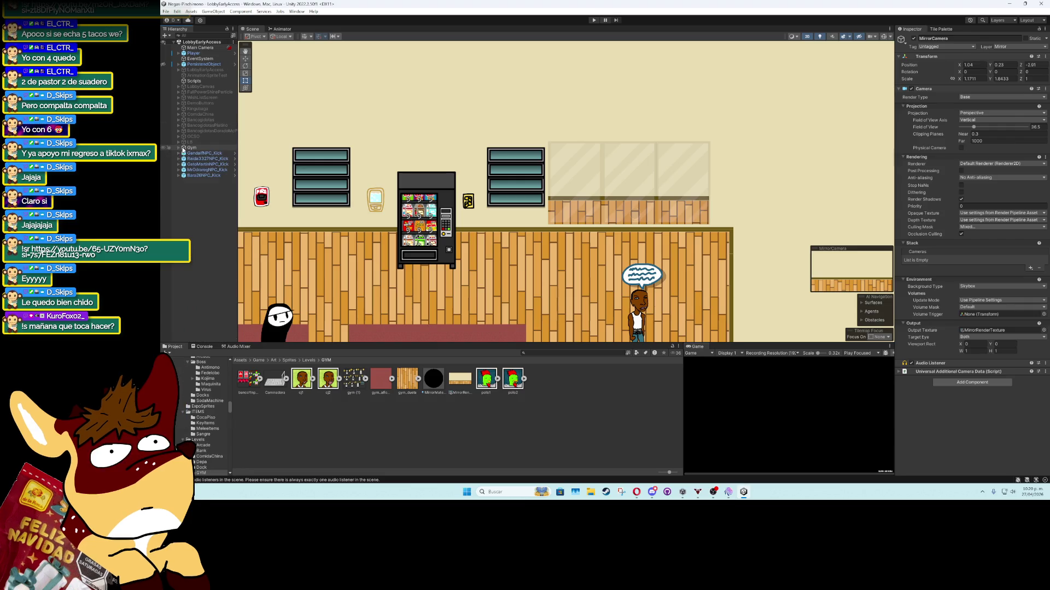
{"action": "left_click", "coordinate": [191, 153]}
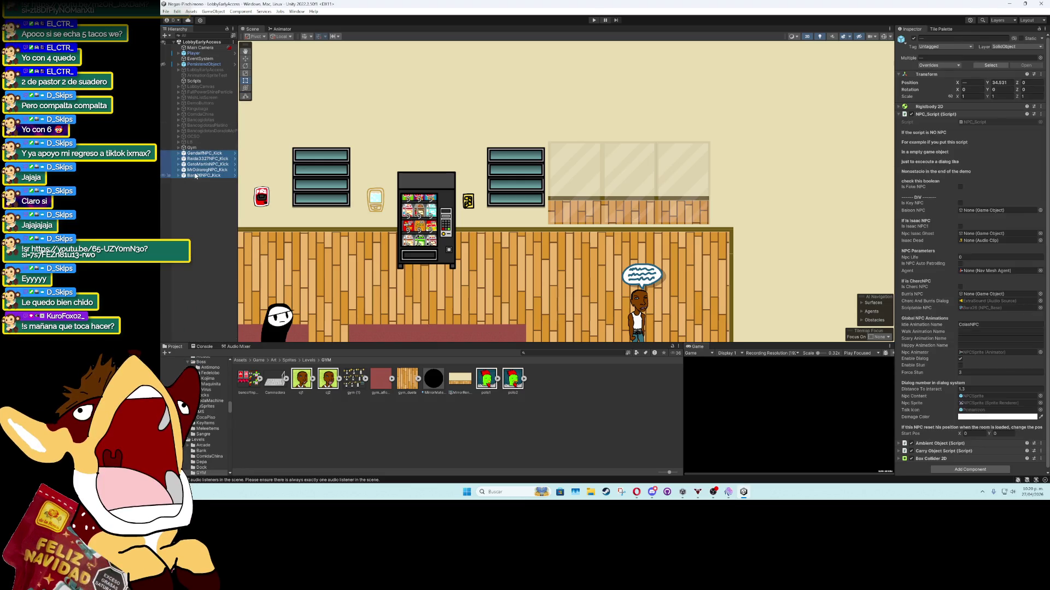
{"action": "key", "text": "Delete"}
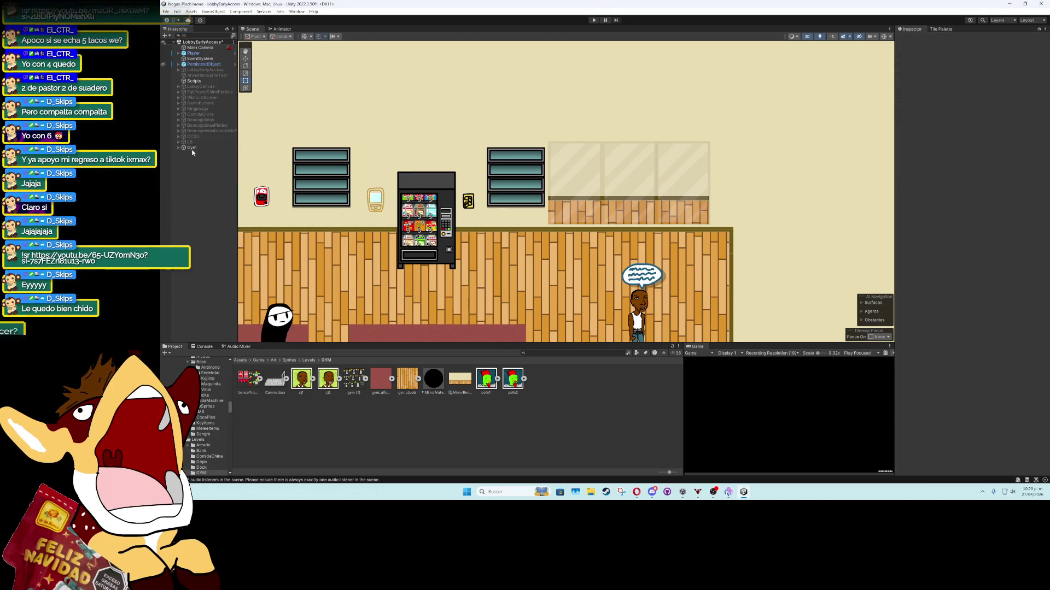
Deactivate the Gym object in the Inspector and clear the selection
{"action": "left_click", "coordinate": [196, 148]}
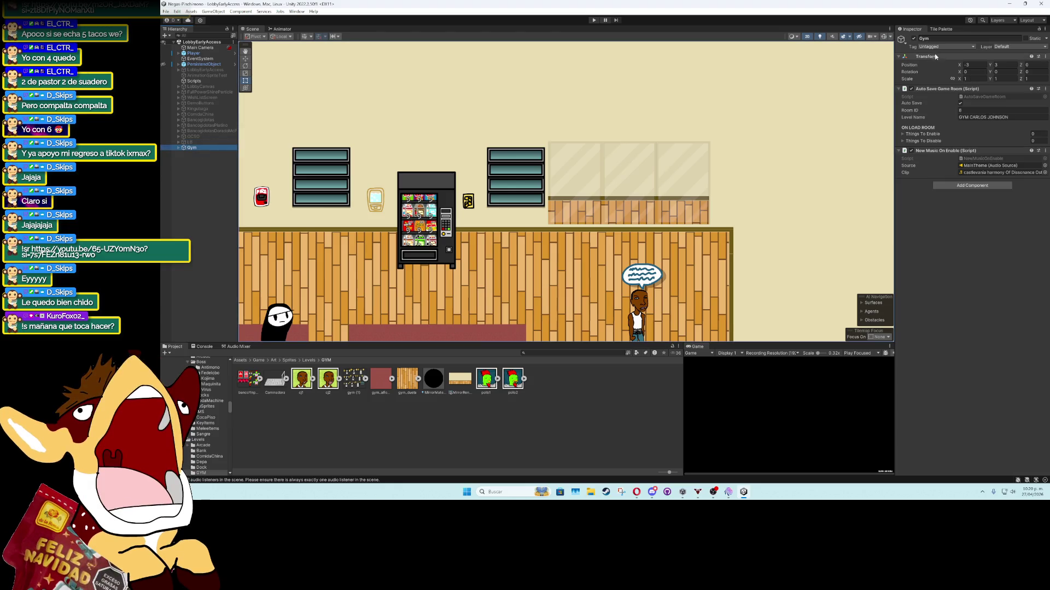
{"action": "left_click", "coordinate": [914, 40]}
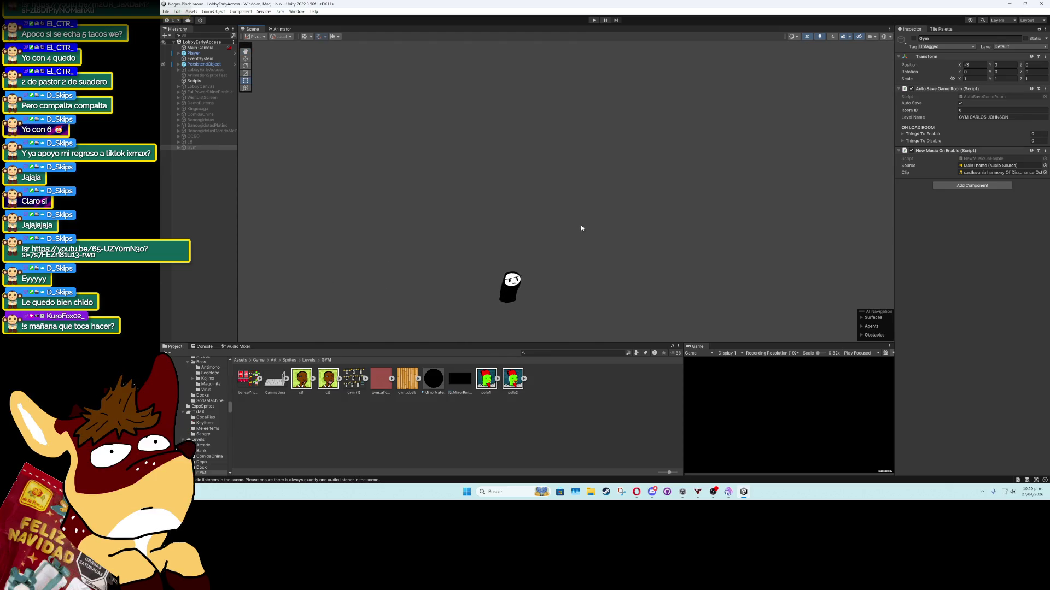
{"action": "left_click", "coordinate": [208, 188]}
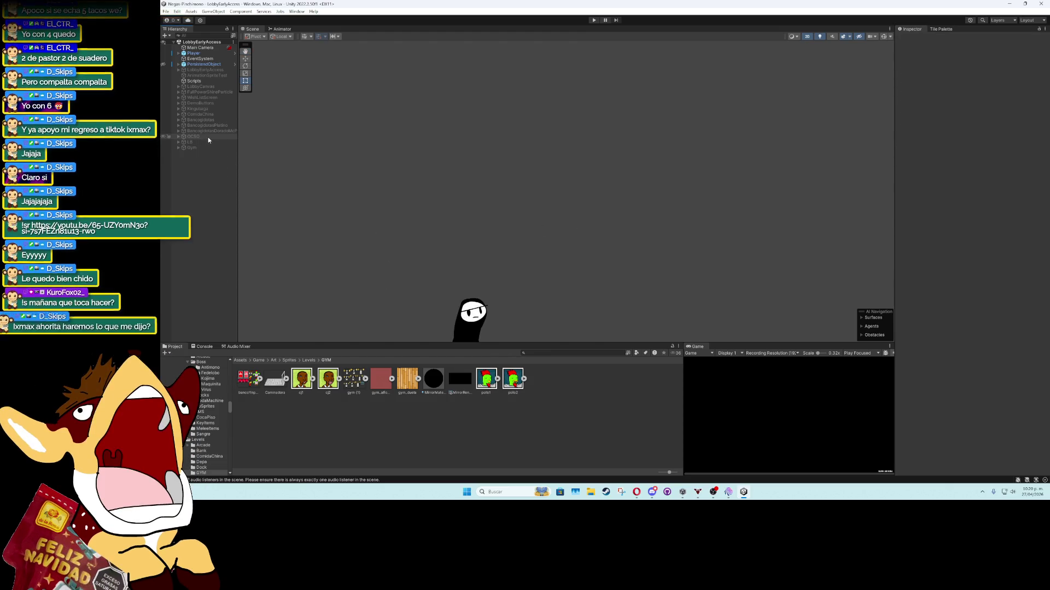